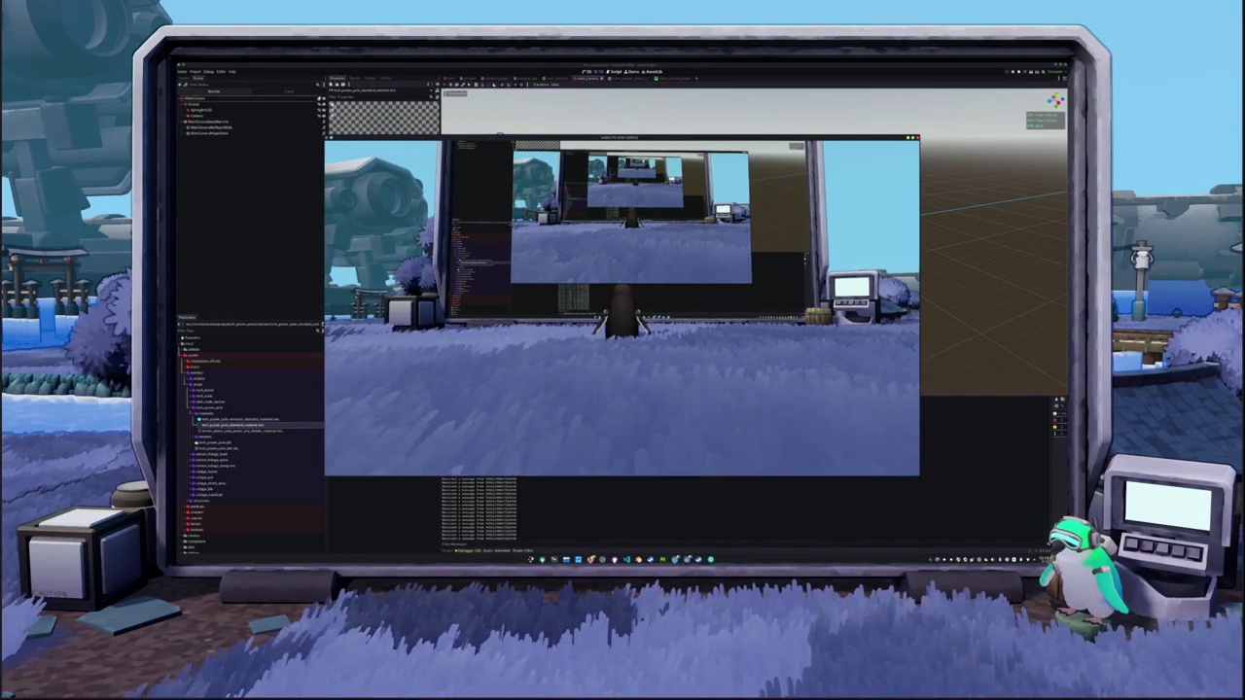
Step: Walk the penguin along the stone path past the trees and hedges, swinging the camera left and right
{"action": "key", "text": "a"}
{"action": "key", "text": "a"}
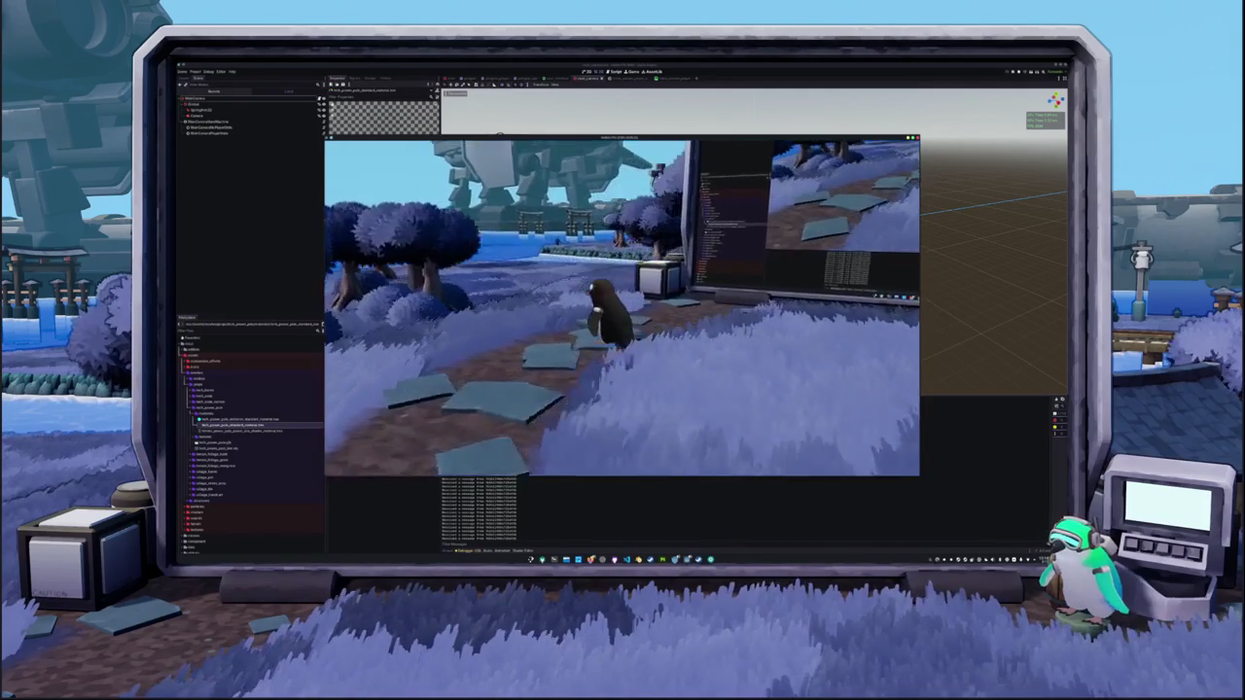
{"action": "key", "text": "w"}
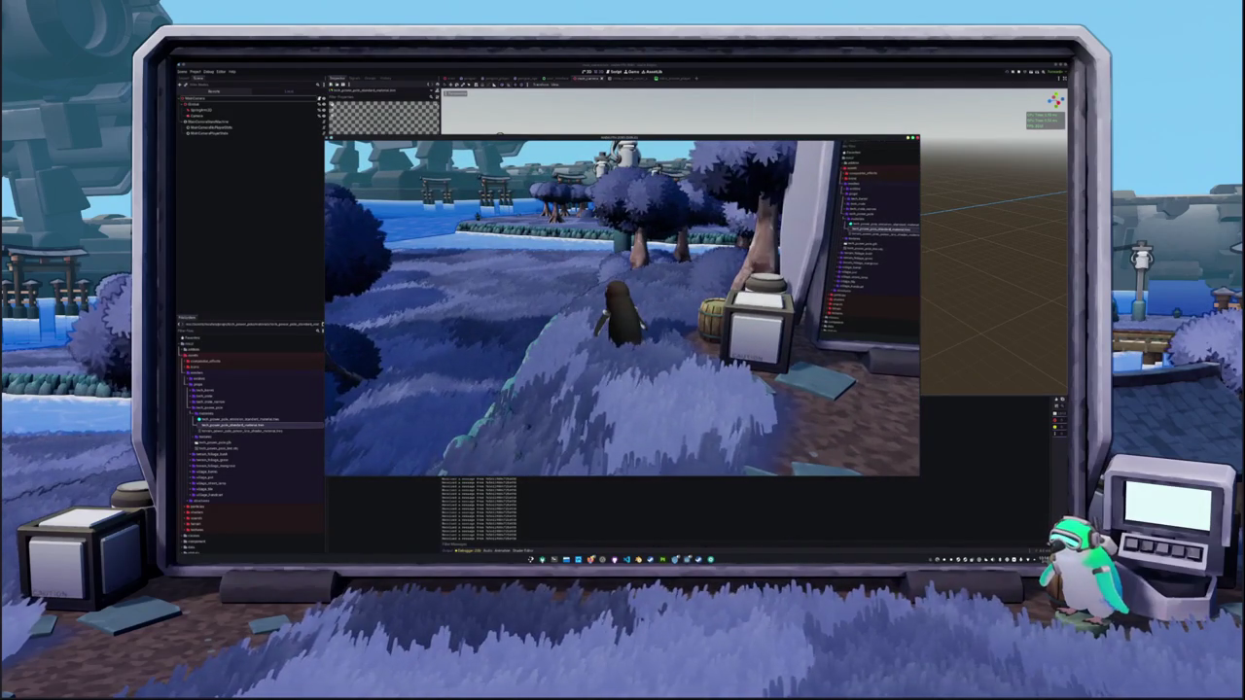
{"action": "key", "text": "d"}
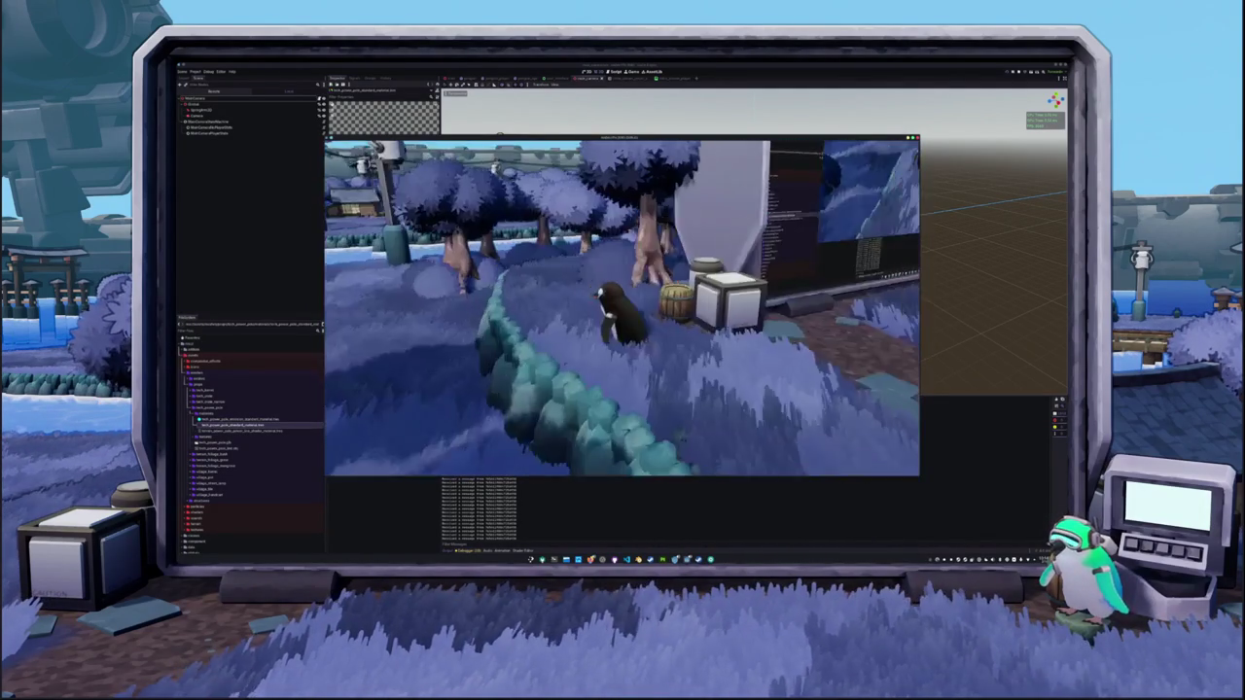
{"action": "key", "text": "w"}
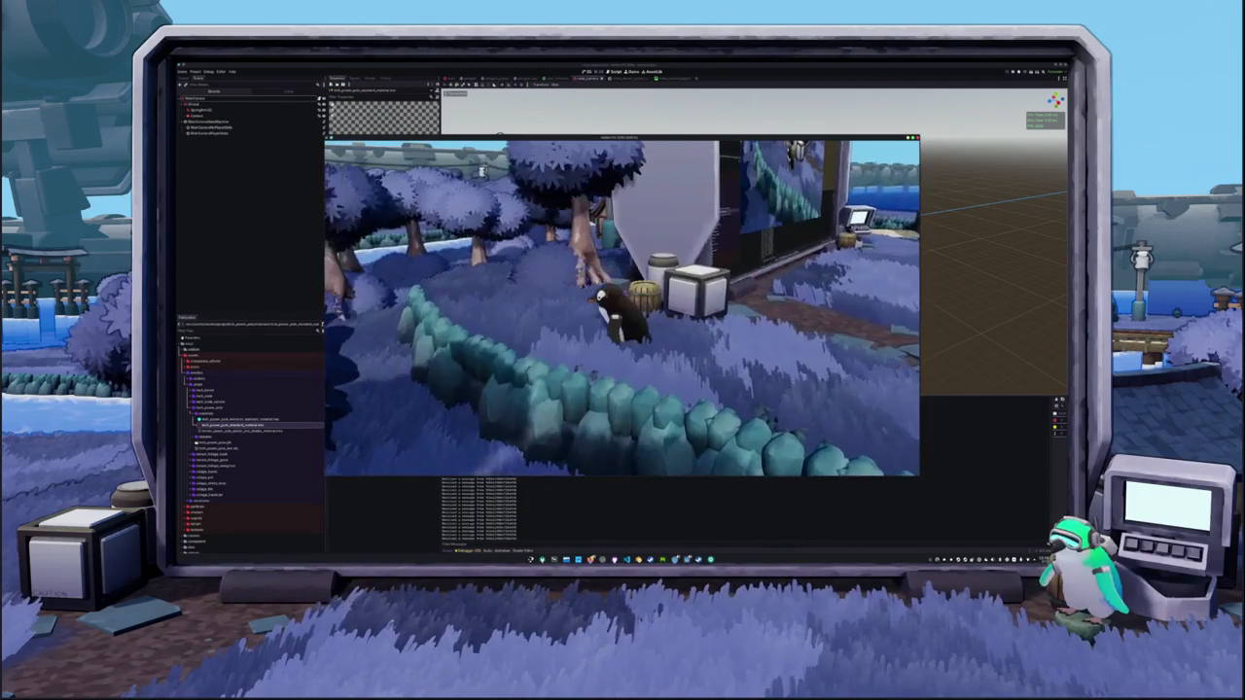
{"action": "key", "text": "d"}
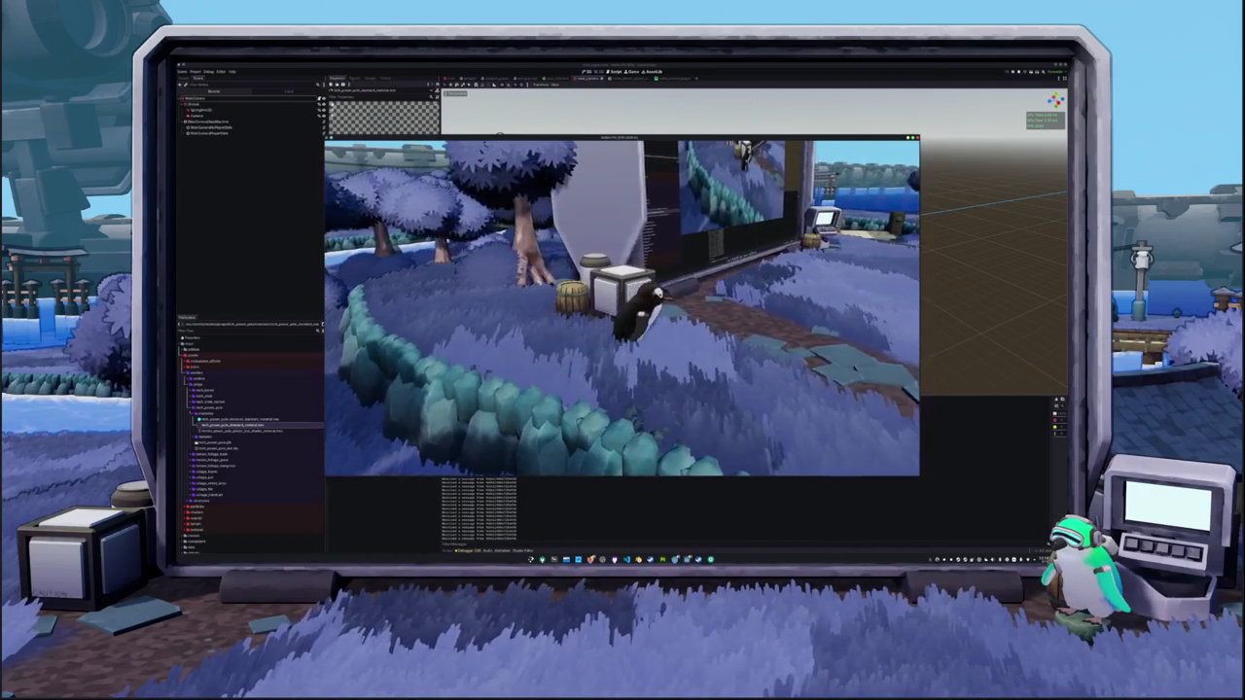
{"action": "key", "text": "a"}
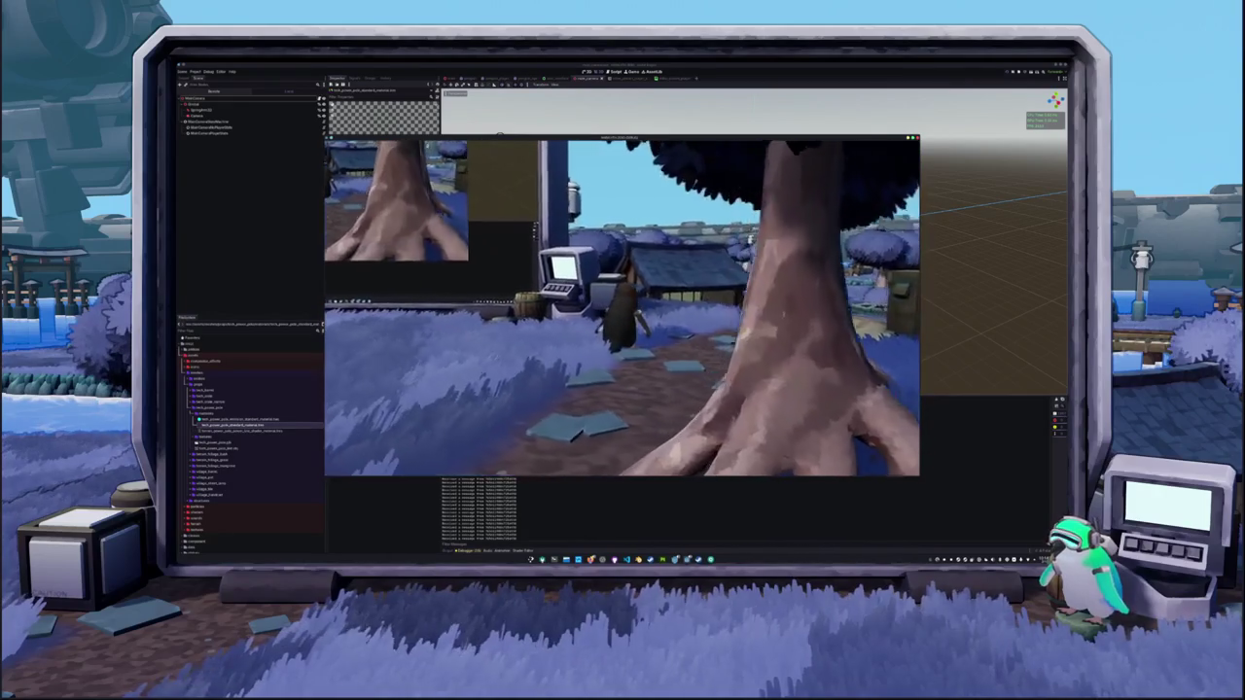
{"action": "key", "text": "a"}
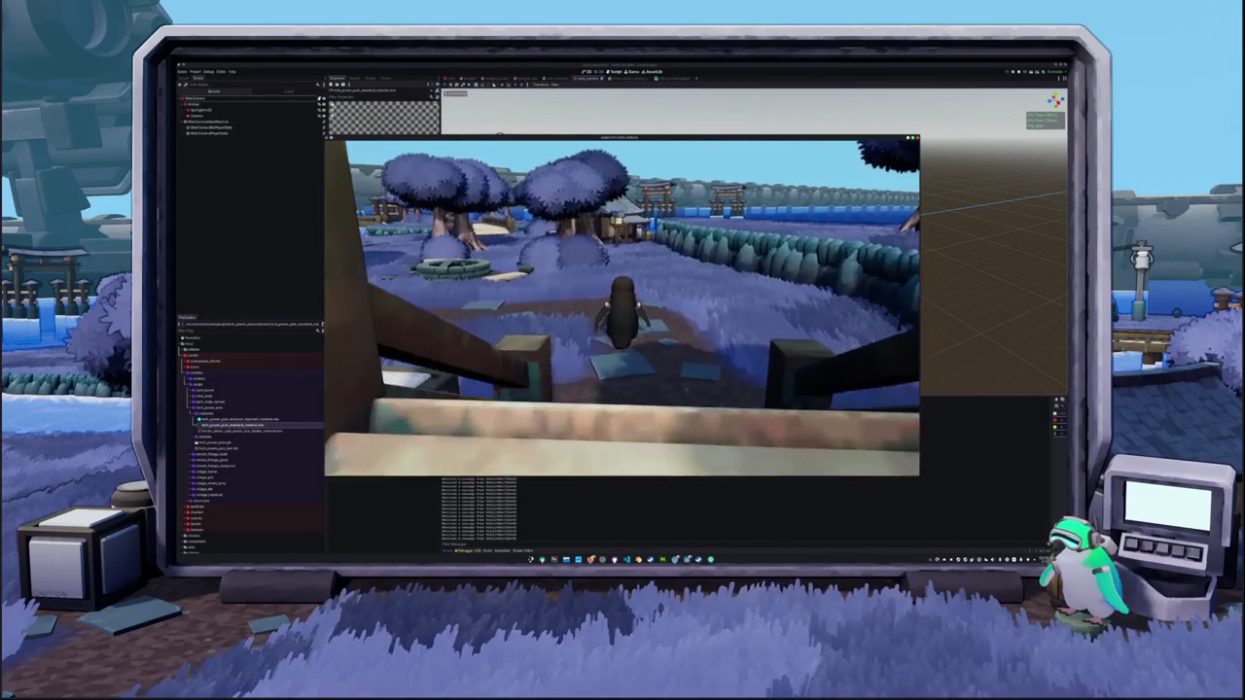
{"action": "key", "text": "super"}
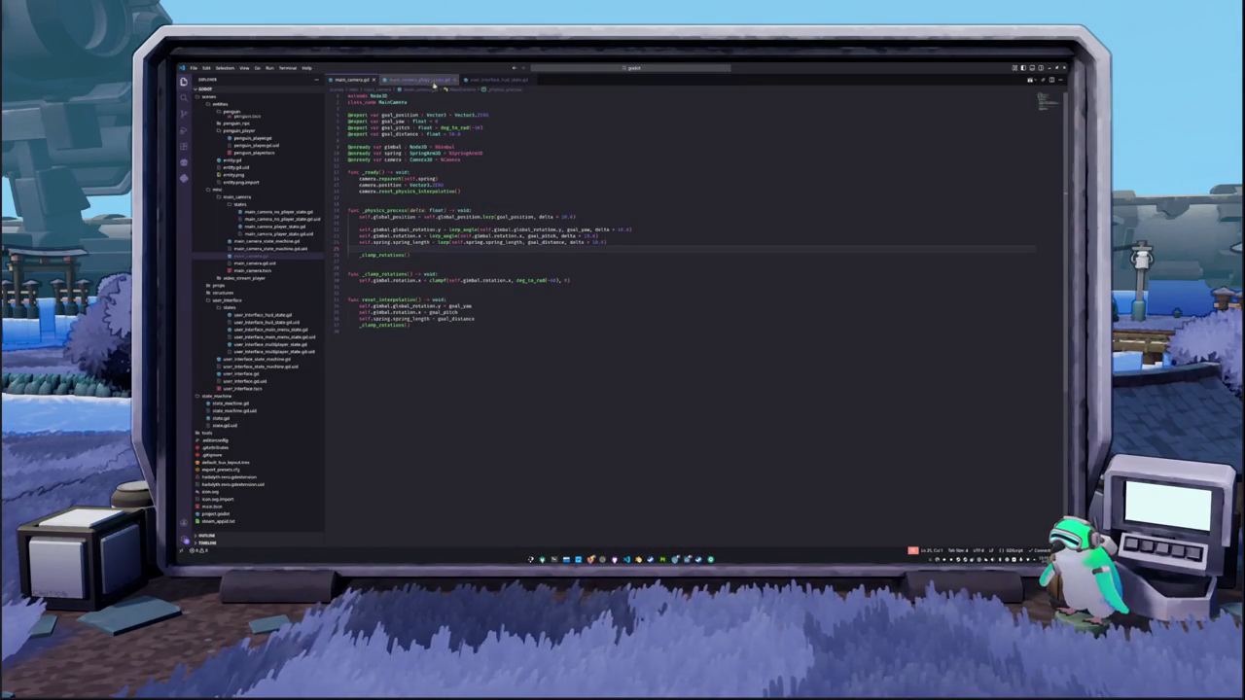
Step: Open main_camera_player_state.gd, place the cursor at the end of line 51, and launch the game with F5
{"action": "left_click", "coordinate": [418, 79]}
{"action": "left_click", "coordinate": [546, 377]}
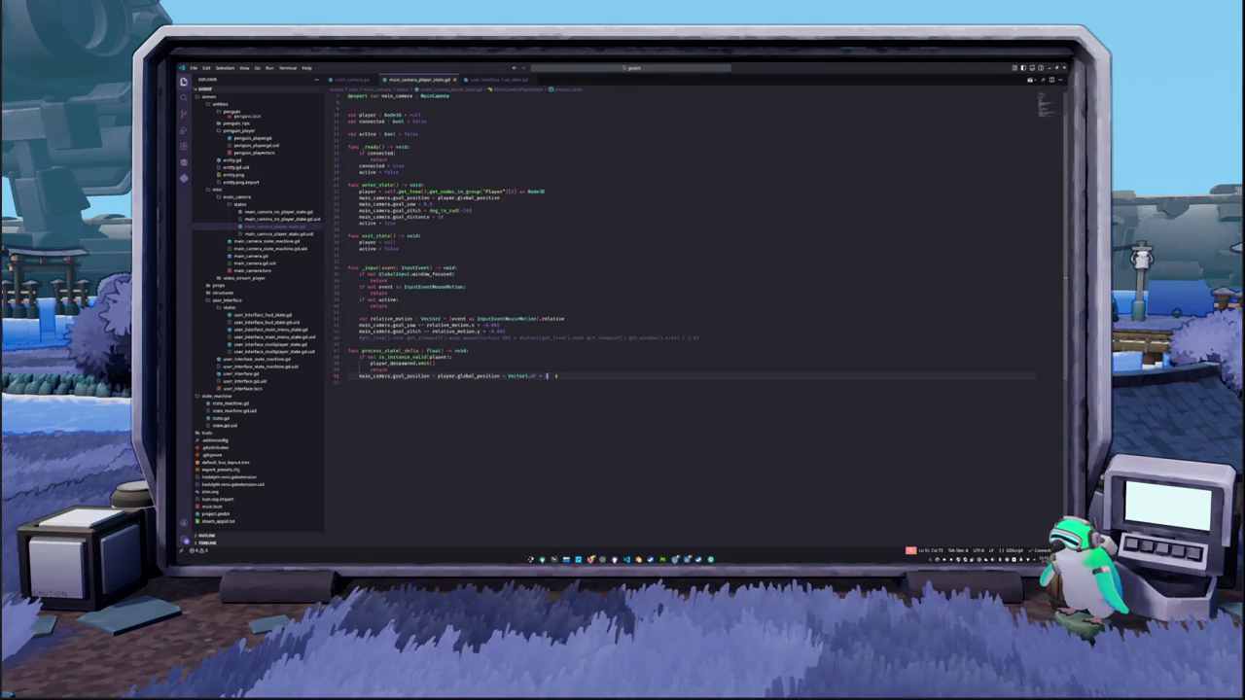
{"action": "key", "text": "F5"}
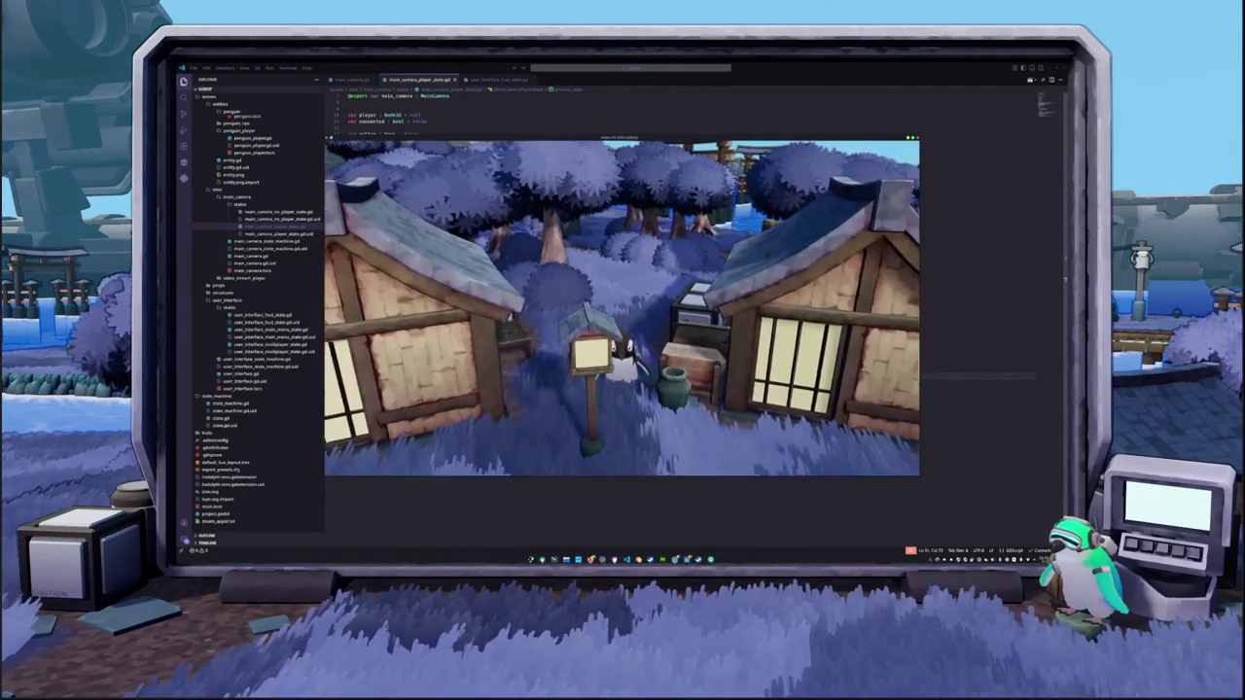
Step: Flip between the running game and VS Code, then return to the Godot editor
{"action": "key", "text": "alt+Tab"}
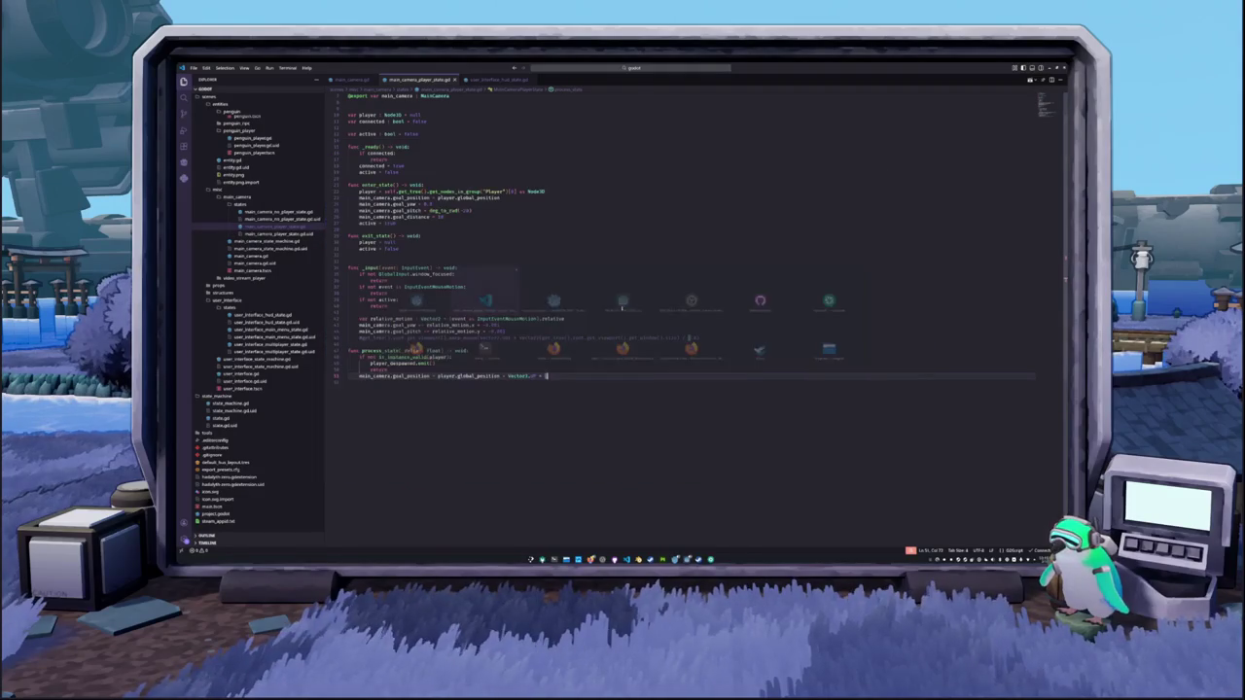
{"action": "key", "text": "alt+Tab"}
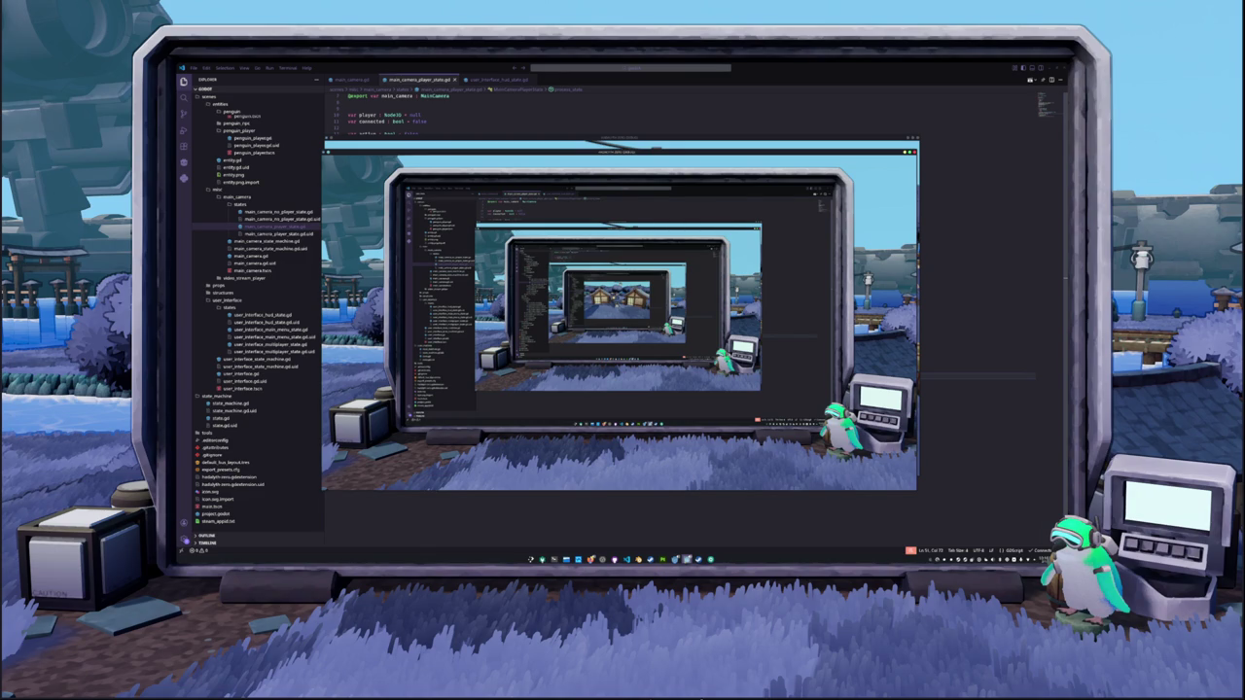
{"action": "key", "text": "alt+Tab"}
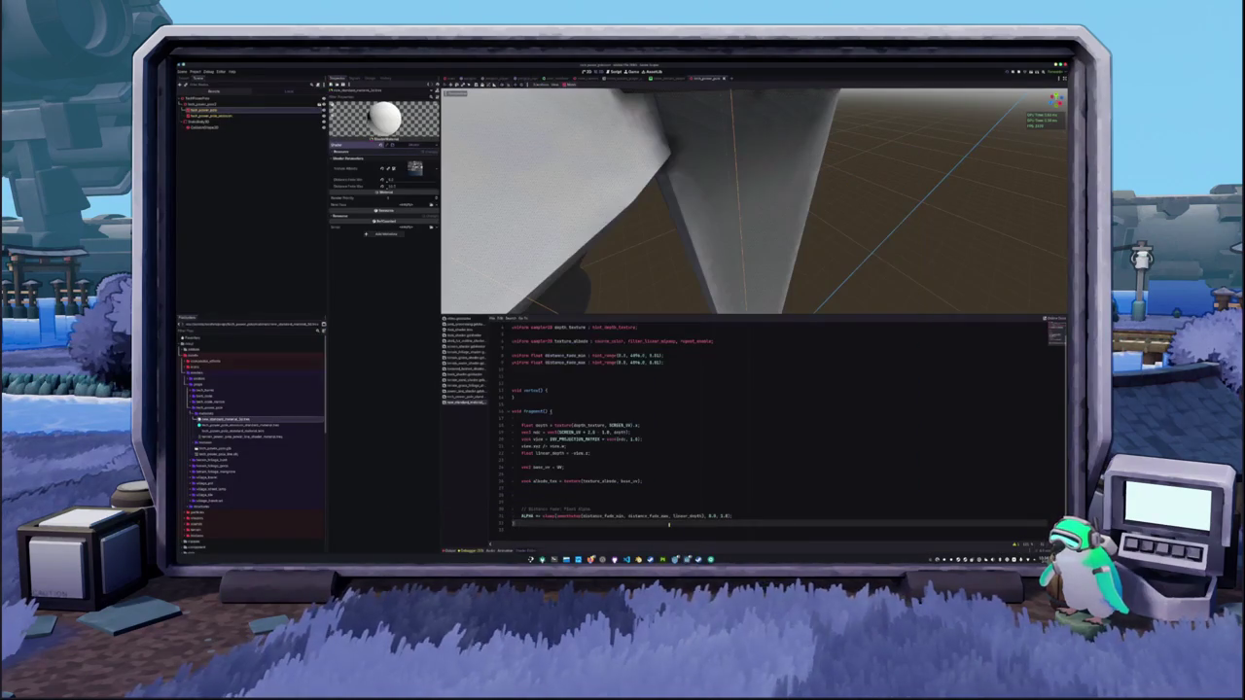
Step: Move the running game window off the screen and place the cursor on the empty line above the comment
{"action": "key", "text": "Up"}
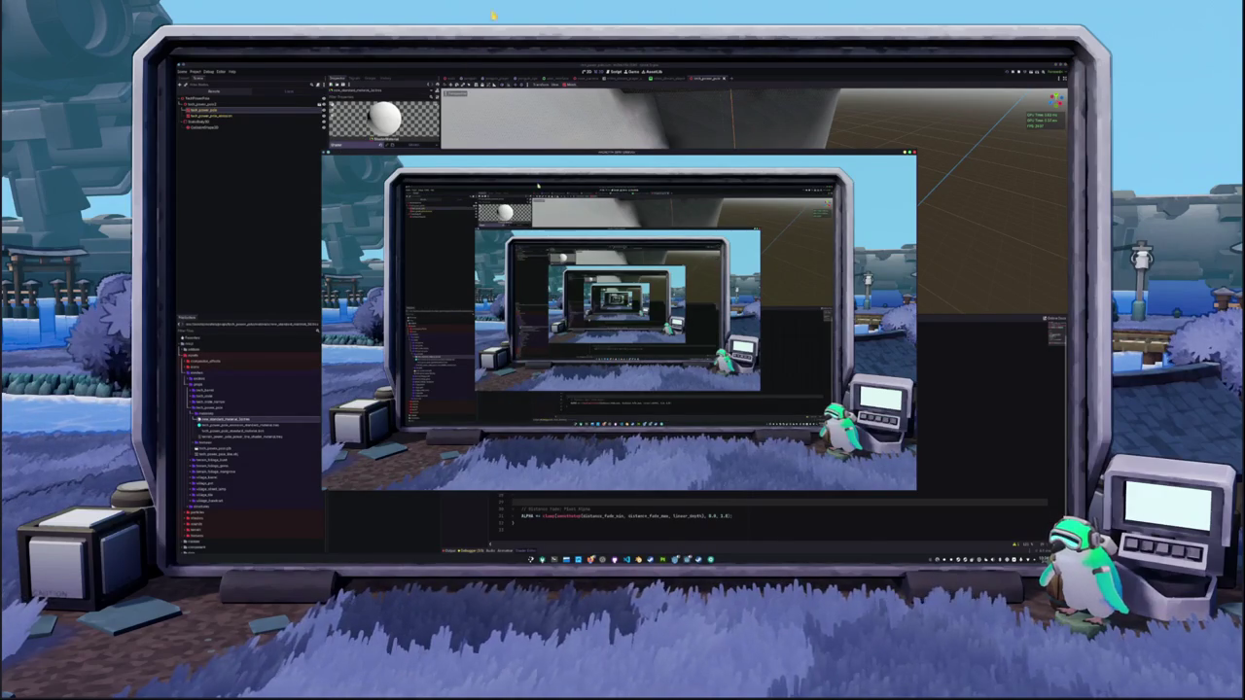
{"action": "mouse_move", "coordinate": [559, 153]}
{"action": "left_mouse_down"}
{"action": "mouse_move", "coordinate": [774, 250]}
{"action": "mouse_move", "coordinate": [1066, 344]}
{"action": "mouse_move", "coordinate": [1068, 357]}
{"action": "left_mouse_up"}
{"action": "left_click", "coordinate": [849, 411]}
{"action": "left_click", "coordinate": [677, 491]}
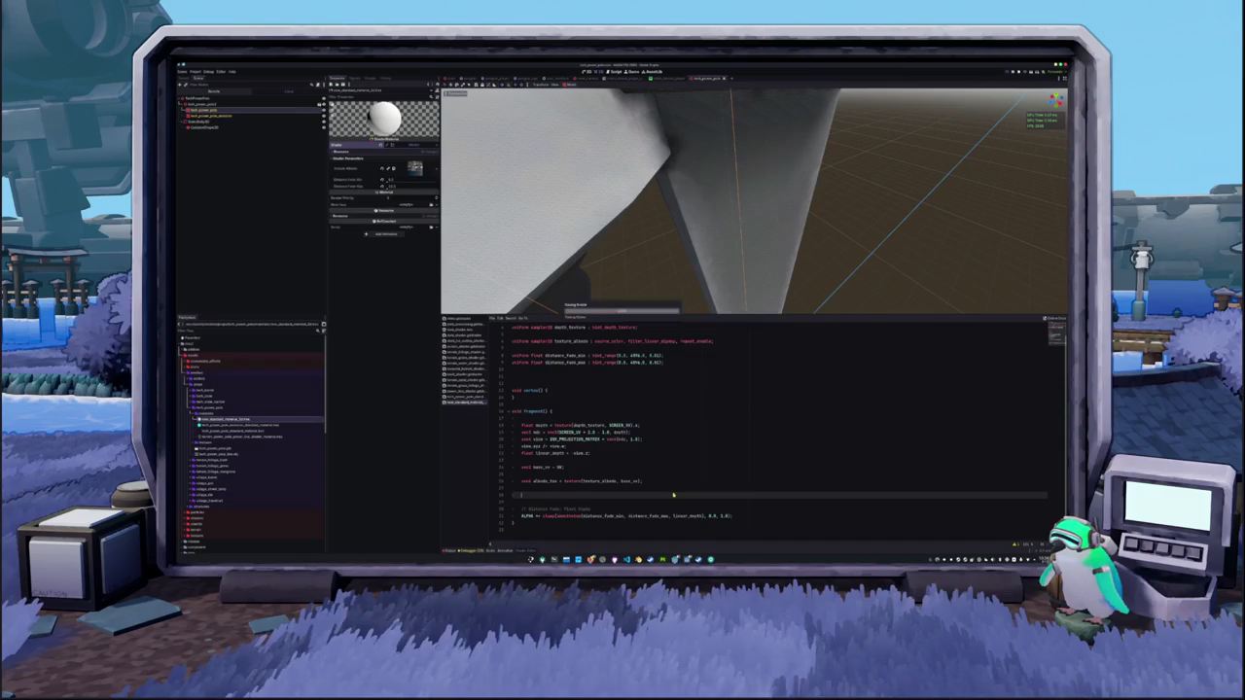
{"action": "left_click", "coordinate": [585, 503]}
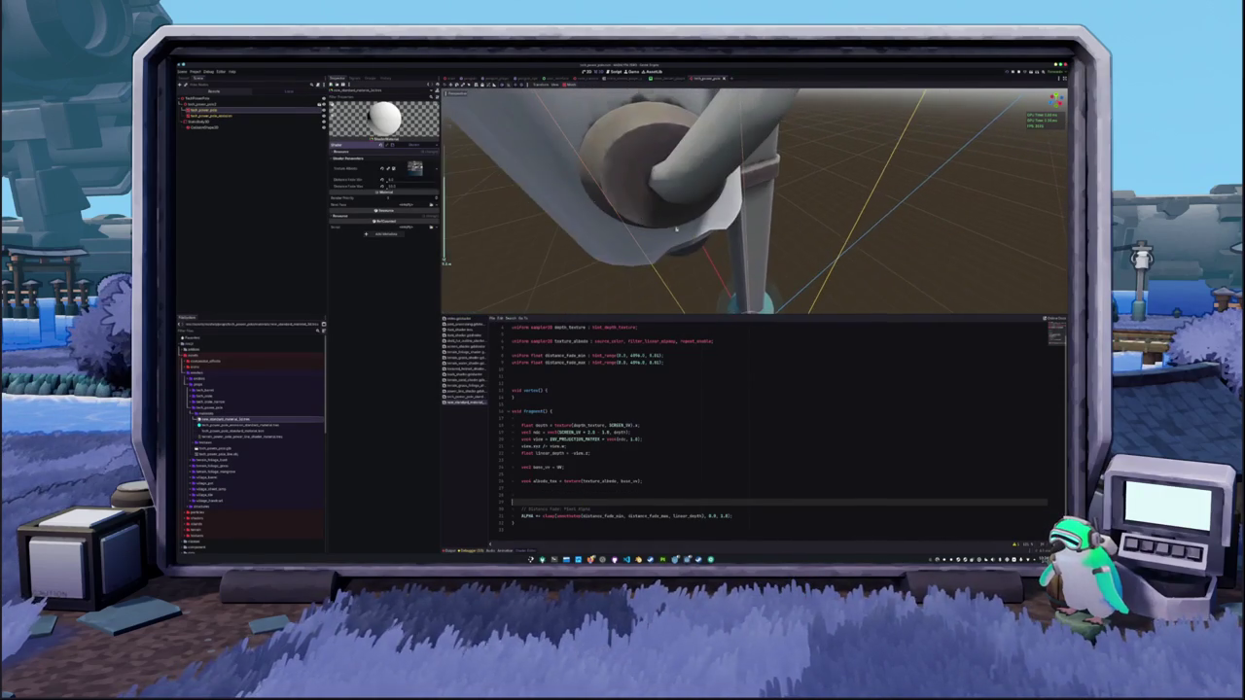
Step: Select the pole mesh and browse existing materials for its Material Override, cancelling without choosing
{"action": "left_click", "coordinate": [267, 113]}
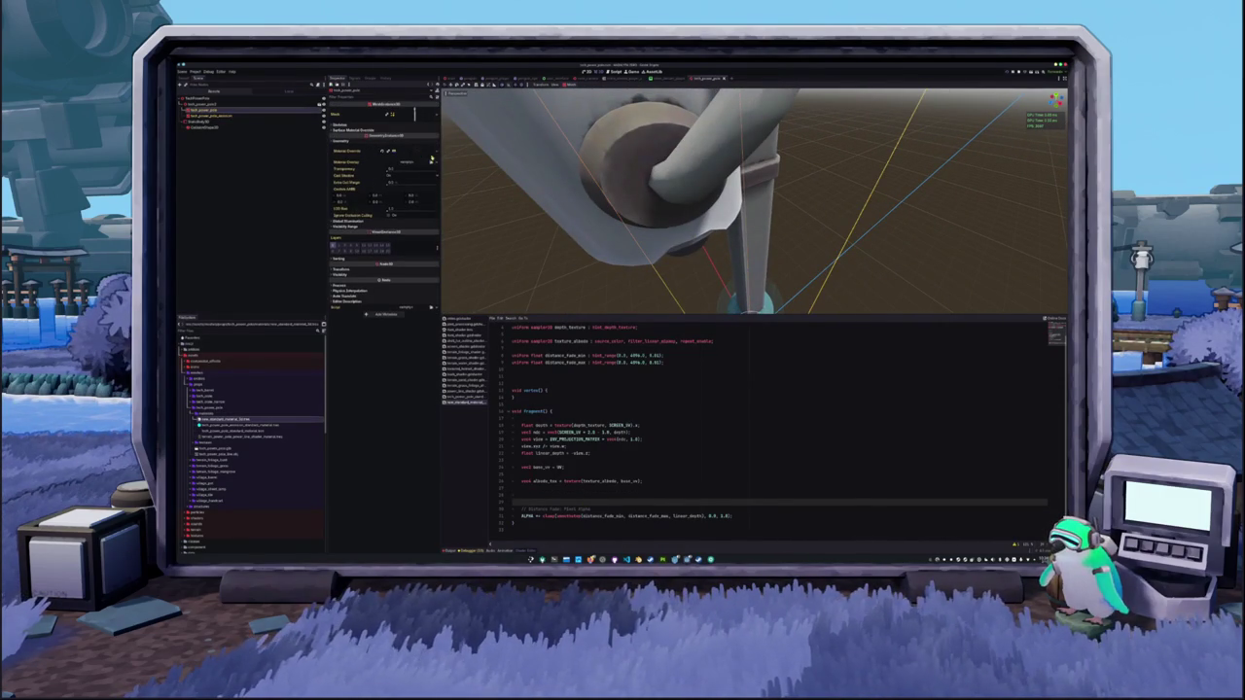
{"action": "left_click", "coordinate": [434, 151]}
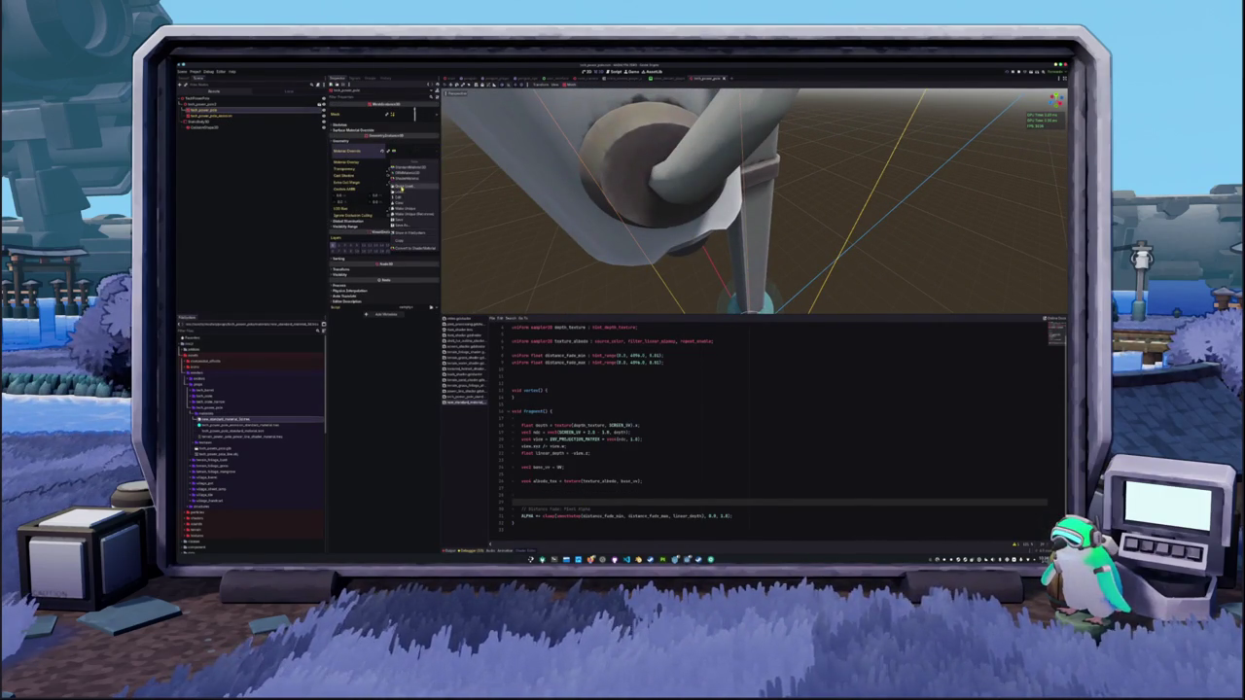
{"action": "left_click", "coordinate": [398, 187]}
{"action": "key", "text": "Escape"}
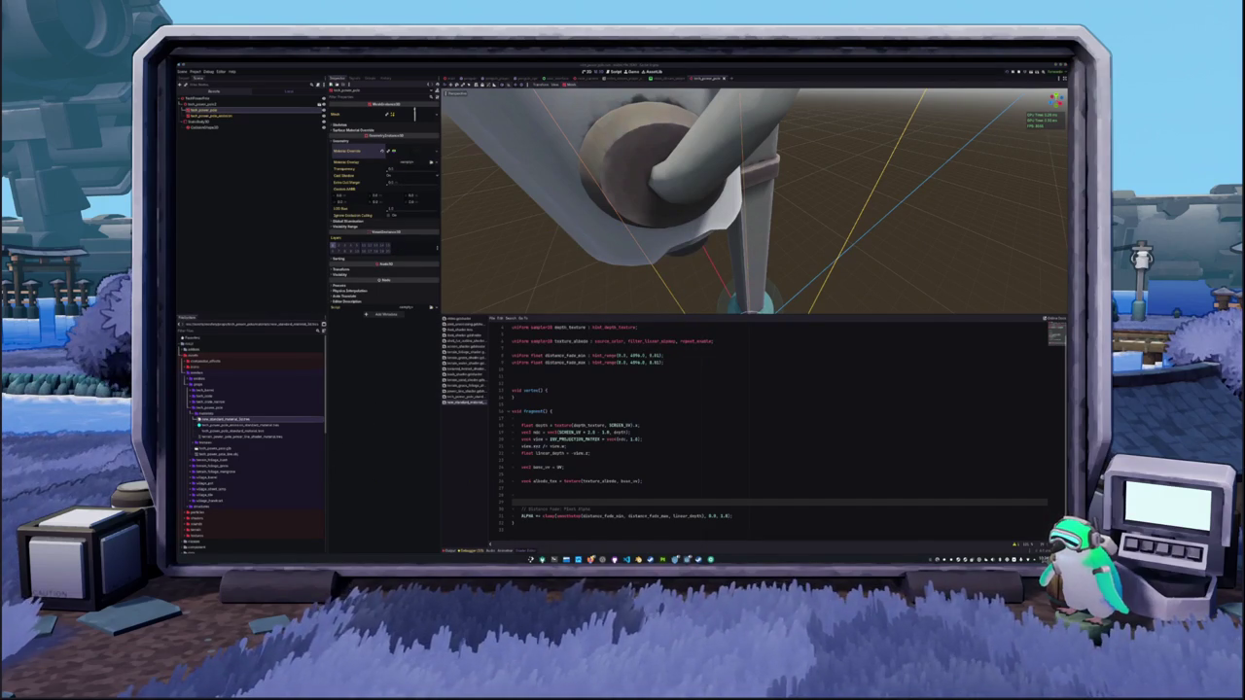
{"action": "left_click_drag", "start_coordinate": [885, 255], "coordinate": [878, 233]}
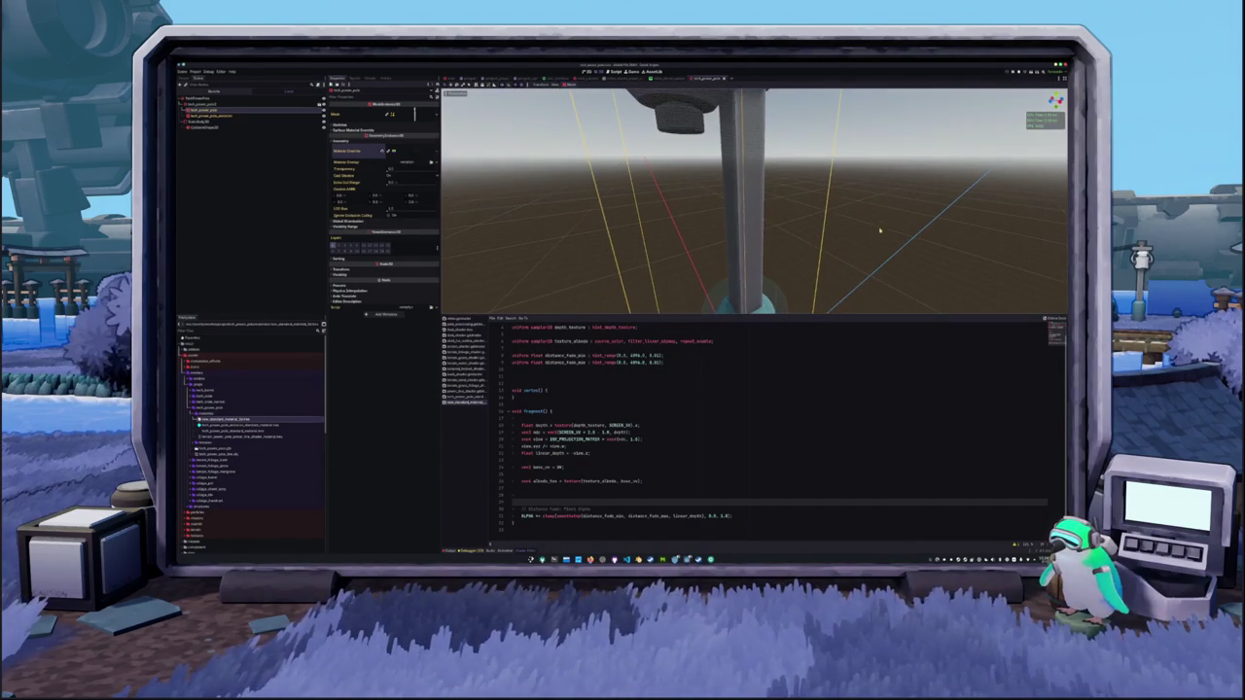
Step: Try a new StandardMaterial3D on the pole's Material Override, then clear the override
{"action": "left_click", "coordinate": [419, 153]}
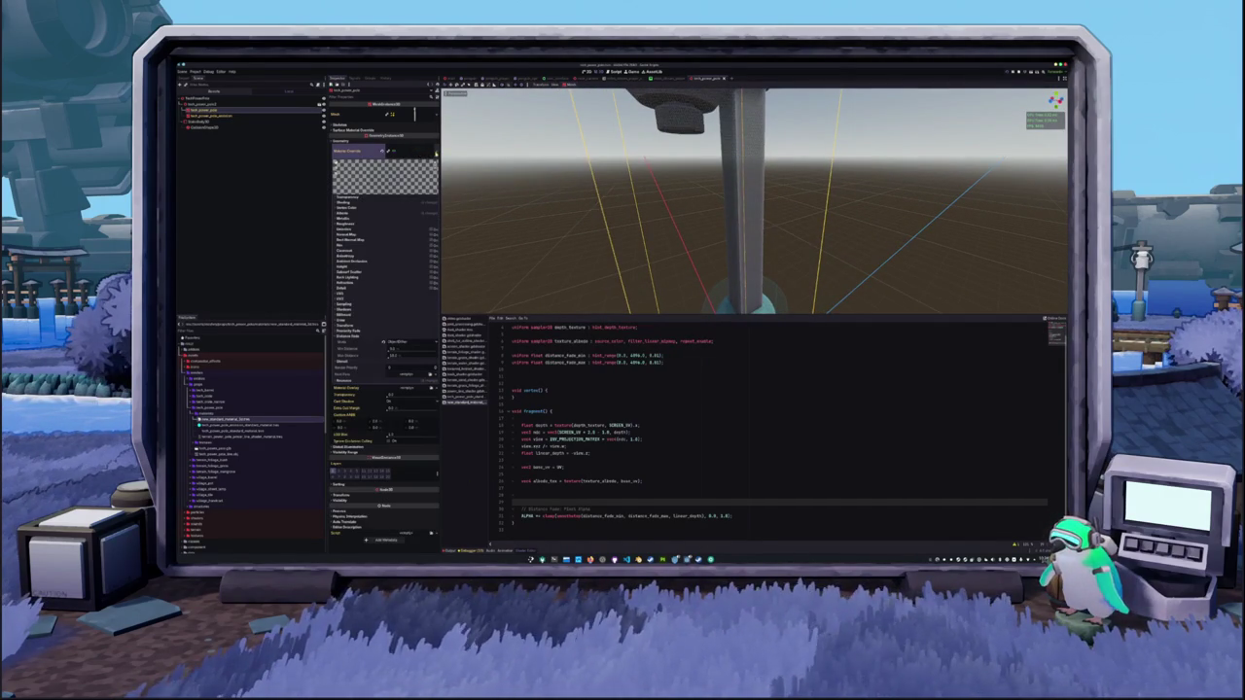
{"action": "left_click", "coordinate": [434, 151]}
{"action": "left_click", "coordinate": [406, 179]}
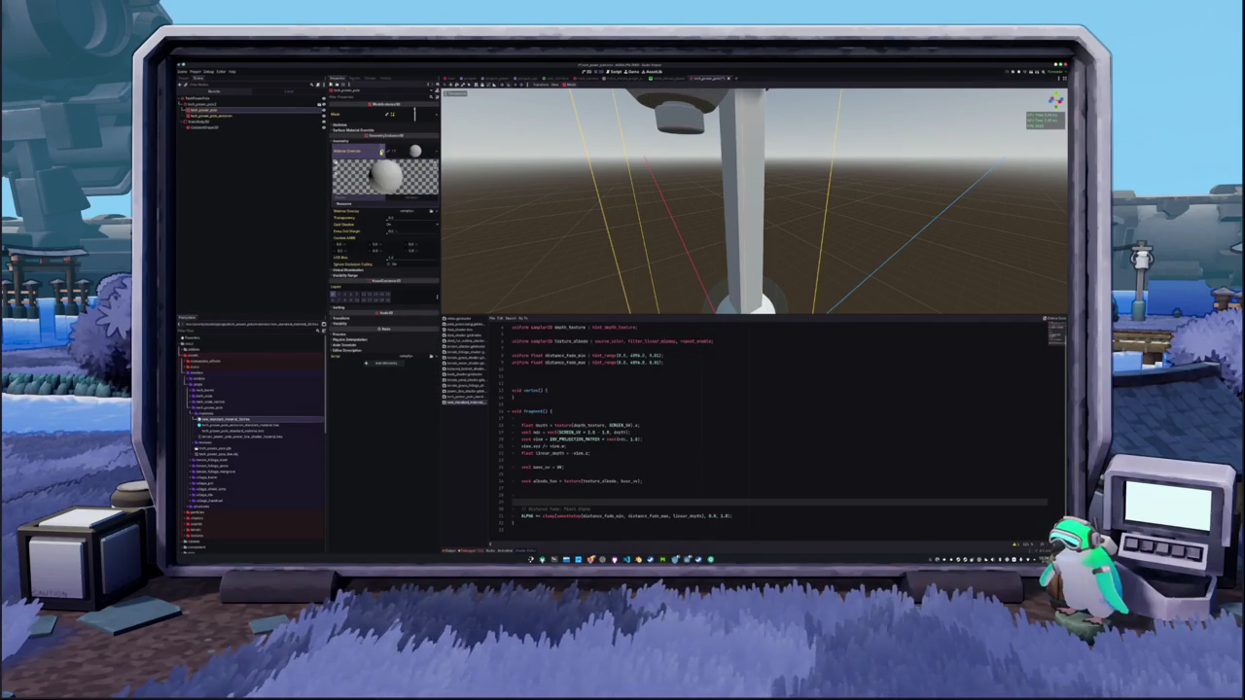
{"action": "left_click", "coordinate": [393, 152]}
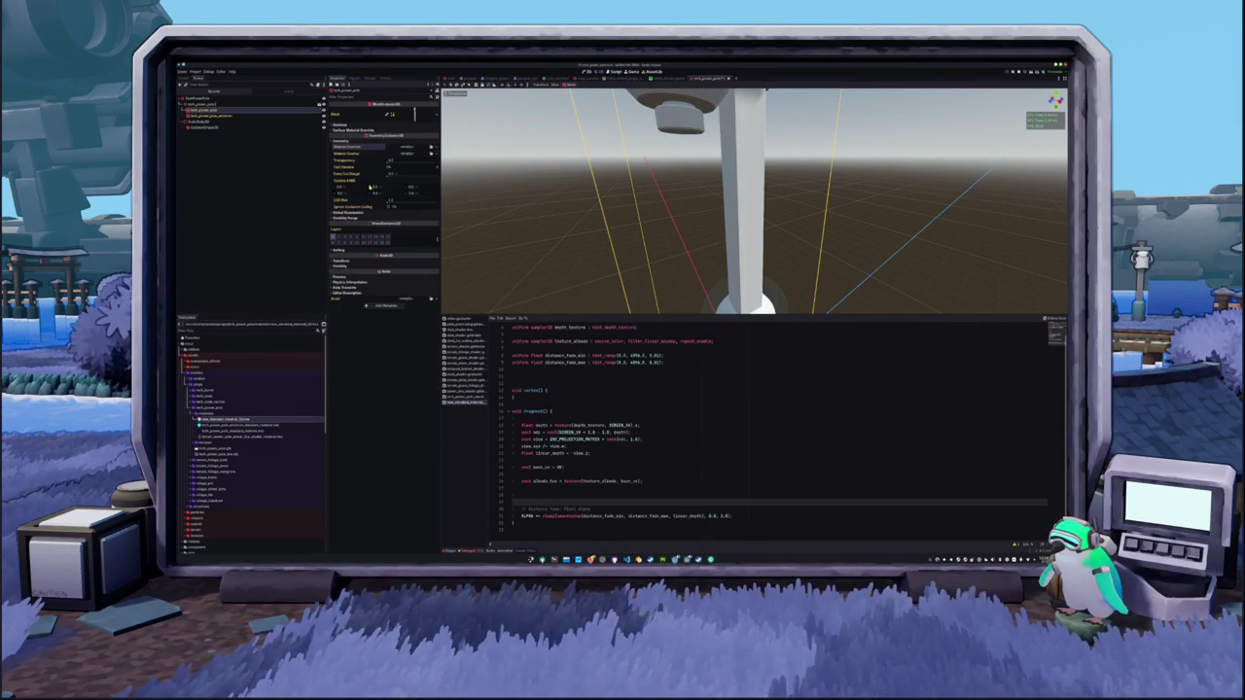
{"action": "left_click", "coordinate": [431, 147]}
{"action": "left_click", "coordinate": [421, 169]}
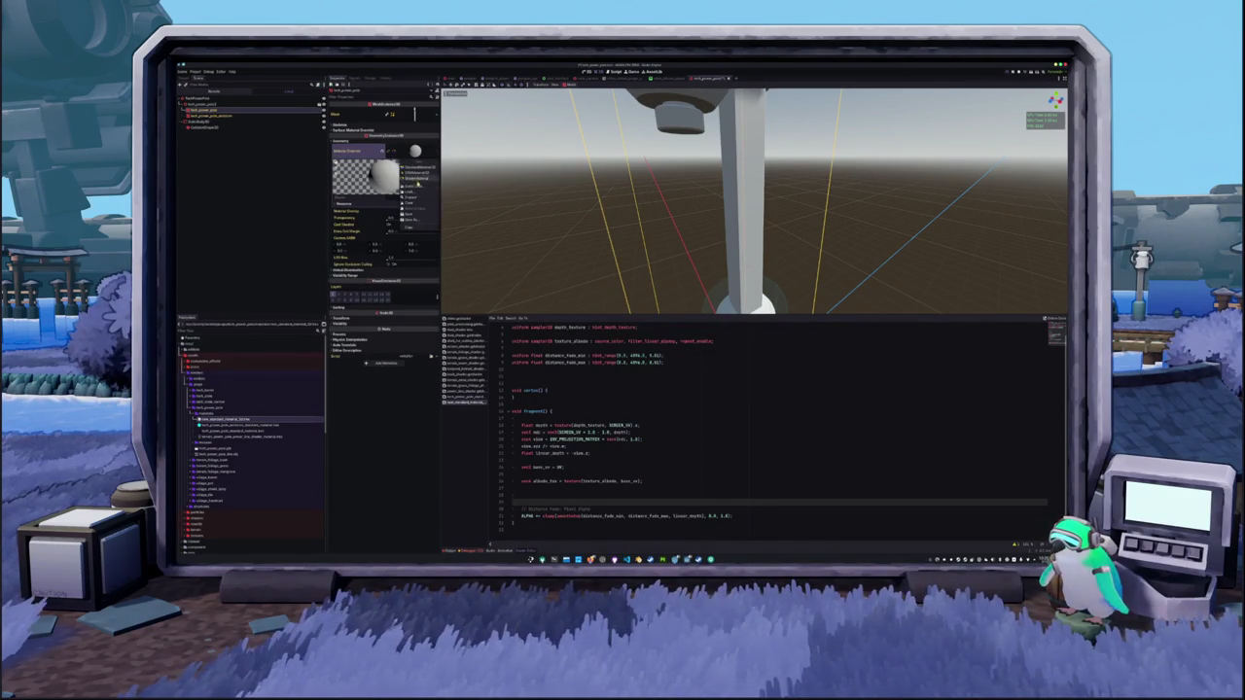
{"action": "left_click", "coordinate": [594, 315]}
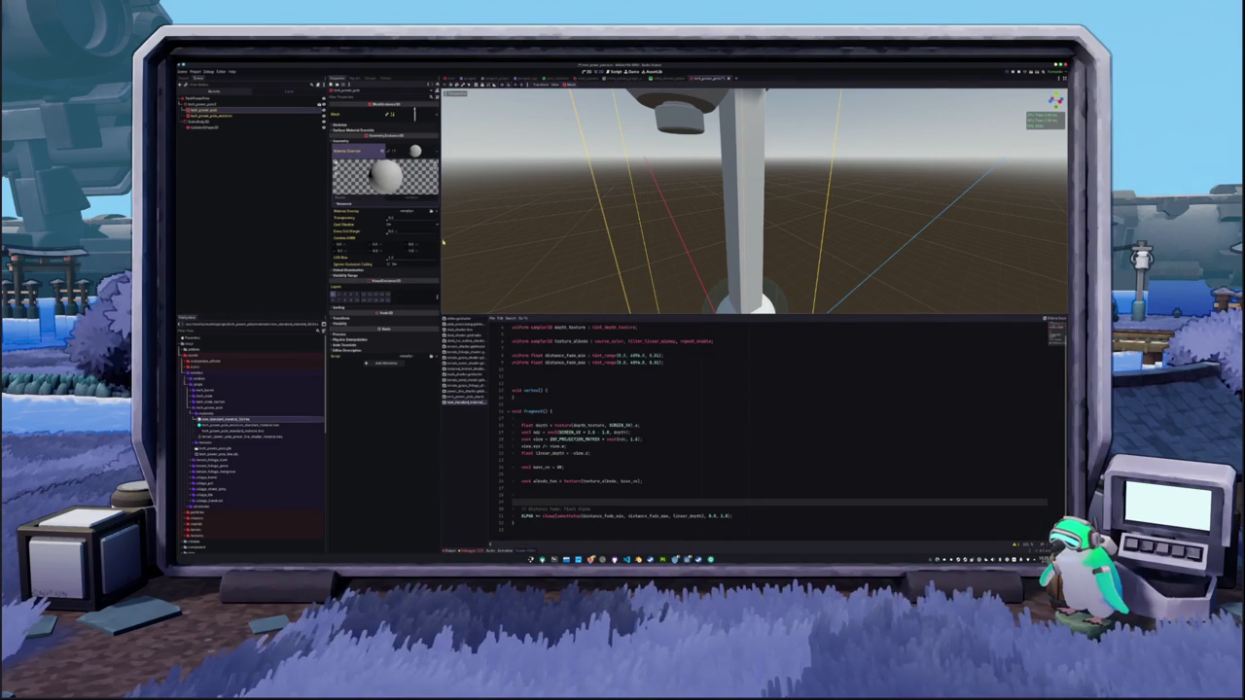
{"action": "left_click", "coordinate": [415, 151]}
{"action": "left_click", "coordinate": [416, 194]}
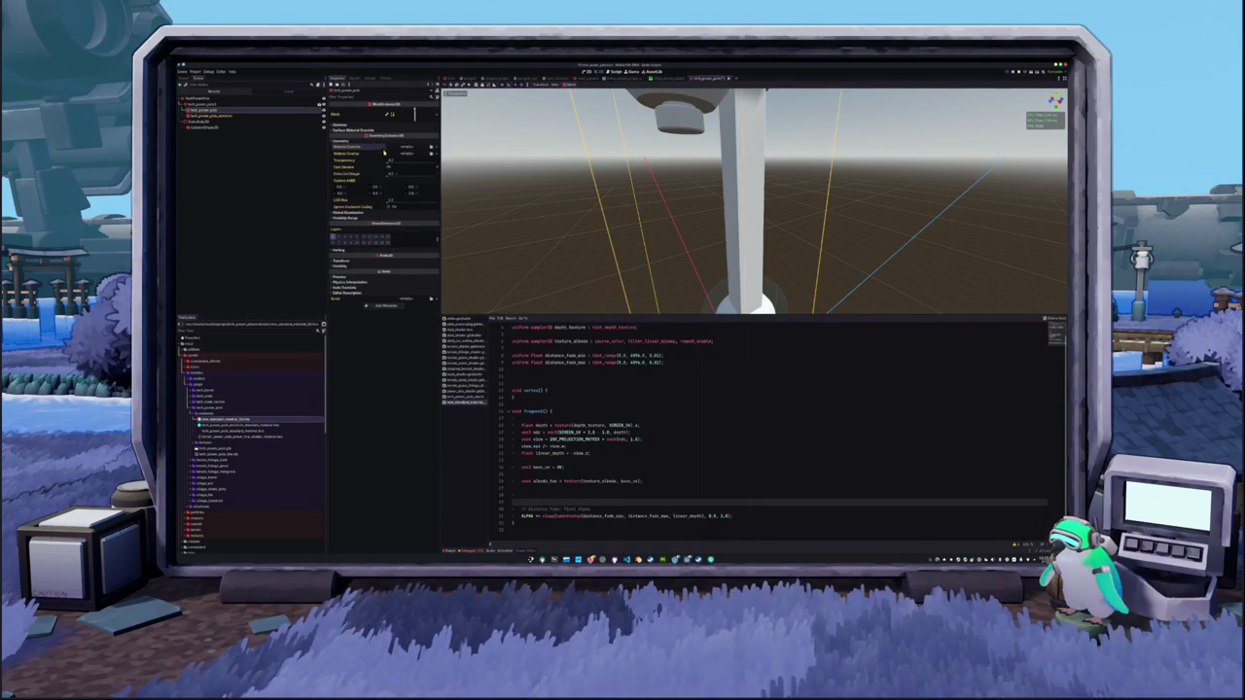
{"action": "right_click", "coordinate": [206, 413]}
Step: Create a new ShaderMaterial resource in the FileSystem and save it under the suggested file name
{"action": "mouse_move", "coordinate": [224, 416]}
{"action": "left_click", "coordinate": [281, 428]}
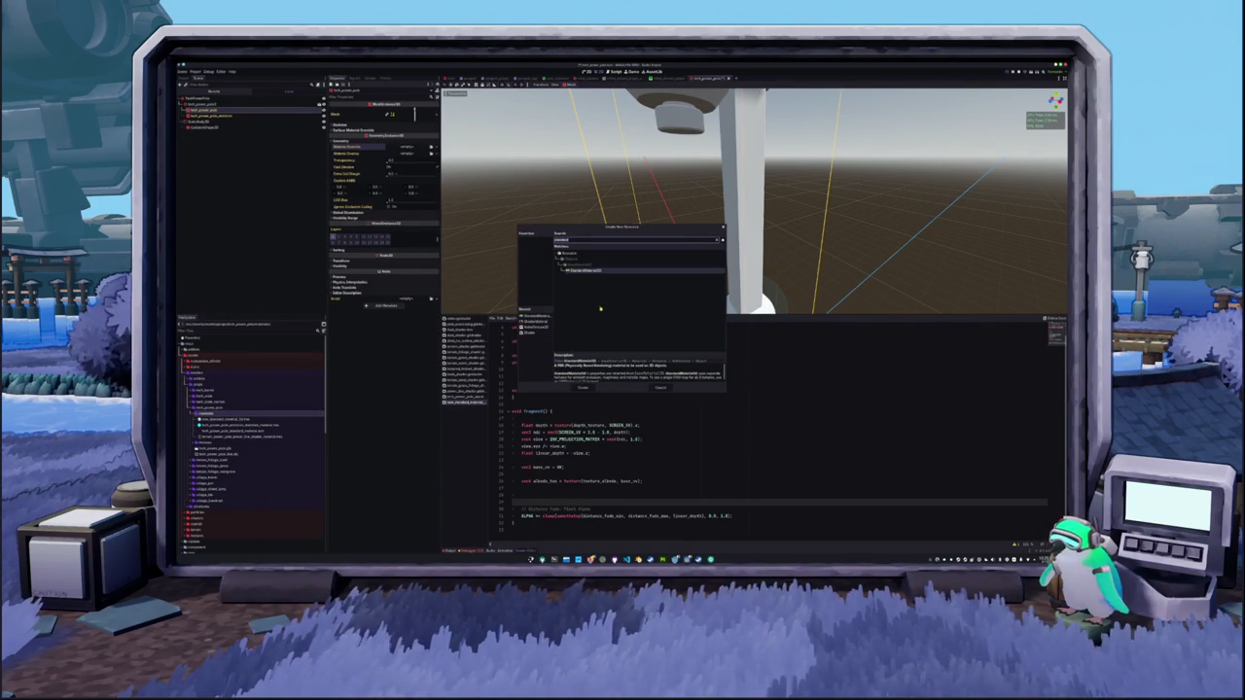
{"action": "left_click", "coordinate": [584, 389]}
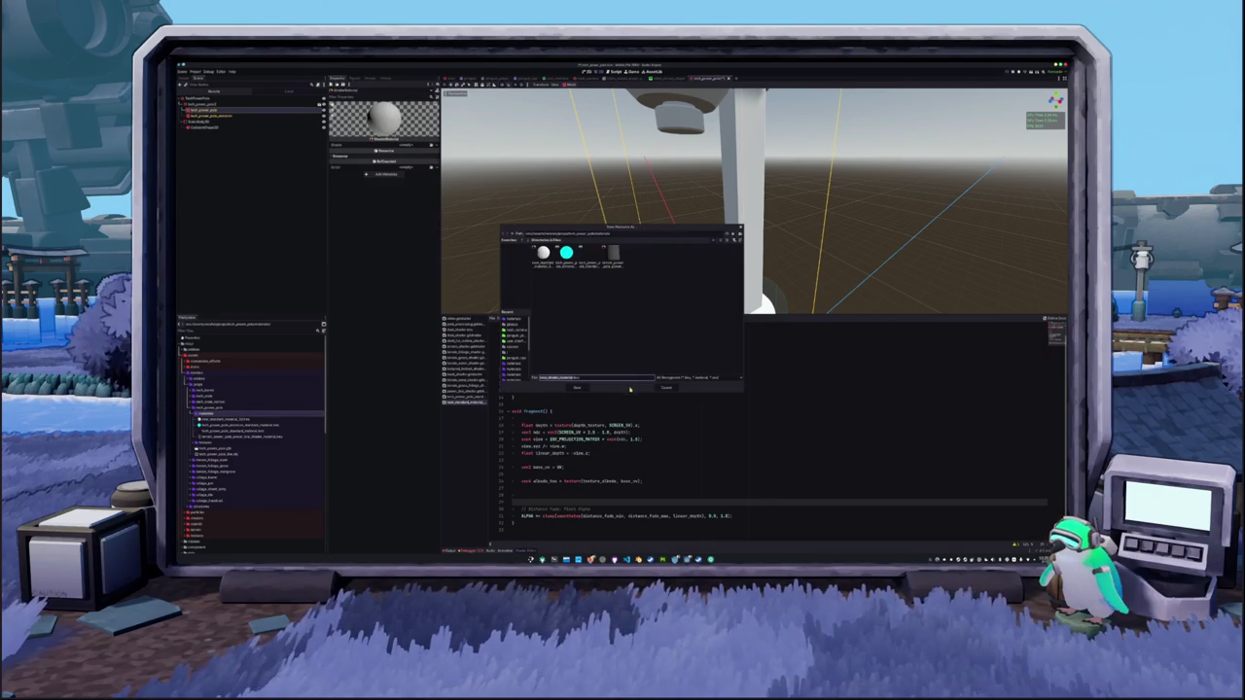
{"action": "type", "text": "glass"}
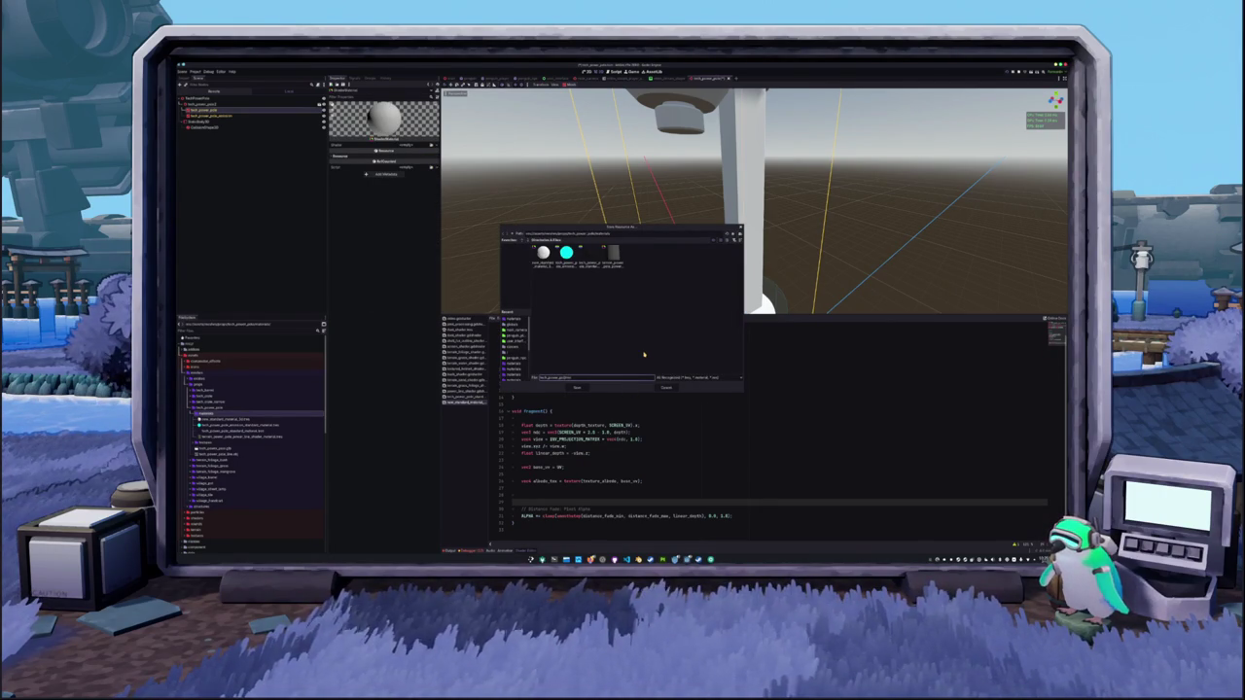
{"action": "key", "text": "ctrl+z"}
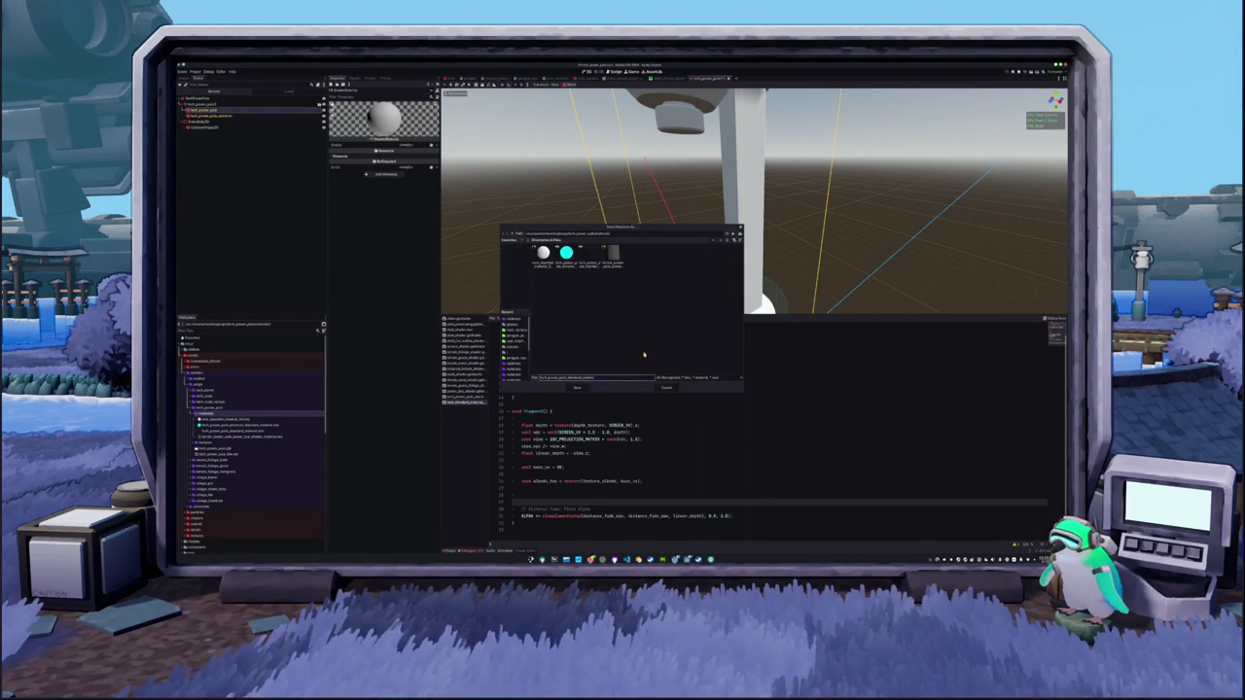
{"action": "key", "text": "ctrl+shift+Left"}
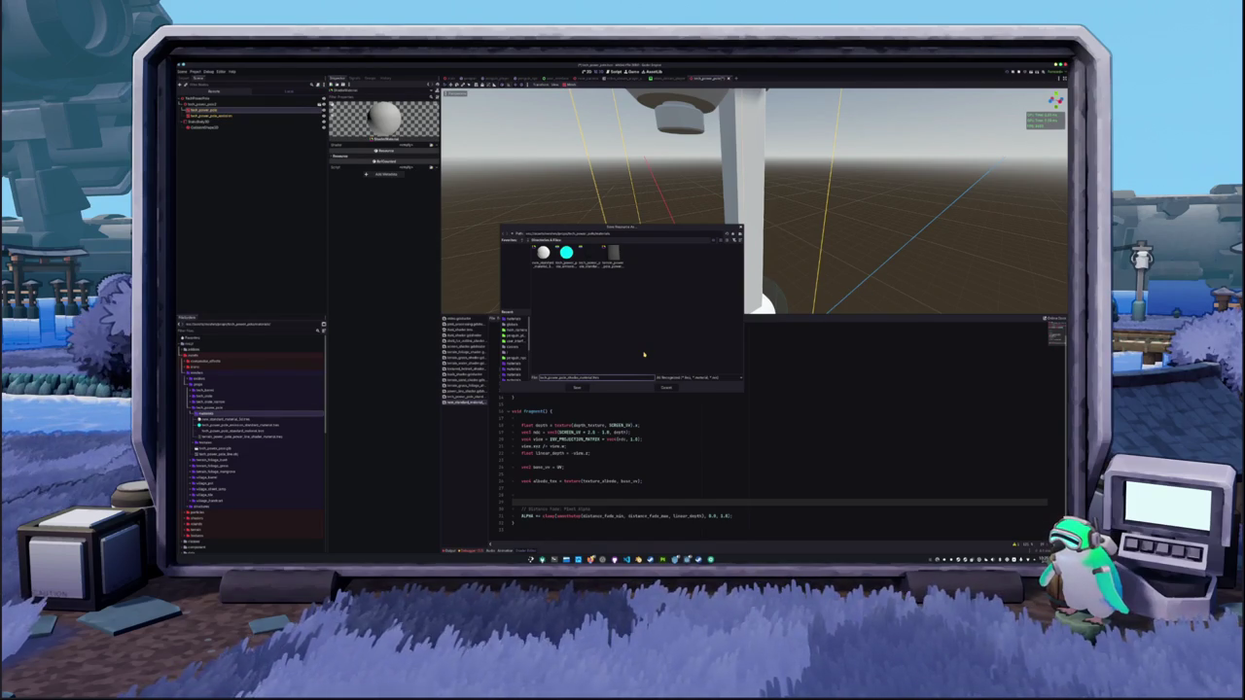
{"action": "key", "text": "Return"}
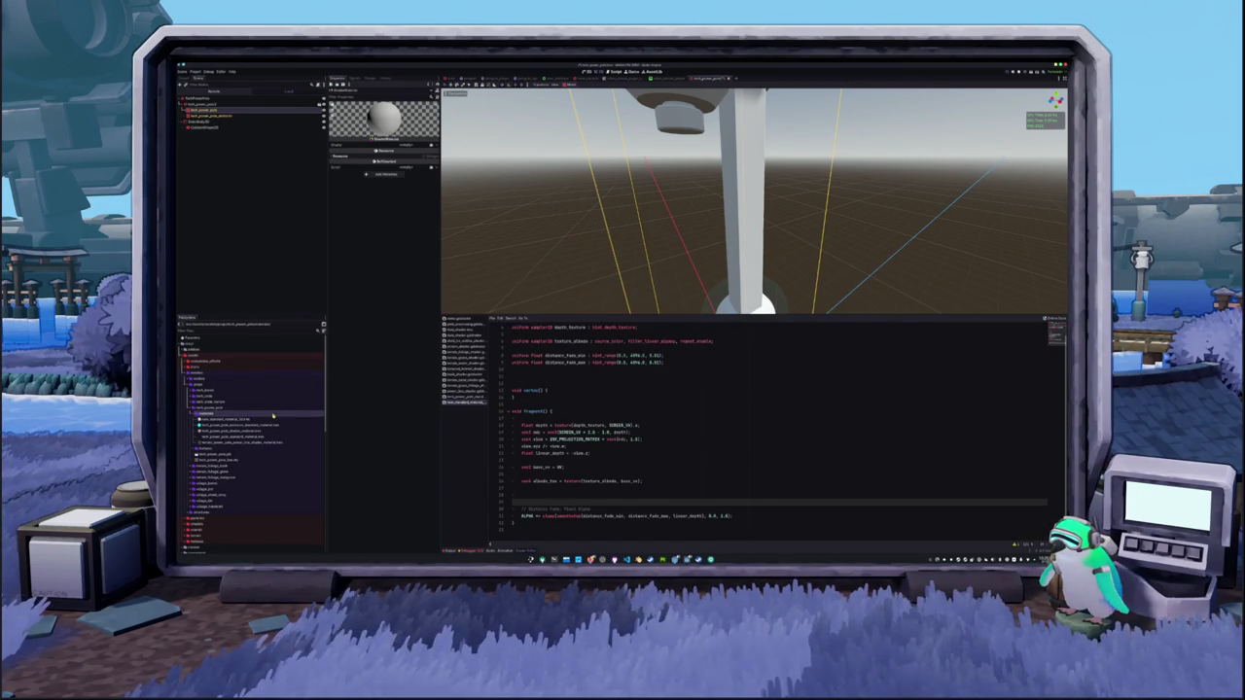
Step: Give the saved material the tech_power shader found through the shader search list
{"action": "left_click", "coordinate": [253, 430]}
{"action": "left_click", "coordinate": [432, 145]}
{"action": "left_click", "coordinate": [420, 161]}
{"action": "type", "text": "tech_power"}
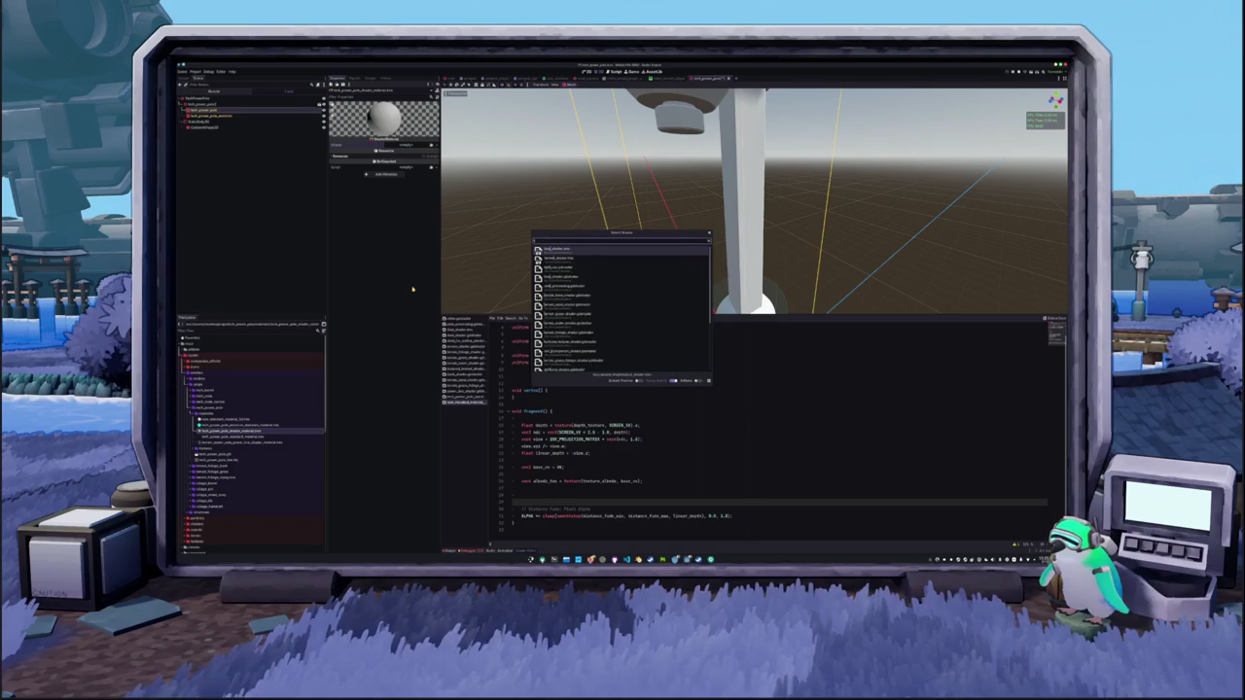
{"action": "key", "text": "BackSpace"}
{"action": "key", "text": "BackSpace"}
{"action": "key", "text": "BackSpace"}
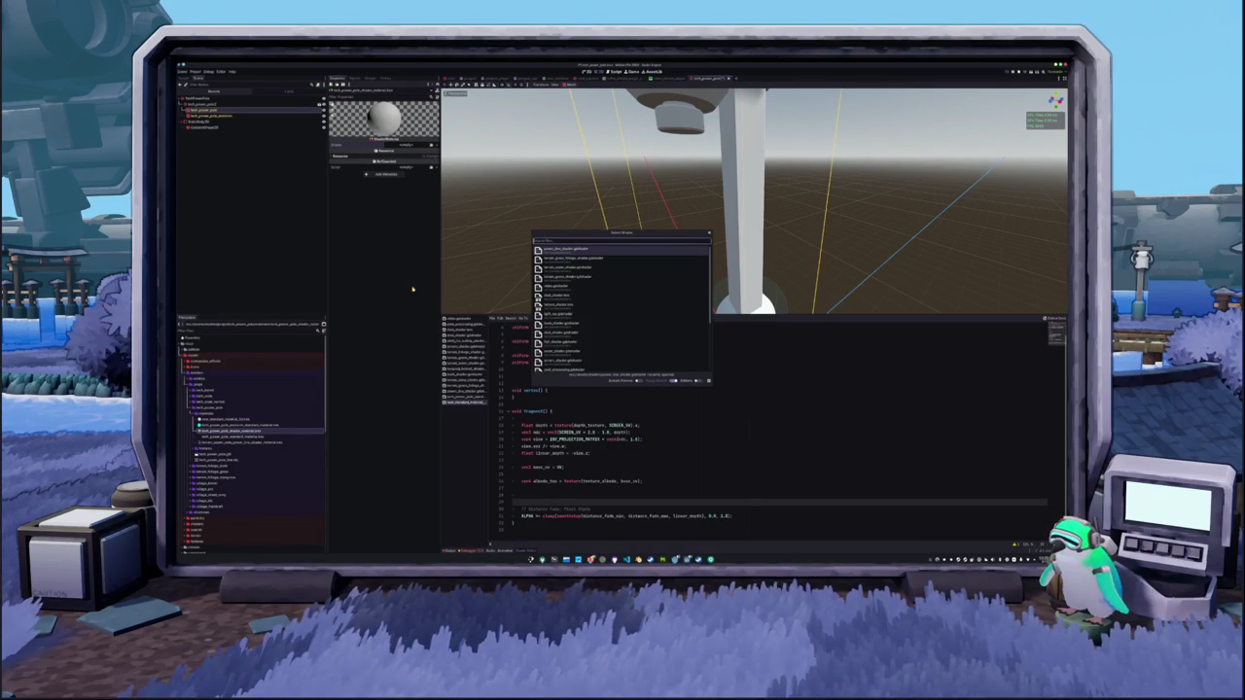
{"action": "key", "text": "Return"}
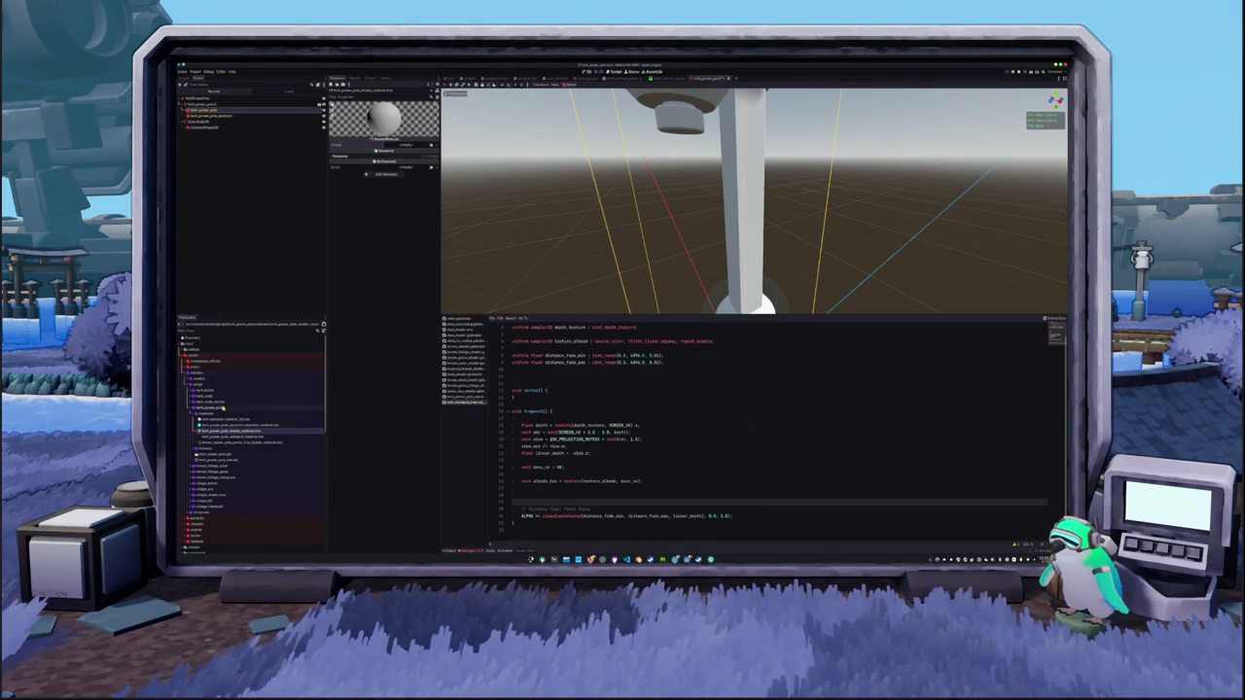
Step: Save the shader as a new file in res://shaders, renaming it with a 'liquid_' prefix
{"action": "left_click", "coordinate": [224, 419]}
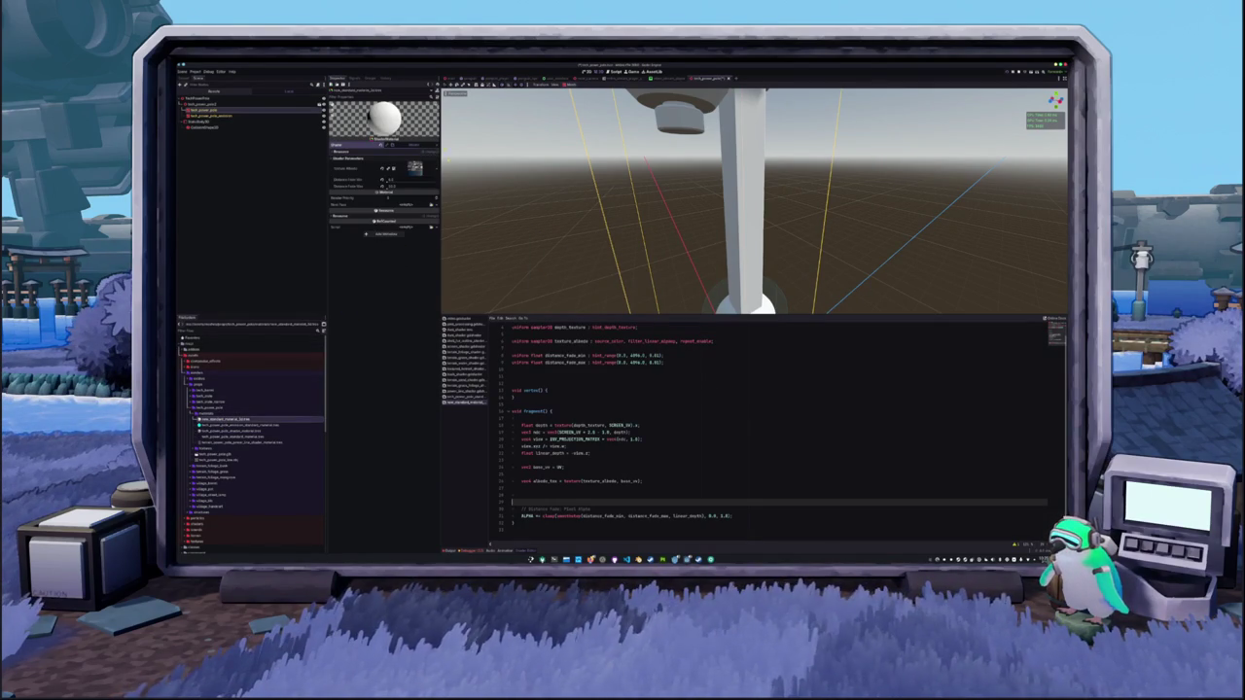
{"action": "left_click", "coordinate": [414, 168]}
{"action": "left_click", "coordinate": [421, 194]}
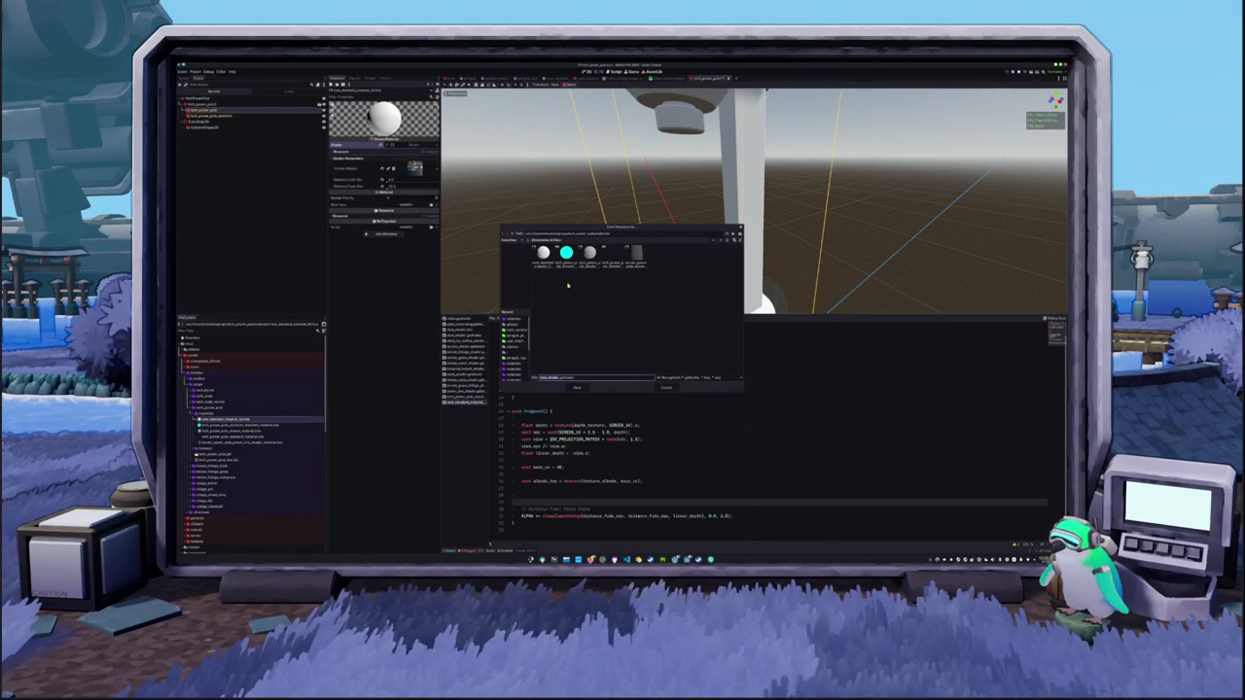
{"action": "left_click", "coordinate": [513, 234]}
{"action": "left_click", "coordinate": [513, 234]}
{"action": "left_click", "coordinate": [508, 234]}
{"action": "left_click", "coordinate": [513, 235]}
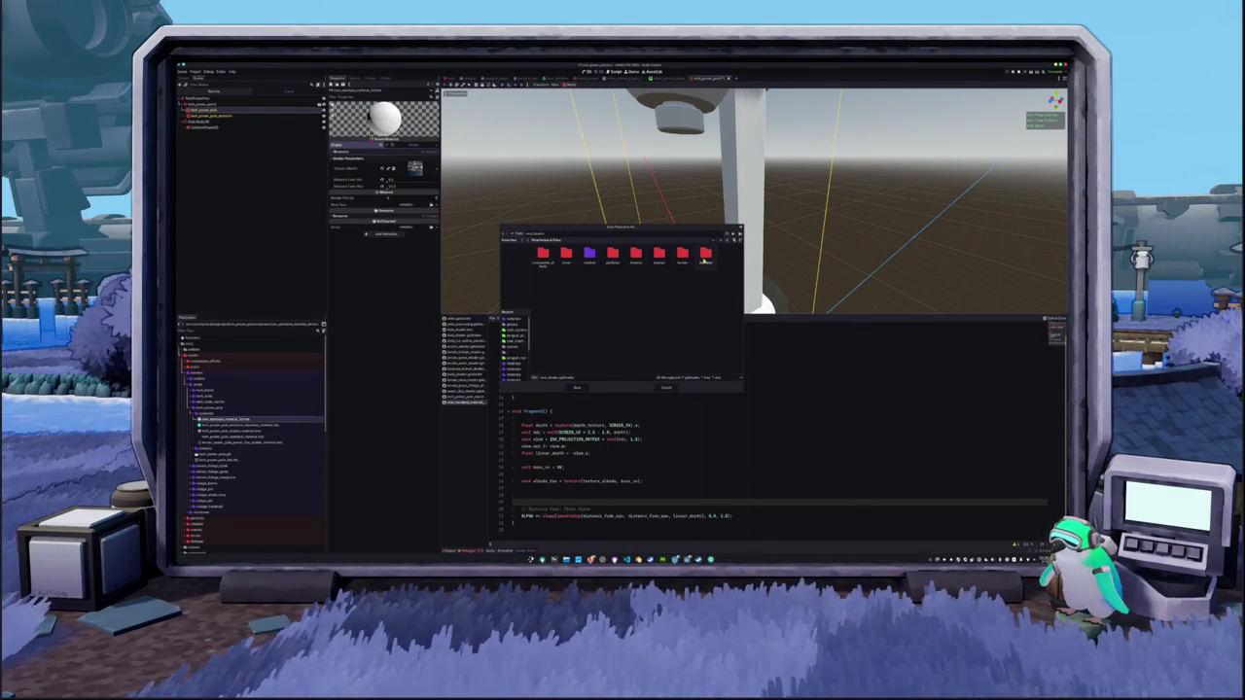
{"action": "double_click", "coordinate": [636, 258]}
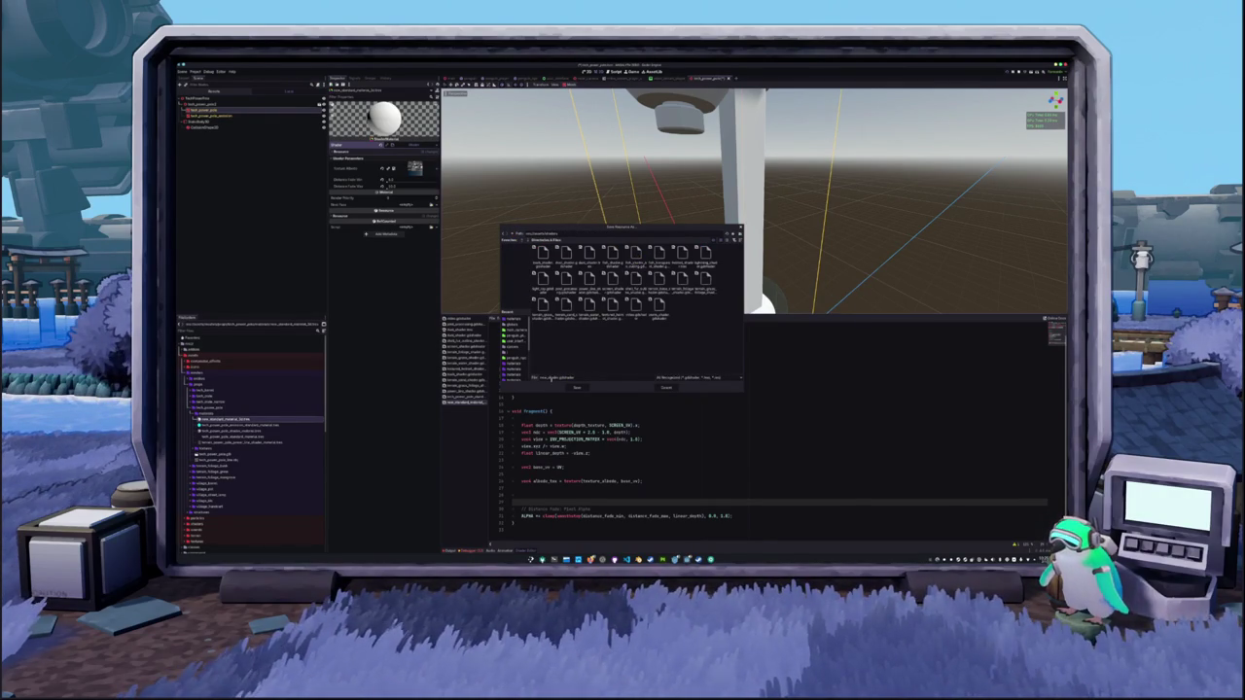
{"action": "double_click", "coordinate": [554, 378]}
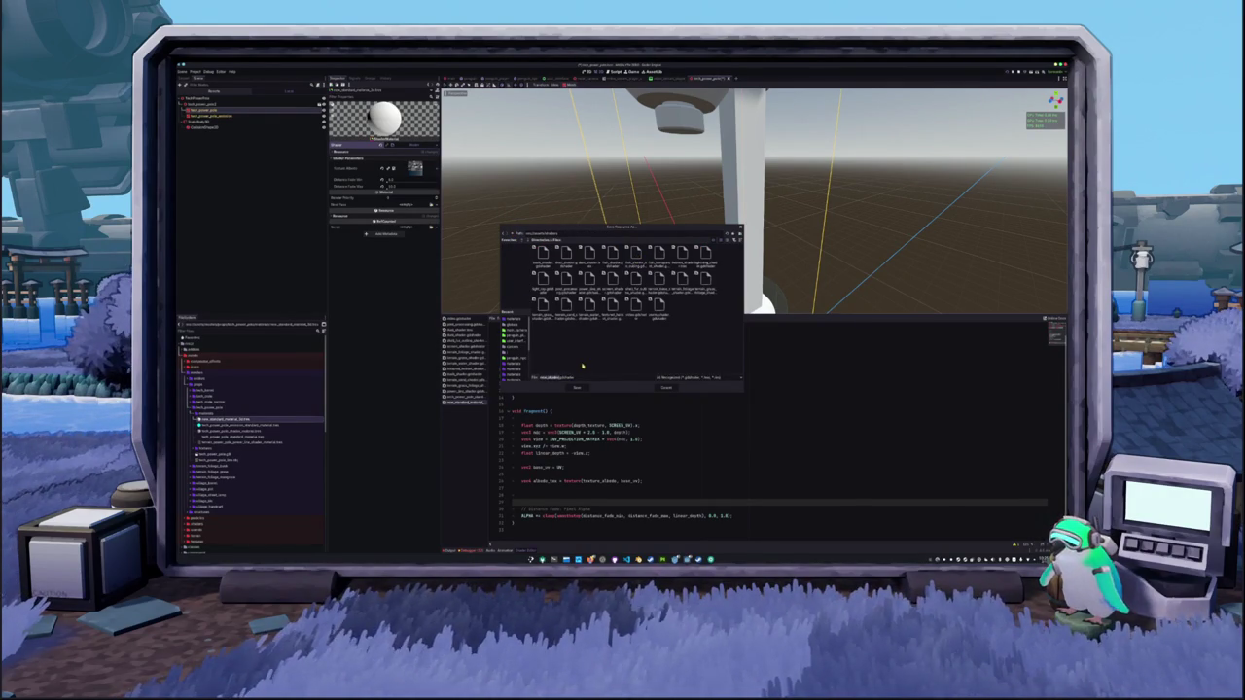
{"action": "type", "text": "liquid"}
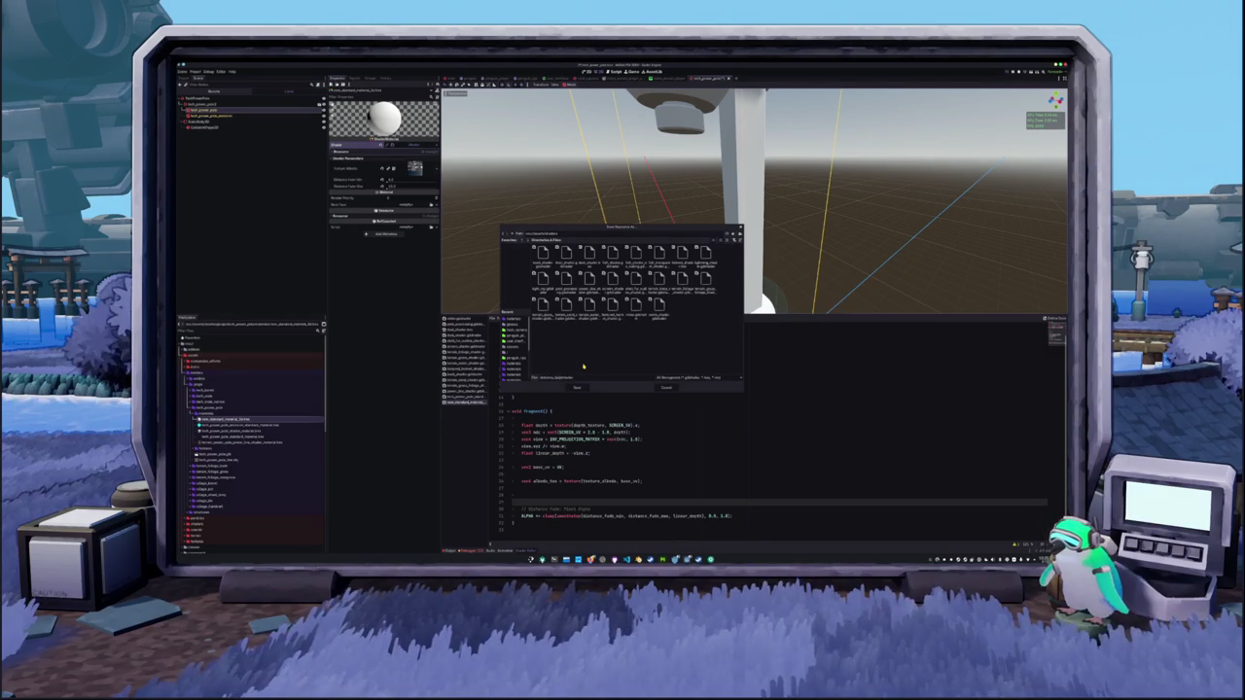
{"action": "type", "text": "_"}
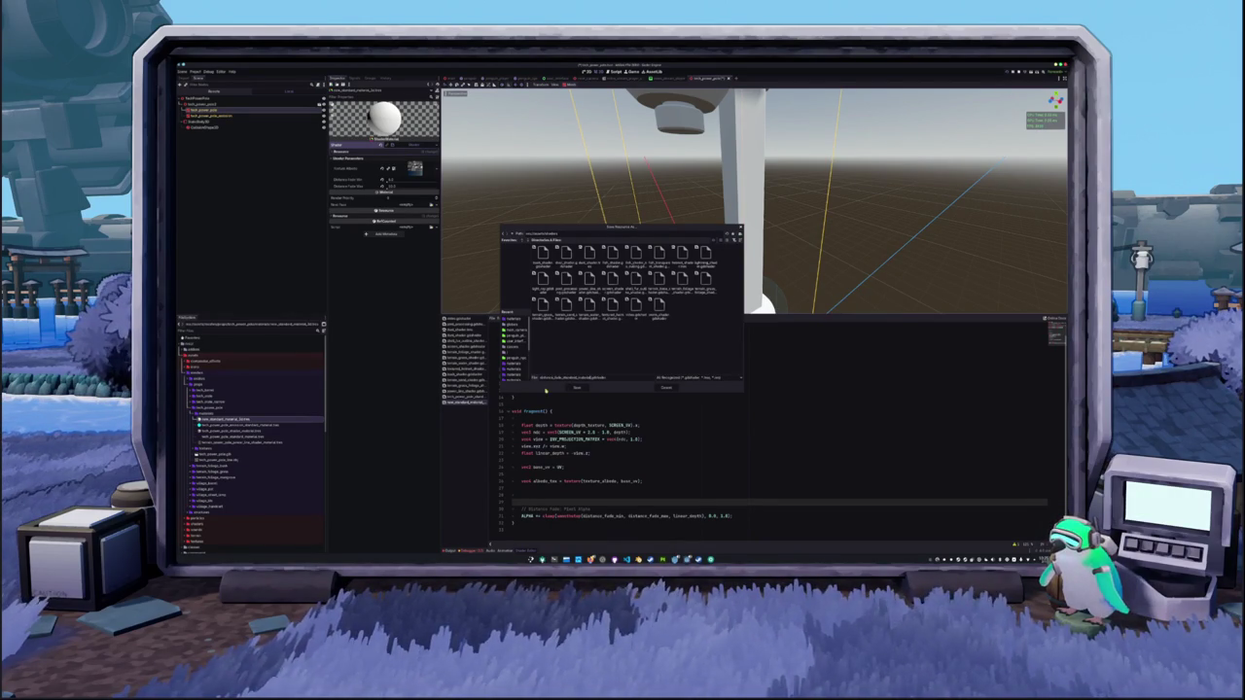
{"action": "left_click", "coordinate": [584, 390]}
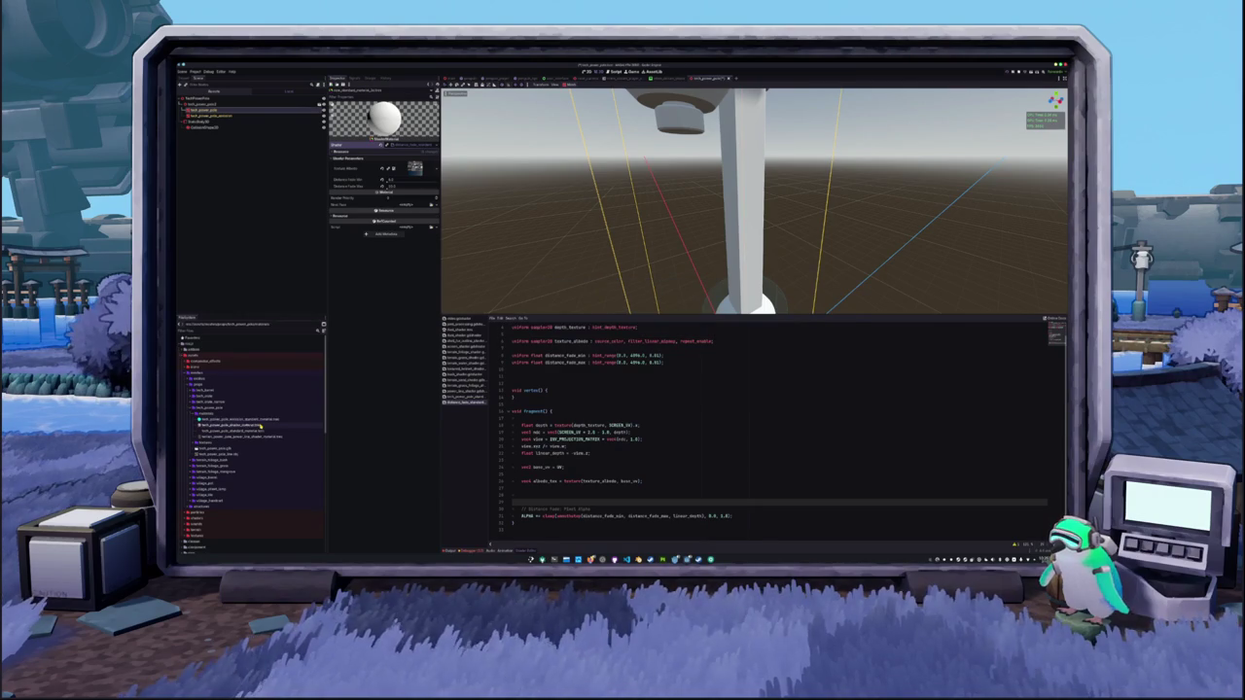
Step: Drag the new material onto tech_power_pole's Material Override and quick-load the distance shader into it
{"action": "left_click", "coordinate": [224, 110]}
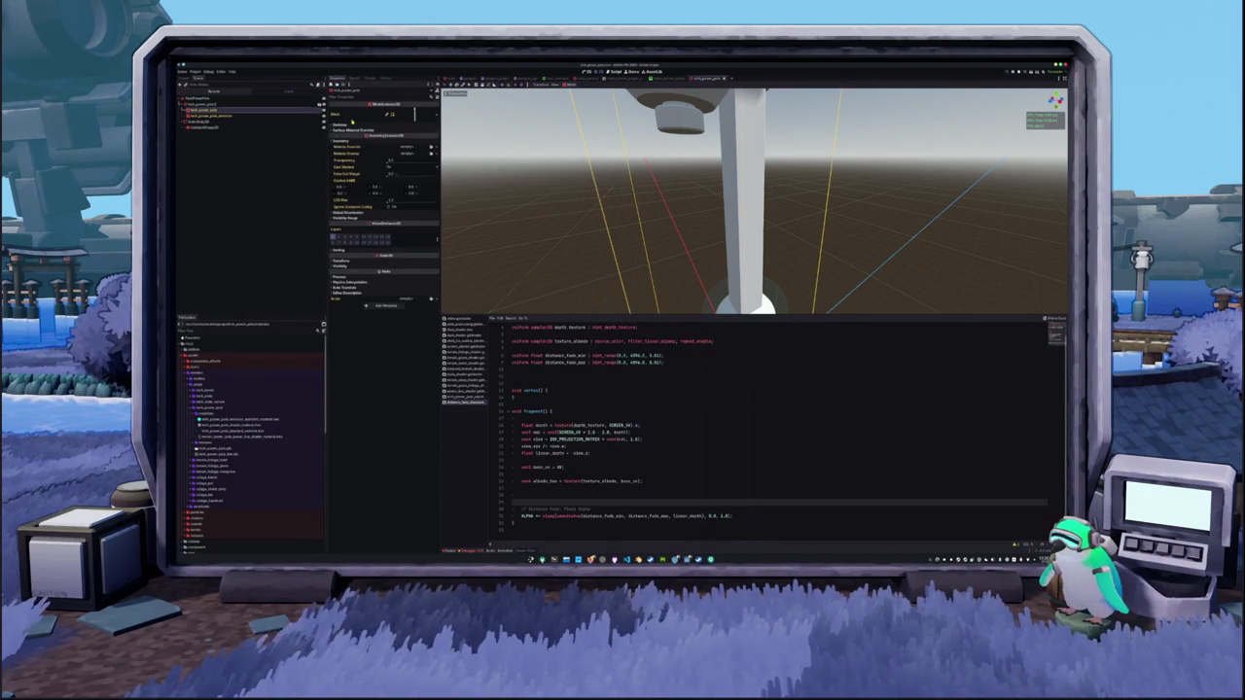
{"action": "left_click", "coordinate": [406, 145]}
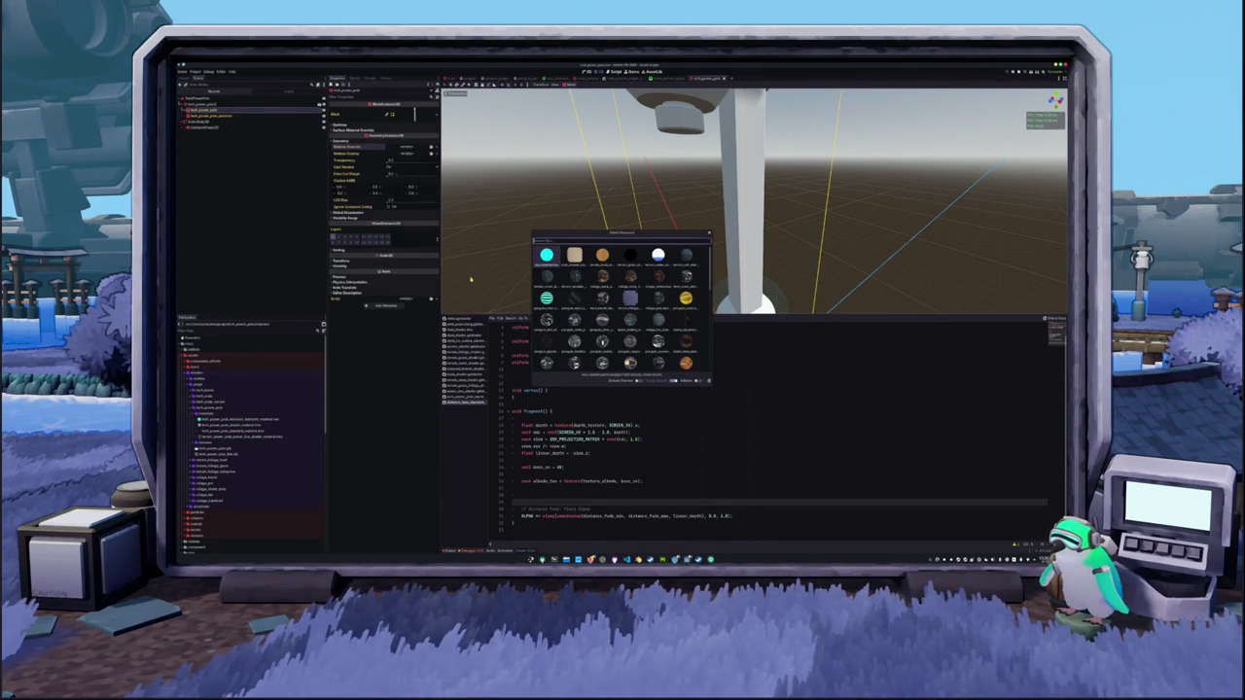
{"action": "key", "text": "Escape"}
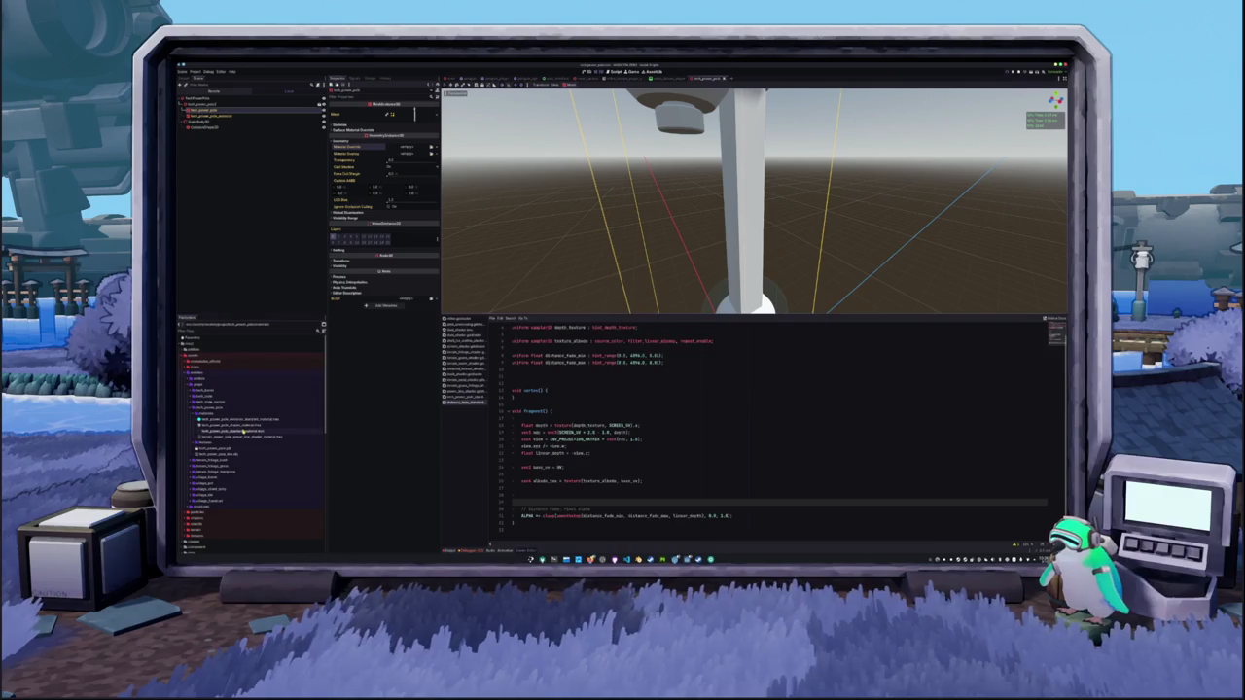
{"action": "mouse_move", "coordinate": [243, 426]}
{"action": "left_mouse_down"}
{"action": "mouse_move", "coordinate": [362, 383]}
{"action": "mouse_move", "coordinate": [406, 153]}
{"action": "left_mouse_up"}
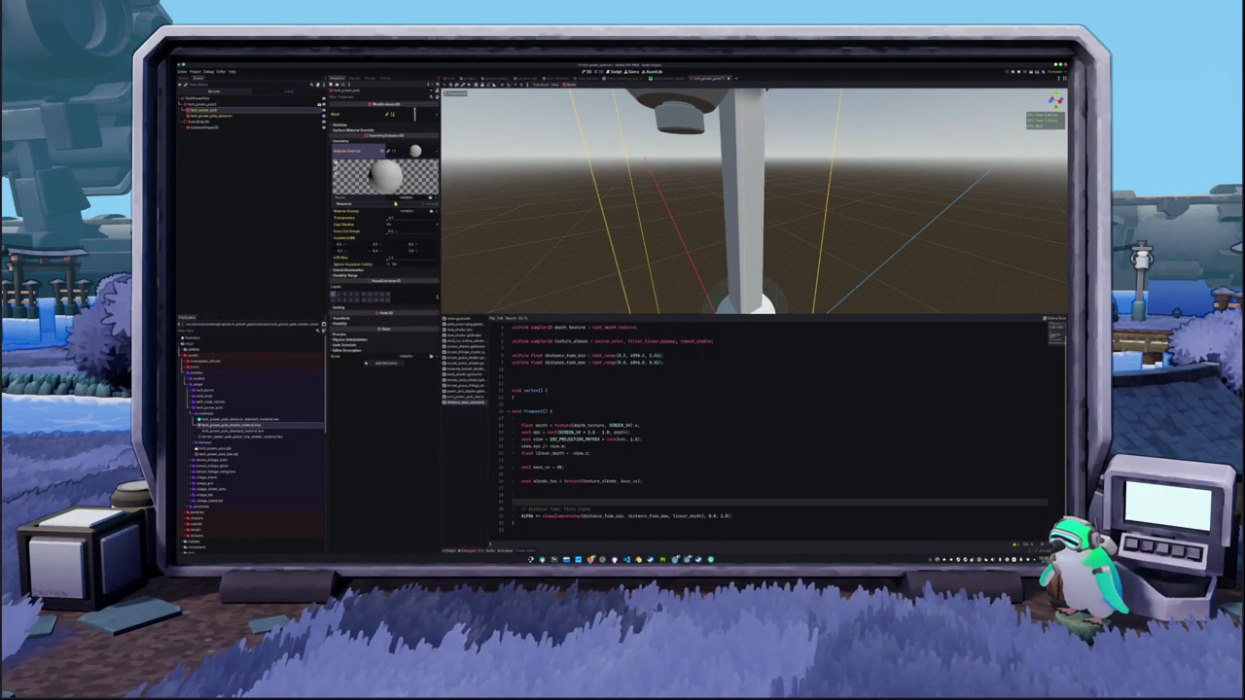
{"action": "left_click", "coordinate": [430, 198]}
{"action": "type", "text": "distance"}
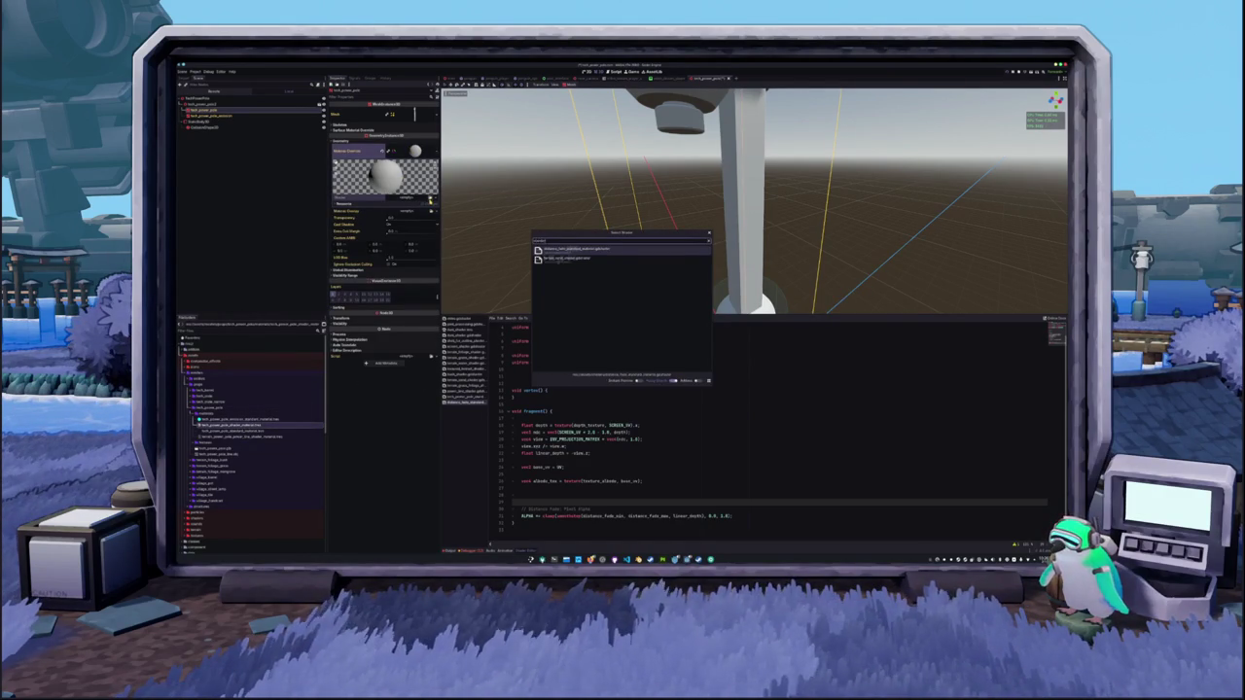
{"action": "key", "text": "Return"}
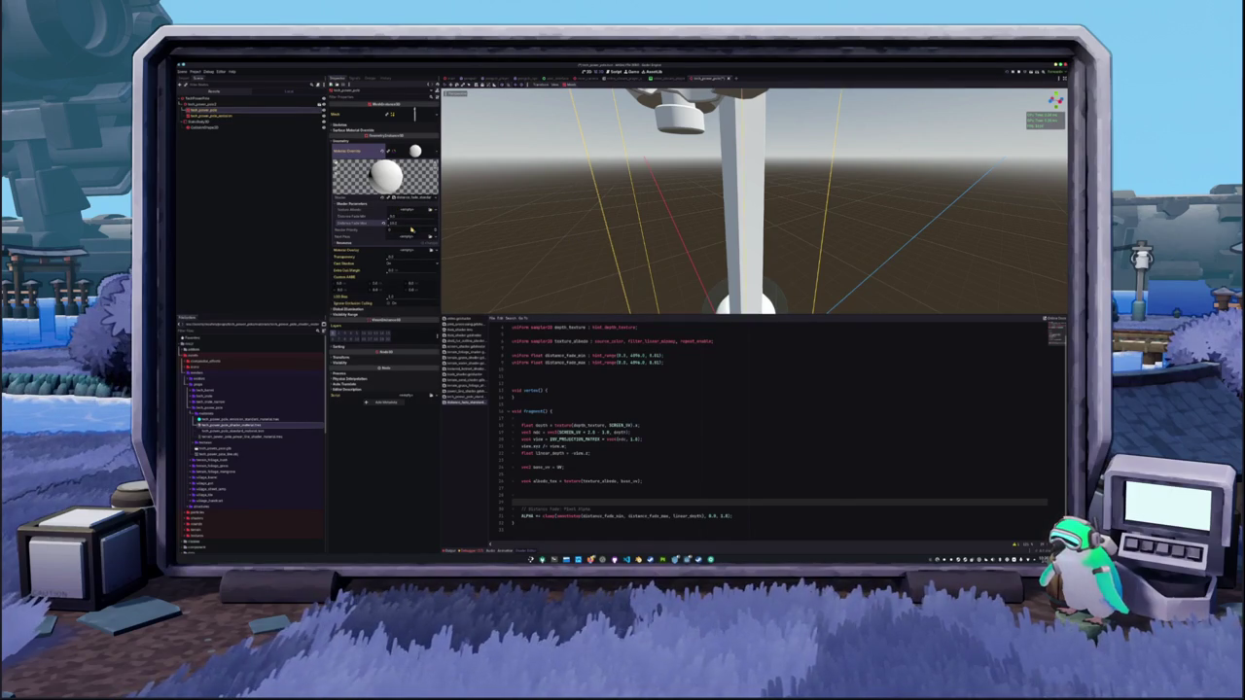
{"action": "scroll", "coordinate": [608, 202], "scroll_direction": "down", "scroll_amount": 5}
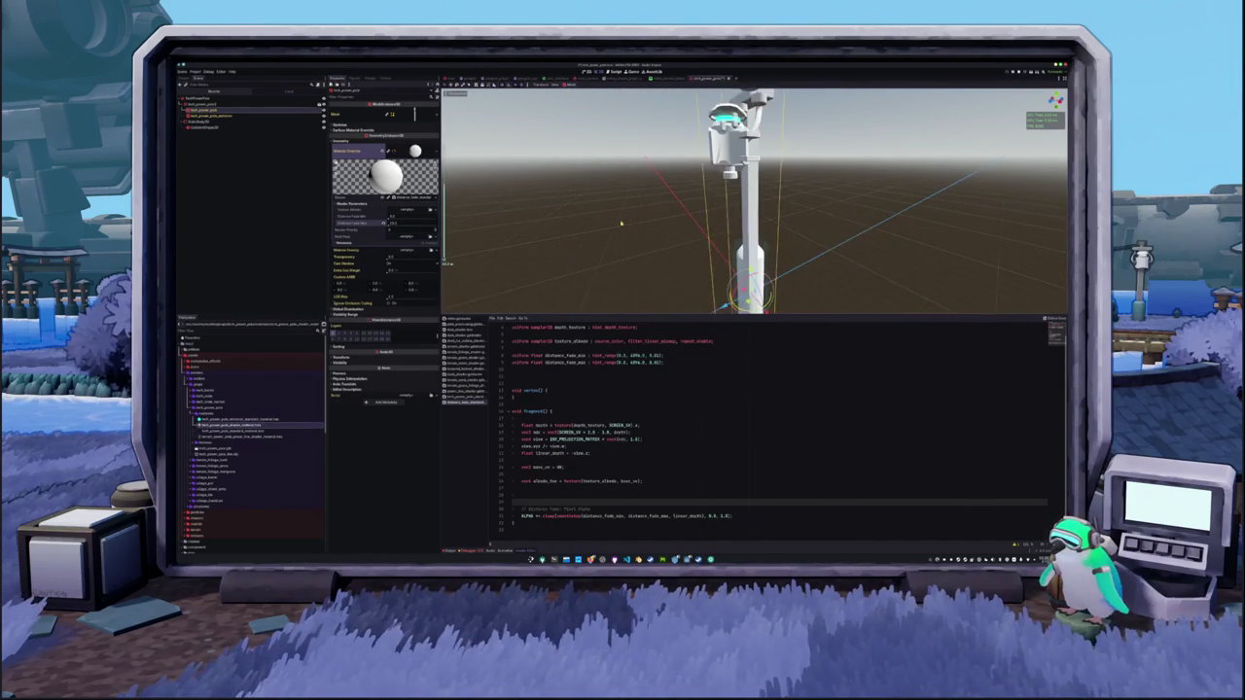
{"action": "left_click_drag", "start_coordinate": [621, 220], "coordinate": [622, 248]}
{"action": "scroll", "coordinate": [622, 248], "scroll_direction": "down", "scroll_amount": 3}
{"action": "scroll", "coordinate": [622, 250], "scroll_direction": "up", "scroll_amount": 10}
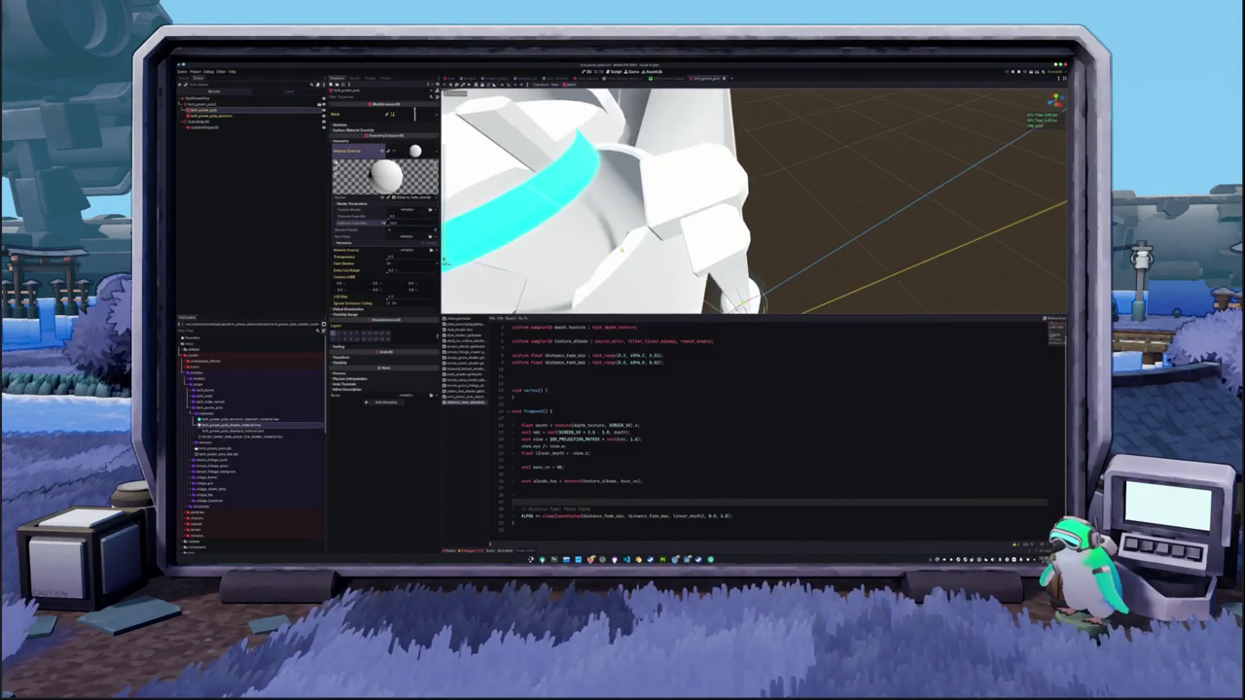
{"action": "scroll", "coordinate": [622, 250], "scroll_direction": "down", "scroll_amount": 3}
{"action": "scroll", "coordinate": [621, 250], "scroll_direction": "up", "scroll_amount": 3}
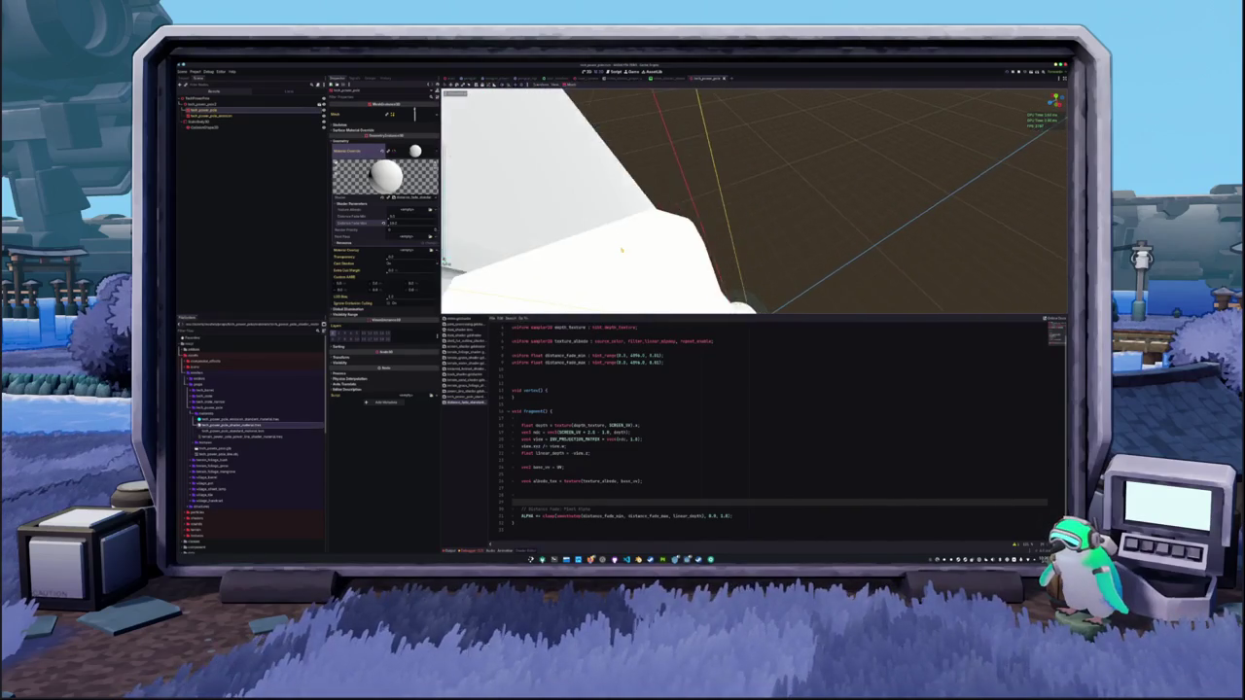
{"action": "scroll", "coordinate": [622, 250], "scroll_direction": "down", "scroll_amount": 8}
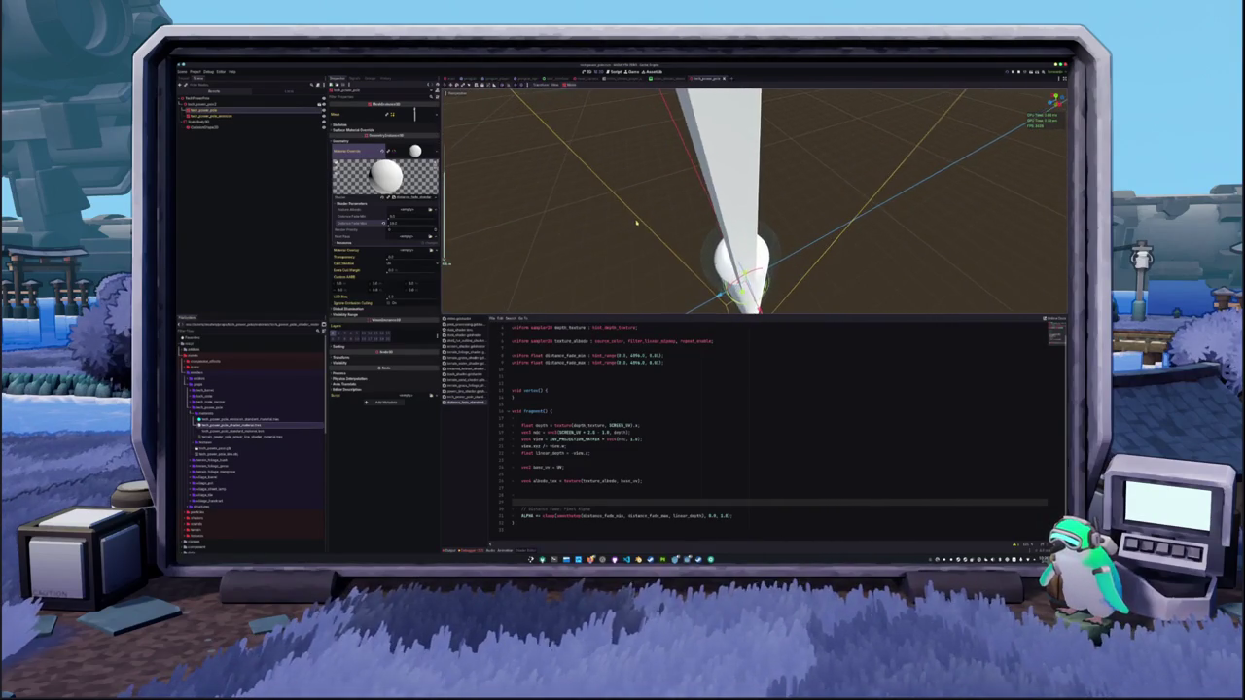
{"action": "left_click_drag", "start_coordinate": [633, 231], "coordinate": [631, 209]}
{"action": "scroll", "coordinate": [617, 375], "scroll_direction": "up", "scroll_amount": 2}
Step: Add depth_prepass_alpha to the shader's render_mode line
{"action": "left_click", "coordinate": [739, 334]}
{"action": "key", "text": "BackSpace"}
{"action": "type", "text": ", depth_draw_opaque, cull_back, diffuse_burley, specular_disabled, depth"}
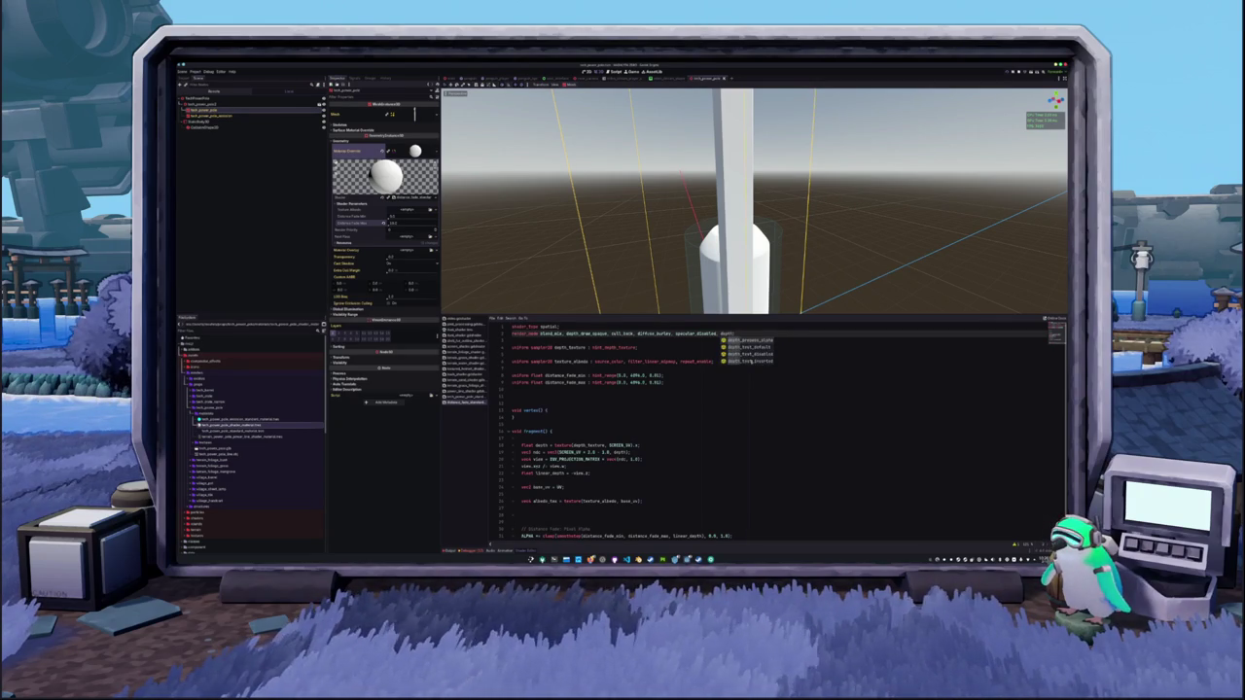
{"action": "key", "text": "Return"}
{"action": "type", "text": ";"}
{"action": "mouse_move", "coordinate": [804, 240]}
{"action": "left_mouse_down"}
{"action": "mouse_move", "coordinate": [799, 175]}
{"action": "mouse_move", "coordinate": [804, 259]}
{"action": "left_mouse_up"}
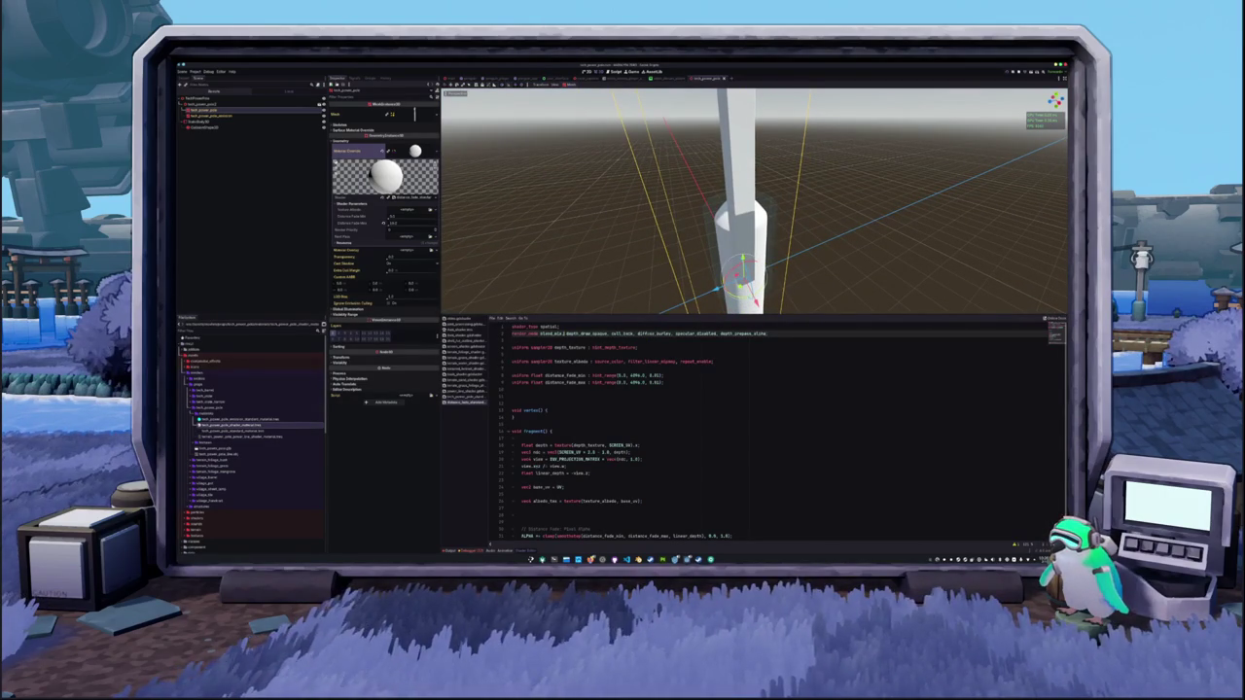
Step: Delete the extra blank line above the vertex() function
{"action": "left_click", "coordinate": [542, 341]}
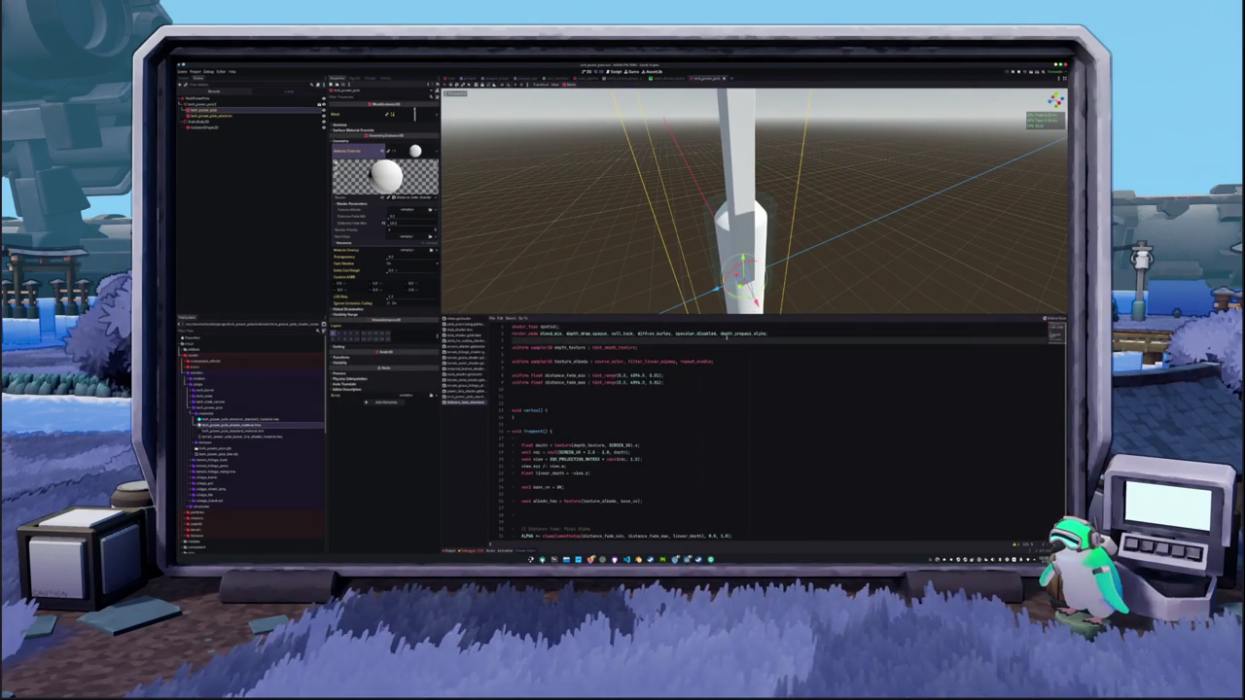
{"action": "scroll", "coordinate": [671, 377], "scroll_direction": "down", "scroll_amount": 1}
{"action": "left_click", "coordinate": [642, 384]}
{"action": "key", "text": "Delete"}
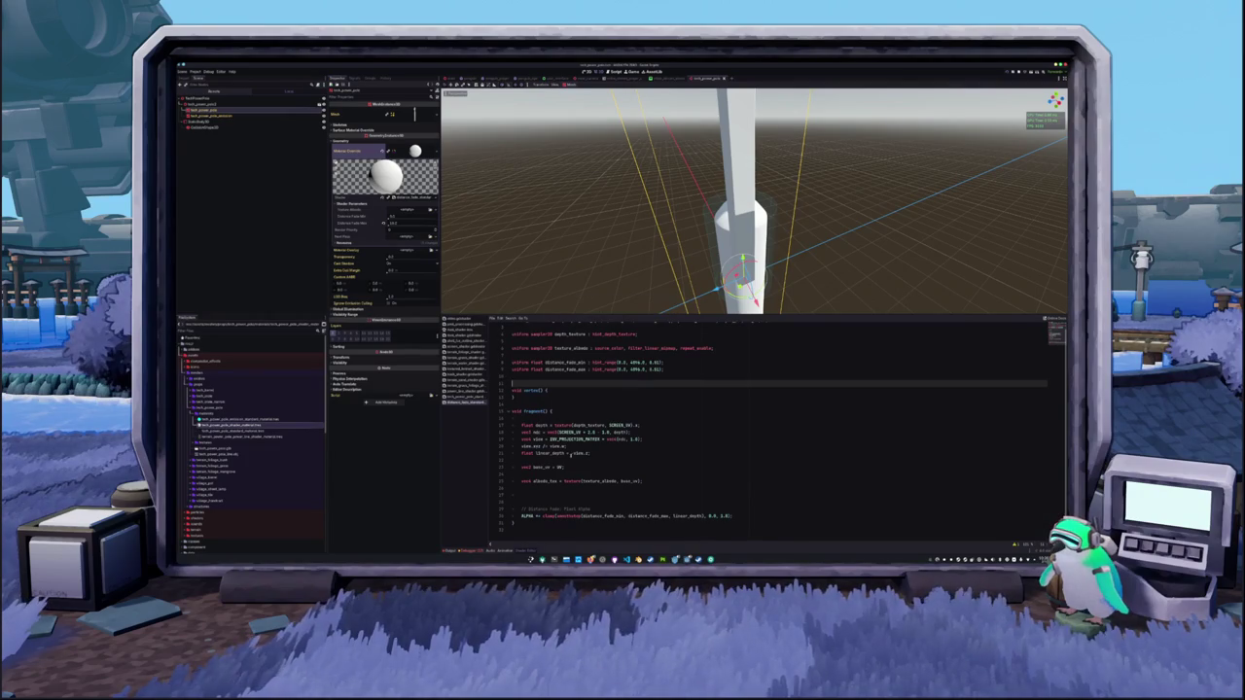
Step: Delete the leftover blank lines below albedo_tex
{"action": "left_click", "coordinate": [543, 486]}
{"action": "scroll", "coordinate": [543, 486], "scroll_direction": "up", "scroll_amount": 1}
{"action": "key", "text": "Delete"}
{"action": "key", "text": "Delete"}
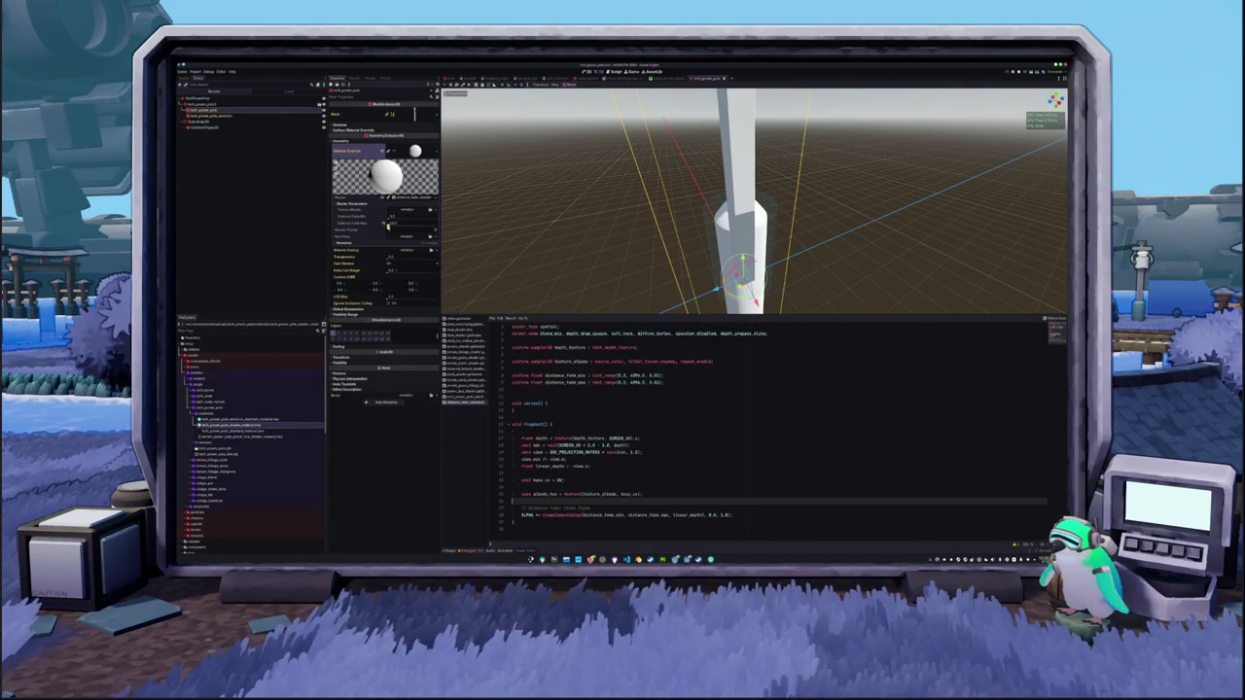
Step: Drag the Distance Fade shader parameter and orbit around the pillar to check its fading
{"action": "left_click_drag", "start_coordinate": [389, 223], "coordinate": [393, 226]}
{"action": "mouse_move", "coordinate": [387, 226]}
{"action": "left_mouse_down"}
{"action": "mouse_move", "coordinate": [413, 228]}
{"action": "mouse_move", "coordinate": [389, 226]}
{"action": "left_mouse_up"}
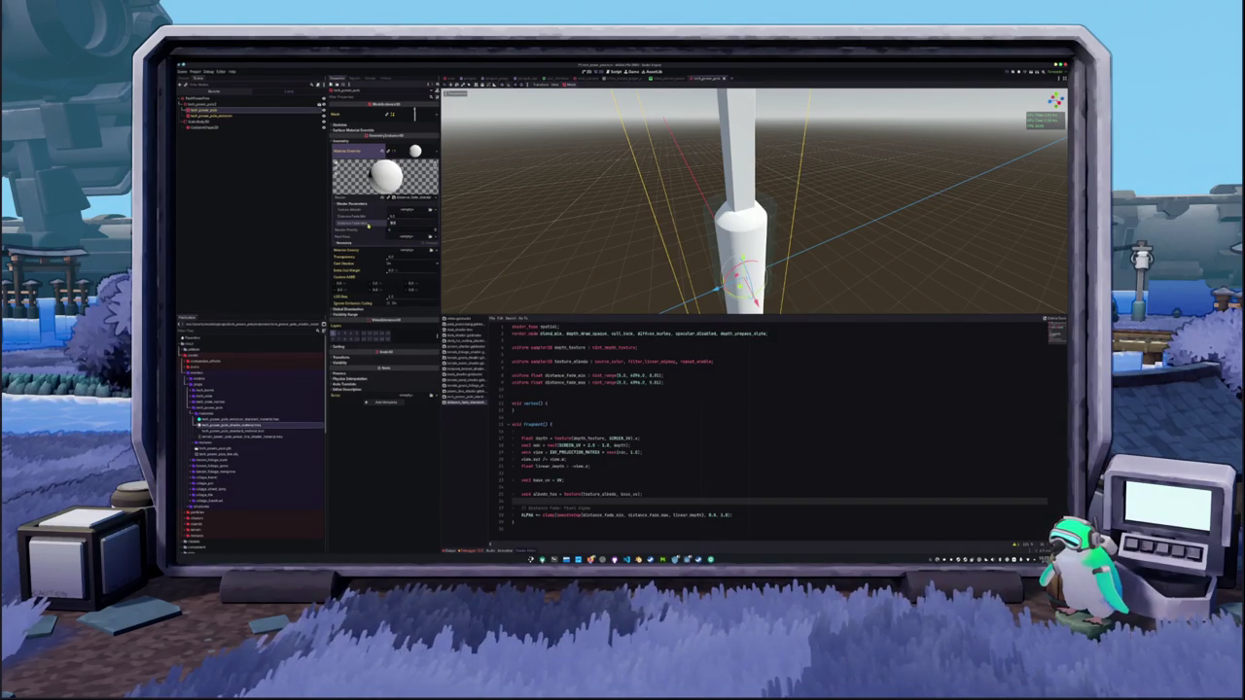
{"action": "scroll", "coordinate": [603, 268], "scroll_direction": "up", "scroll_amount": 5}
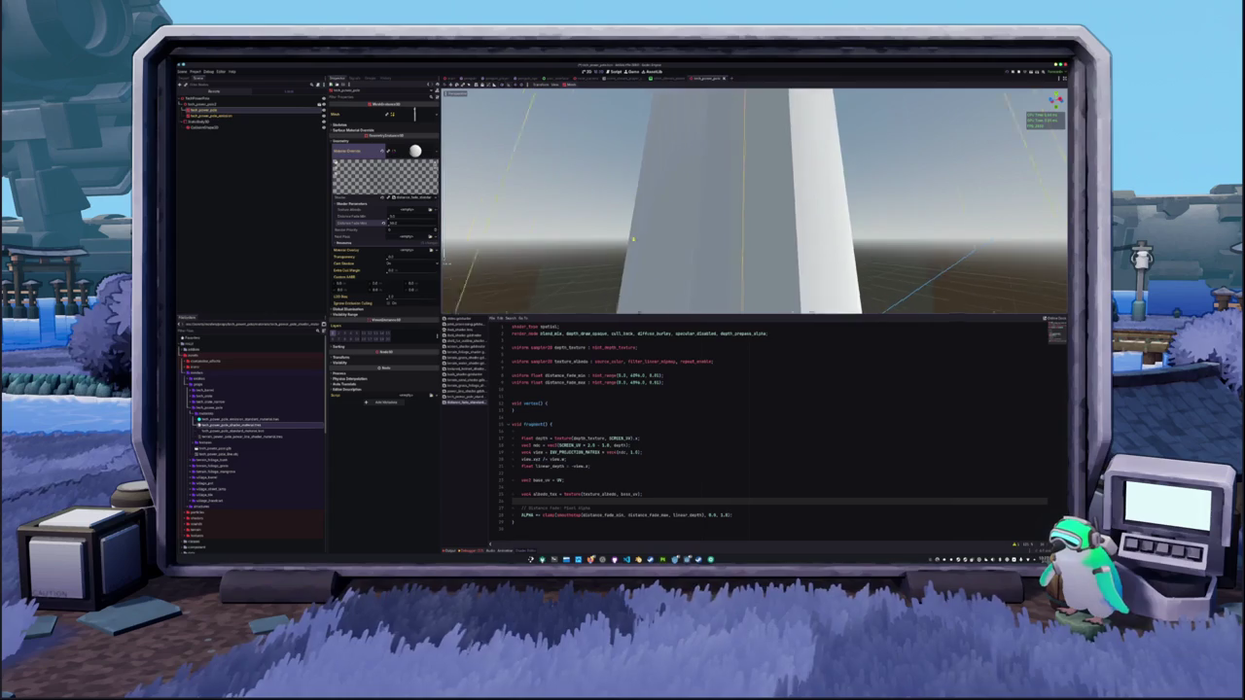
{"action": "scroll", "coordinate": [604, 253], "scroll_direction": "down", "scroll_amount": 5}
{"action": "mouse_move", "coordinate": [604, 253]}
{"action": "left_mouse_down"}
{"action": "mouse_move", "coordinate": [518, 255]}
{"action": "mouse_move", "coordinate": [520, 292]}
{"action": "mouse_move", "coordinate": [522, 236]}
{"action": "mouse_move", "coordinate": [574, 268]}
{"action": "mouse_move", "coordinate": [670, 277]}
{"action": "left_mouse_up"}
{"action": "scroll", "coordinate": [670, 277], "scroll_direction": "down", "scroll_amount": 5}
{"action": "scroll", "coordinate": [667, 250], "scroll_direction": "up", "scroll_amount": 8}
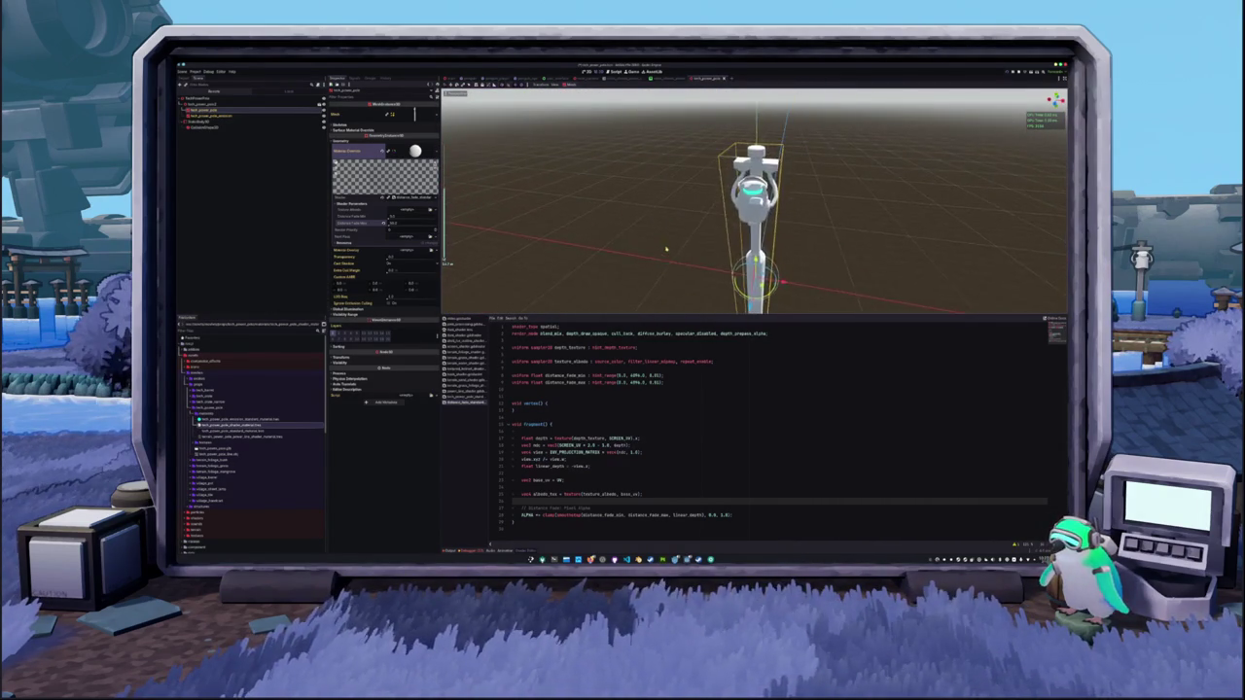
{"action": "scroll", "coordinate": [665, 253], "scroll_direction": "down", "scroll_amount": 4}
{"action": "mouse_move", "coordinate": [648, 264]}
{"action": "left_mouse_down"}
{"action": "mouse_move", "coordinate": [645, 244]}
{"action": "mouse_move", "coordinate": [639, 259]}
{"action": "left_mouse_up"}
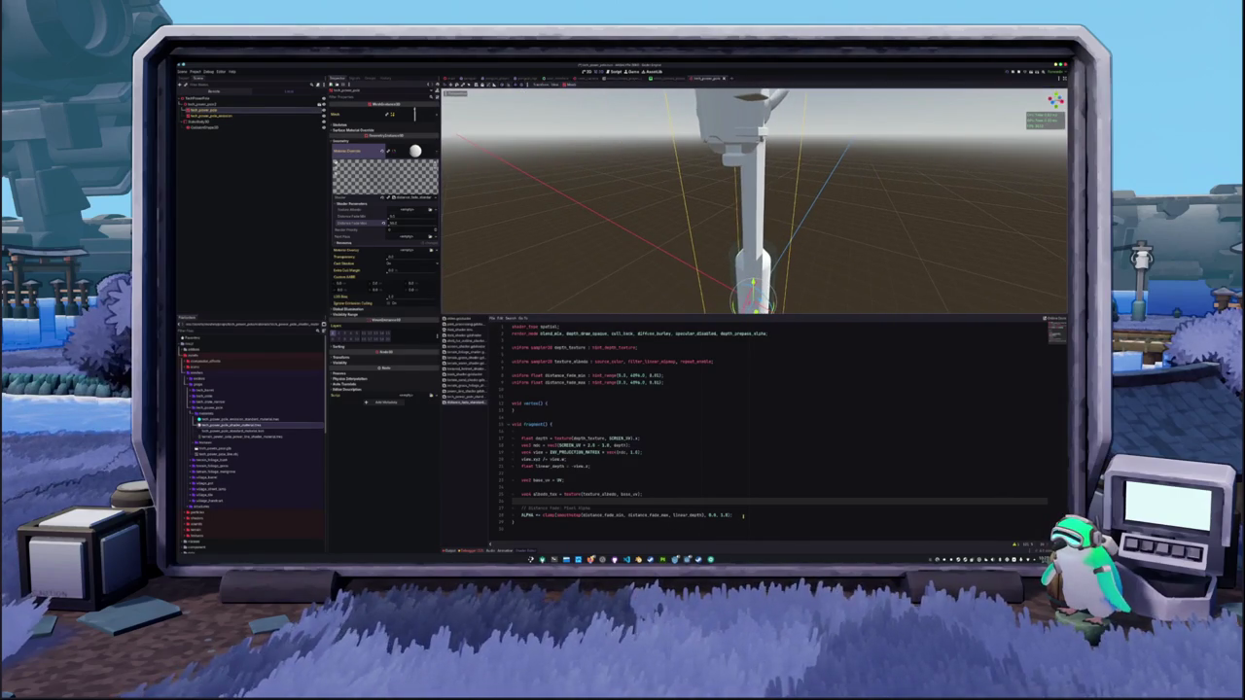
{"action": "left_click", "coordinate": [743, 517]}
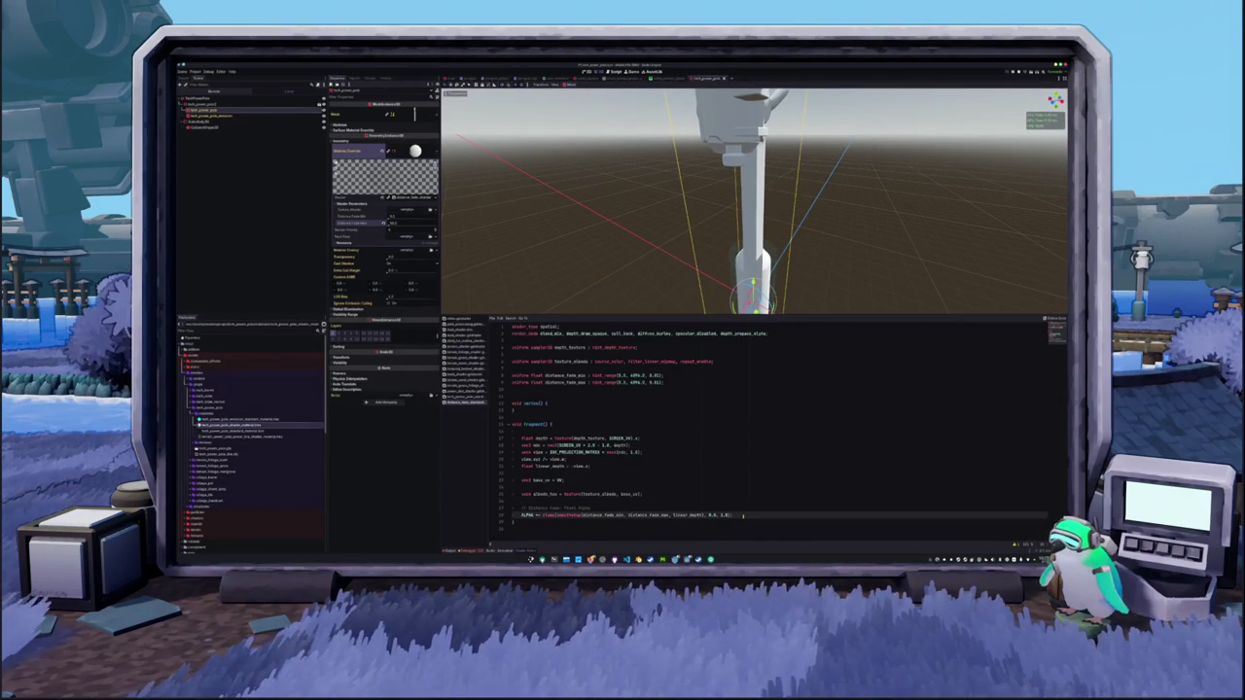
Step: Store the fade as float alpha and add if (alpha < 0.25) { discard; } in fragment()
{"action": "key", "text": "Return"}
{"action": "type", "text": "if ALPHA"}
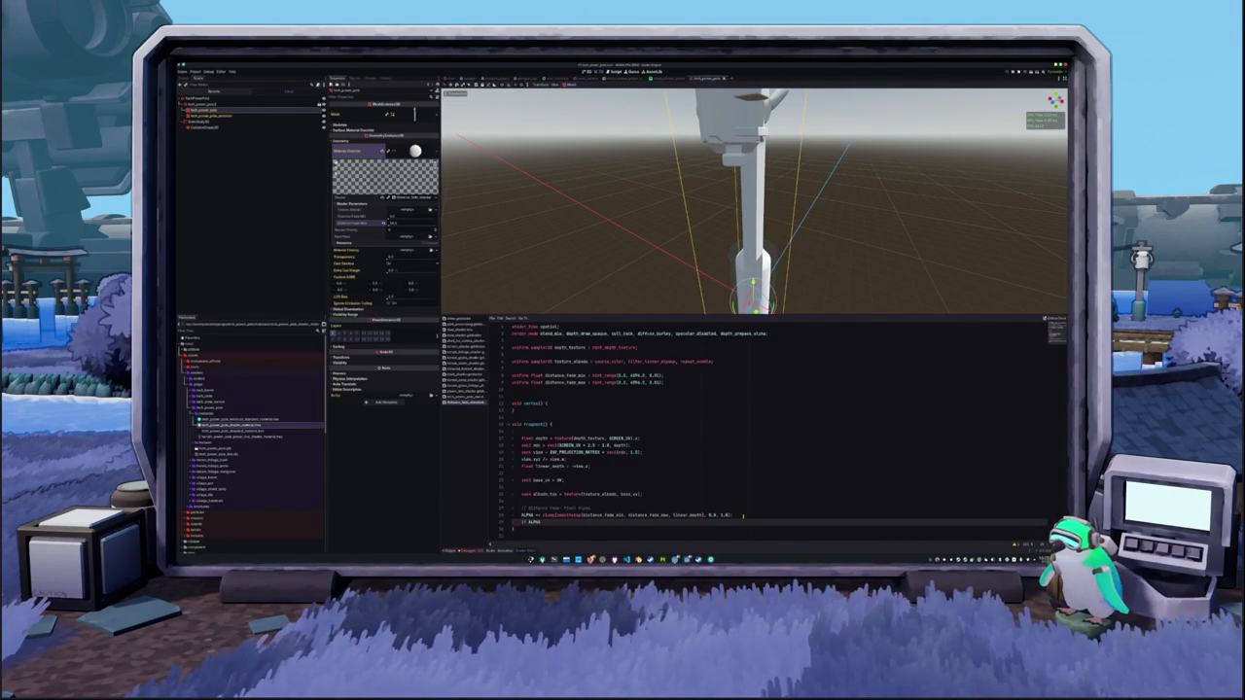
{"action": "type", "text": "float d ="}
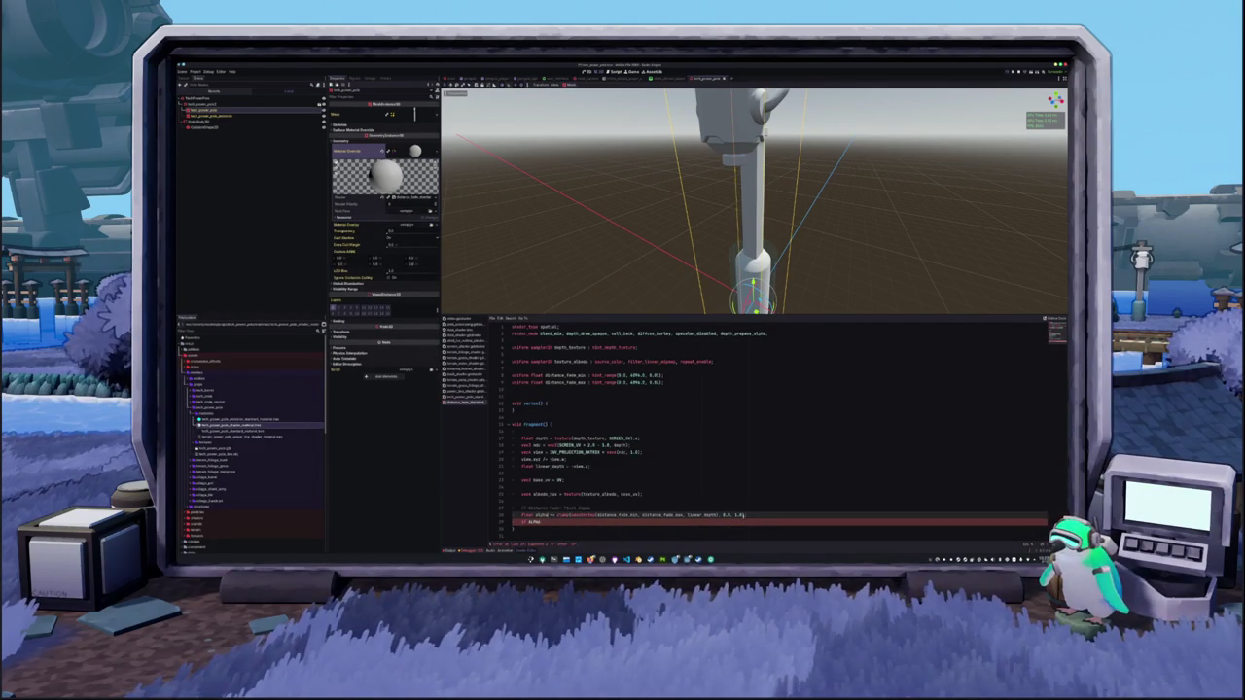
{"action": "type", "text": "alpha"}
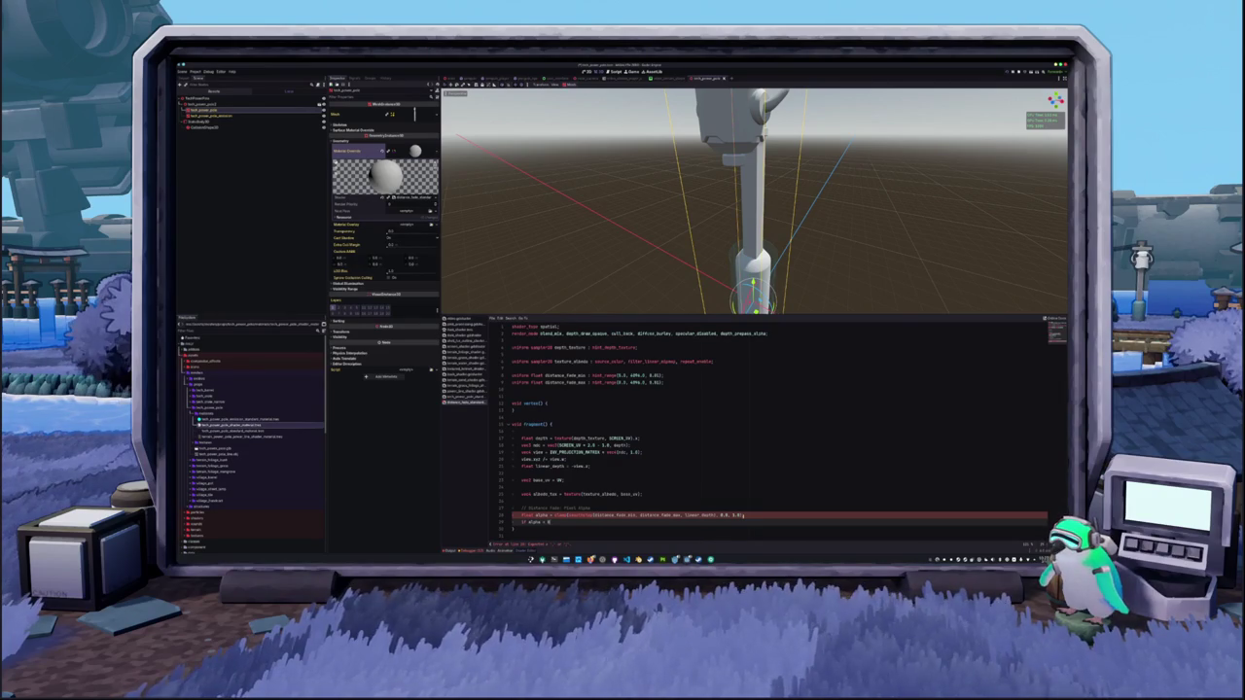
{"action": "type", "text": ";"}
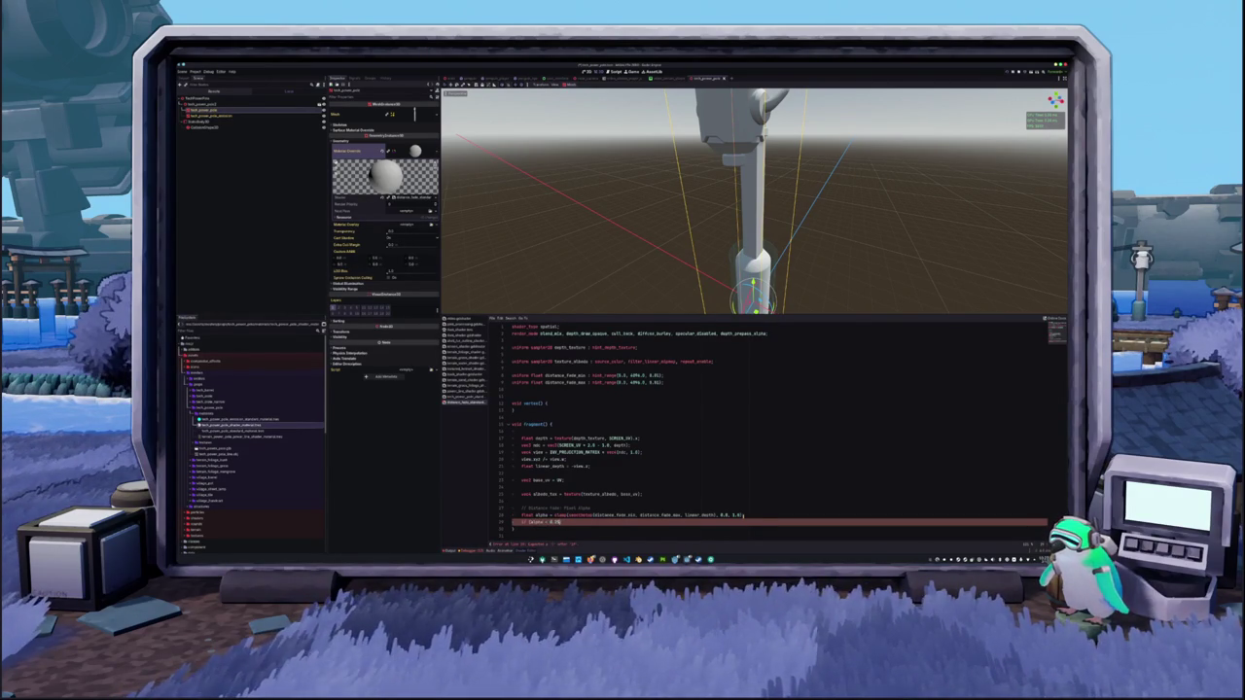
{"action": "type", "text": " {"}
{"action": "key", "text": "Return"}
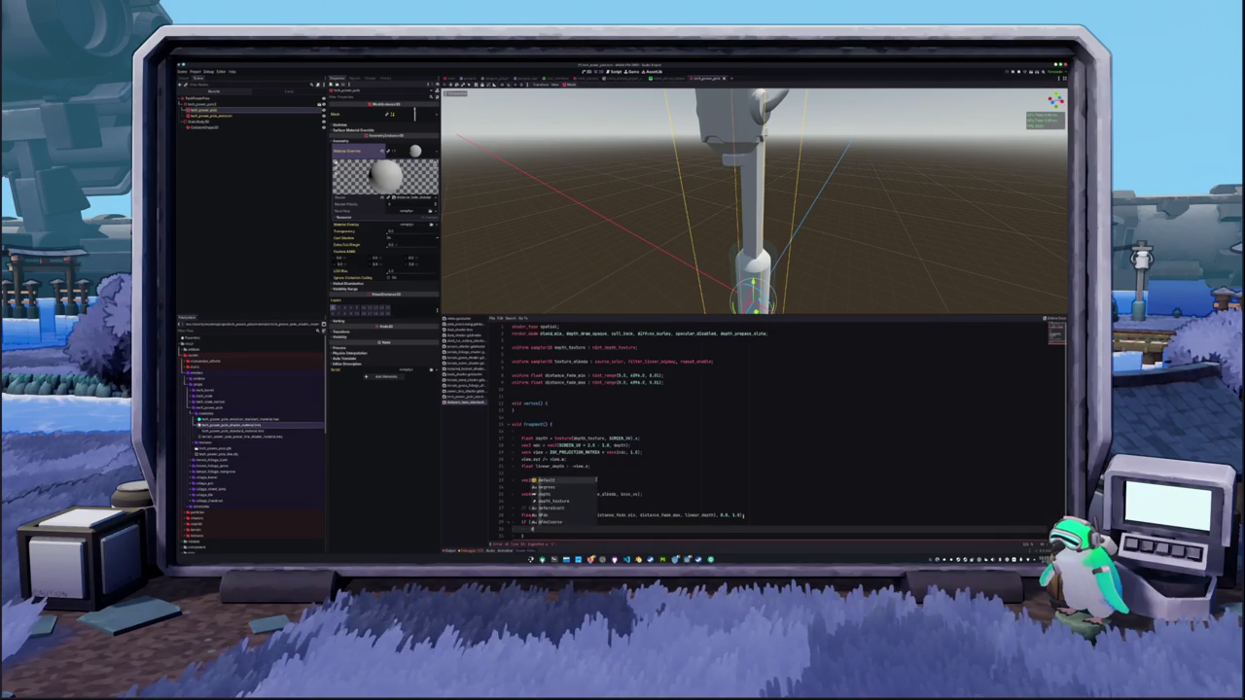
{"action": "type", "text": "dis"}
{"action": "key", "text": "Return"}
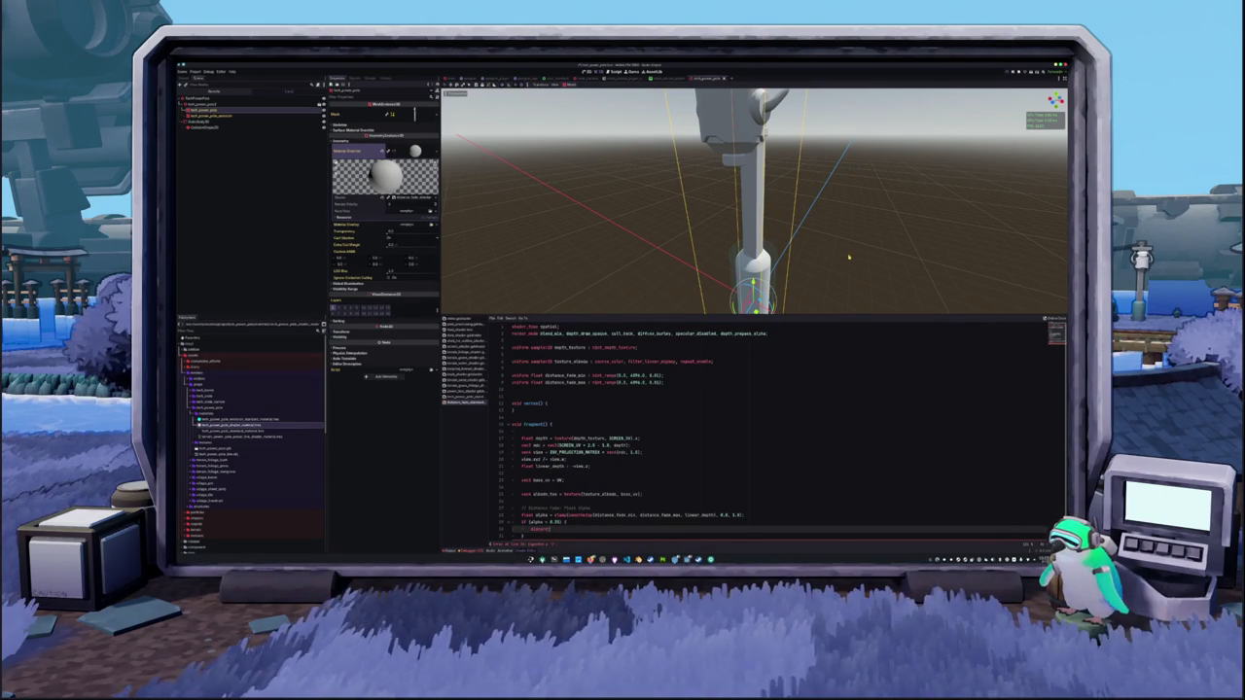
{"action": "scroll", "coordinate": [835, 257], "scroll_direction": "up", "scroll_amount": 5}
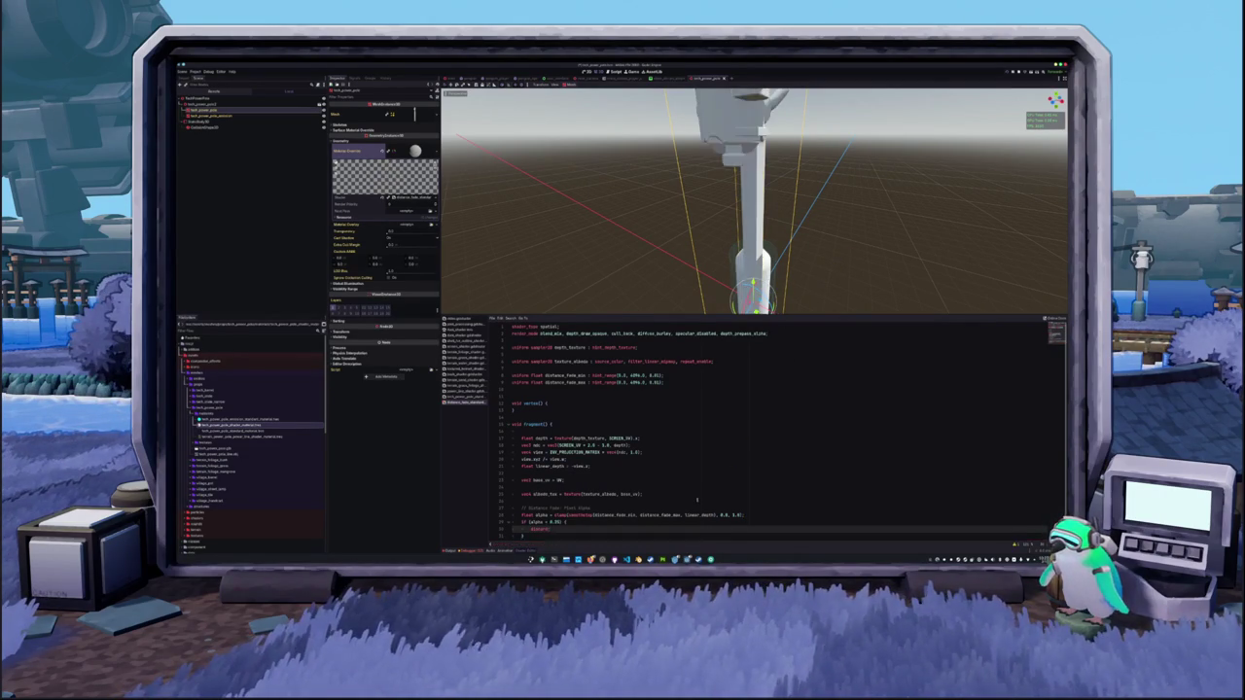
{"action": "scroll", "coordinate": [812, 251], "scroll_direction": "up", "scroll_amount": 2}
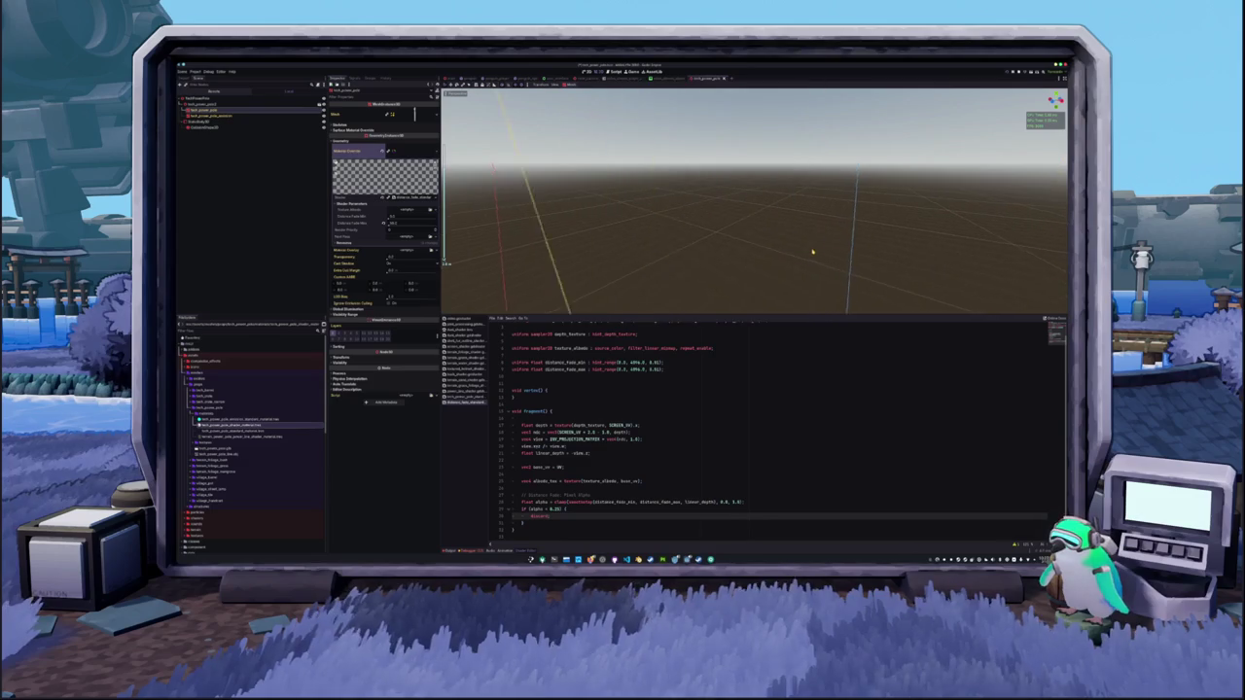
{"action": "scroll", "coordinate": [811, 253], "scroll_direction": "down", "scroll_amount": 5}
{"action": "scroll", "coordinate": [780, 263], "scroll_direction": "up", "scroll_amount": 5}
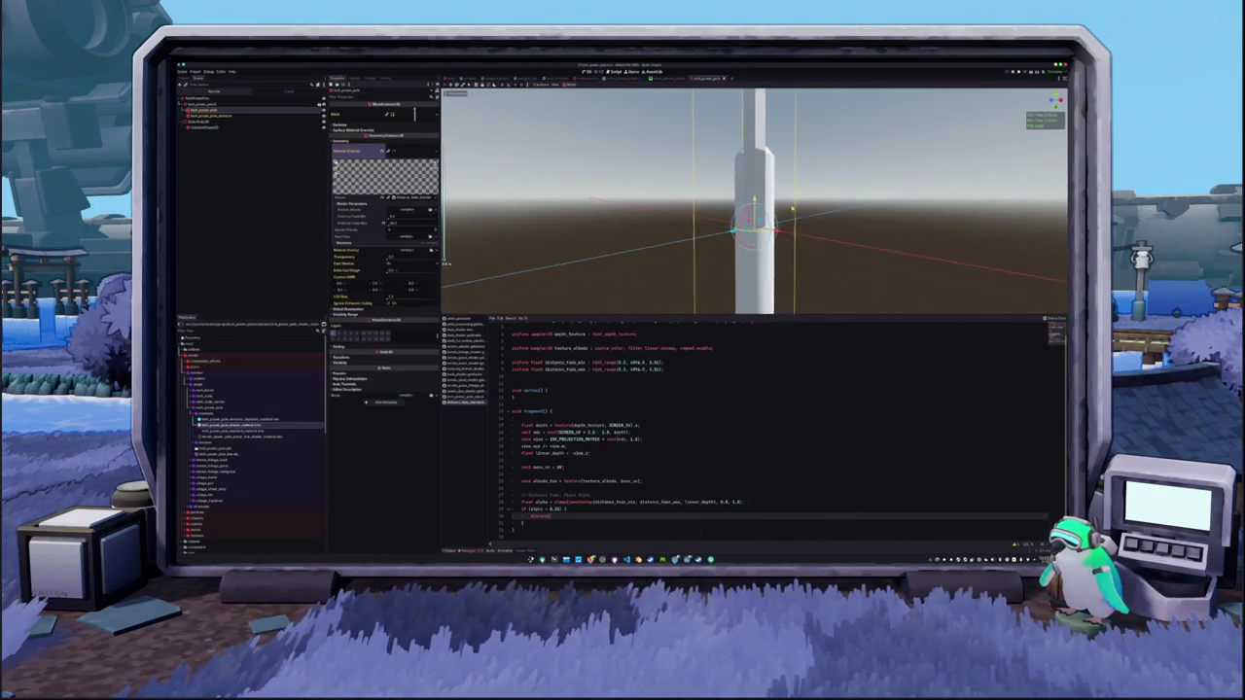
Step: Adjust the pole material's Distance Fade Min value in the Inspector
{"action": "scroll", "coordinate": [795, 224], "scroll_direction": "down", "scroll_amount": 3}
{"action": "scroll", "coordinate": [795, 224], "scroll_direction": "up", "scroll_amount": 3}
{"action": "scroll", "coordinate": [795, 224], "scroll_direction": "down", "scroll_amount": 5}
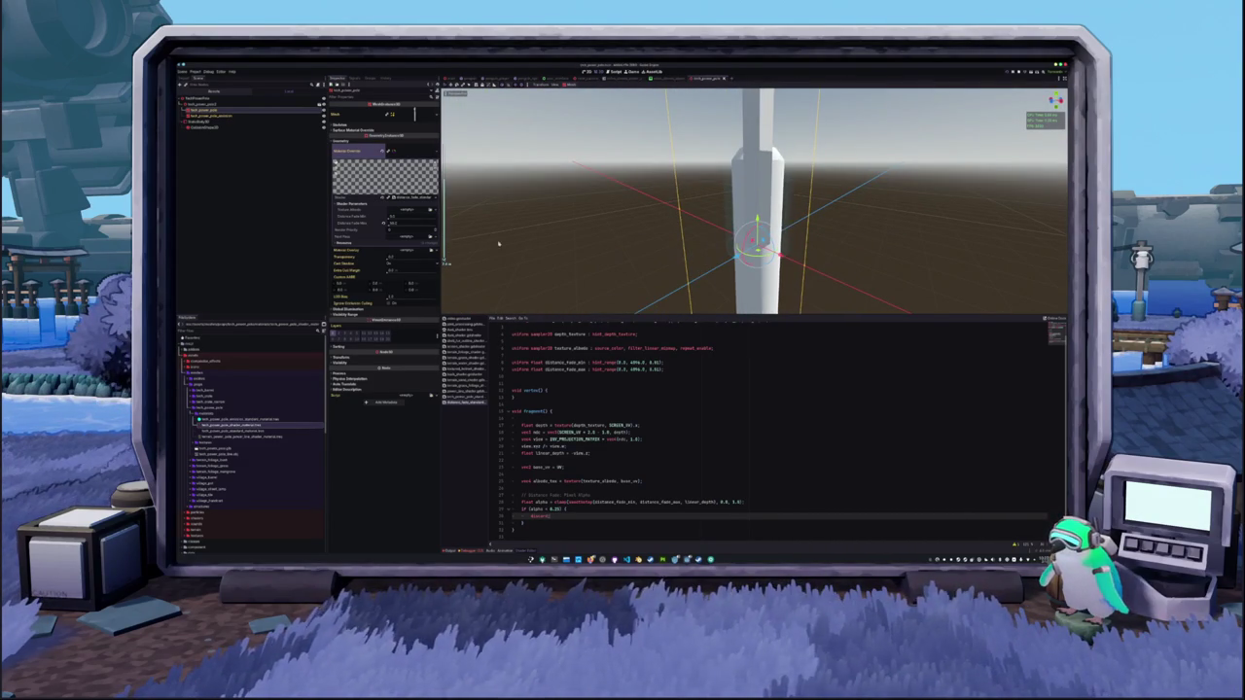
{"action": "left_click_drag", "start_coordinate": [383, 223], "coordinate": [396, 228]}
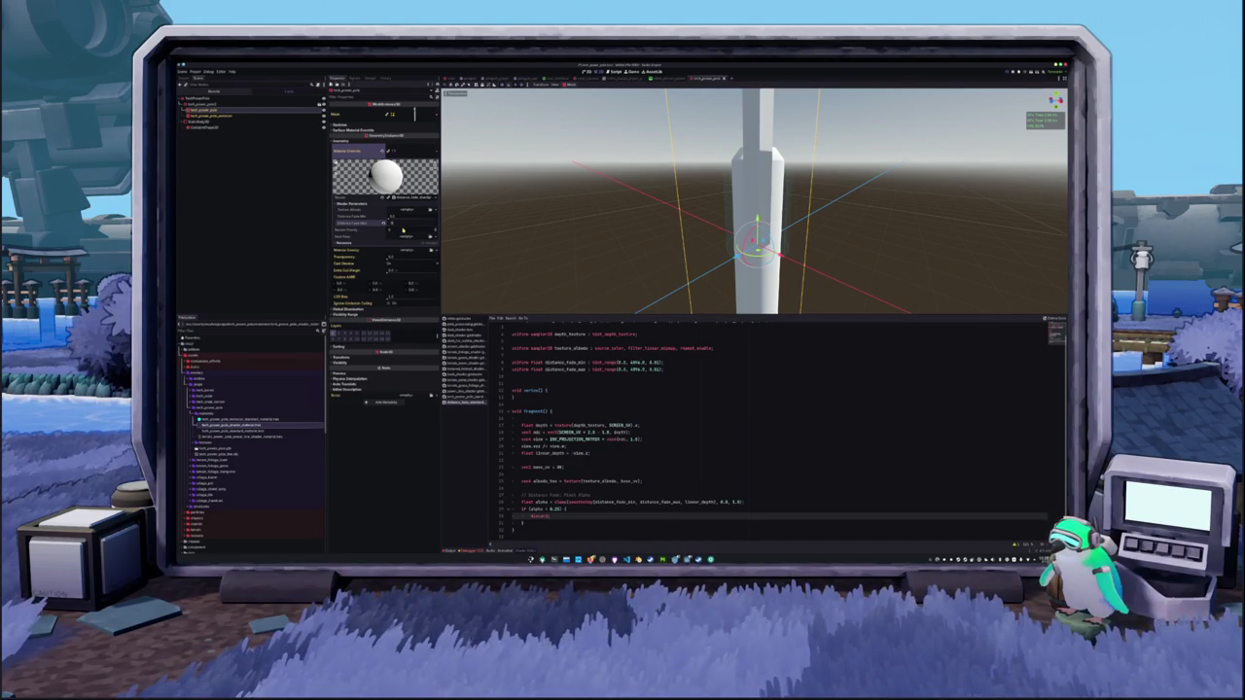
{"action": "left_click", "coordinate": [394, 216]}
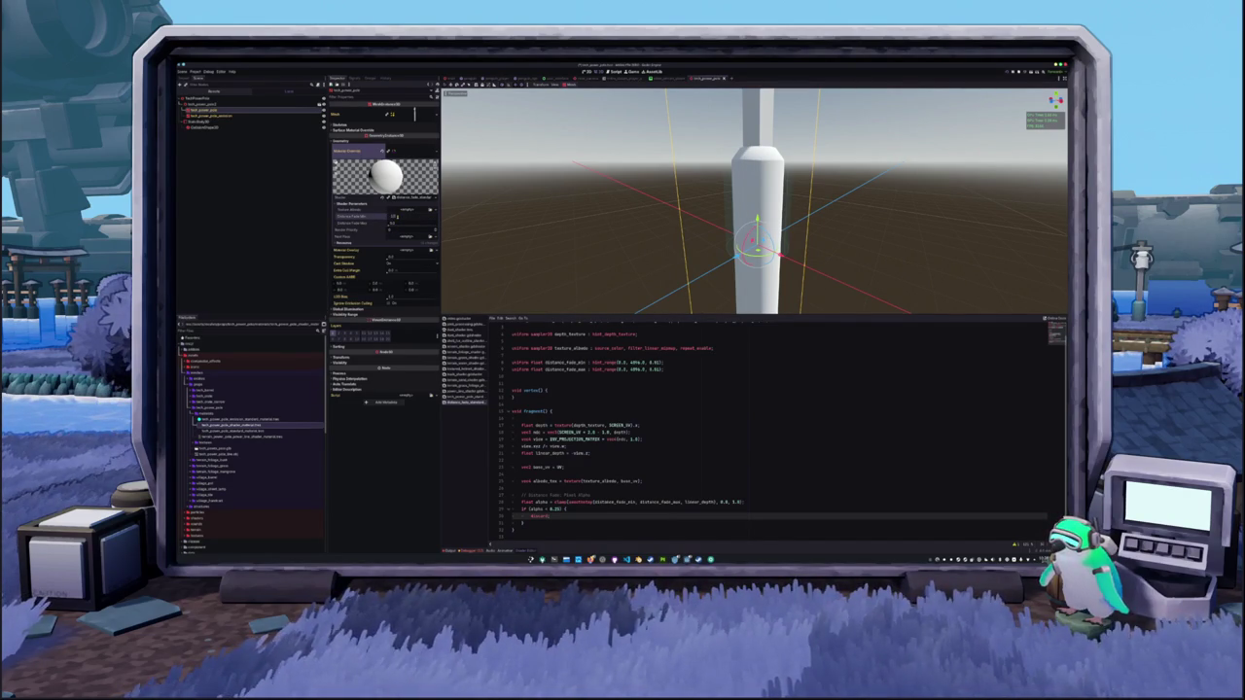
{"action": "scroll", "coordinate": [631, 183], "scroll_direction": "up", "scroll_amount": 5}
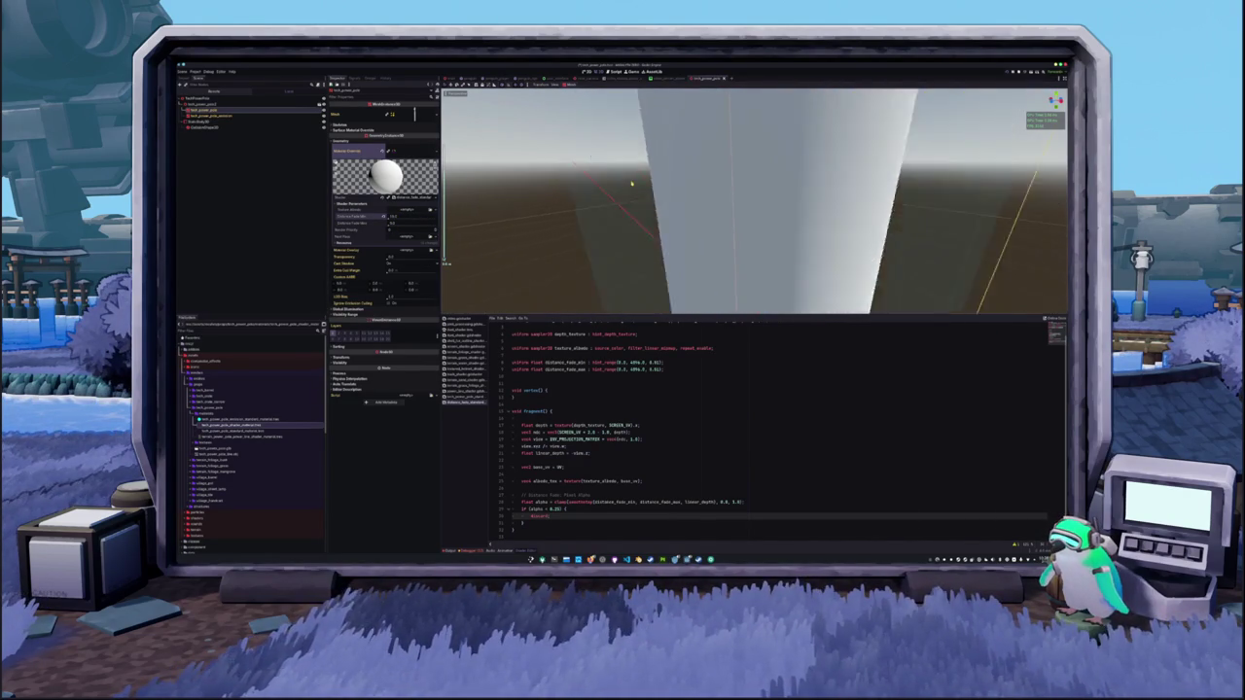
{"action": "scroll", "coordinate": [631, 183], "scroll_direction": "down", "scroll_amount": 5}
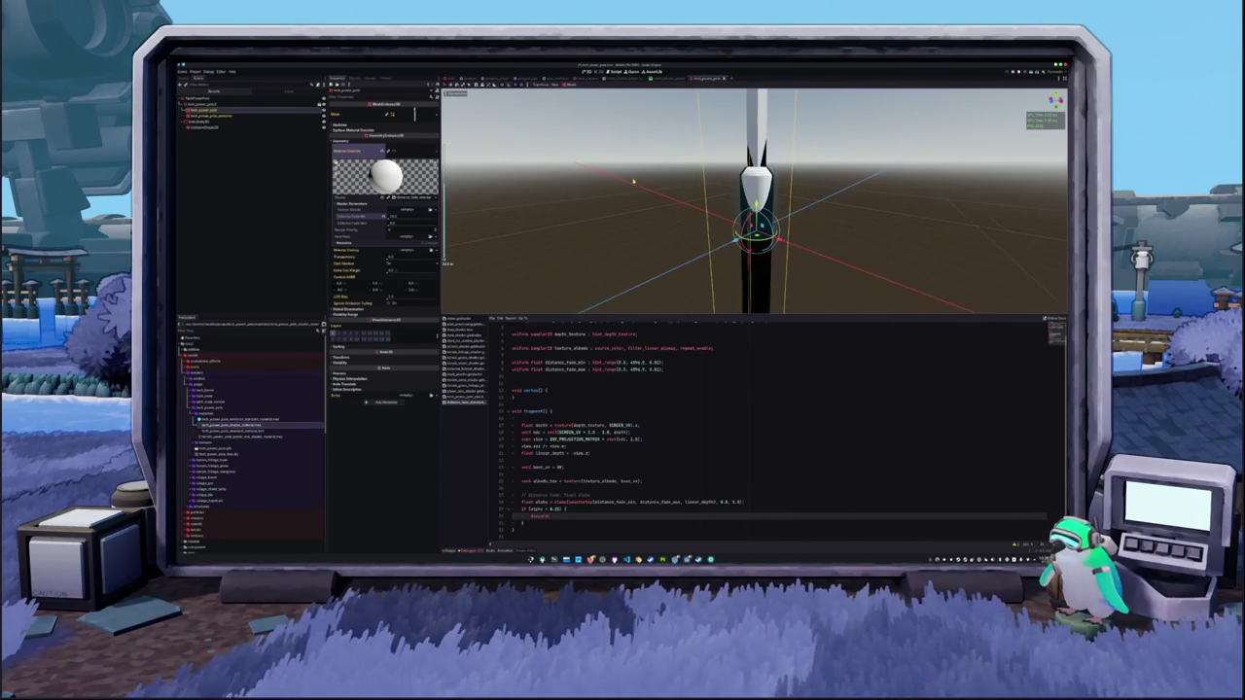
Step: Zoom and orbit around the pole to inspect how it fades up close
{"action": "mouse_move", "coordinate": [634, 181]}
{"action": "left_mouse_down"}
{"action": "mouse_move", "coordinate": [633, 201]}
{"action": "mouse_move", "coordinate": [628, 175]}
{"action": "mouse_move", "coordinate": [592, 189]}
{"action": "mouse_move", "coordinate": [614, 209]}
{"action": "mouse_move", "coordinate": [628, 189]}
{"action": "left_mouse_up"}
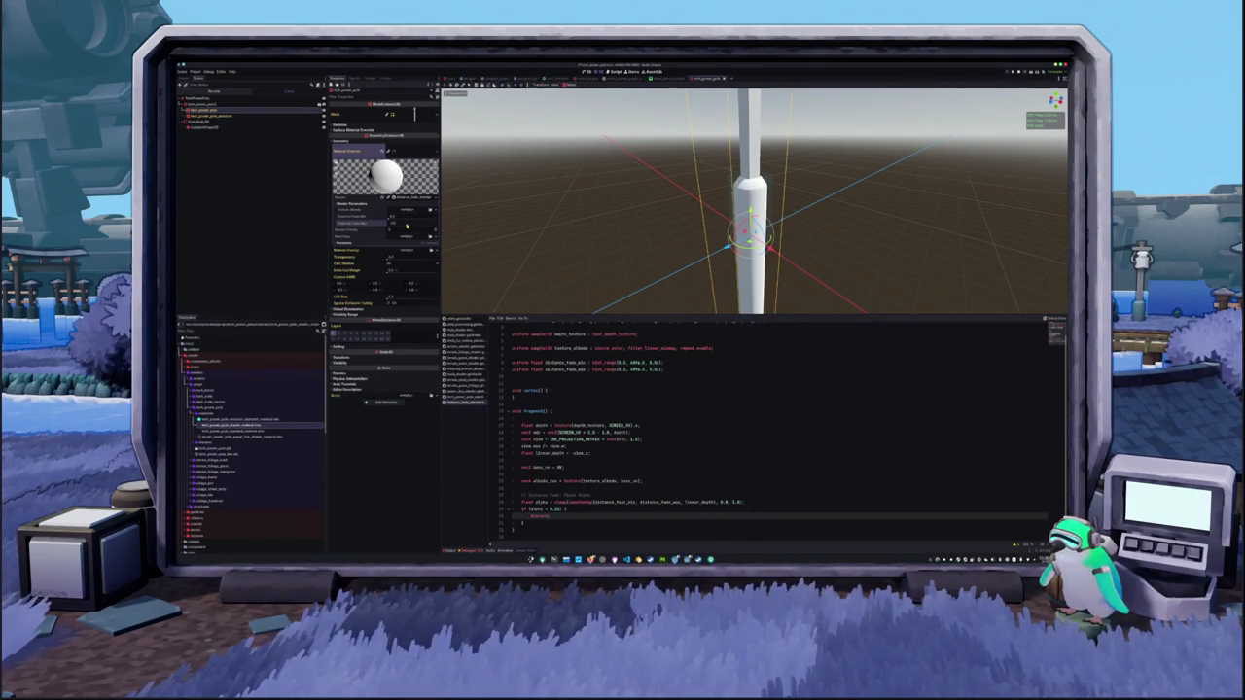
{"action": "scroll", "coordinate": [595, 242], "scroll_direction": "up", "scroll_amount": 5}
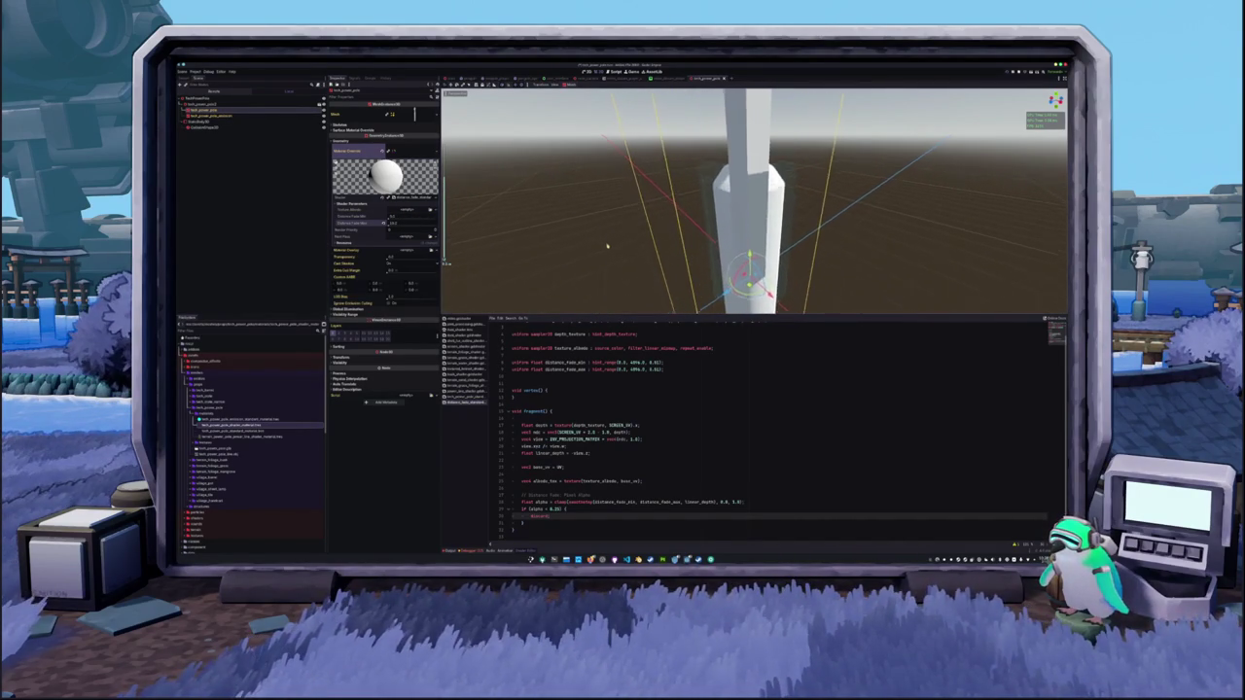
{"action": "scroll", "coordinate": [608, 256], "scroll_direction": "up", "scroll_amount": 2}
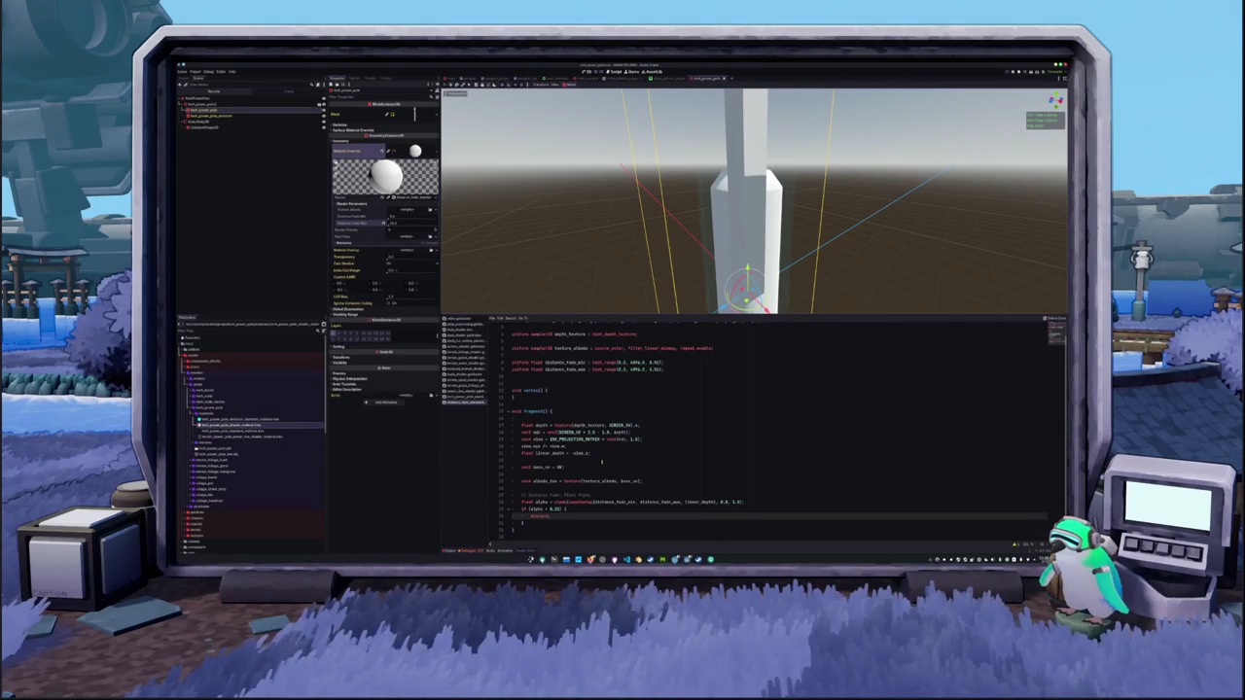
{"action": "mouse_move", "coordinate": [487, 238]}
{"action": "left_mouse_down"}
{"action": "mouse_move", "coordinate": [557, 234]}
{"action": "mouse_move", "coordinate": [537, 237]}
{"action": "mouse_move", "coordinate": [533, 255]}
{"action": "left_mouse_up"}
{"action": "mouse_move", "coordinate": [619, 161]}
{"action": "left_mouse_down"}
{"action": "mouse_move", "coordinate": [724, 217]}
{"action": "mouse_move", "coordinate": [688, 213]}
{"action": "left_mouse_up"}
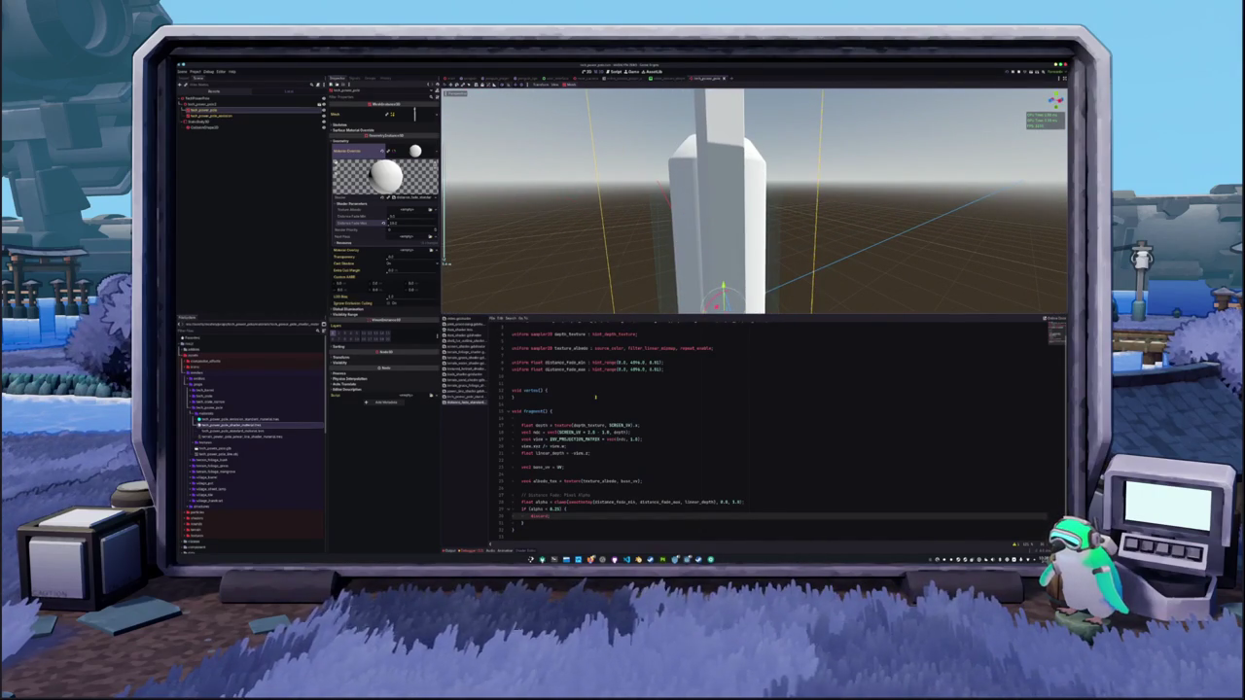
{"action": "scroll", "coordinate": [595, 397], "scroll_direction": "up", "scroll_amount": 1}
{"action": "left_click", "coordinate": [596, 391]}
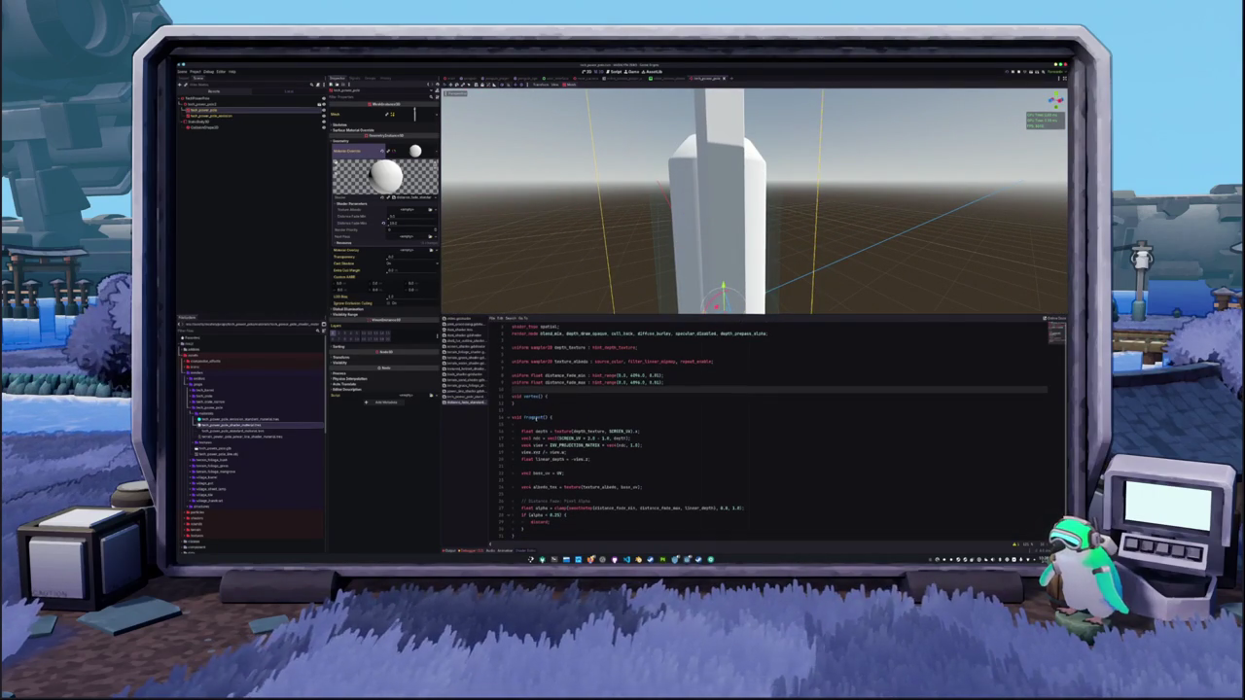
Step: Scroll through the pole's distance-fade shader to locate the fragment() function
{"action": "left_click", "coordinate": [574, 424]}
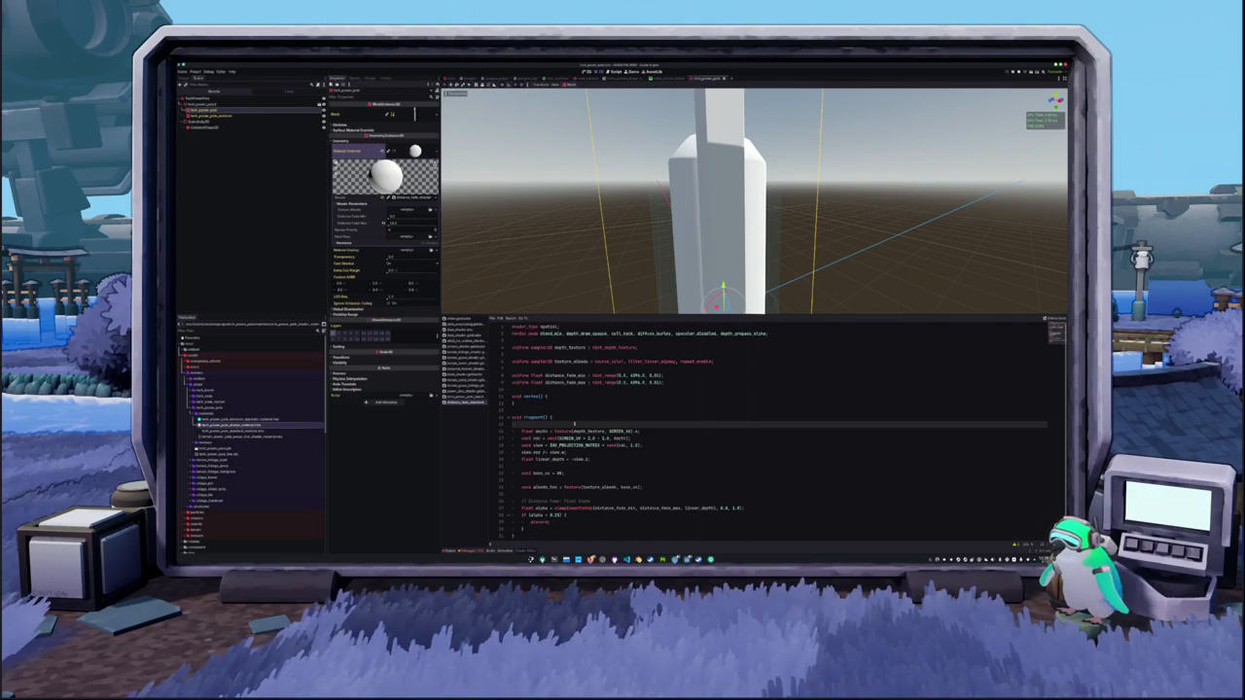
{"action": "scroll", "coordinate": [541, 515], "scroll_direction": "down", "scroll_amount": 1}
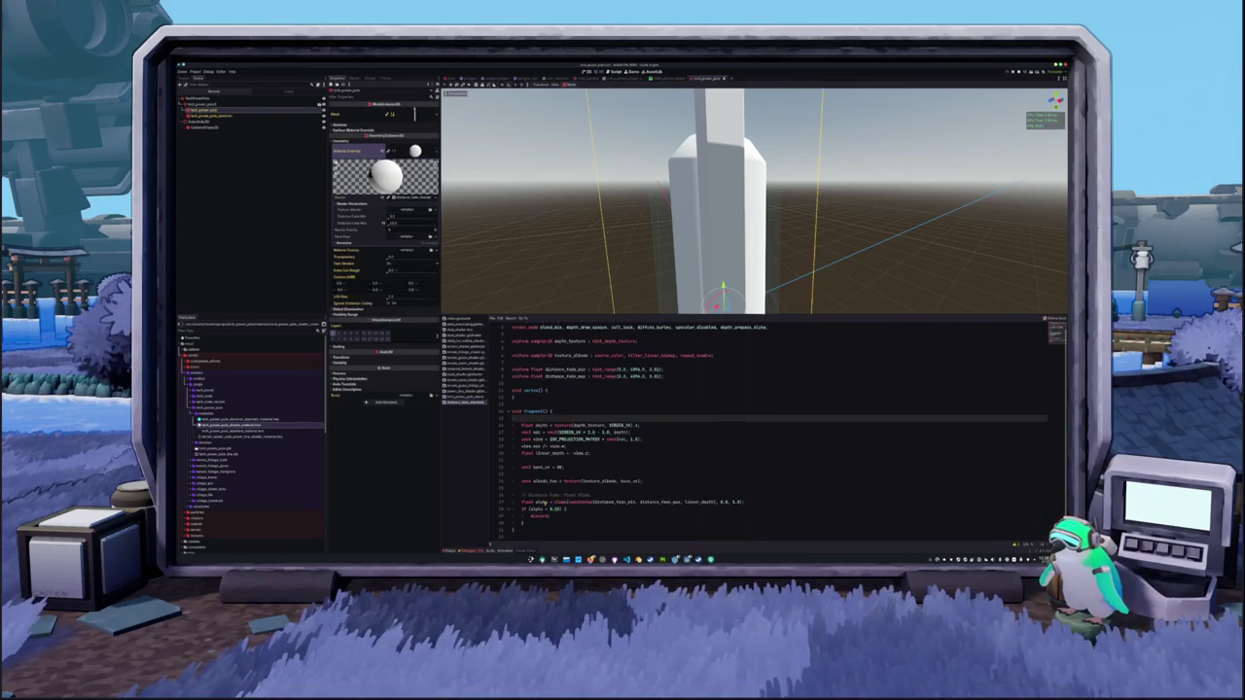
{"action": "scroll", "coordinate": [592, 225], "scroll_direction": "up", "scroll_amount": 5}
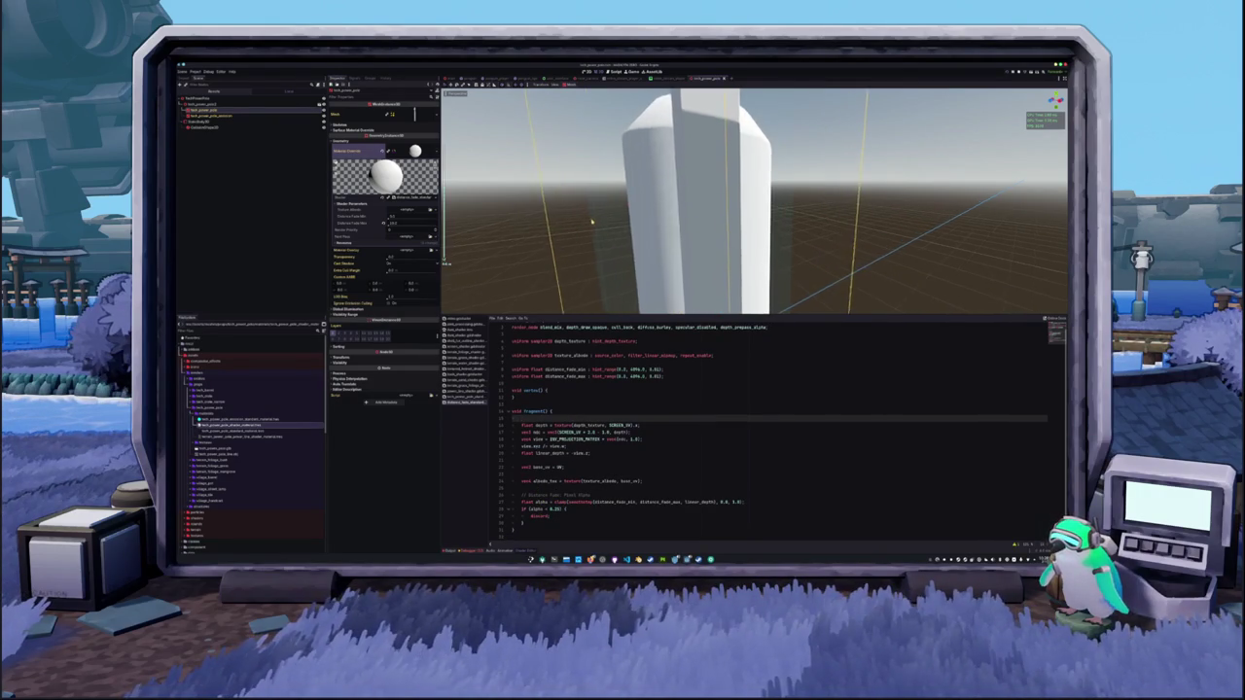
{"action": "scroll", "coordinate": [592, 224], "scroll_direction": "down", "scroll_amount": 3}
{"action": "scroll", "coordinate": [592, 225], "scroll_direction": "up", "scroll_amount": 3}
{"action": "scroll", "coordinate": [593, 224], "scroll_direction": "down", "scroll_amount": 5}
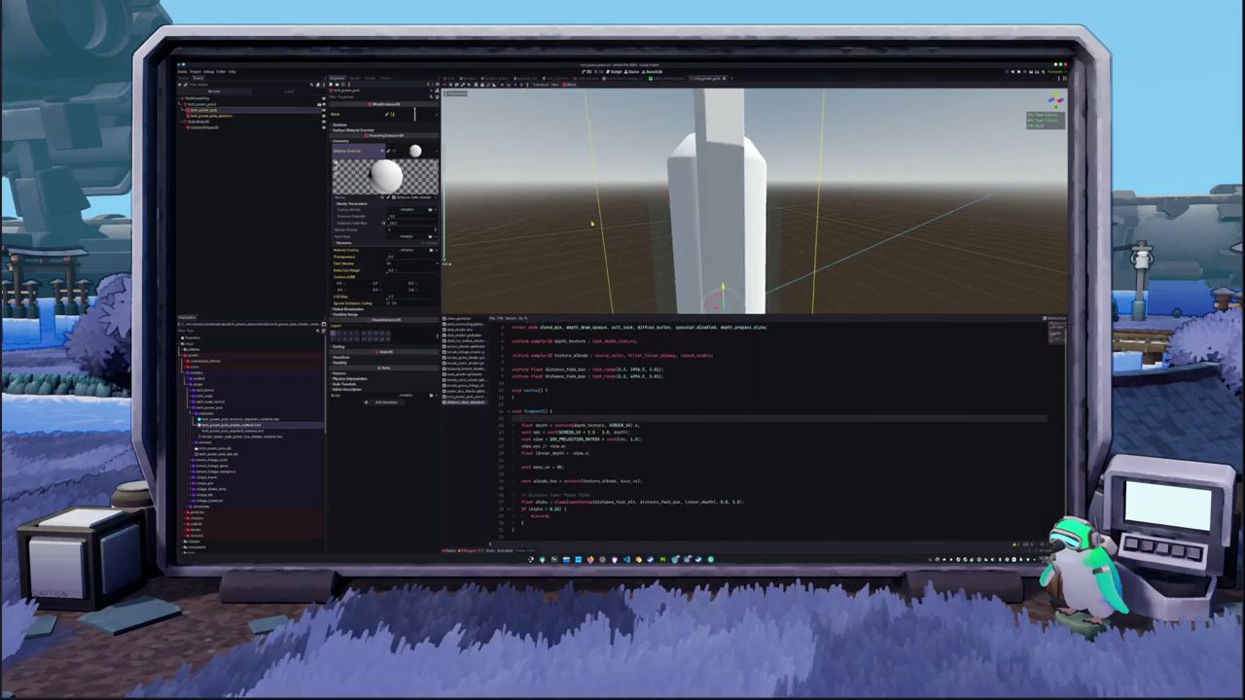
{"action": "scroll", "coordinate": [596, 235], "scroll_direction": "up", "scroll_amount": 4}
{"action": "scroll", "coordinate": [596, 235], "scroll_direction": "down", "scroll_amount": 4}
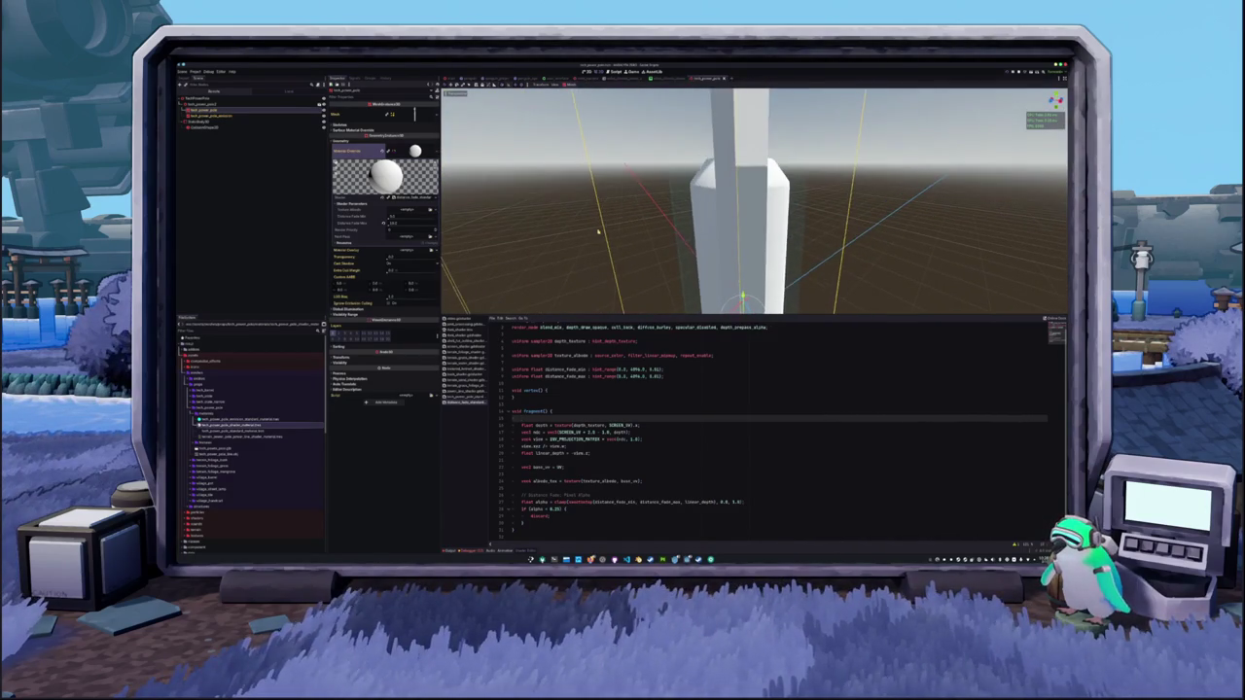
{"action": "scroll", "coordinate": [598, 231], "scroll_direction": "up", "scroll_amount": 6}
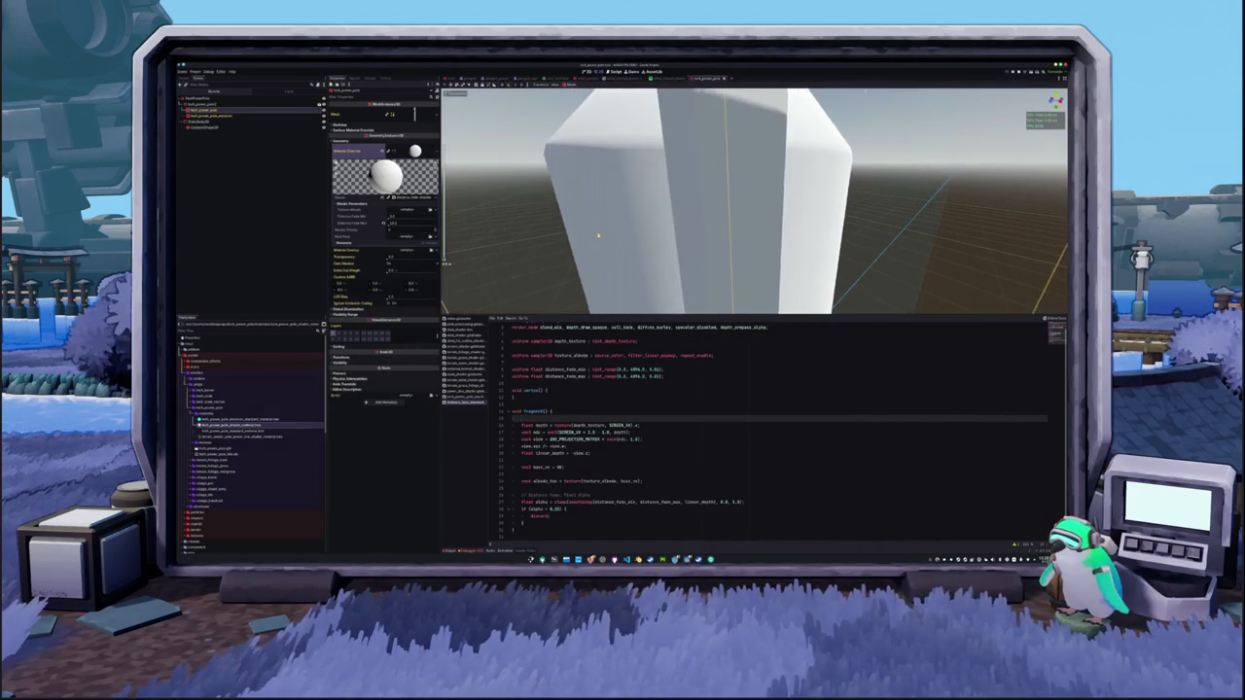
{"action": "scroll", "coordinate": [598, 233], "scroll_direction": "down", "scroll_amount": 6}
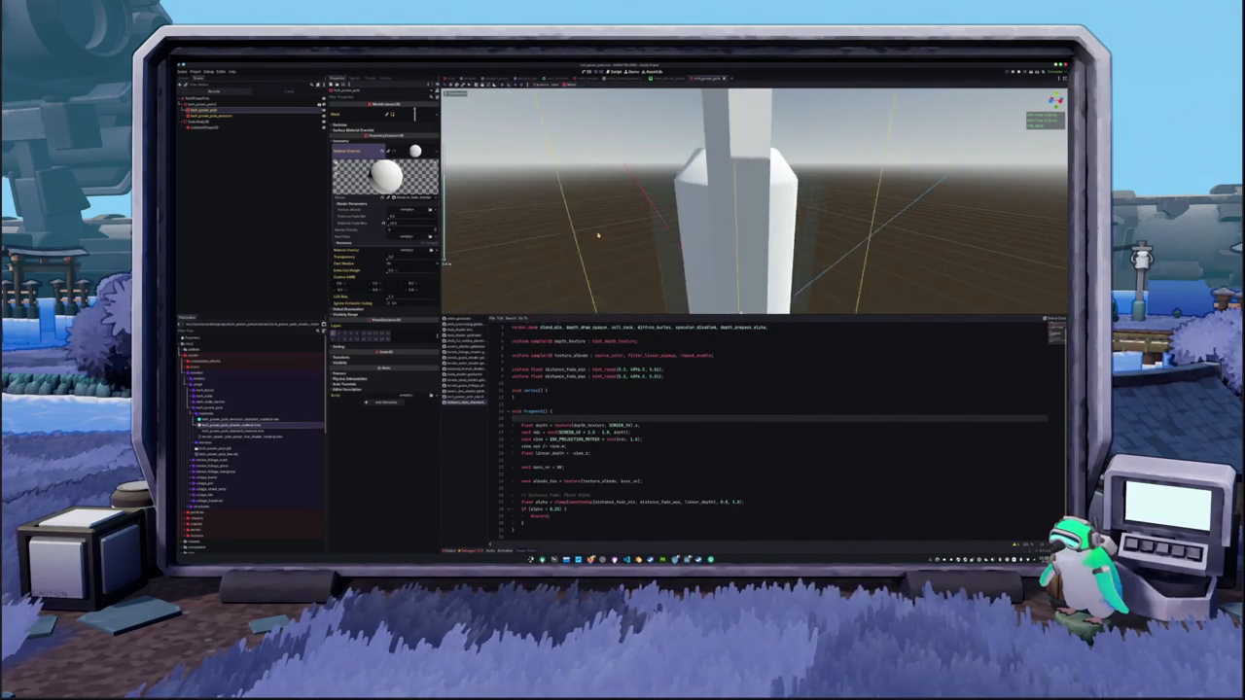
Step: Edit the alpha discard threshold line in fragment() and save the scene with Ctrl+S
{"action": "left_click", "coordinate": [530, 523]}
{"action": "left_click", "coordinate": [543, 487]}
{"action": "left_click", "coordinate": [539, 461]}
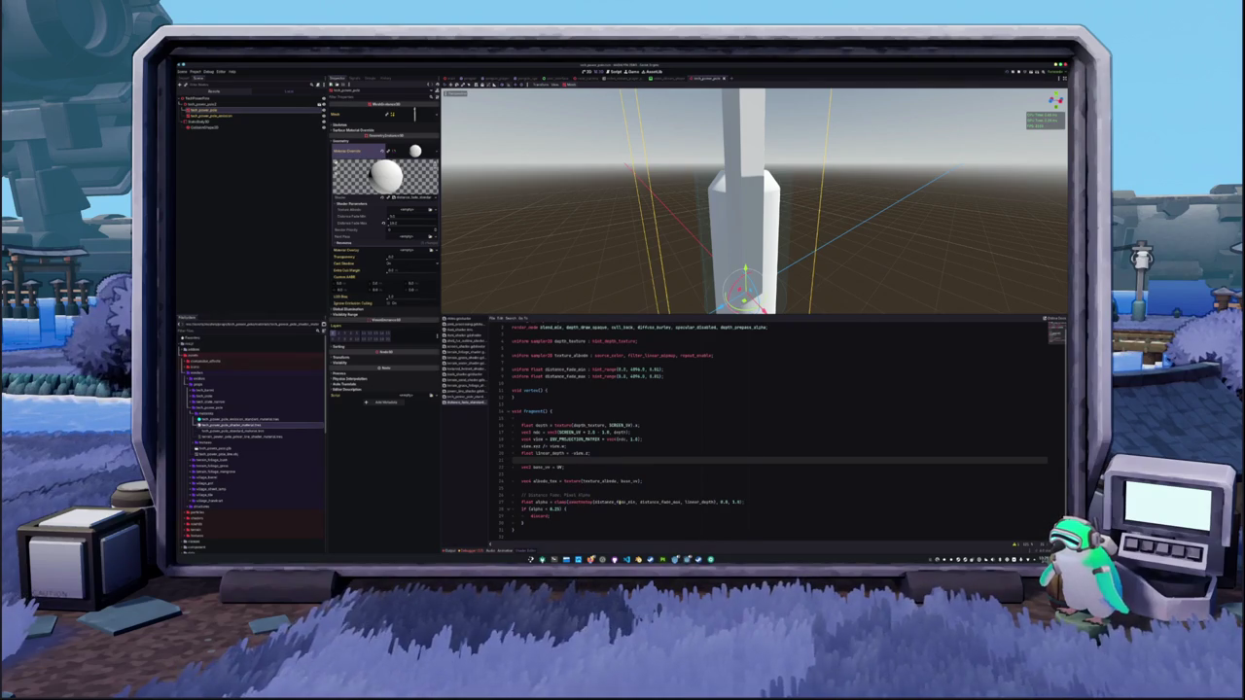
{"action": "left_click", "coordinate": [589, 513]}
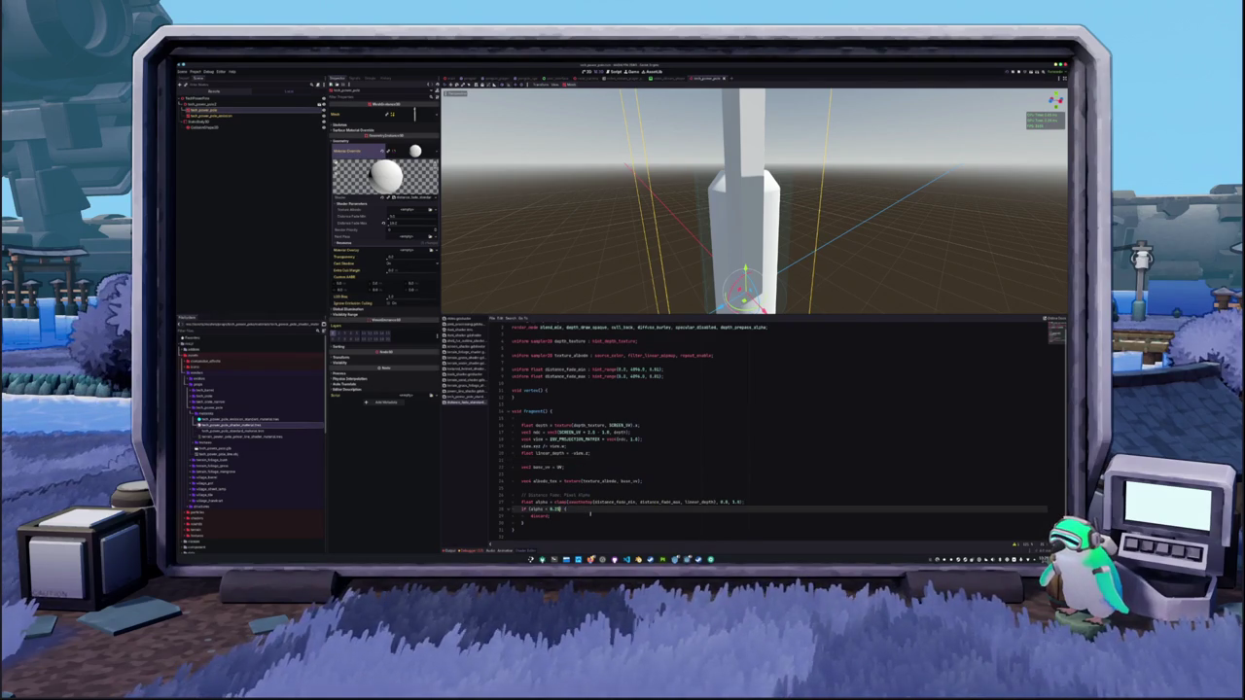
{"action": "key", "text": "ctrl+s"}
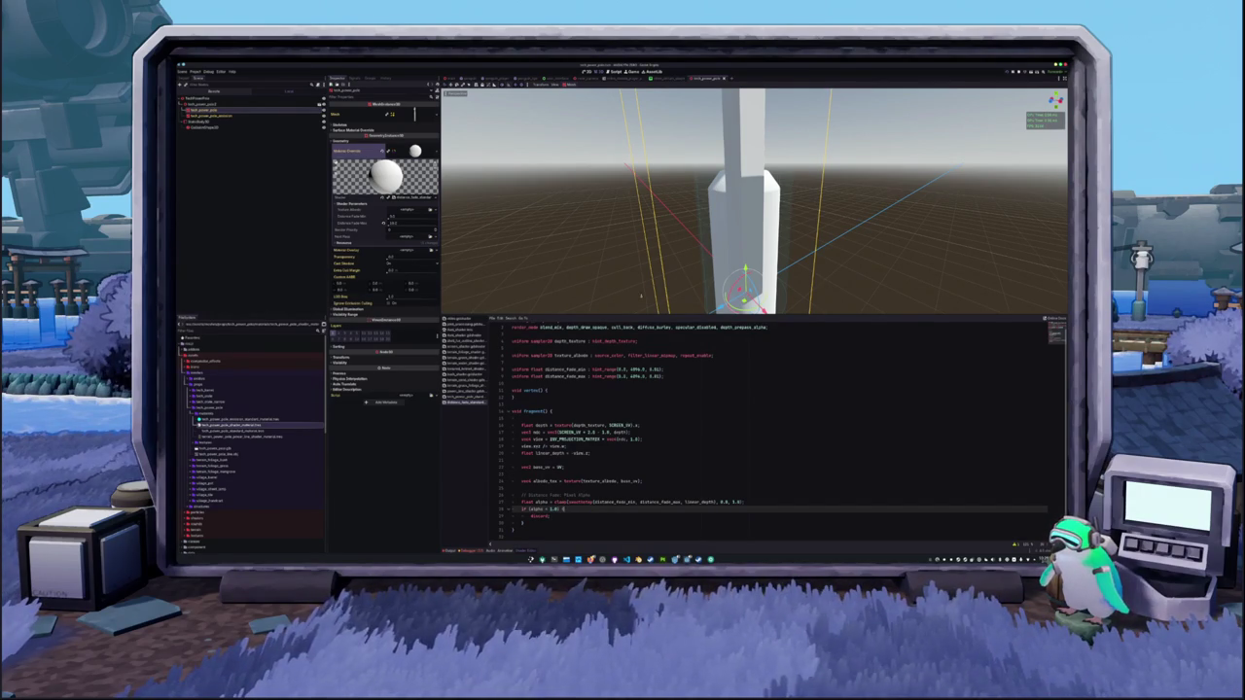
Step: Zoom the 3D viewport to check the pole, then bring up the reported errors list
{"action": "scroll", "coordinate": [640, 285], "scroll_direction": "down", "scroll_amount": 4}
{"action": "scroll", "coordinate": [640, 285], "scroll_direction": "down", "scroll_amount": 3}
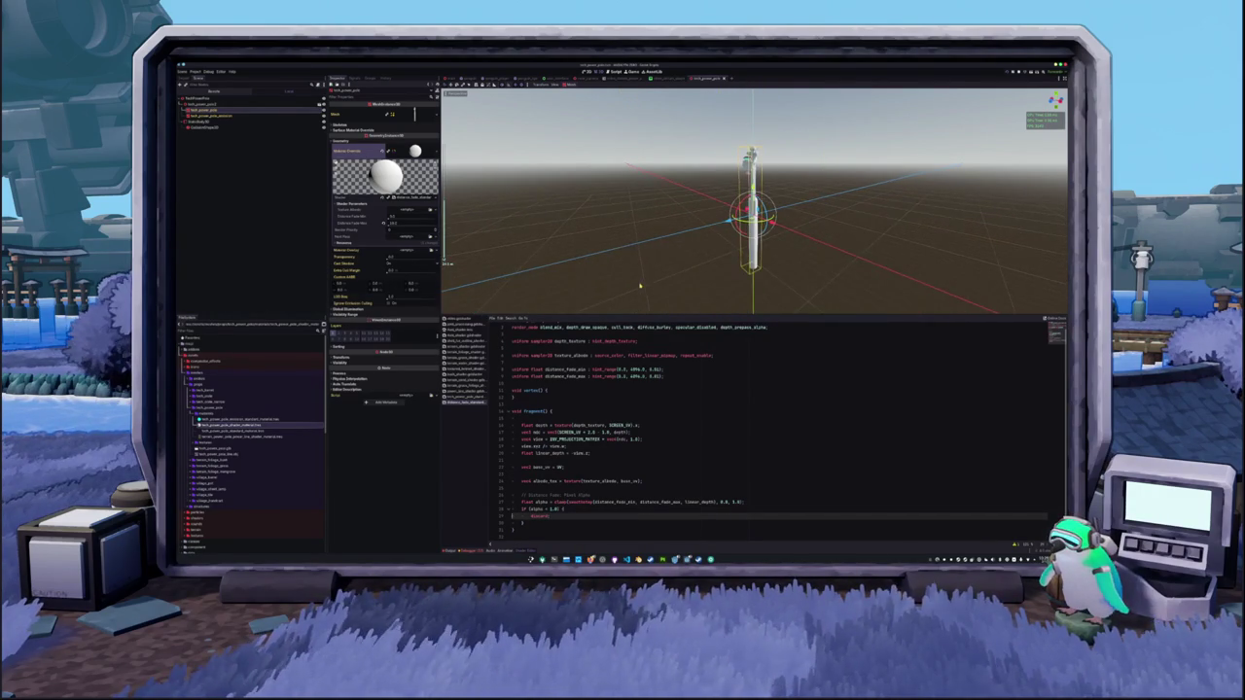
{"action": "scroll", "coordinate": [640, 285], "scroll_direction": "up", "scroll_amount": 5}
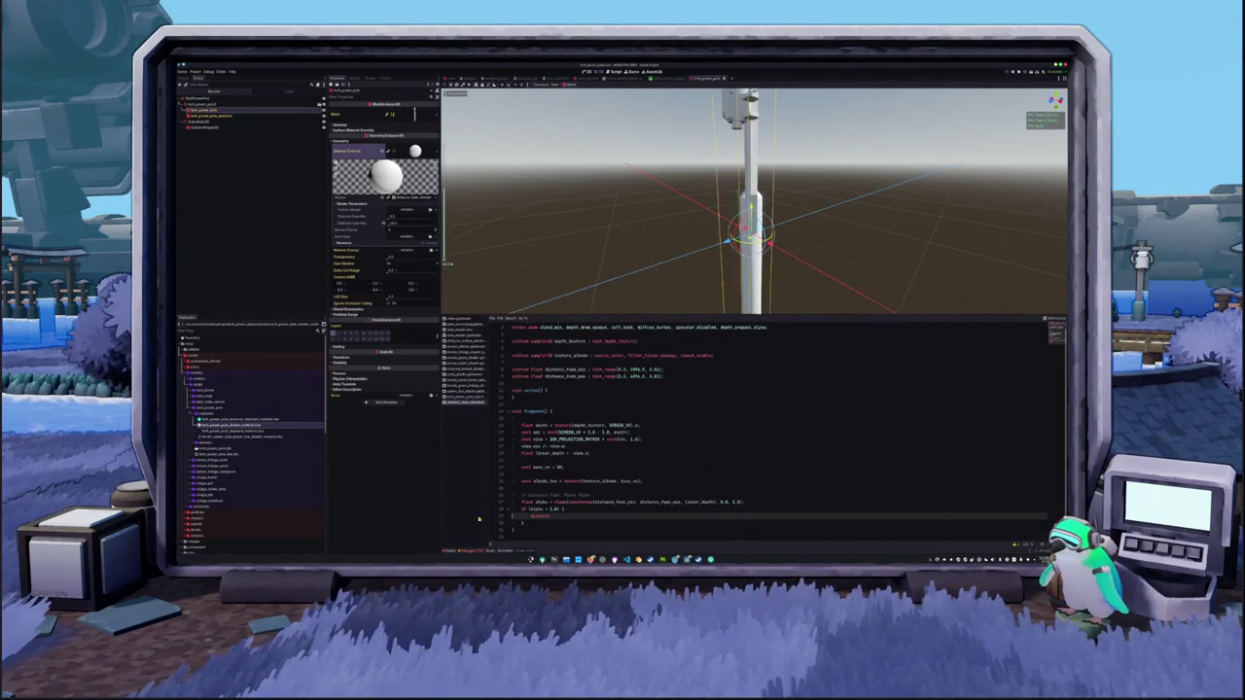
{"action": "left_click", "coordinate": [481, 554]}
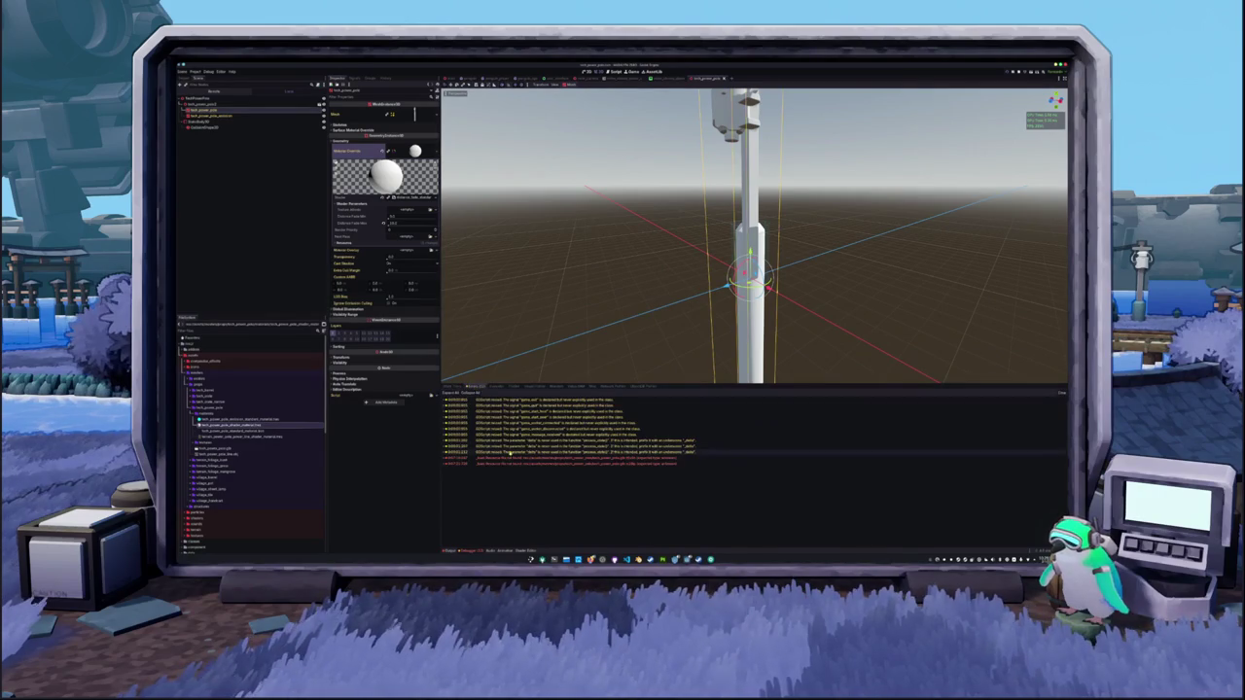
Step: Expand the shader error entry and view the power pole .glb import settings
{"action": "mouse_move", "coordinate": [509, 467]}
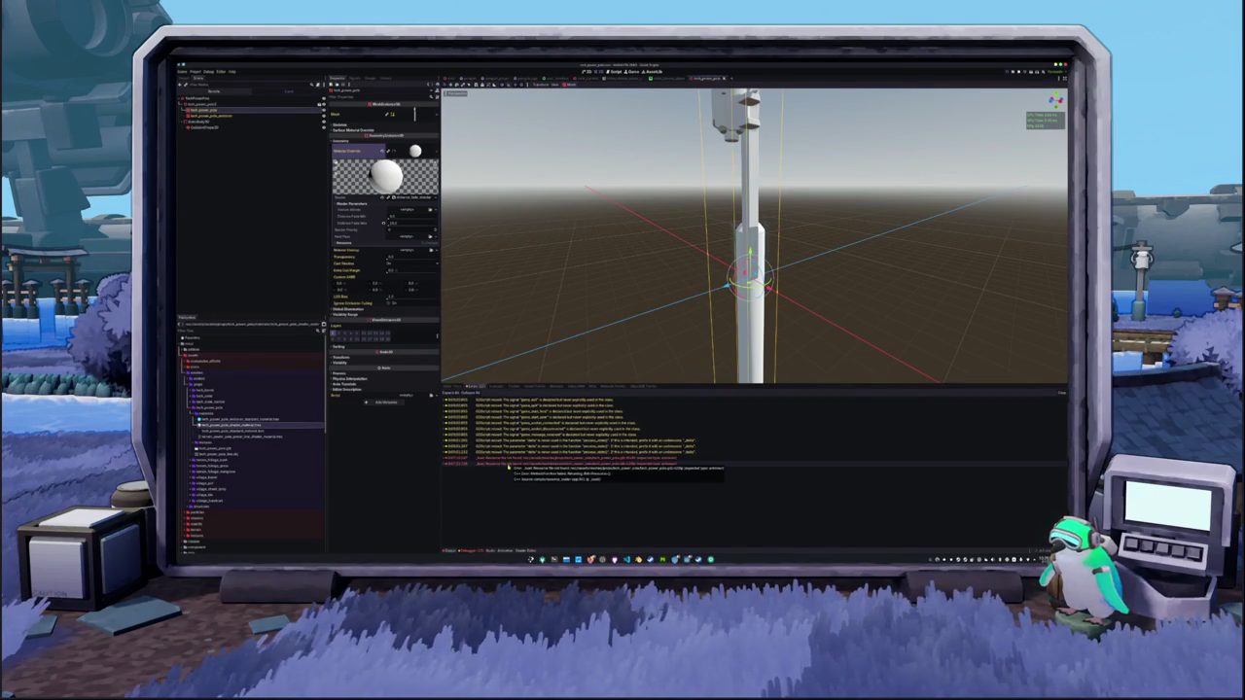
{"action": "left_click", "coordinate": [509, 466]}
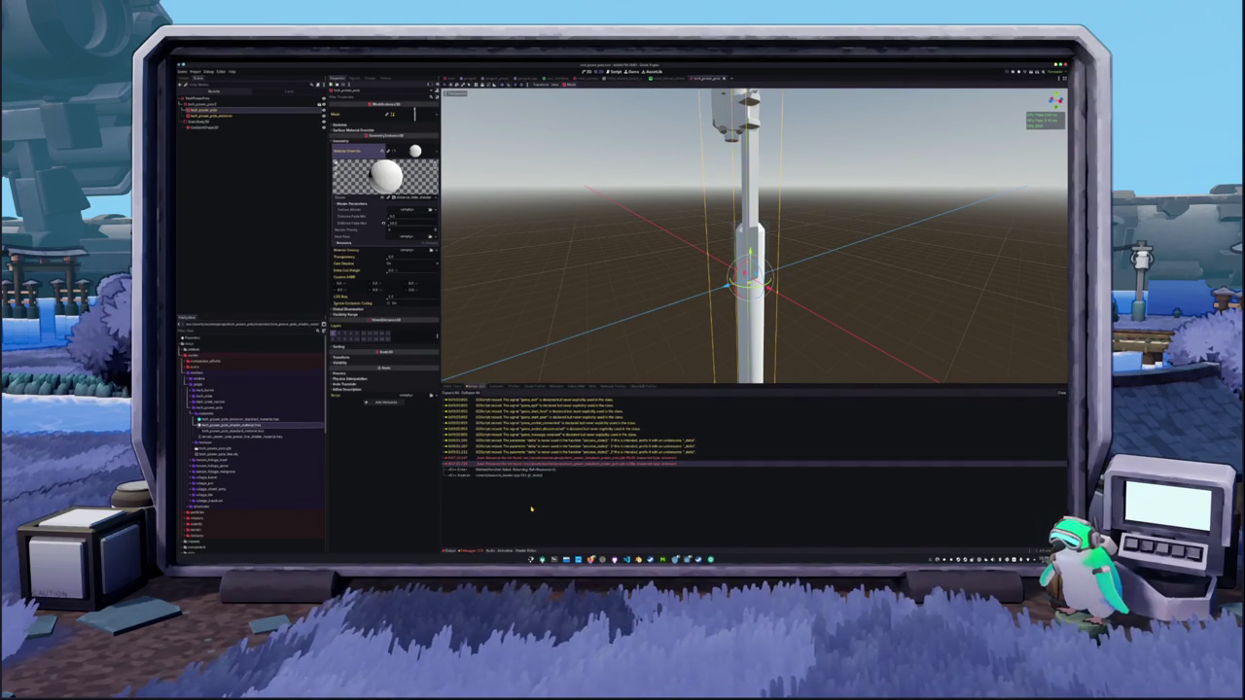
{"action": "double_click", "coordinate": [237, 448]}
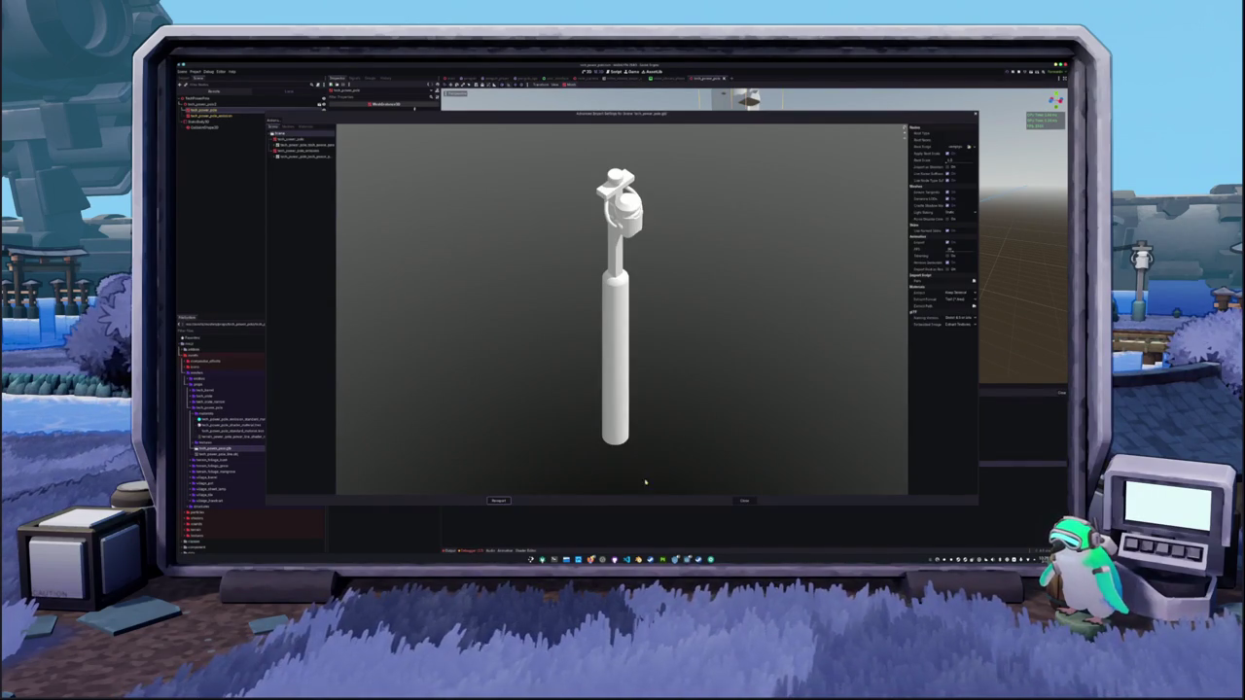
{"action": "left_click", "coordinate": [744, 500]}
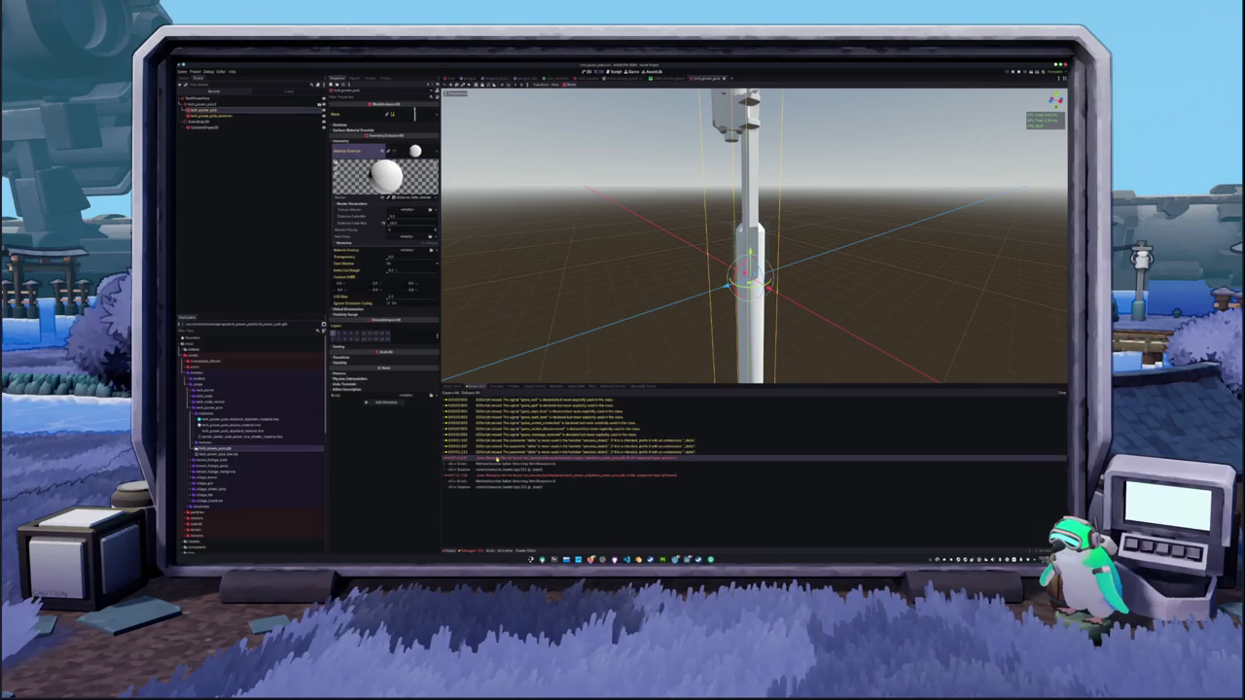
Step: Select the tech_power_pole mesh, drag its shader parameter values, then clear its material override
{"action": "left_click", "coordinate": [303, 104]}
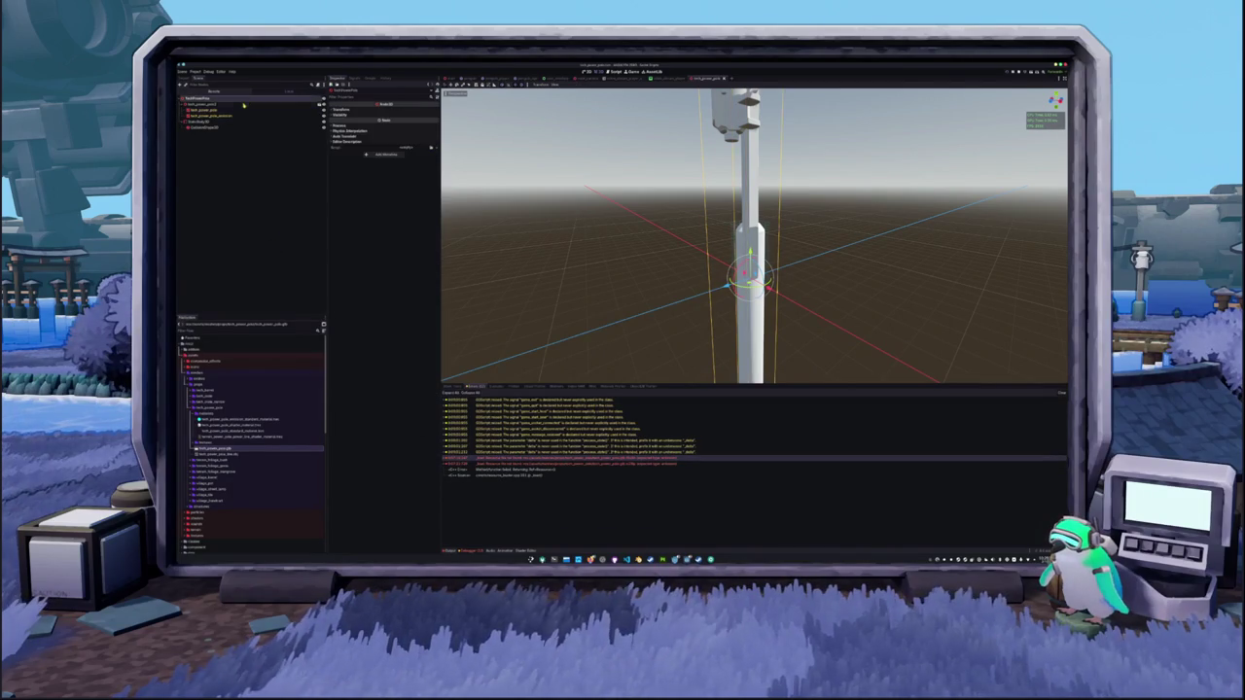
{"action": "left_click", "coordinate": [292, 110]}
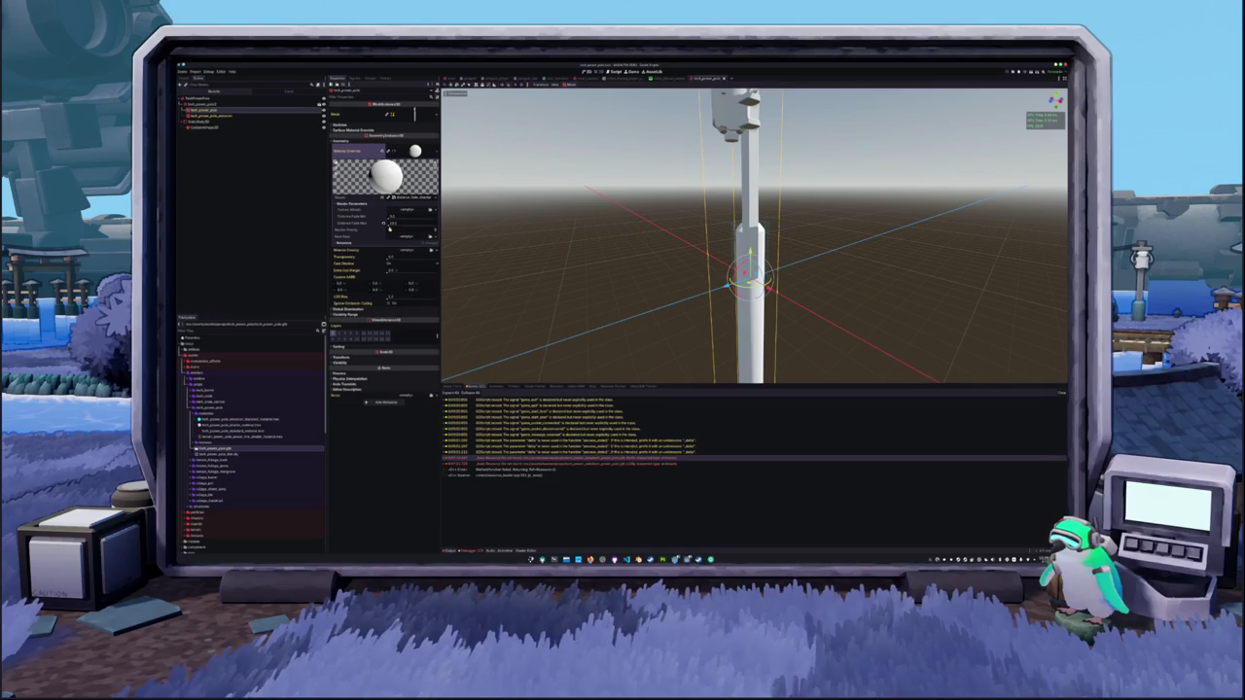
{"action": "left_click", "coordinate": [385, 224]}
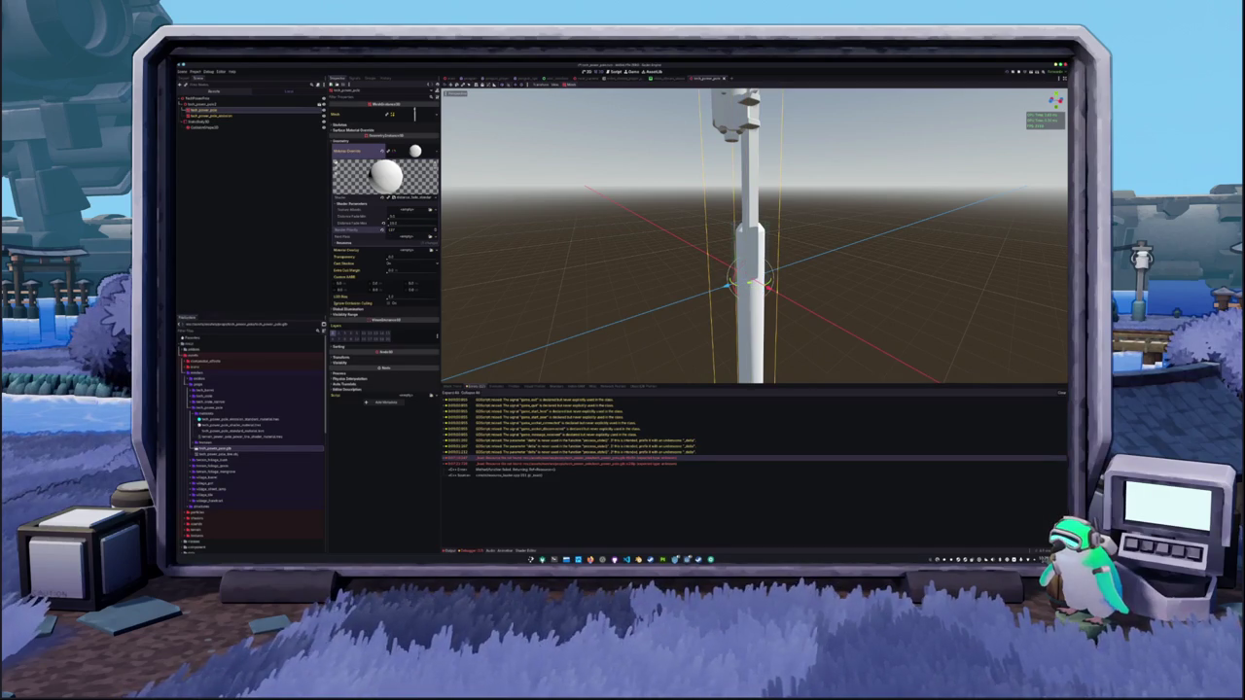
{"action": "left_click_drag", "start_coordinate": [384, 229], "coordinate": [369, 229]}
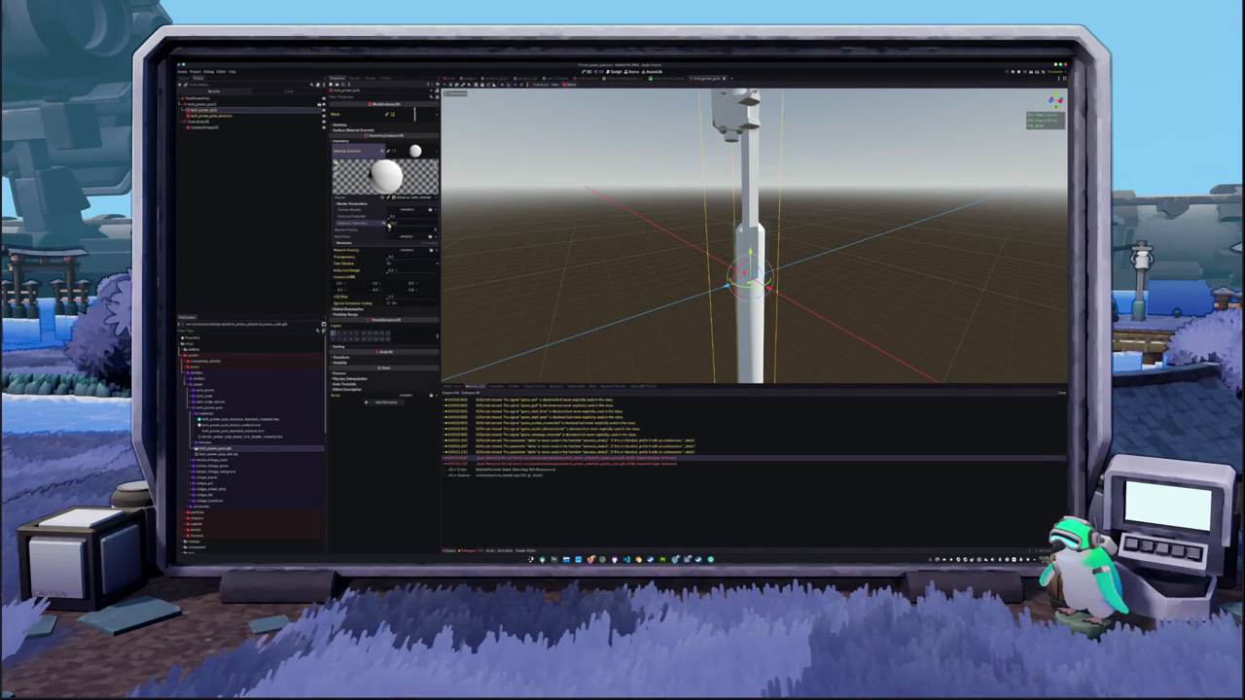
{"action": "mouse_move", "coordinate": [387, 224]}
{"action": "left_mouse_down"}
{"action": "mouse_move", "coordinate": [402, 234]}
{"action": "mouse_move", "coordinate": [387, 232]}
{"action": "left_mouse_up"}
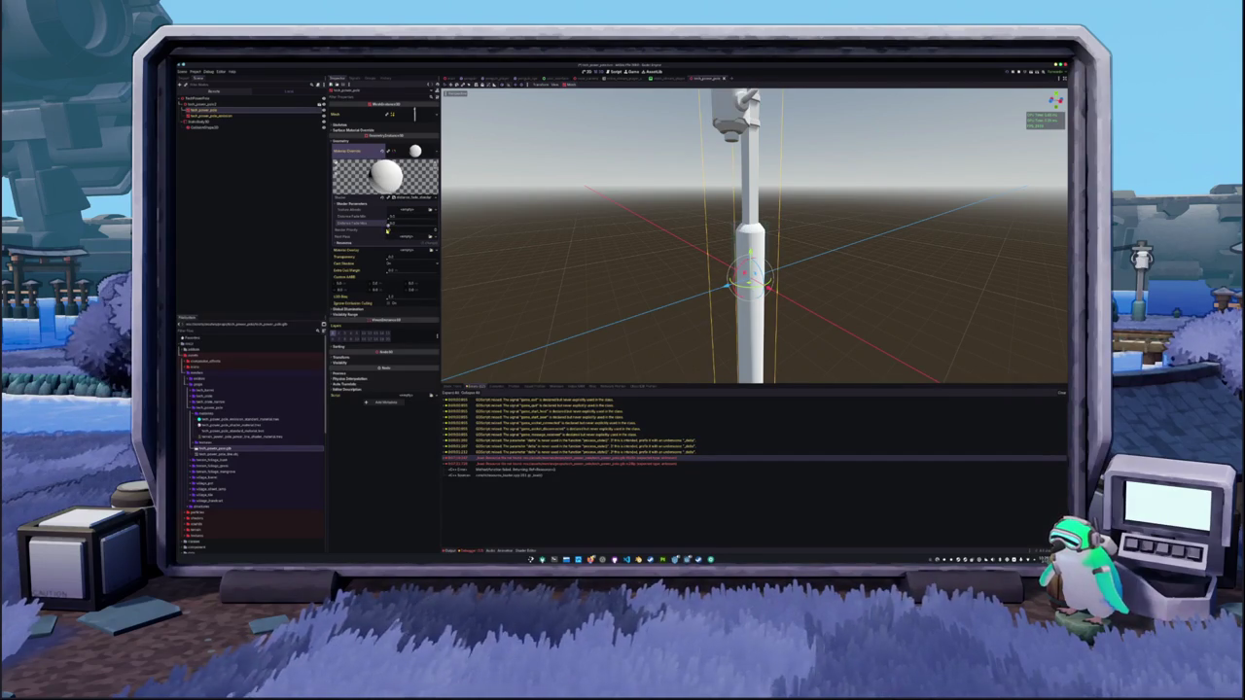
{"action": "left_click", "coordinate": [382, 152]}
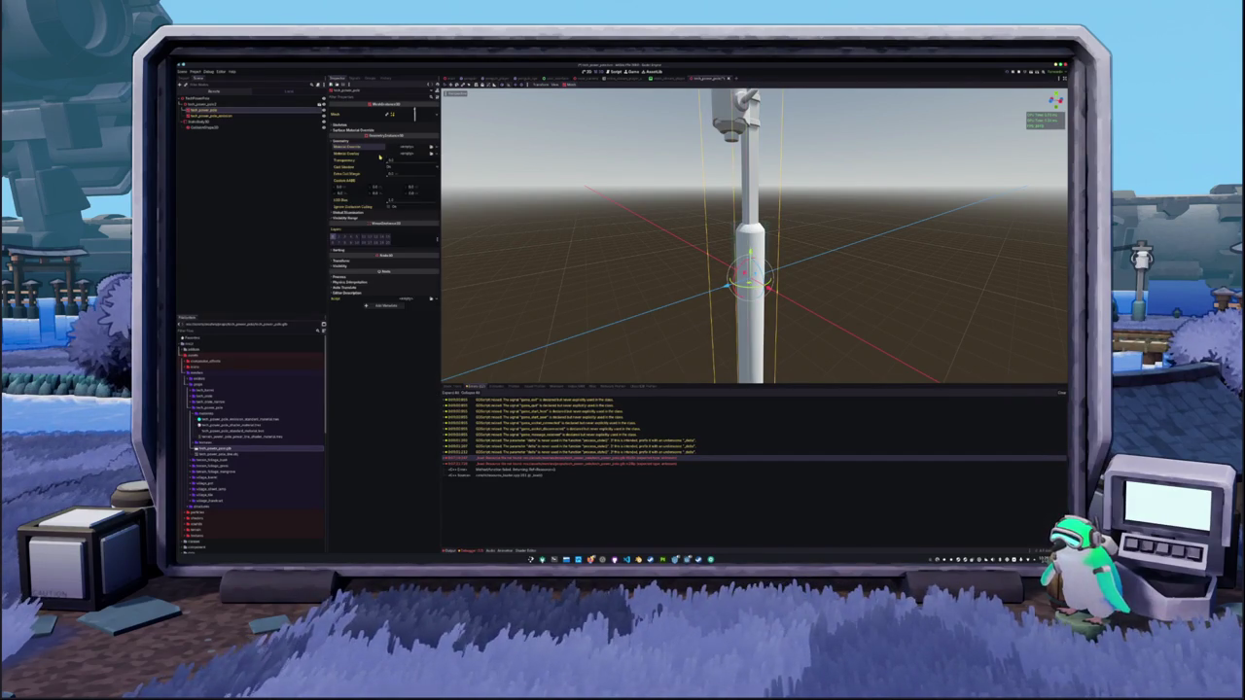
{"action": "left_click", "coordinate": [233, 430]}
{"action": "mouse_move", "coordinate": [219, 433]}
{"action": "left_mouse_down"}
{"action": "mouse_move", "coordinate": [391, 183]}
{"action": "mouse_move", "coordinate": [401, 149]}
{"action": "left_mouse_up"}
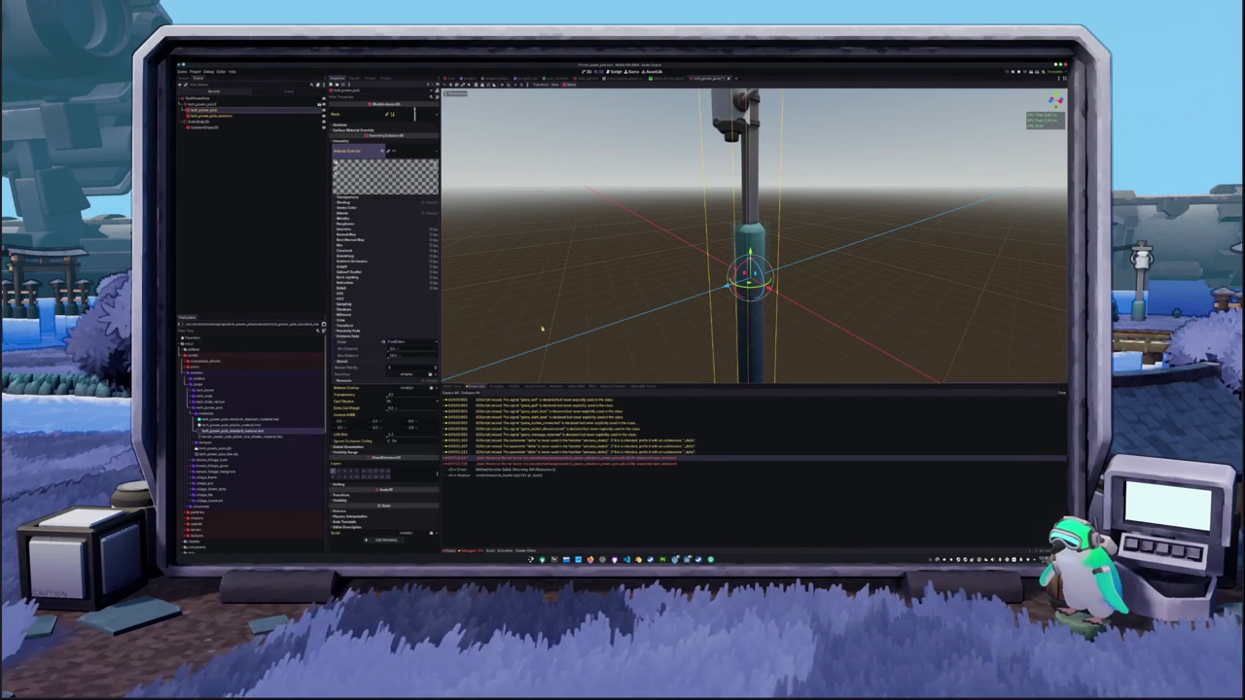
{"action": "scroll", "coordinate": [606, 272], "scroll_direction": "up", "scroll_amount": 4}
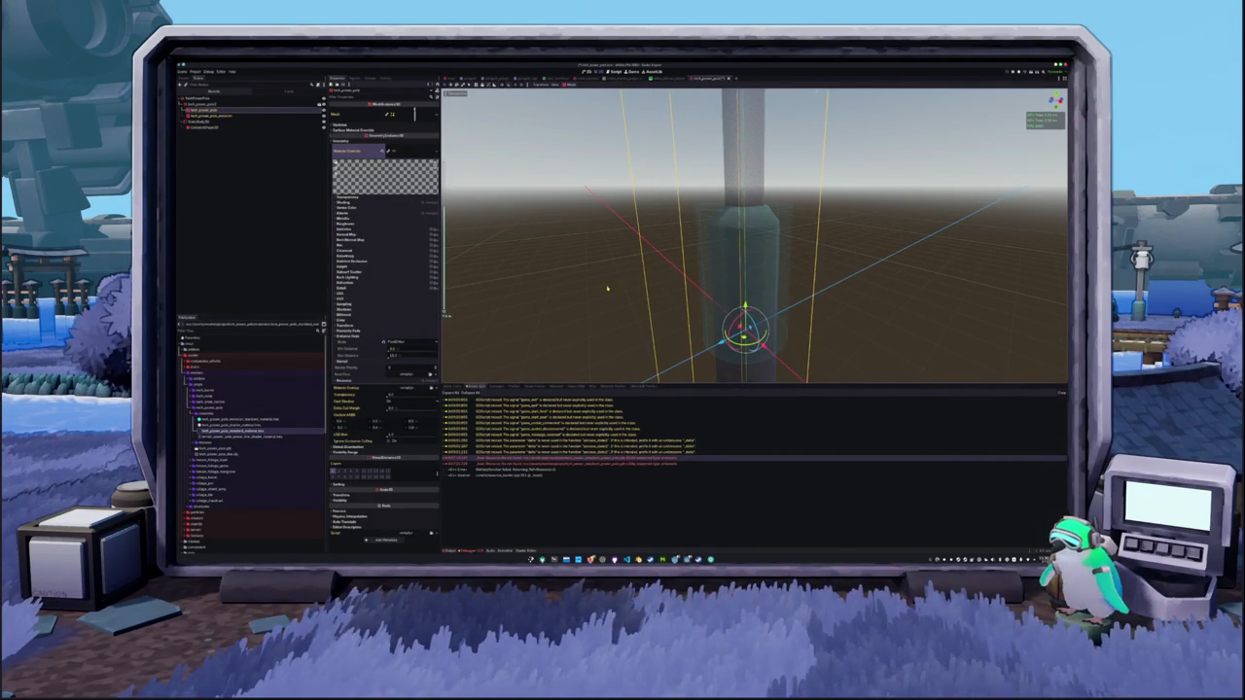
{"action": "scroll", "coordinate": [607, 288], "scroll_direction": "up", "scroll_amount": 5}
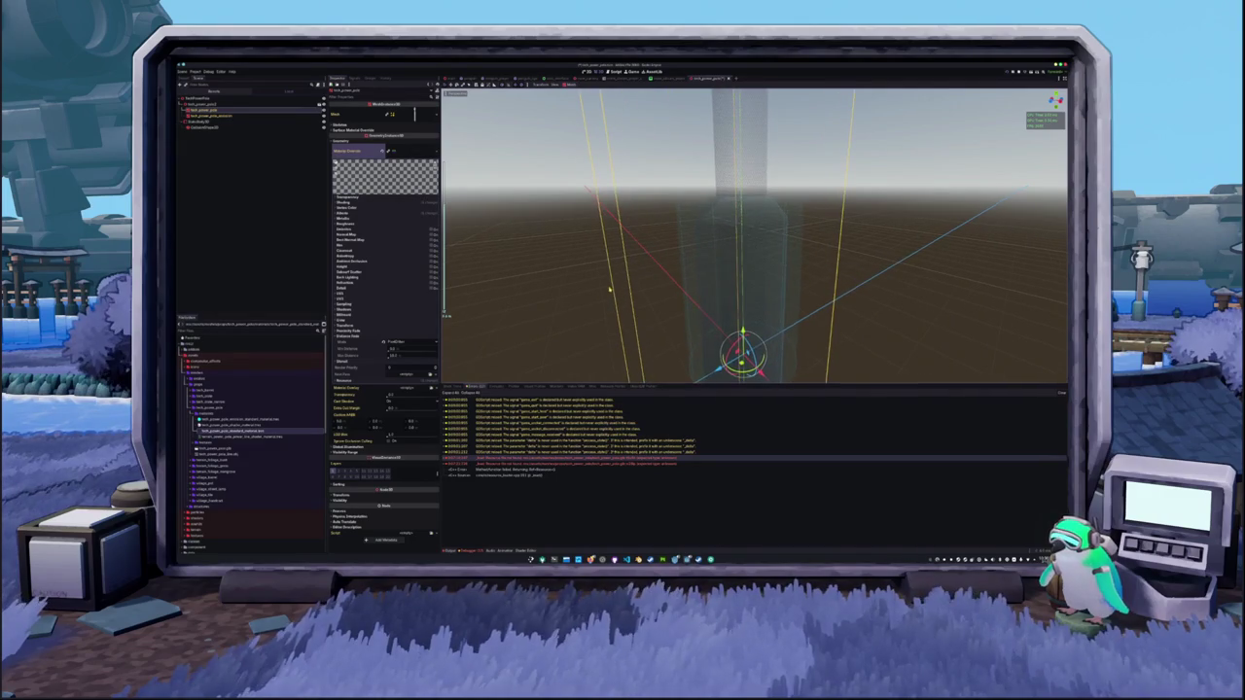
{"action": "scroll", "coordinate": [610, 293], "scroll_direction": "down", "scroll_amount": 5}
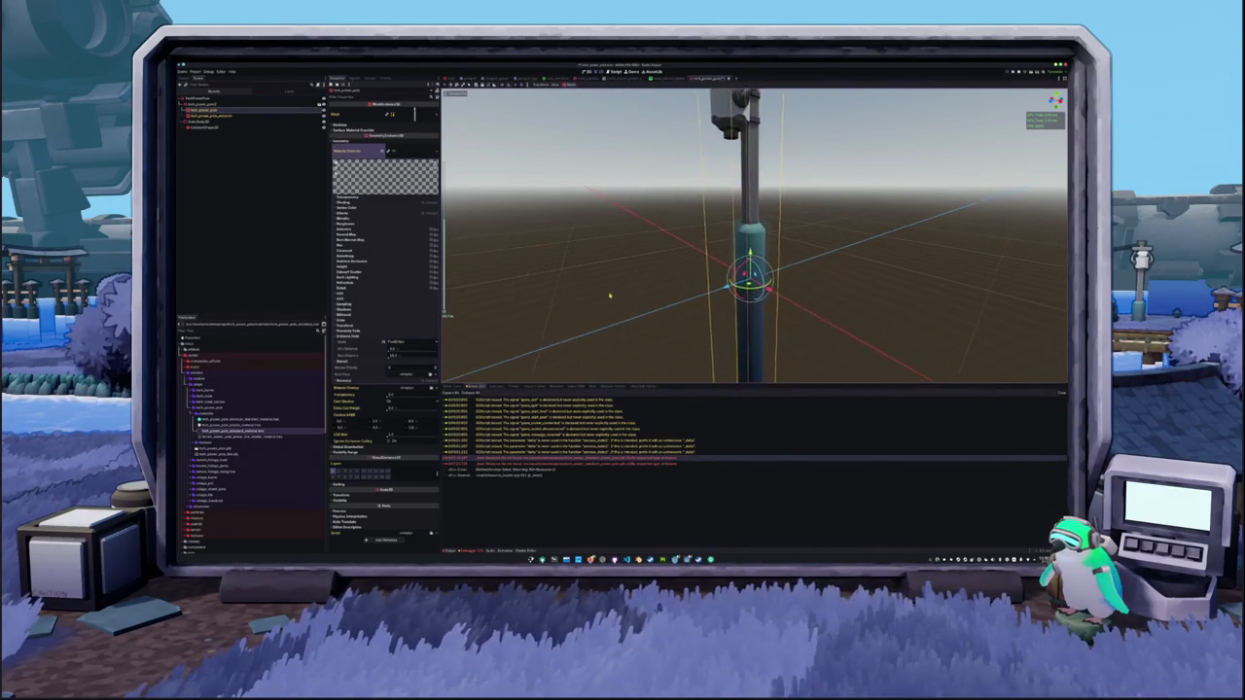
{"action": "scroll", "coordinate": [610, 294], "scroll_direction": "up", "scroll_amount": 4}
{"action": "scroll", "coordinate": [613, 292], "scroll_direction": "down", "scroll_amount": 3}
{"action": "scroll", "coordinate": [632, 309], "scroll_direction": "up", "scroll_amount": 6}
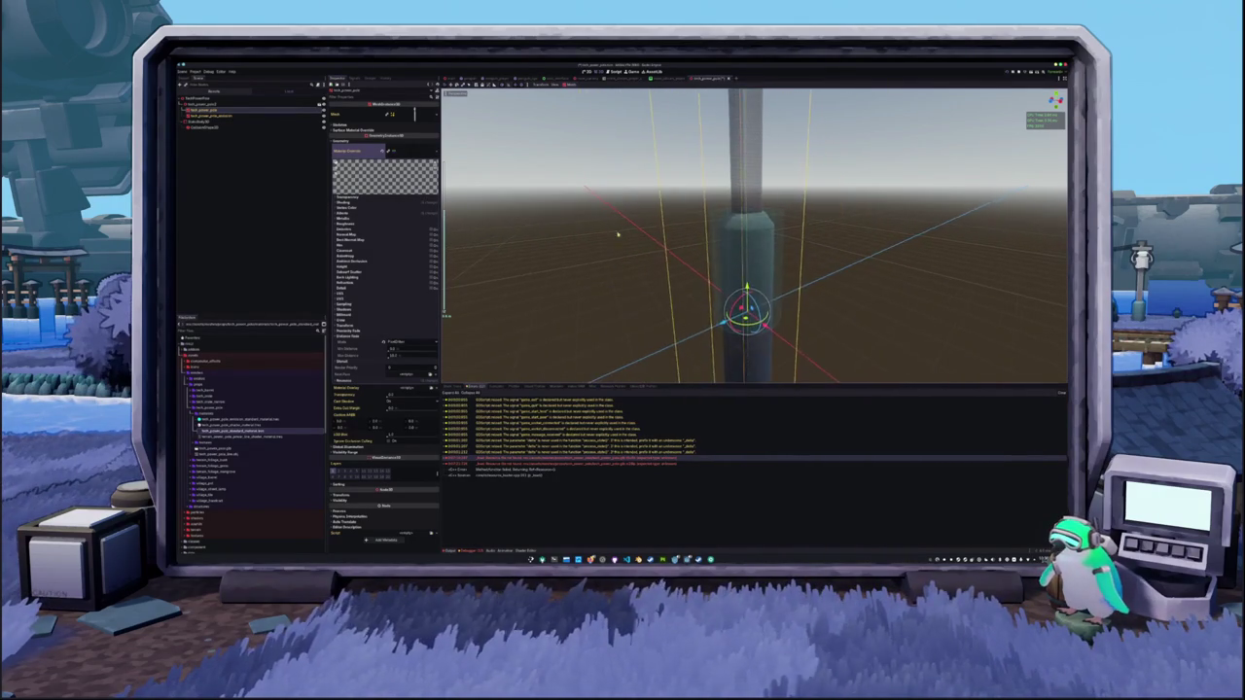
{"action": "scroll", "coordinate": [636, 313], "scroll_direction": "down", "scroll_amount": 3}
{"action": "scroll", "coordinate": [630, 311], "scroll_direction": "up", "scroll_amount": 6}
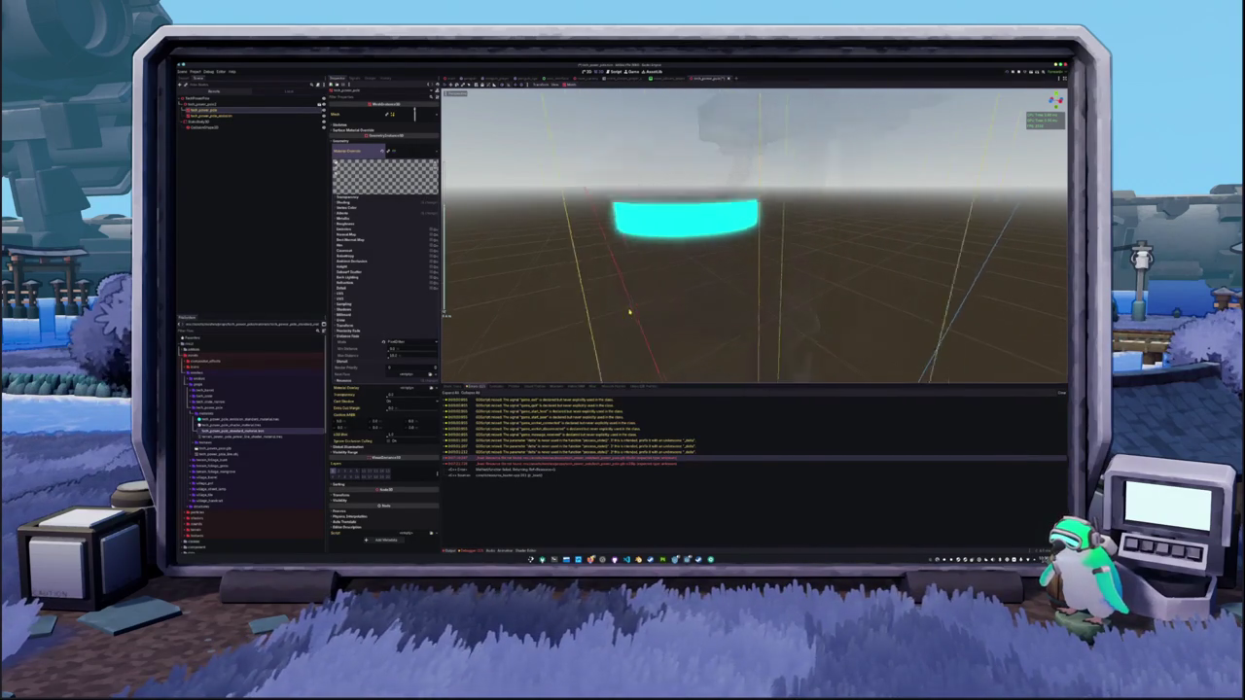
{"action": "scroll", "coordinate": [629, 310], "scroll_direction": "up", "scroll_amount": 2}
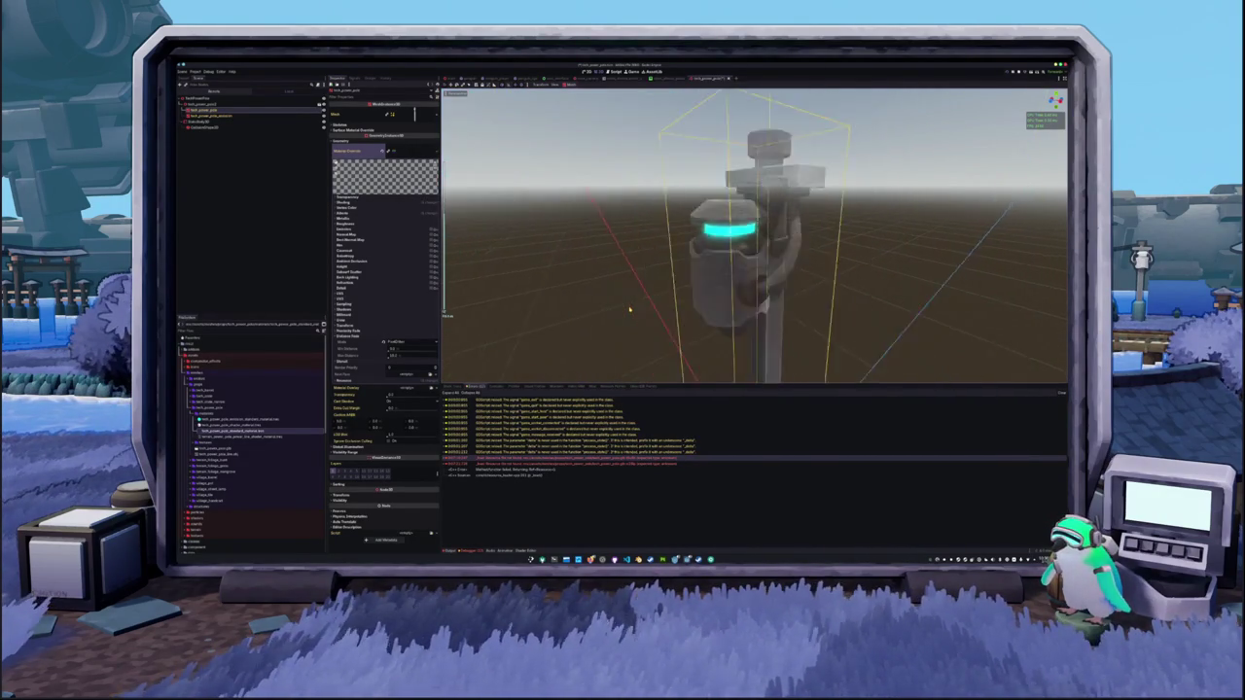
{"action": "scroll", "coordinate": [629, 309], "scroll_direction": "down", "scroll_amount": 3}
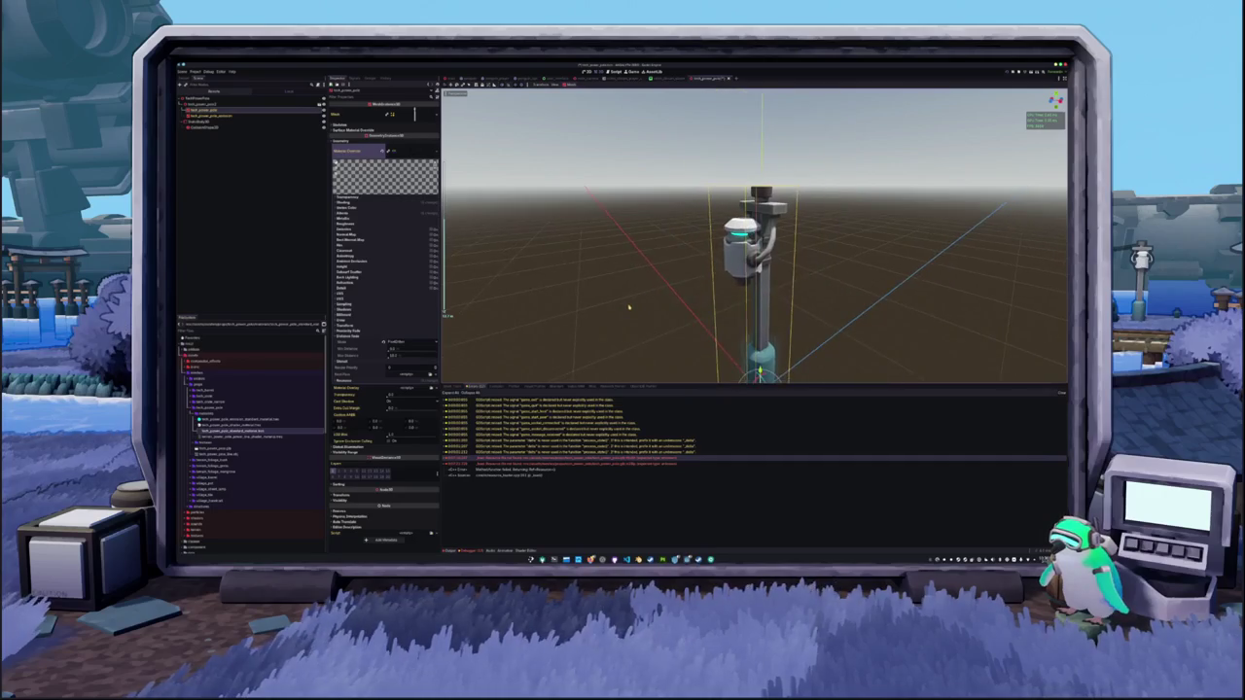
{"action": "scroll", "coordinate": [629, 282], "scroll_direction": "up", "scroll_amount": 8}
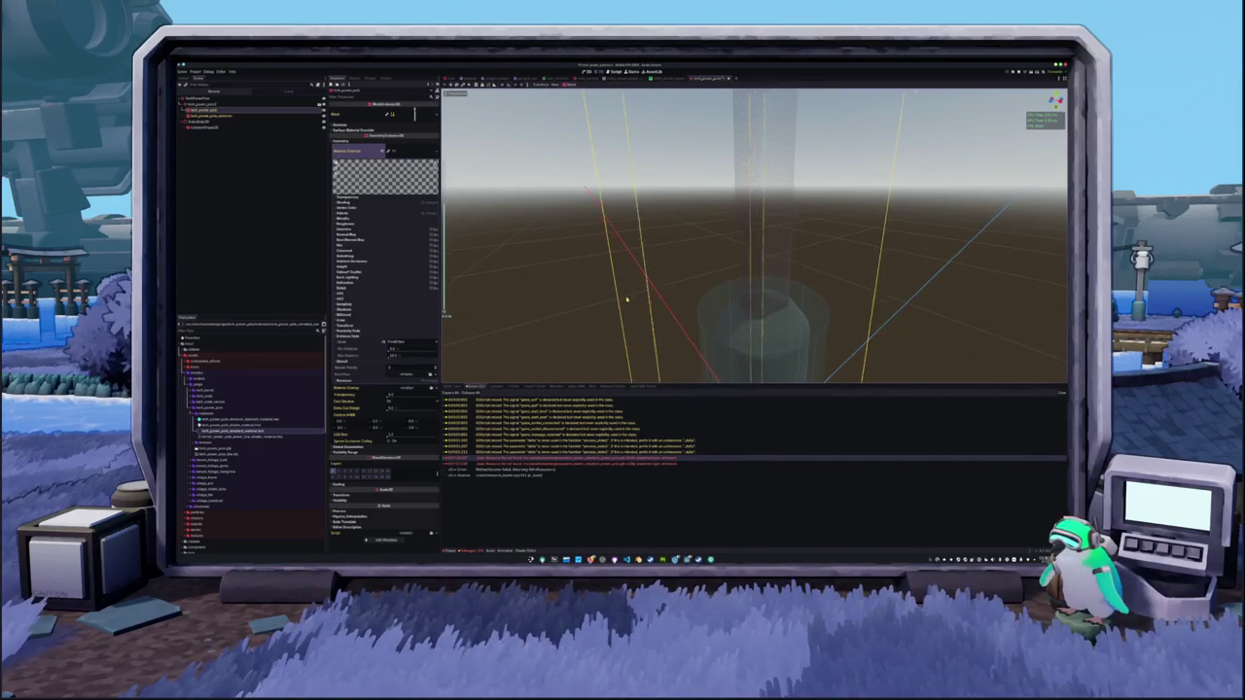
{"action": "scroll", "coordinate": [625, 287], "scroll_direction": "up", "scroll_amount": 4}
{"action": "scroll", "coordinate": [651, 303], "scroll_direction": "down", "scroll_amount": 5}
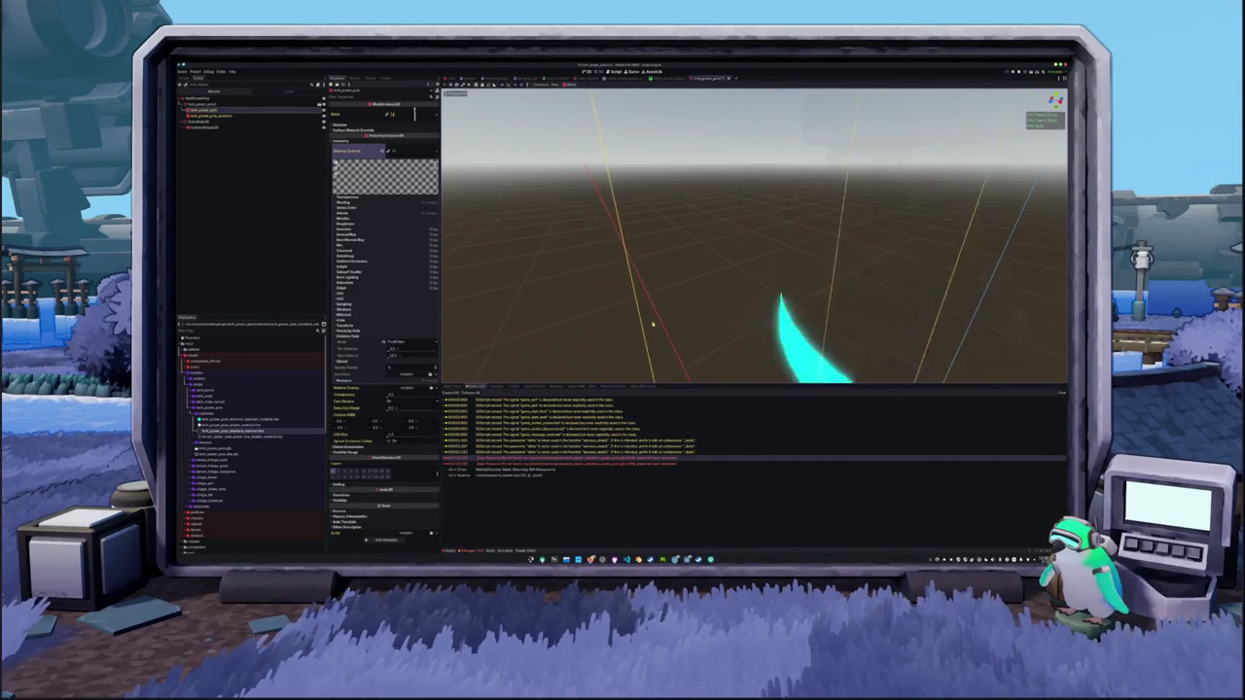
{"action": "scroll", "coordinate": [681, 268], "scroll_direction": "up", "scroll_amount": 3}
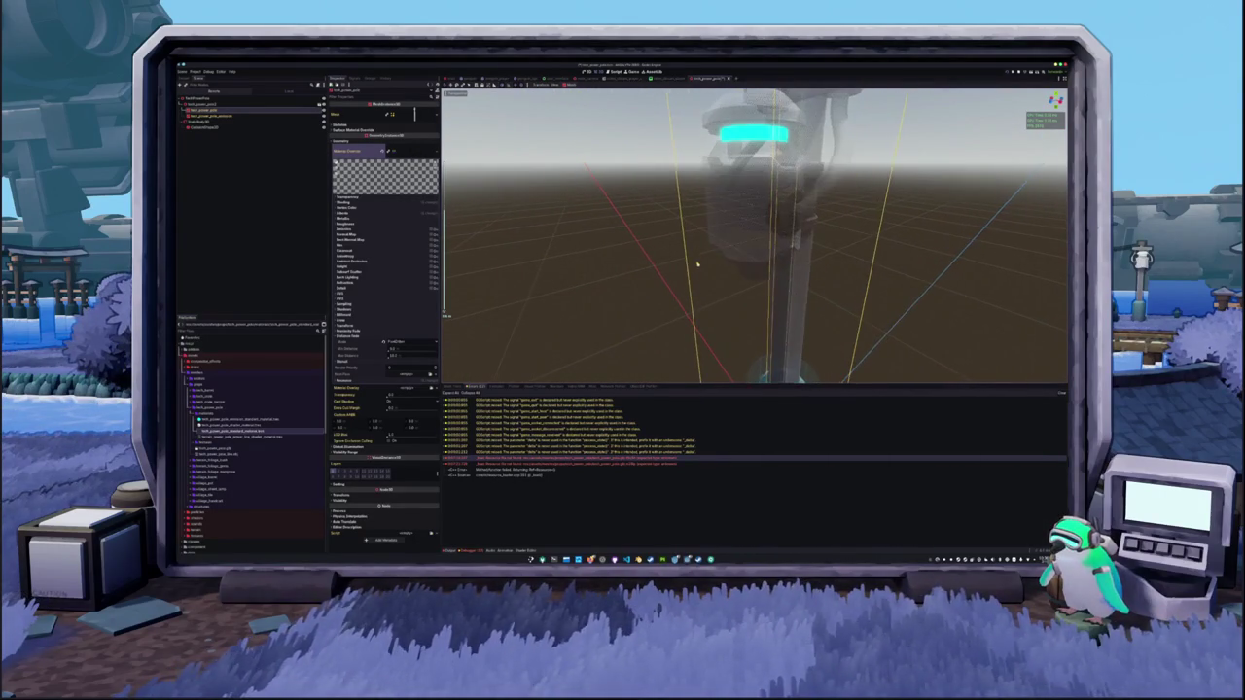
{"action": "scroll", "coordinate": [747, 224], "scroll_direction": "down", "scroll_amount": 3}
{"action": "scroll", "coordinate": [745, 233], "scroll_direction": "up", "scroll_amount": 5}
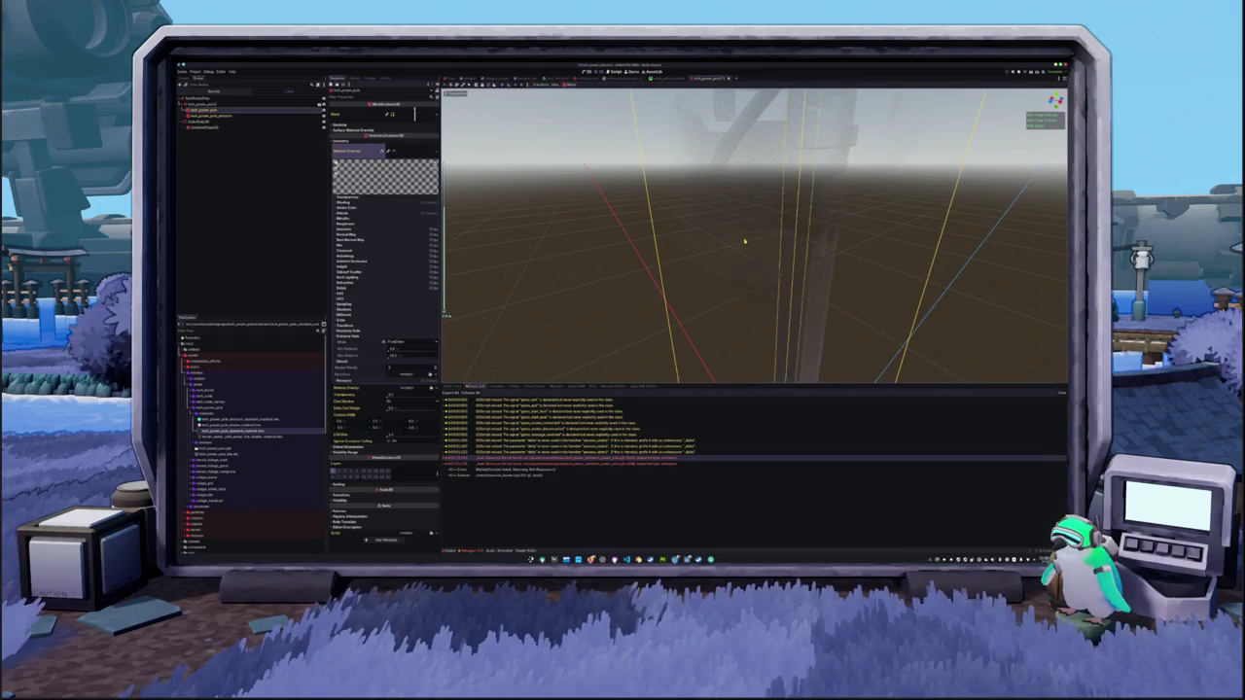
{"action": "scroll", "coordinate": [745, 241], "scroll_direction": "down", "scroll_amount": 5}
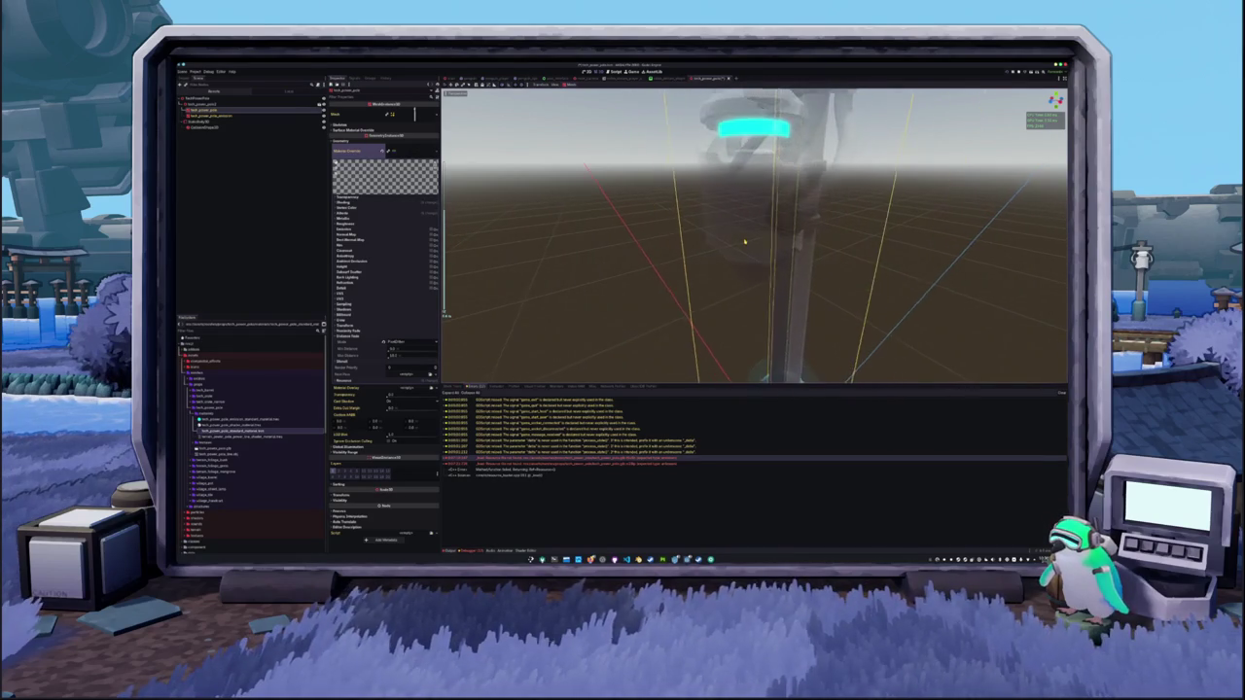
{"action": "scroll", "coordinate": [742, 246], "scroll_direction": "down", "scroll_amount": 3}
{"action": "scroll", "coordinate": [742, 247], "scroll_direction": "up", "scroll_amount": 5}
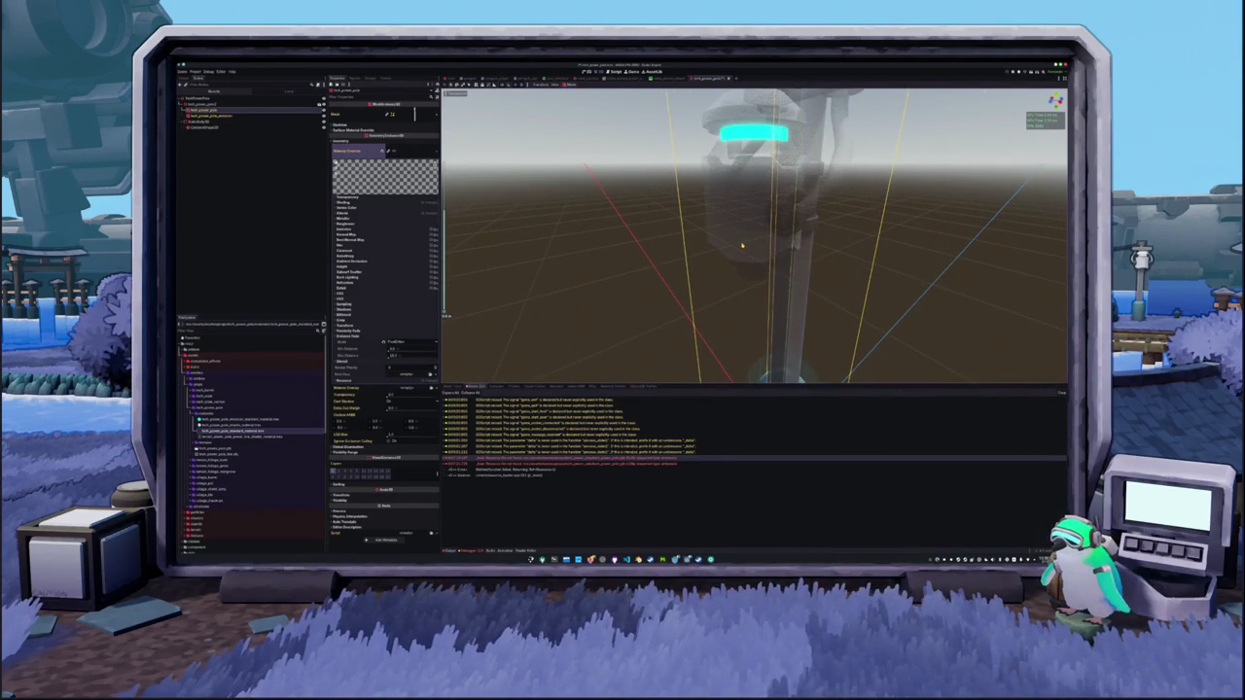
{"action": "scroll", "coordinate": [742, 246], "scroll_direction": "down", "scroll_amount": 3}
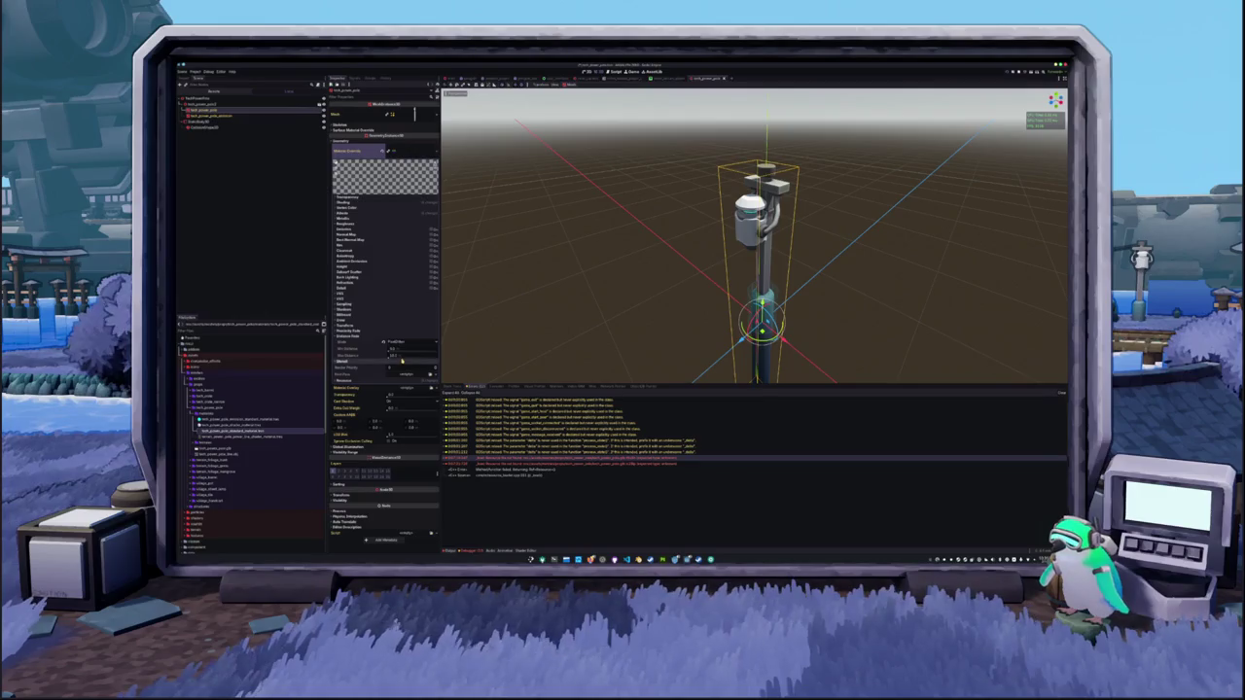
{"action": "left_click", "coordinate": [395, 342]}
Step: Remove the pole's cyan glow, set Transparency to Alpha, and change the Depth Draw Mode
{"action": "left_click", "coordinate": [400, 356]}
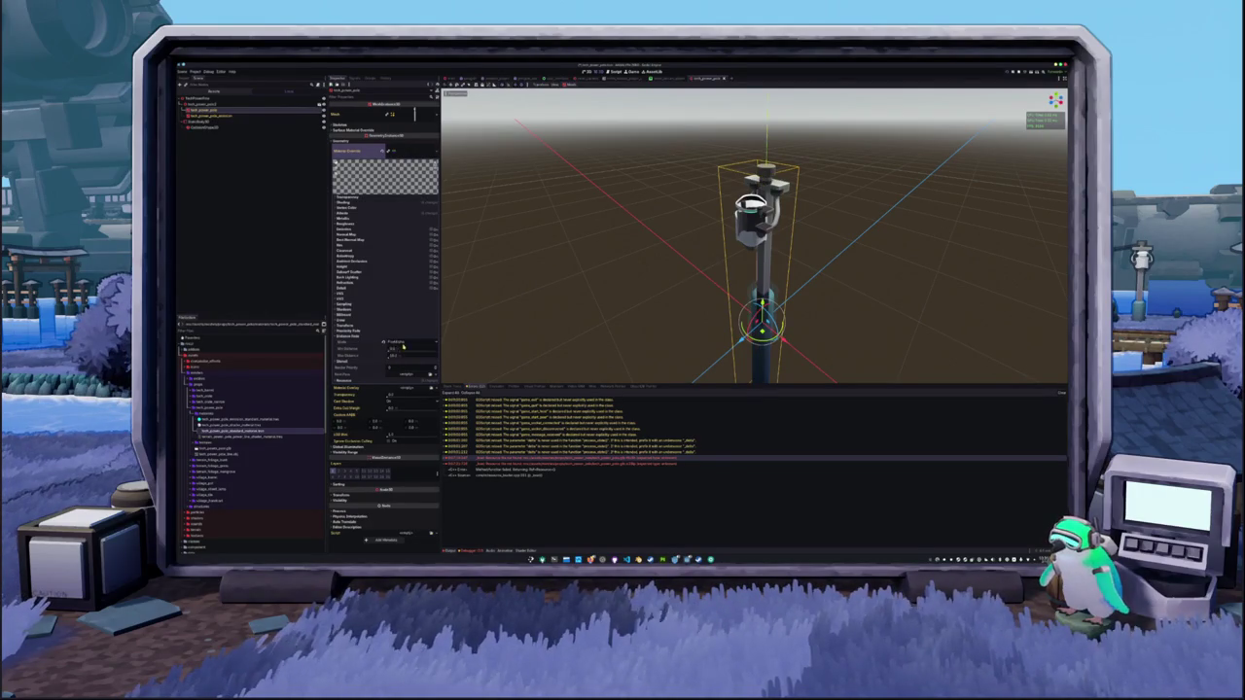
{"action": "left_click", "coordinate": [369, 199]}
{"action": "left_click", "coordinate": [398, 205]}
{"action": "left_click", "coordinate": [394, 215]}
{"action": "left_click", "coordinate": [396, 223]}
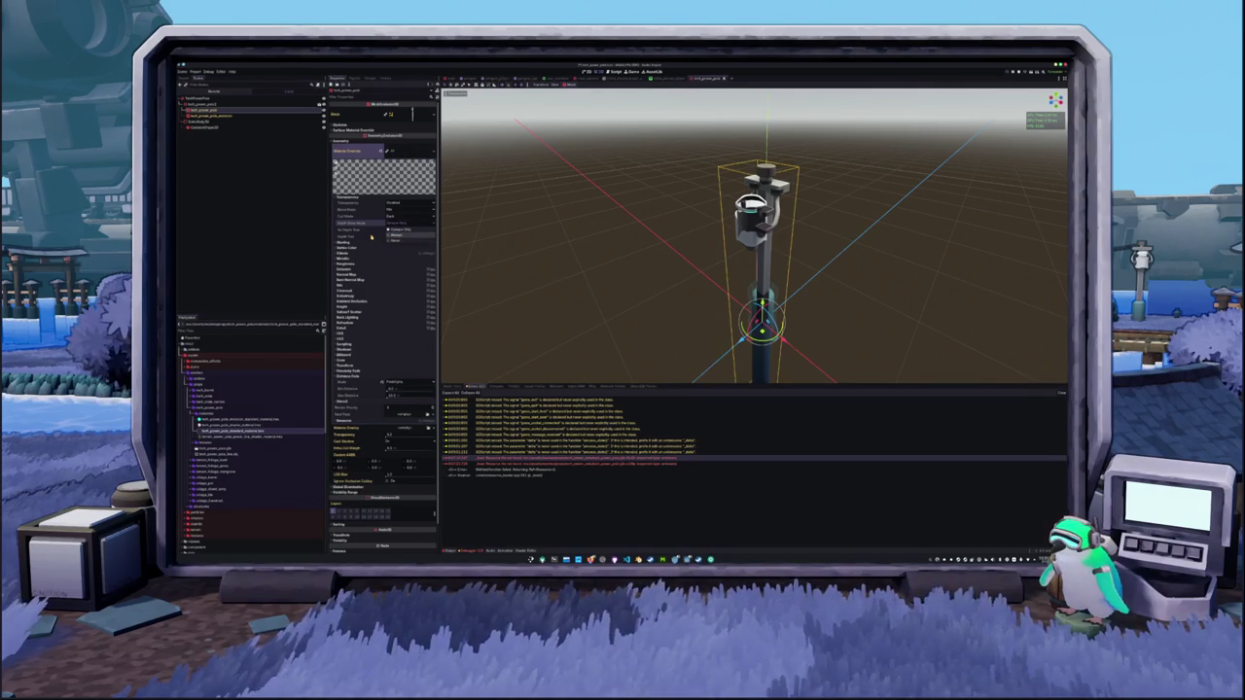
{"action": "left_click", "coordinate": [371, 237]}
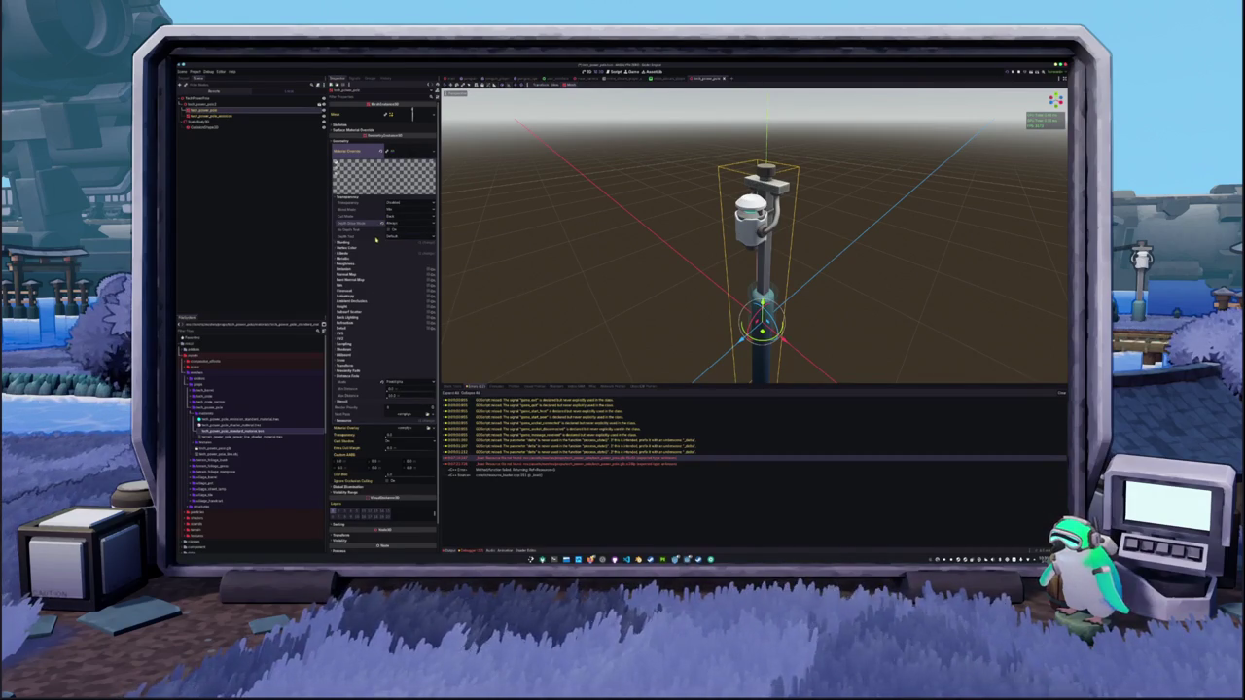
Step: Zoom and orbit into the pole to check its see-through look, then deselect it
{"action": "scroll", "coordinate": [597, 239], "scroll_direction": "up", "scroll_amount": 2}
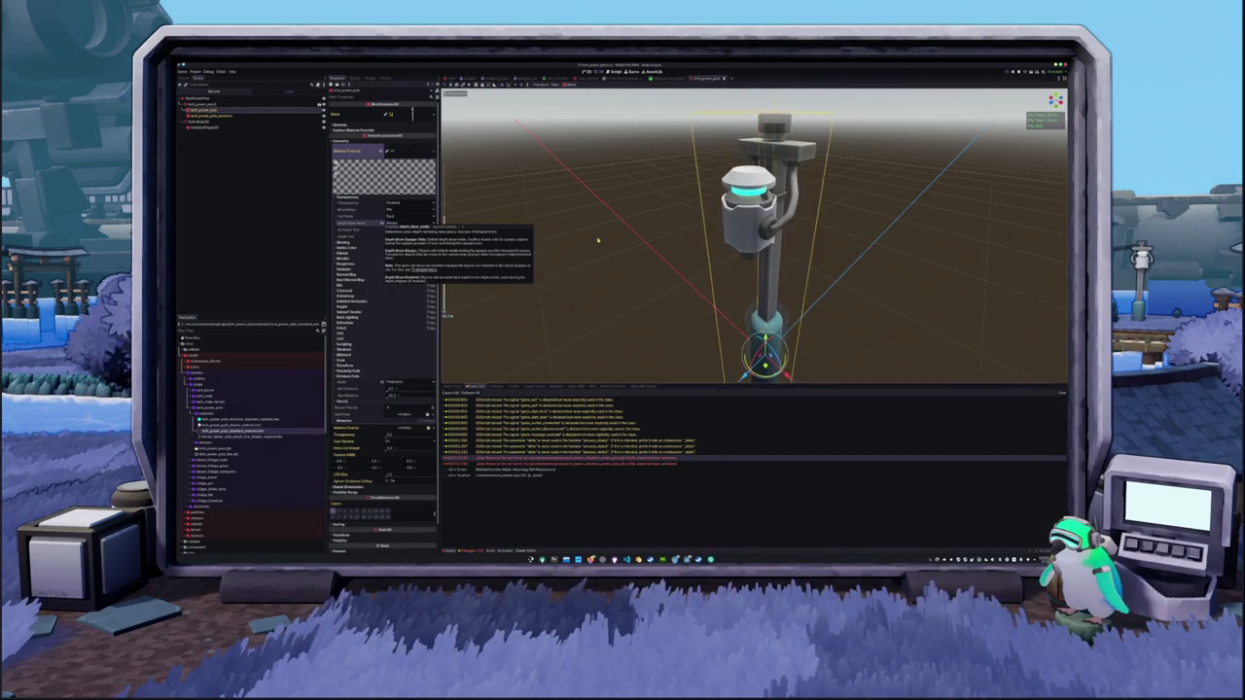
{"action": "scroll", "coordinate": [592, 247], "scroll_direction": "up", "scroll_amount": 6}
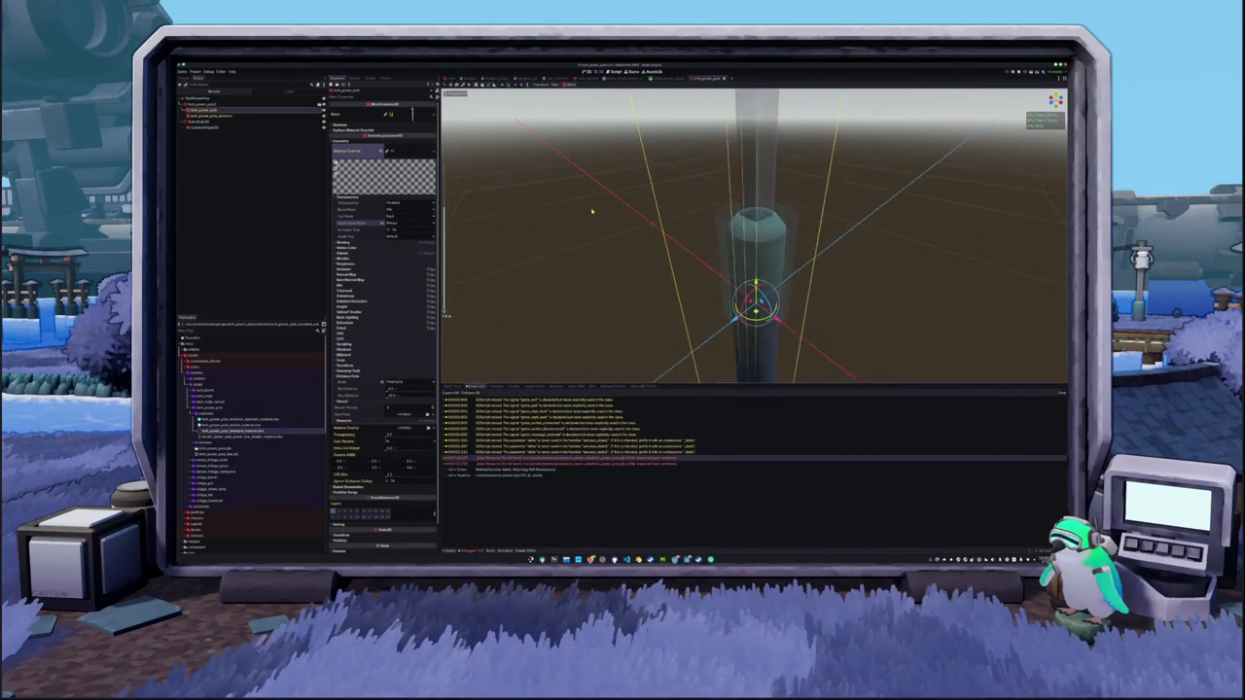
{"action": "scroll", "coordinate": [609, 216], "scroll_direction": "up", "scroll_amount": 6}
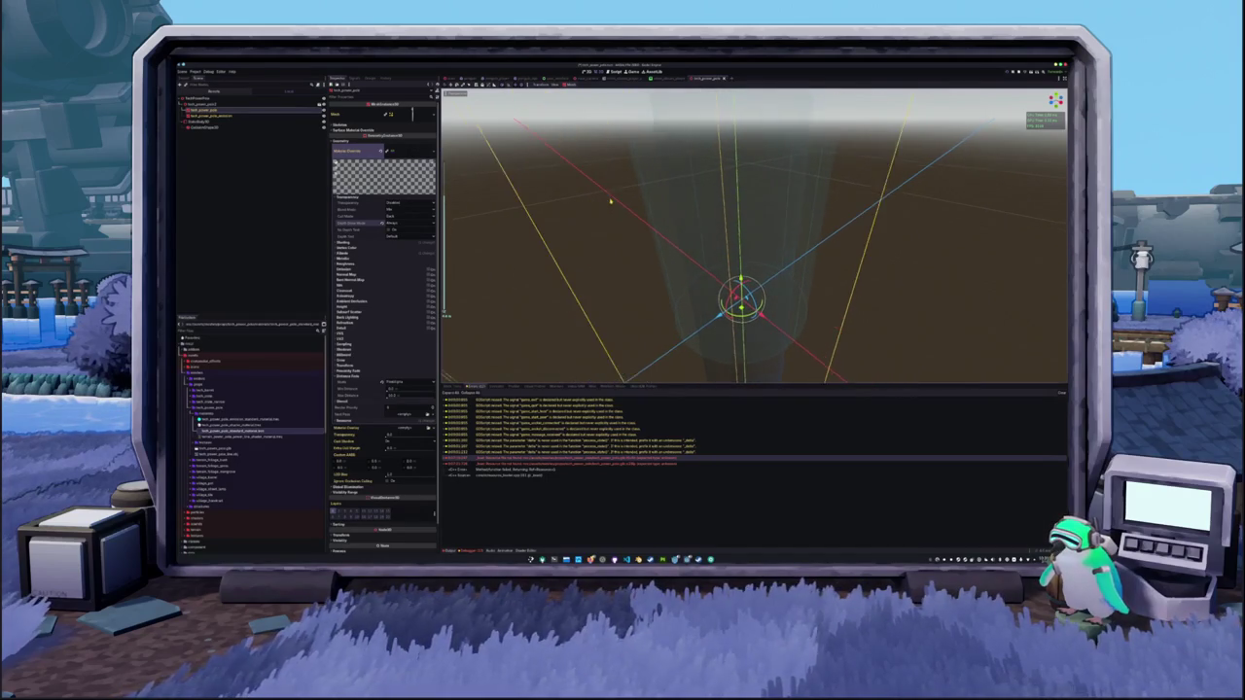
{"action": "scroll", "coordinate": [609, 204], "scroll_direction": "up", "scroll_amount": 6}
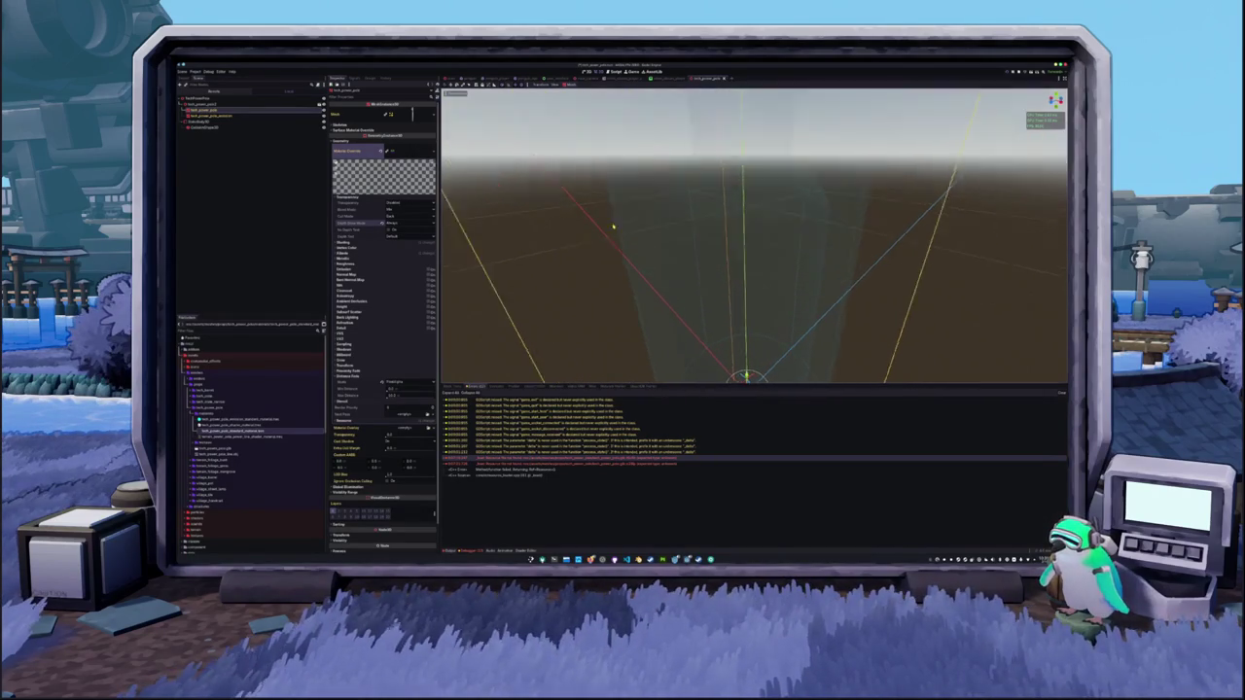
{"action": "scroll", "coordinate": [610, 221], "scroll_direction": "down", "scroll_amount": 6}
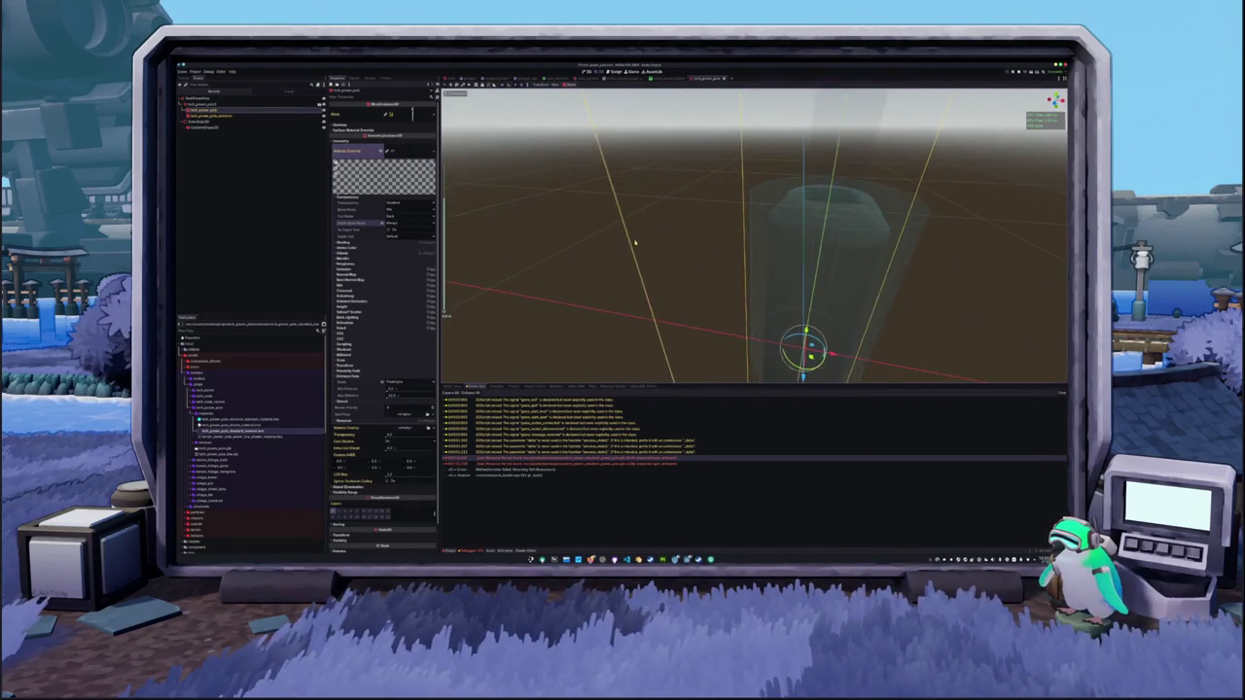
{"action": "scroll", "coordinate": [636, 242], "scroll_direction": "up", "scroll_amount": 5}
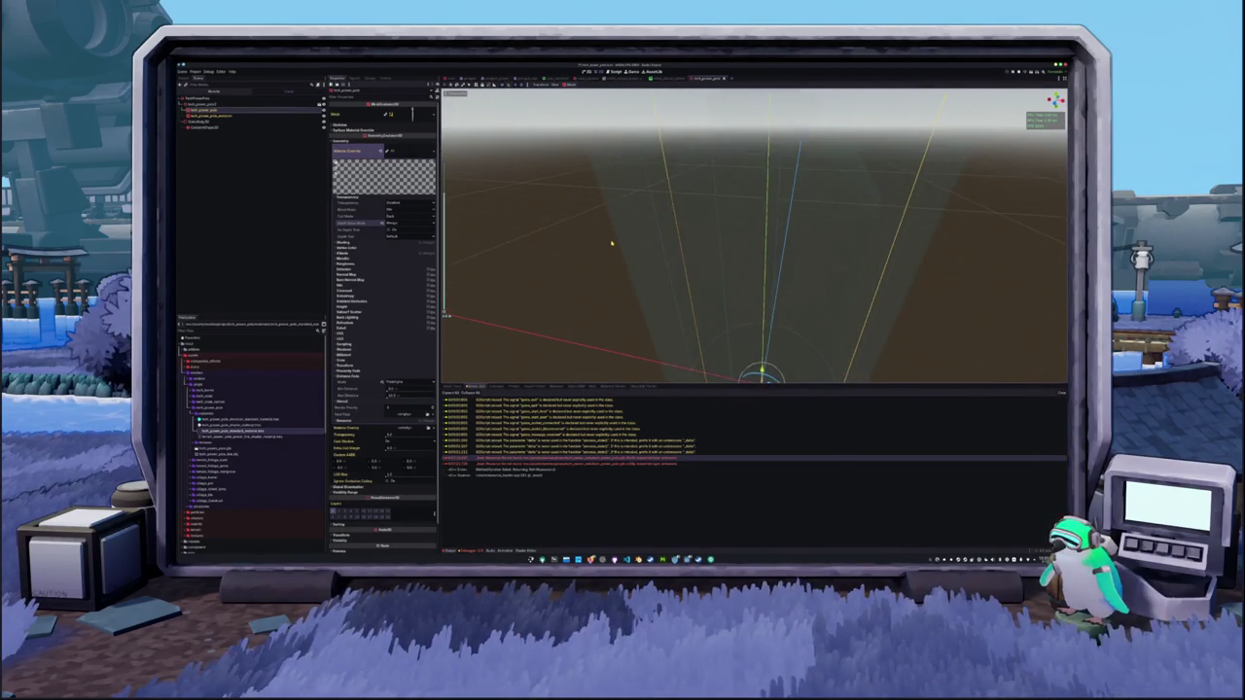
{"action": "scroll", "coordinate": [611, 244], "scroll_direction": "down", "scroll_amount": 5}
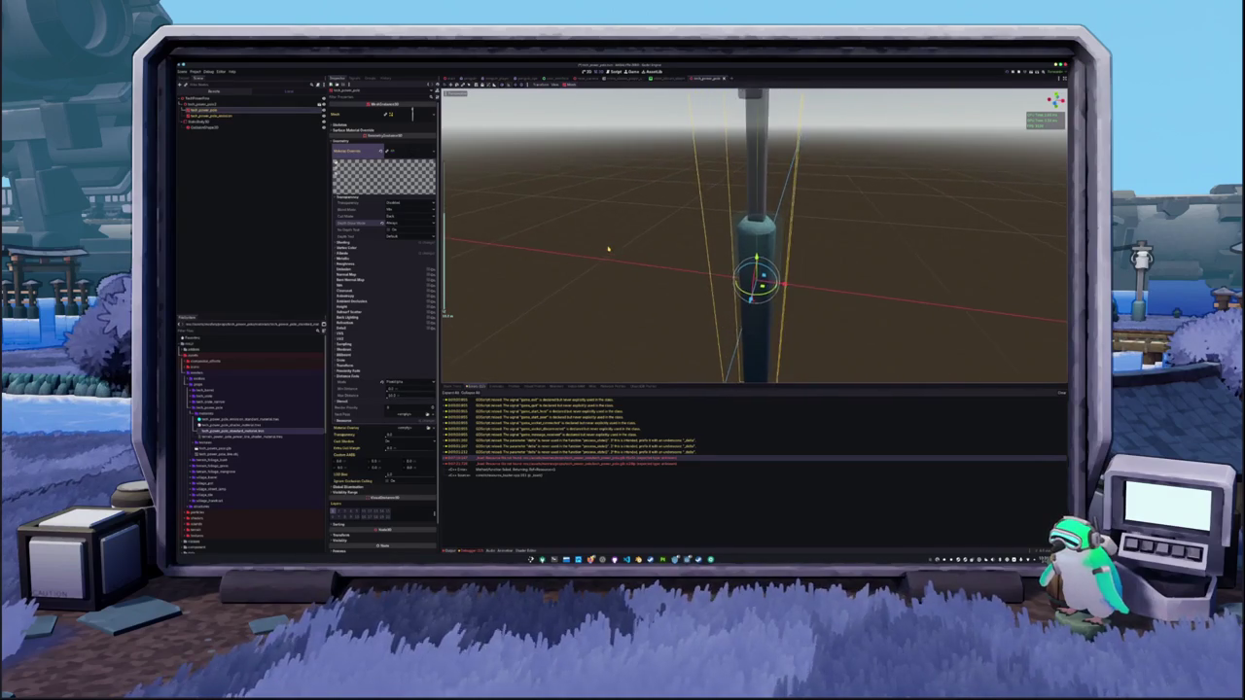
{"action": "scroll", "coordinate": [611, 249], "scroll_direction": "up", "scroll_amount": 5}
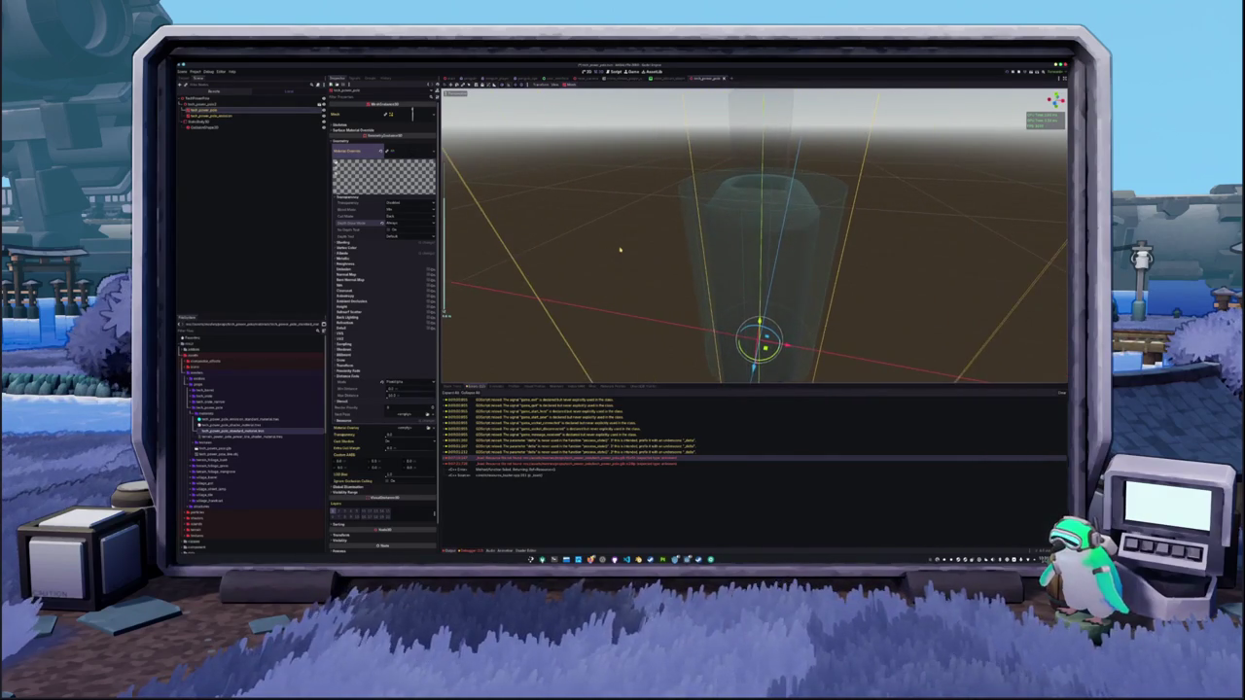
{"action": "left_click_drag", "start_coordinate": [638, 233], "coordinate": [727, 176]}
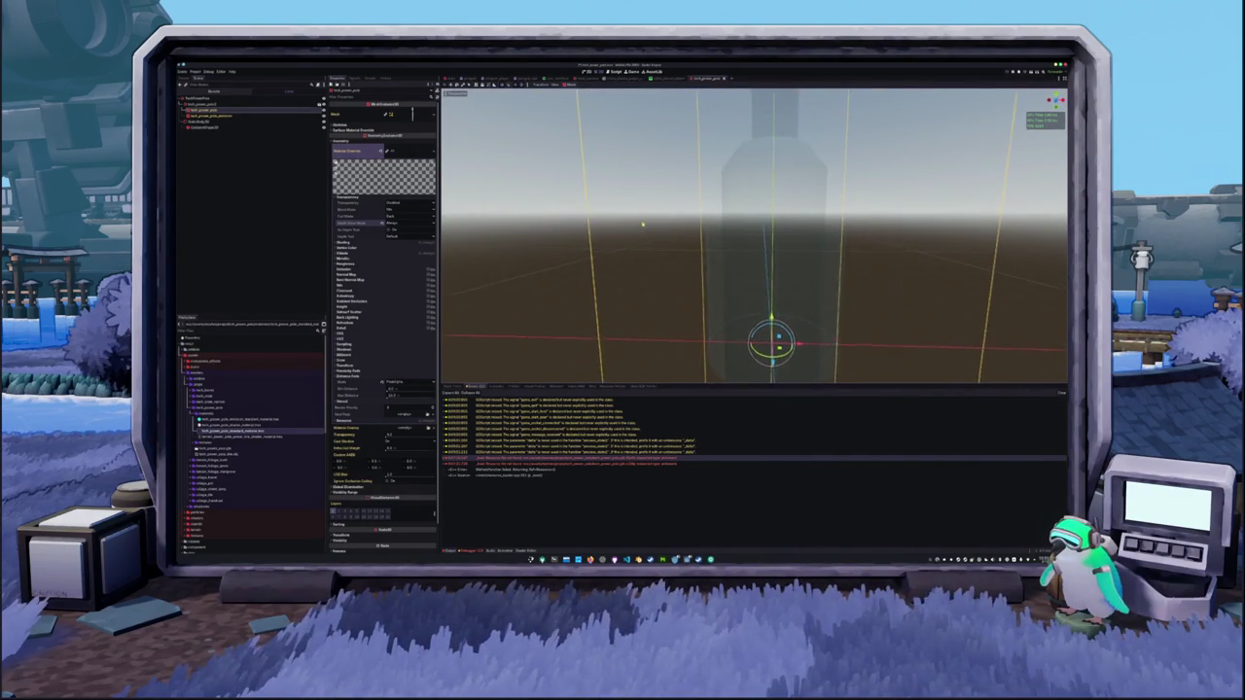
{"action": "scroll", "coordinate": [723, 243], "scroll_direction": "down", "scroll_amount": 5}
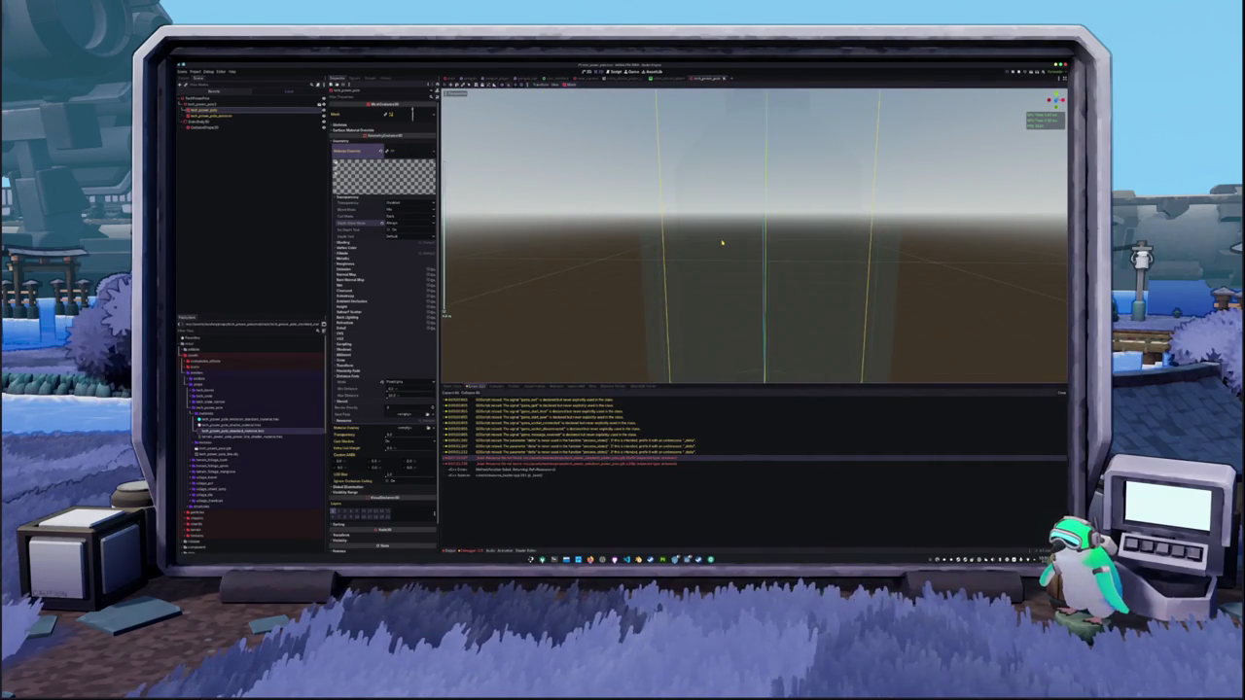
{"action": "left_click", "coordinate": [611, 278]}
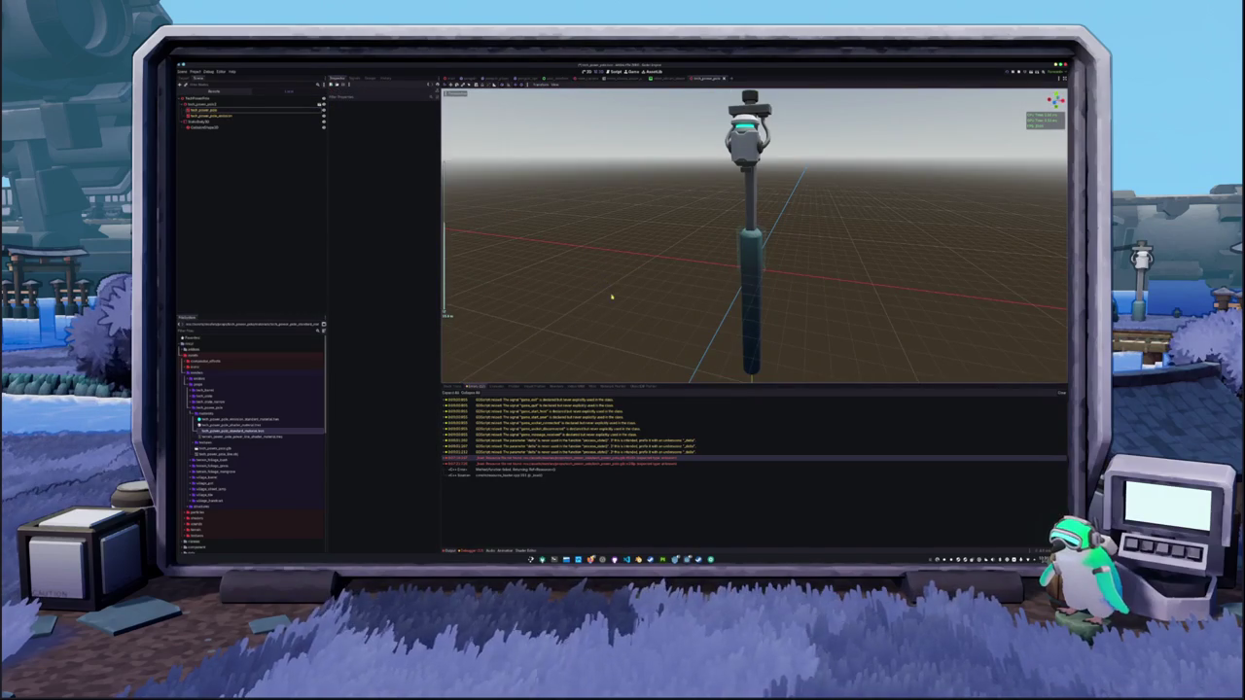
Step: Run the project with F5, start from the title menu, and walk the penguin around the village
{"action": "key", "text": "F5"}
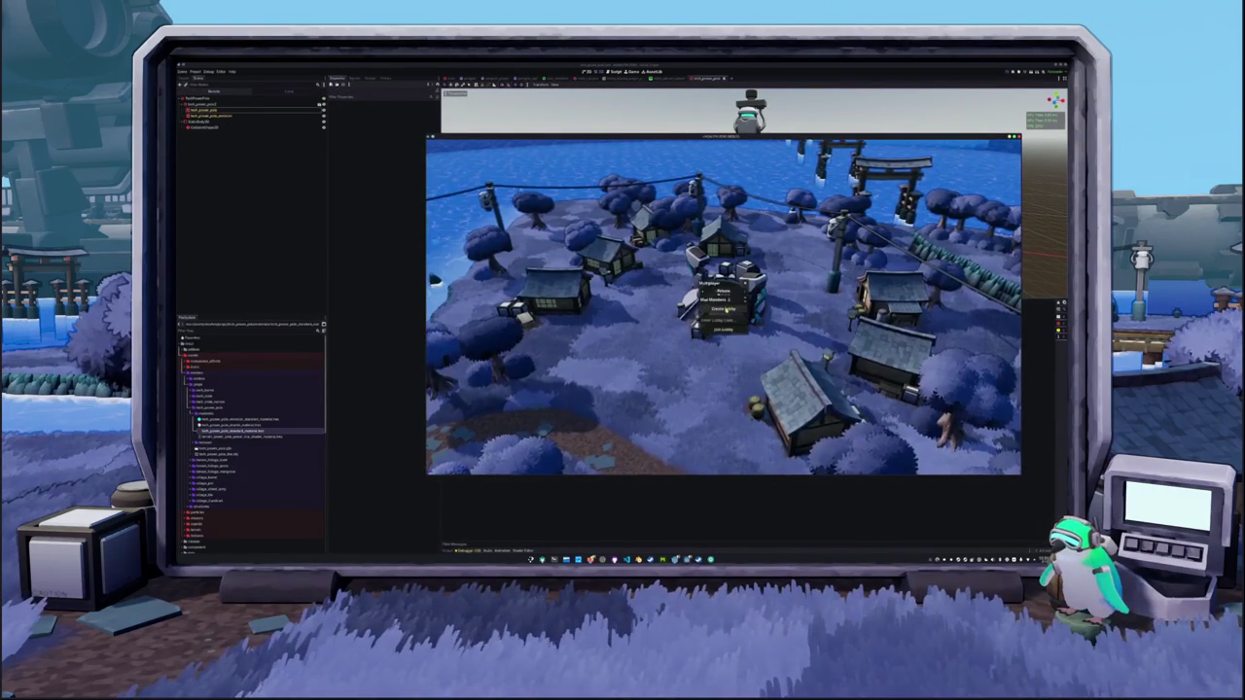
{"action": "key", "text": "Return"}
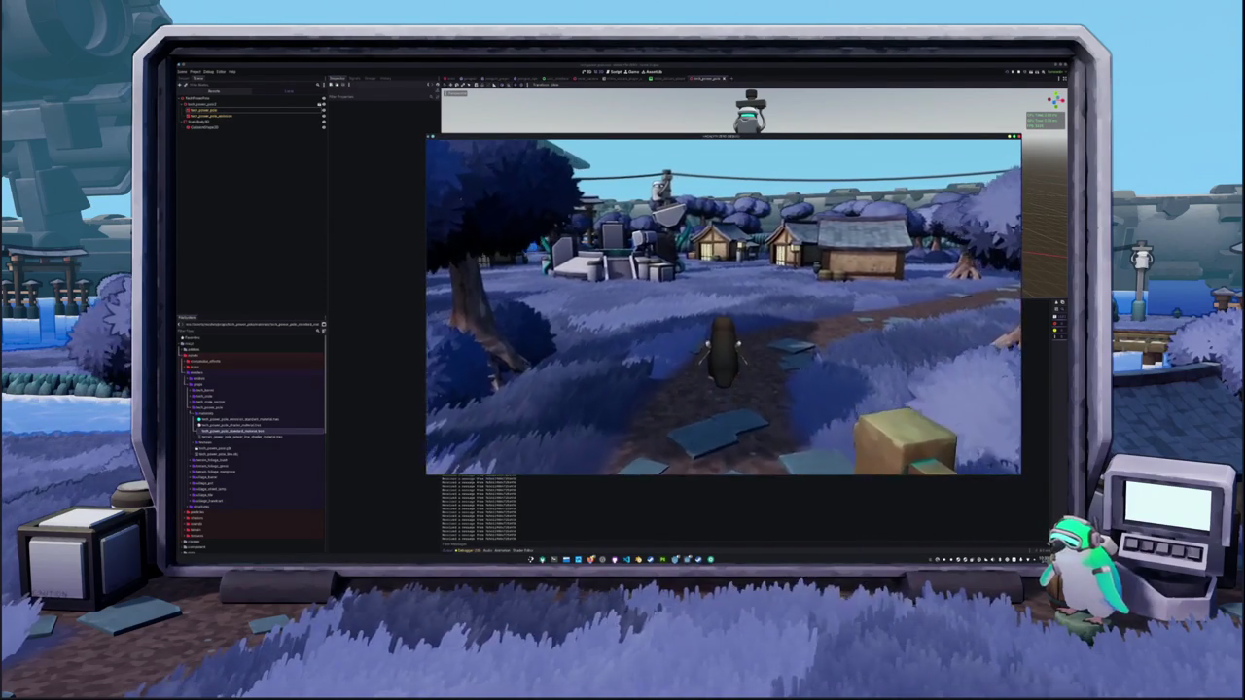
{"action": "key", "text": "alt+Tab"}
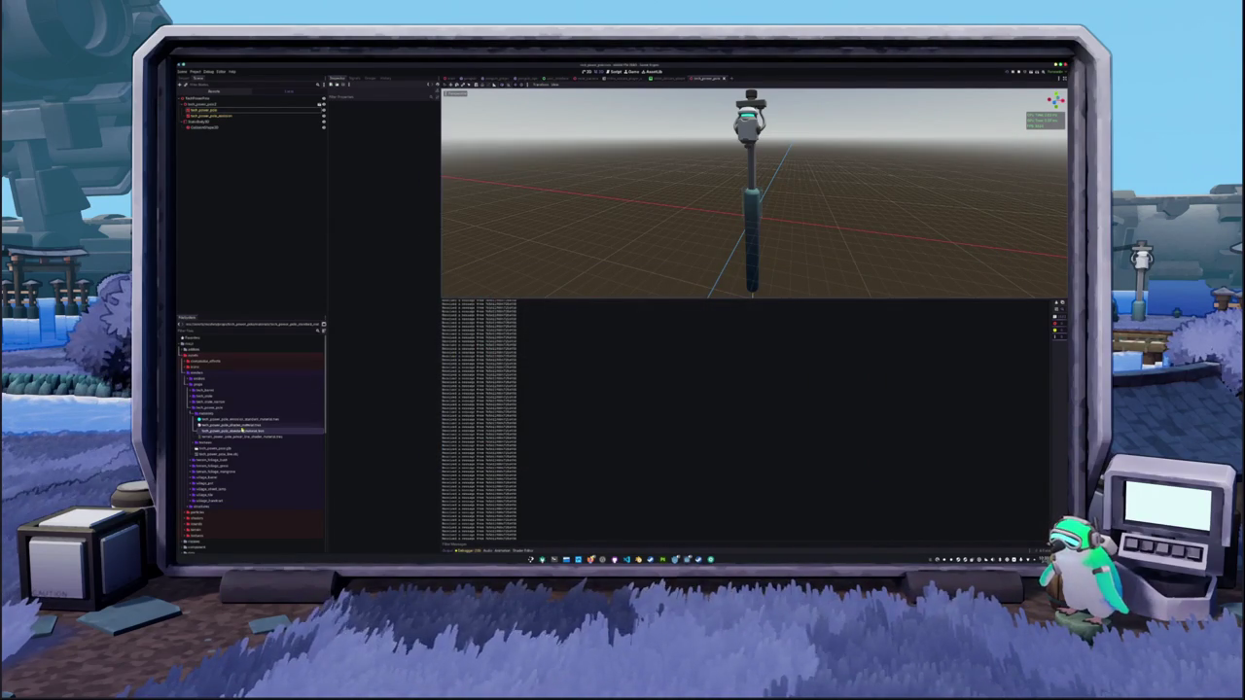
Step: Delete the power pole's unused shader material file from the project
{"action": "left_click", "coordinate": [241, 426]}
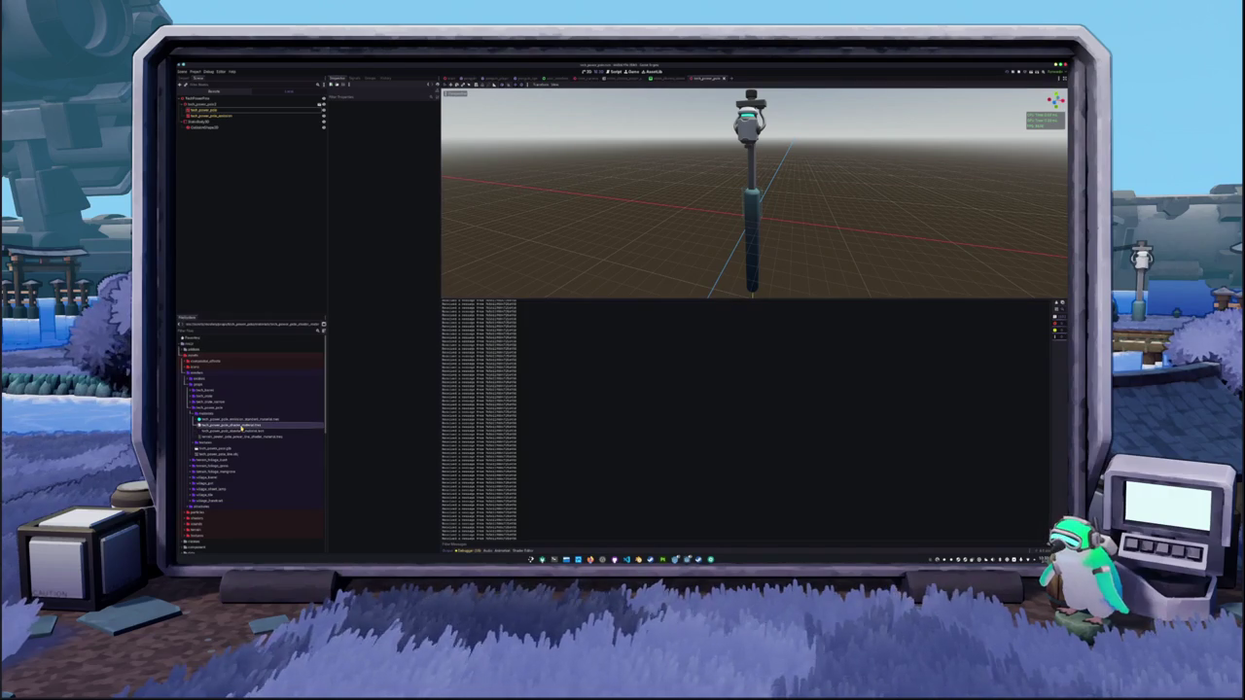
{"action": "key", "text": "Delete"}
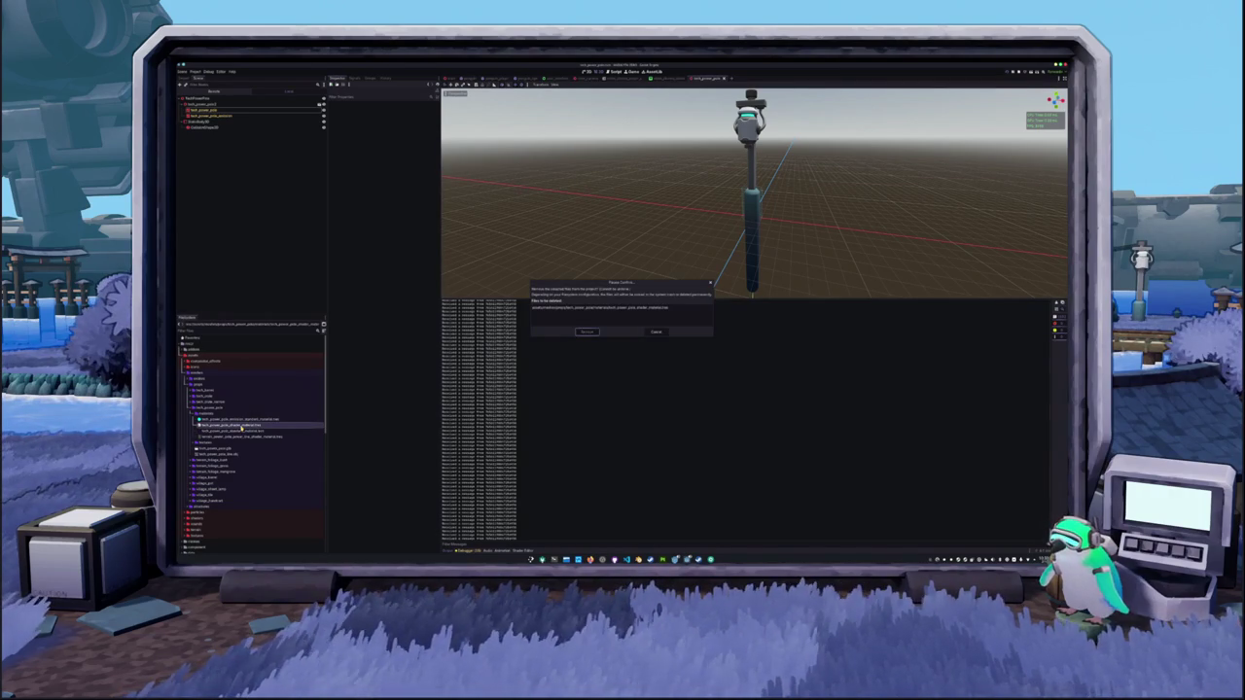
{"action": "key", "text": "Return"}
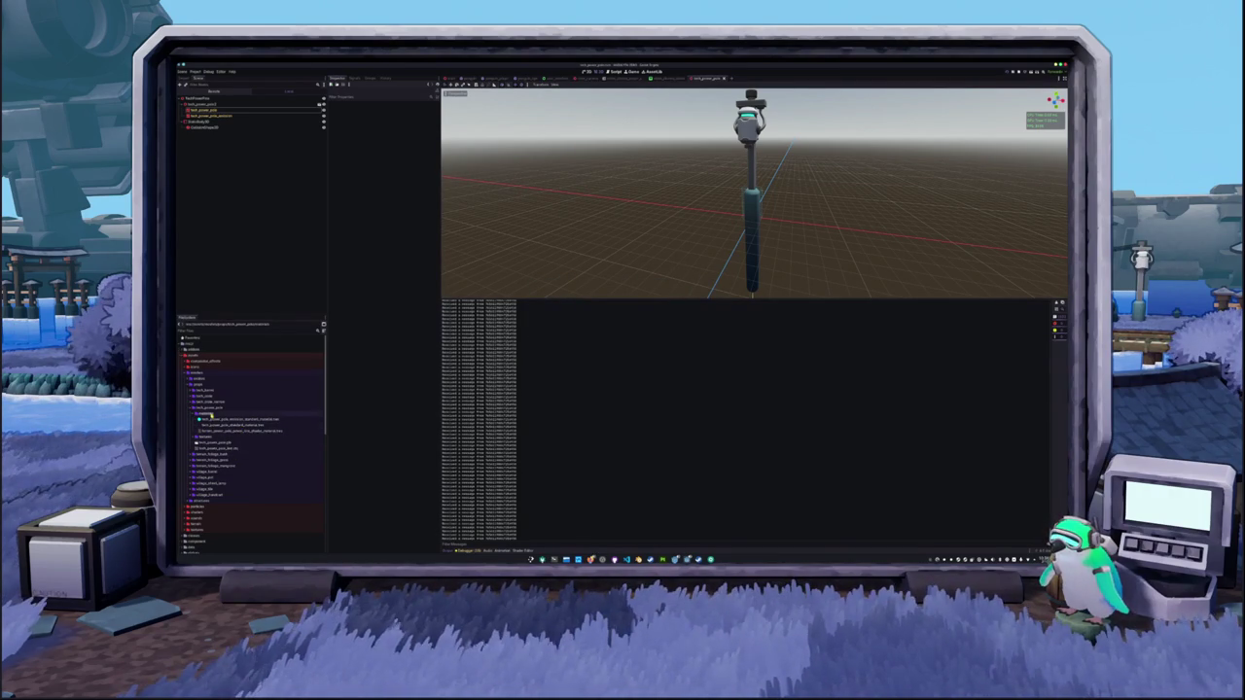
Step: Open the emission .tres material from tech_power_pole > materials in the Inspector
{"action": "left_click", "coordinate": [223, 409]}
{"action": "left_click", "coordinate": [222, 408]}
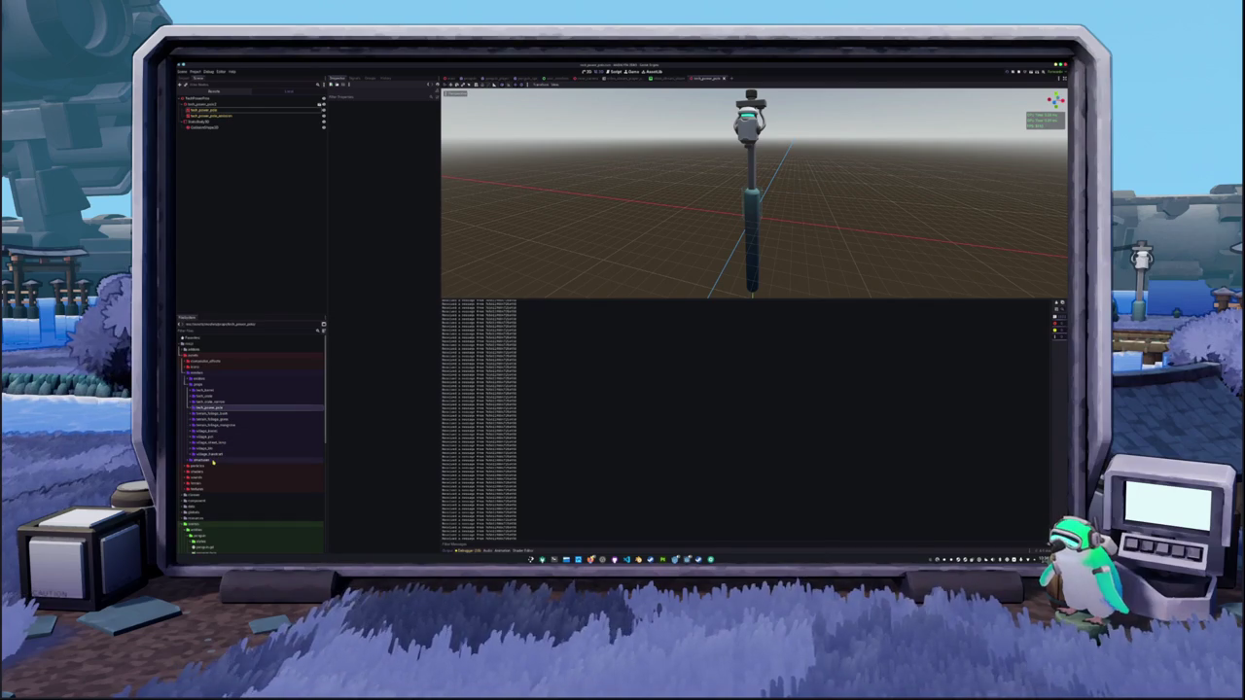
{"action": "double_click", "coordinate": [223, 410]}
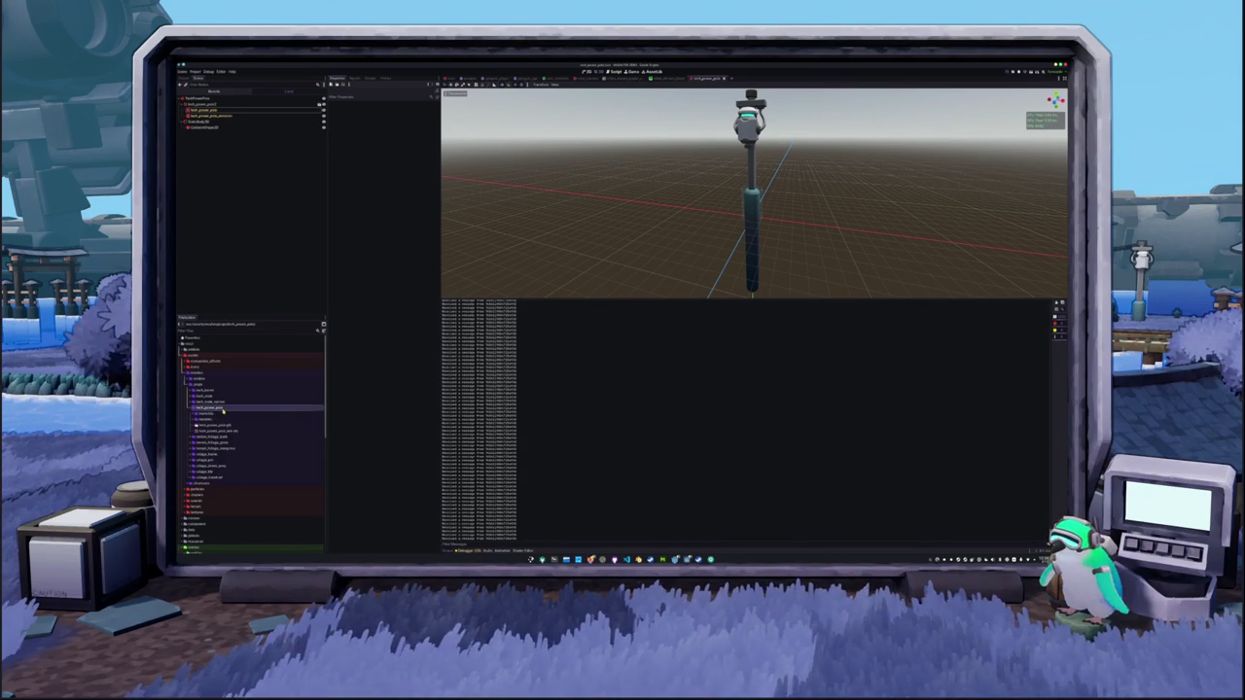
{"action": "double_click", "coordinate": [216, 419]}
{"action": "double_click", "coordinate": [215, 414]}
{"action": "left_click", "coordinate": [224, 425]}
{"action": "double_click", "coordinate": [224, 419]}
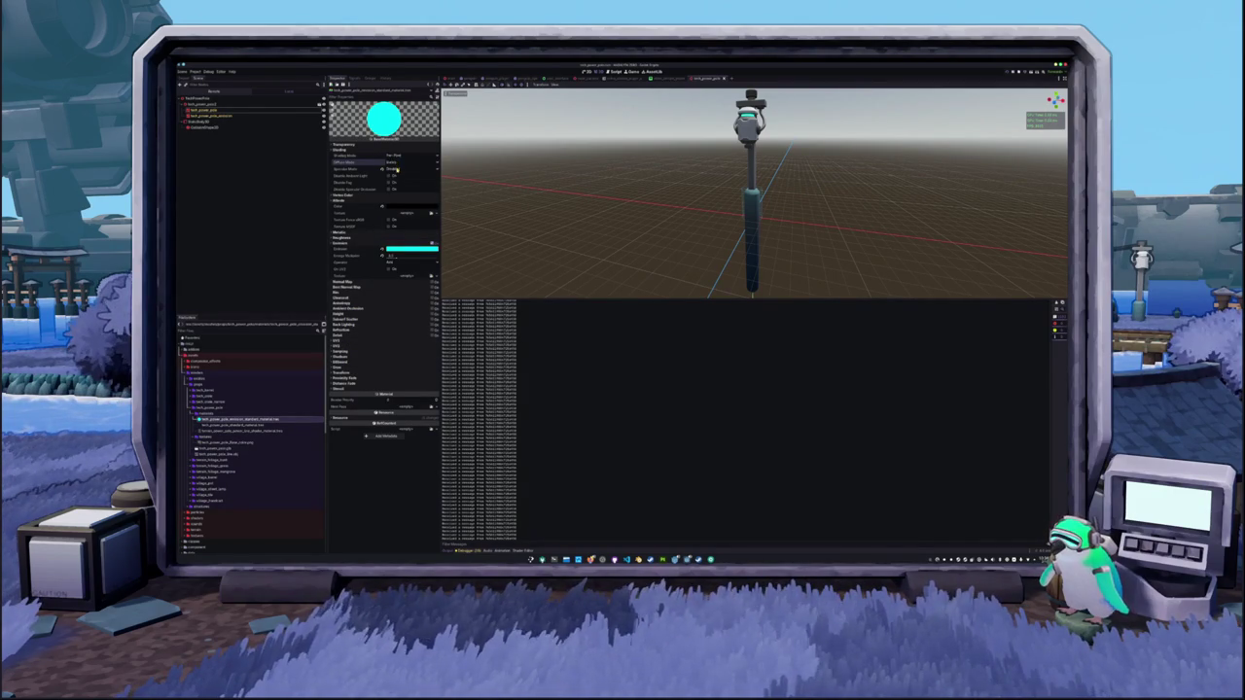
Step: Set the emission material's Depth Draw Mode to Always and turn on distance fading
{"action": "left_click", "coordinate": [365, 144]}
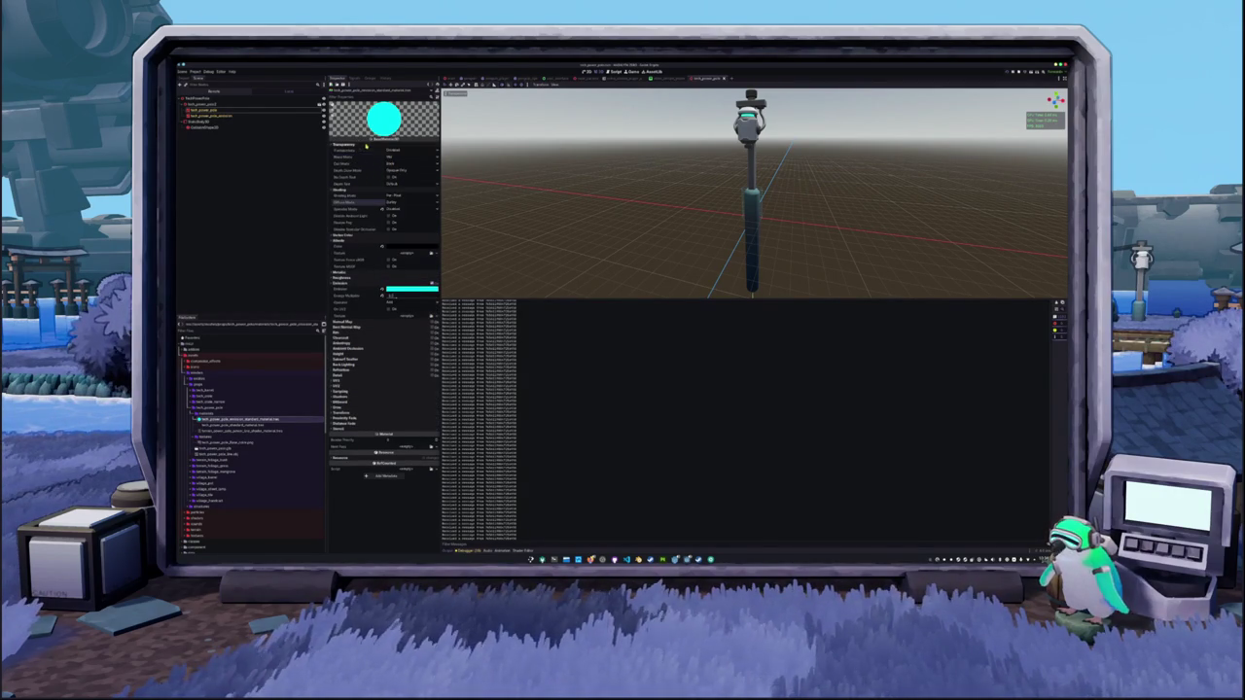
{"action": "left_click", "coordinate": [394, 172]}
{"action": "left_click", "coordinate": [404, 178]}
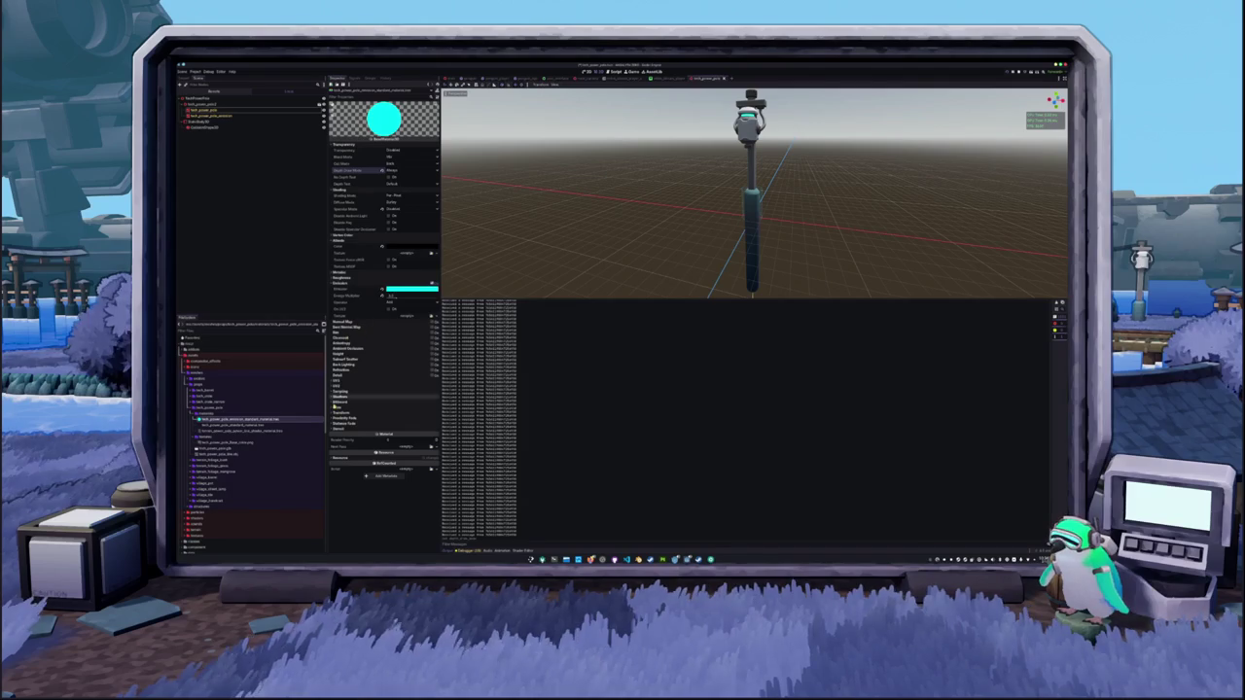
{"action": "left_click", "coordinate": [389, 428]}
{"action": "left_click", "coordinate": [390, 433]}
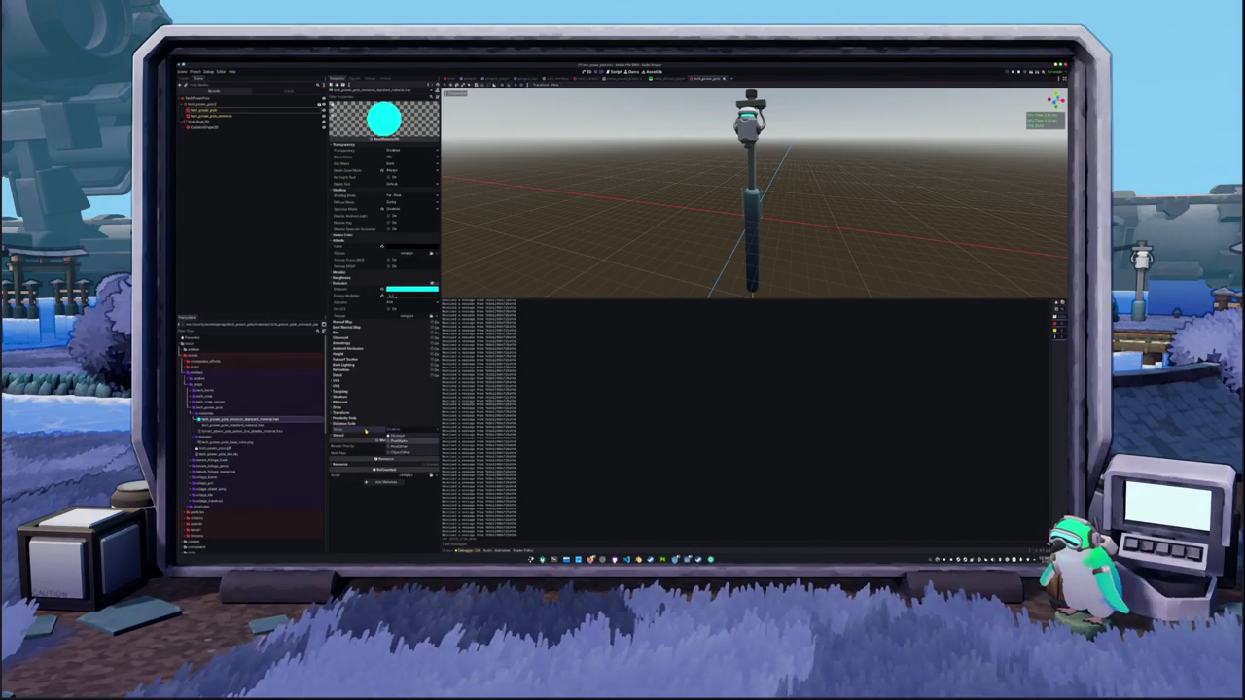
{"action": "left_click", "coordinate": [394, 441]}
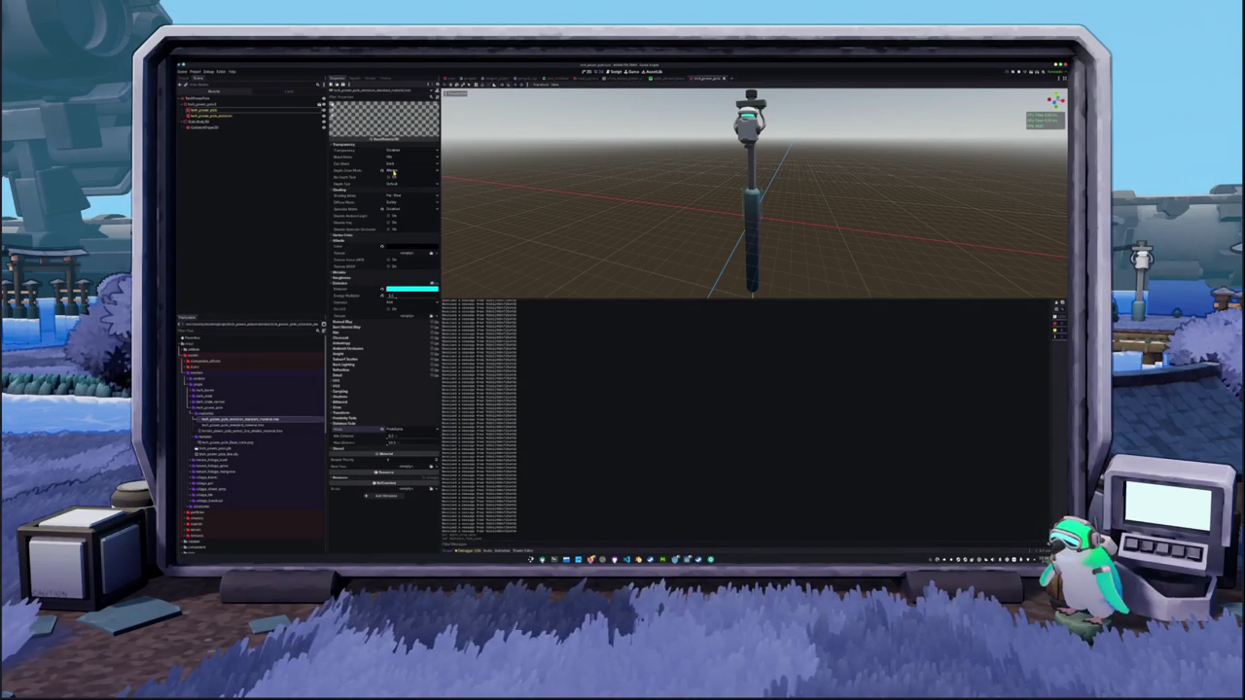
{"action": "left_click", "coordinate": [393, 171]}
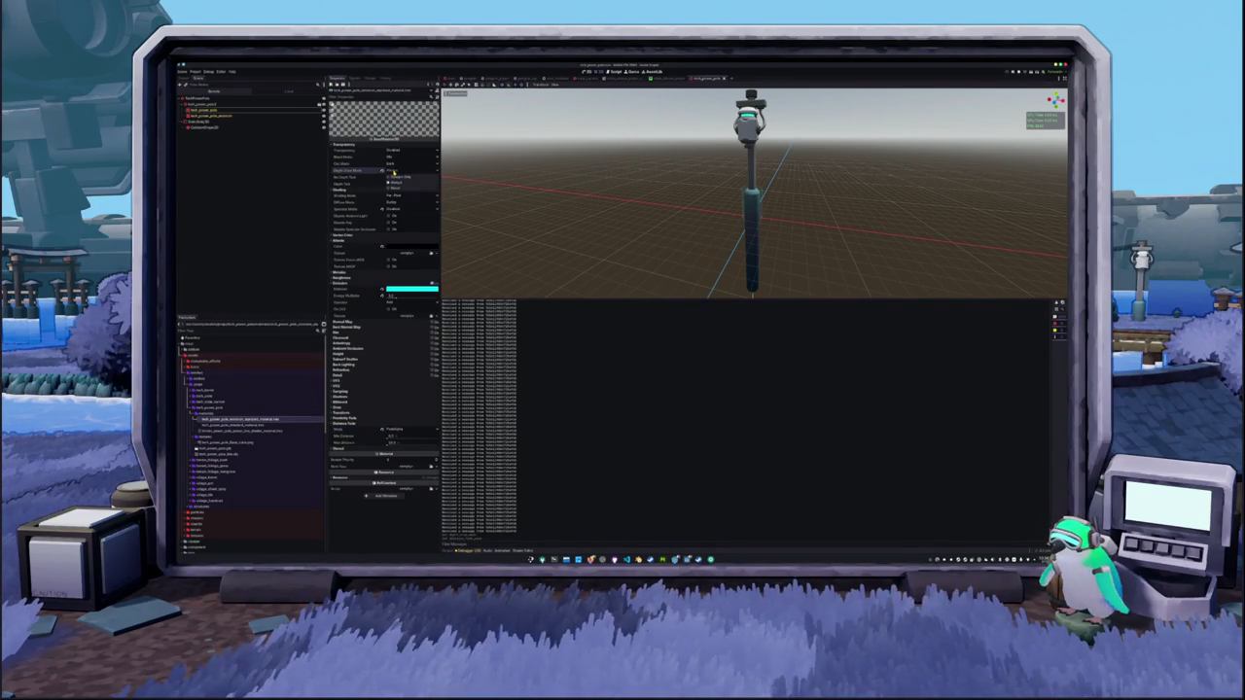
{"action": "left_click", "coordinate": [394, 177]}
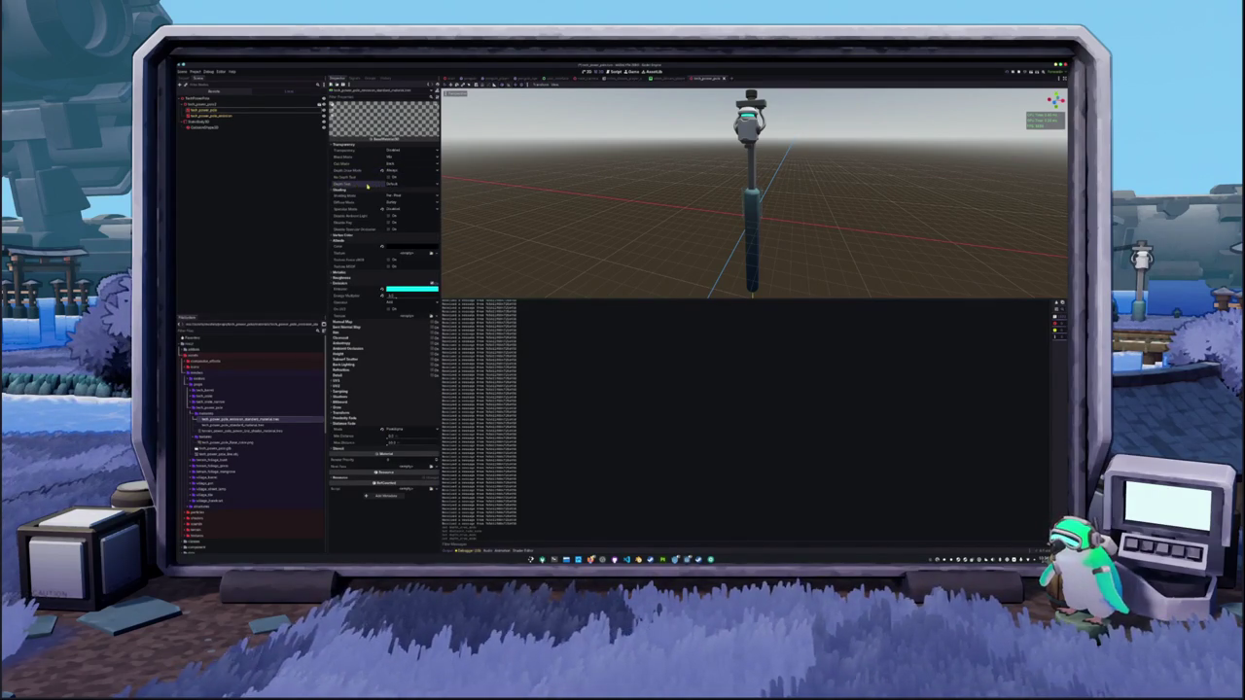
Step: Run the game with F5 to test the pole, then stop it with F8
{"action": "mouse_move", "coordinate": [368, 187]}
{"action": "key", "text": "F5"}
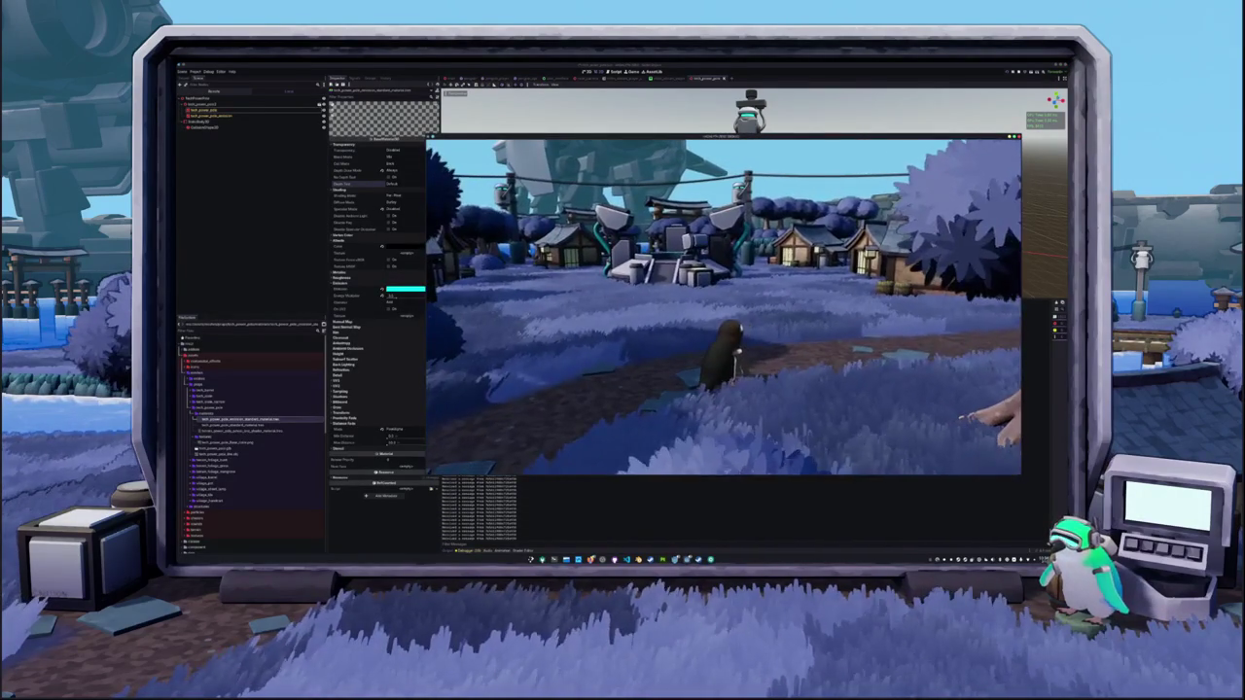
{"action": "key", "text": "F8"}
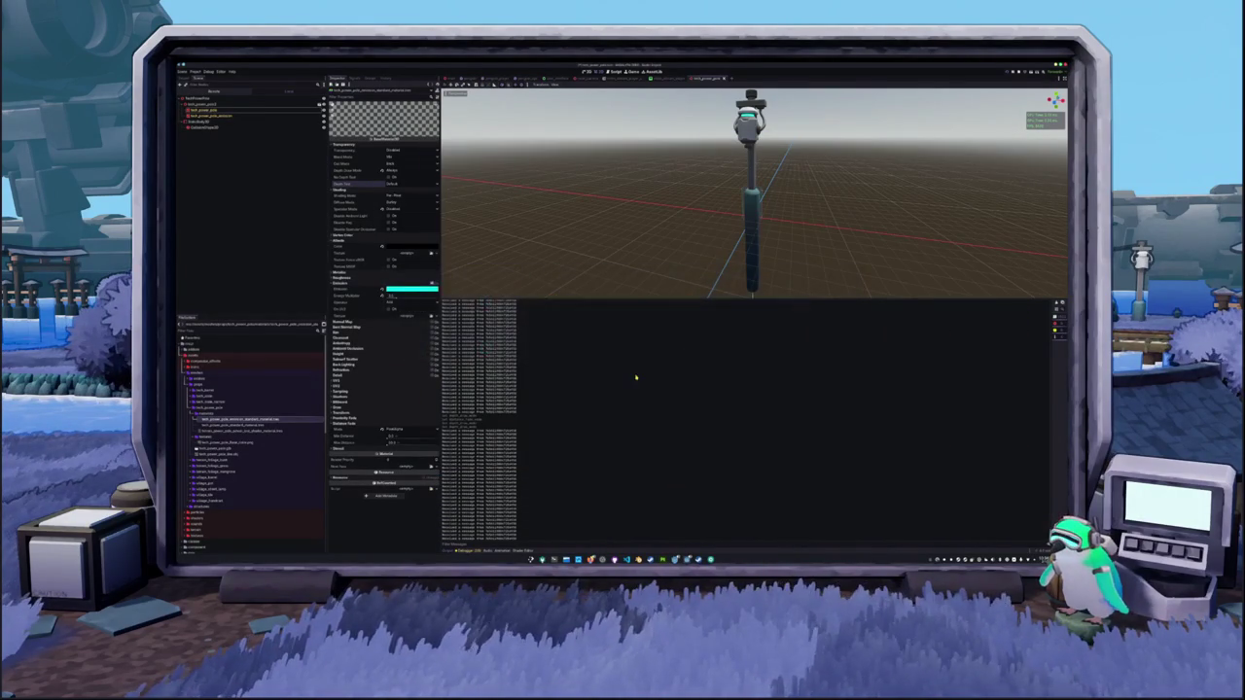
Step: Glance at the power pole materials, then select the lamp material in the village_street folder
{"action": "left_click", "coordinate": [234, 425]}
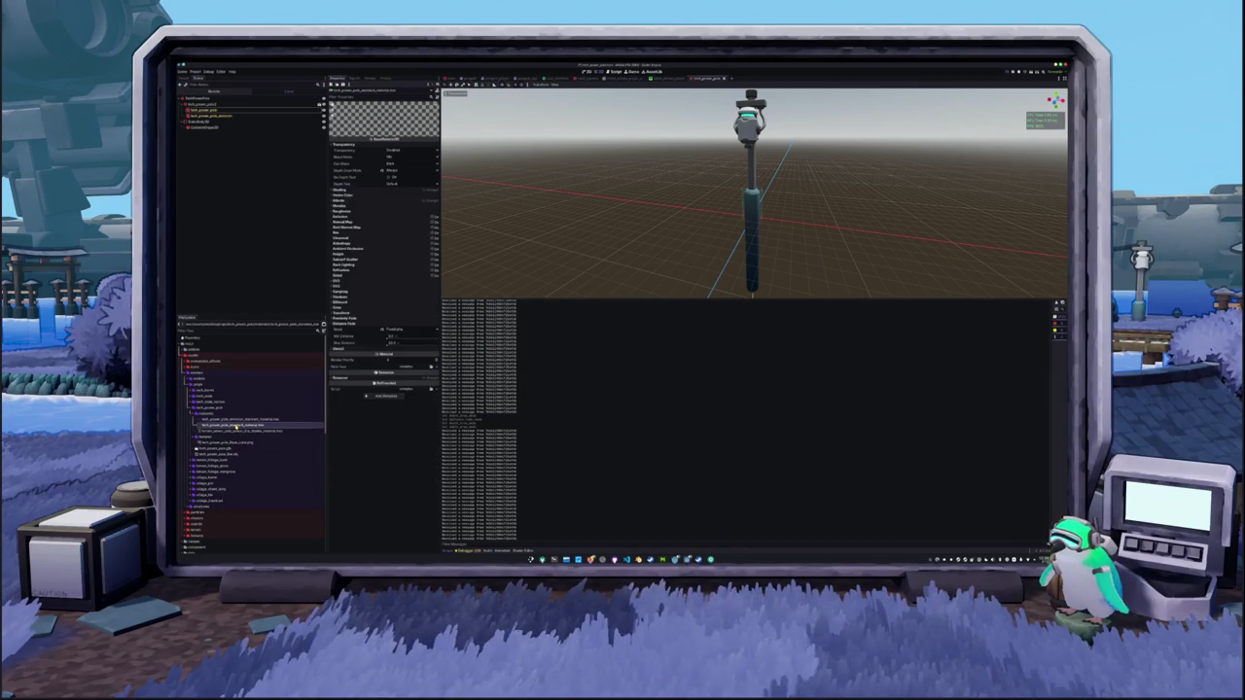
{"action": "left_click", "coordinate": [244, 419]}
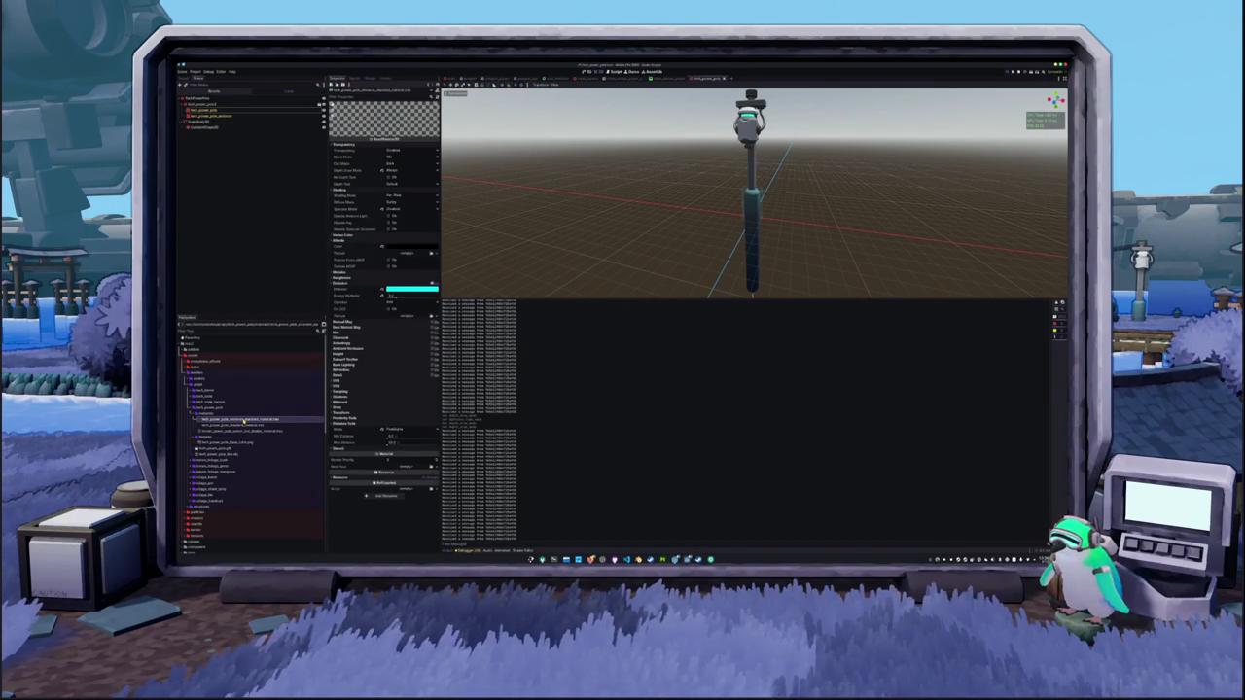
{"action": "left_click", "coordinate": [241, 426]}
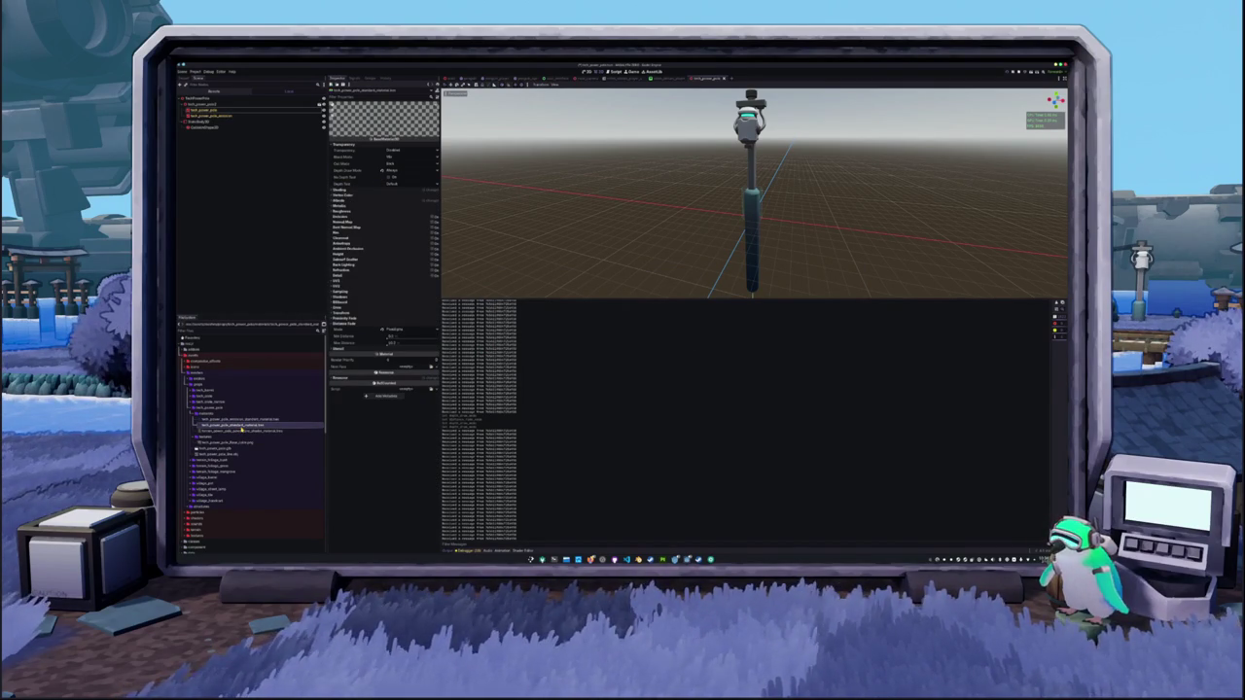
{"action": "scroll", "coordinate": [241, 428], "scroll_direction": "down", "scroll_amount": 2}
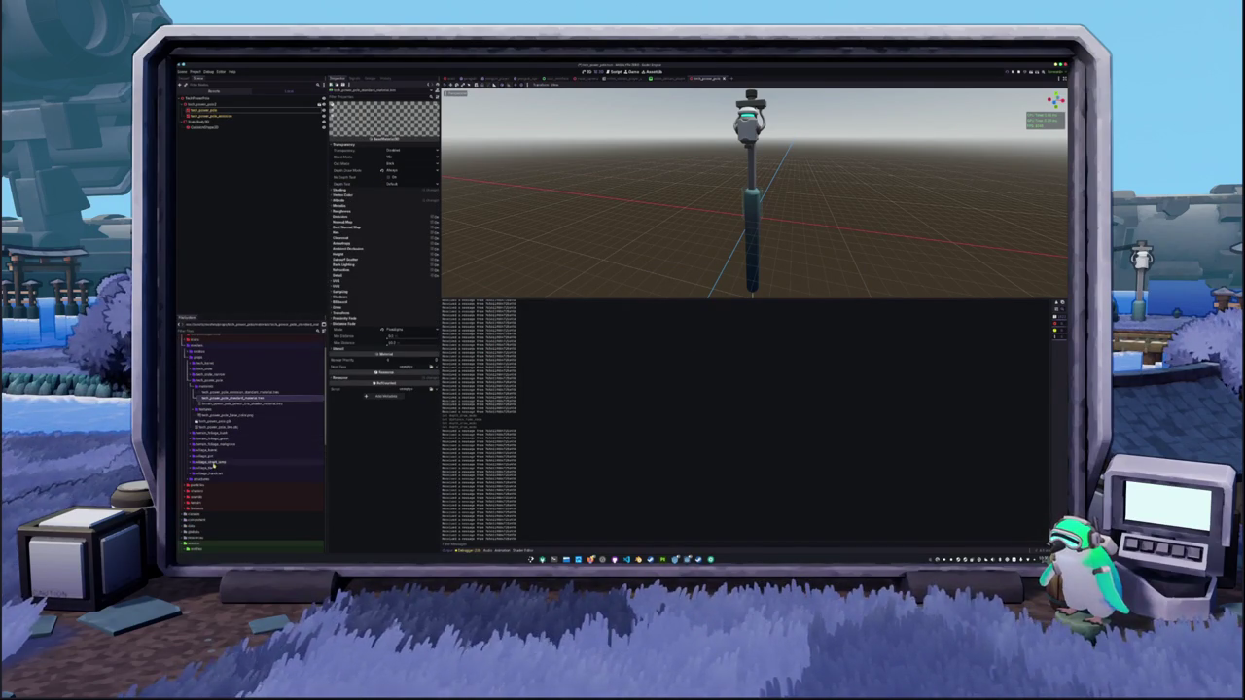
{"action": "double_click", "coordinate": [220, 463]}
{"action": "scroll", "coordinate": [220, 459], "scroll_direction": "down", "scroll_amount": 1}
{"action": "left_click", "coordinate": [223, 451]}
Step: Give the street lamp material PixelAlpha distance fading and set its Depth Draw Mode to Always
{"action": "left_click", "coordinate": [360, 360]}
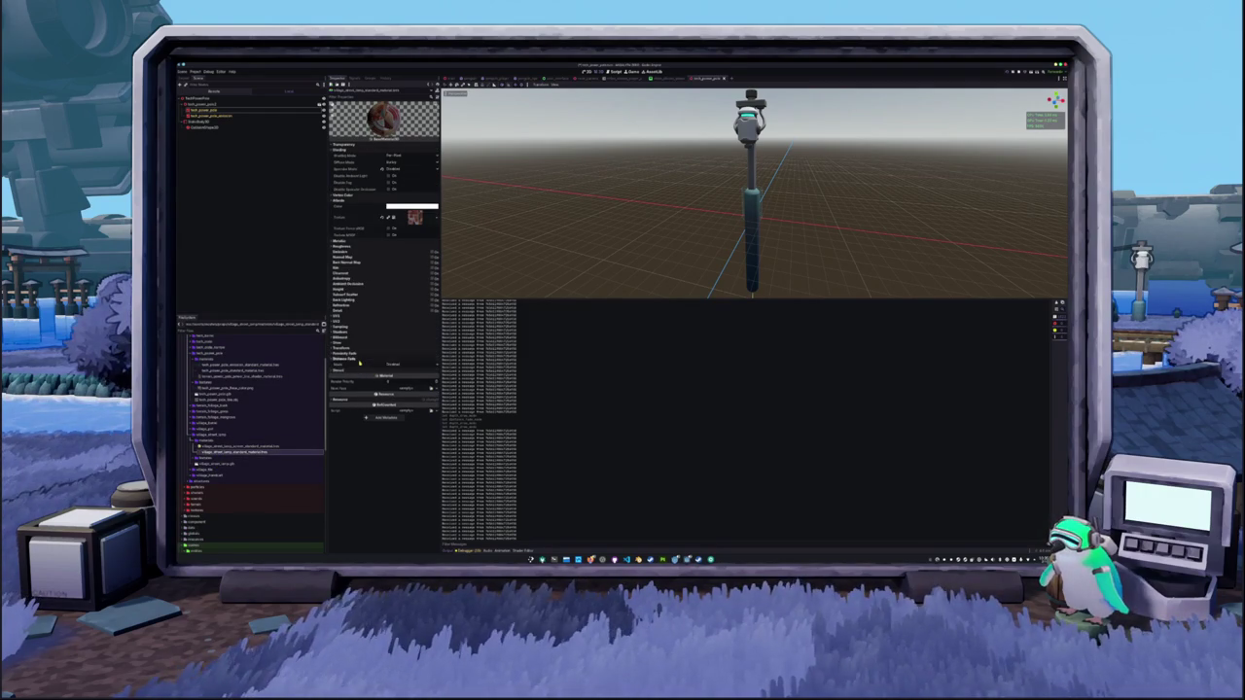
{"action": "left_click", "coordinate": [393, 364]}
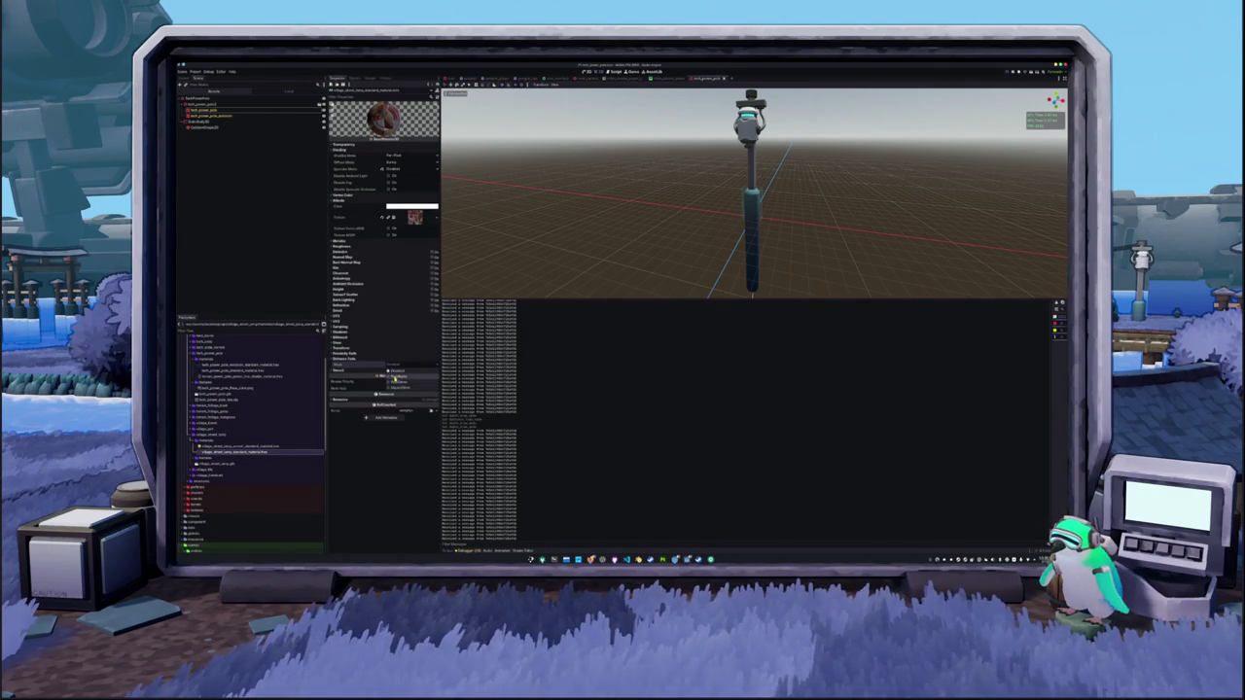
{"action": "left_click", "coordinate": [395, 378]}
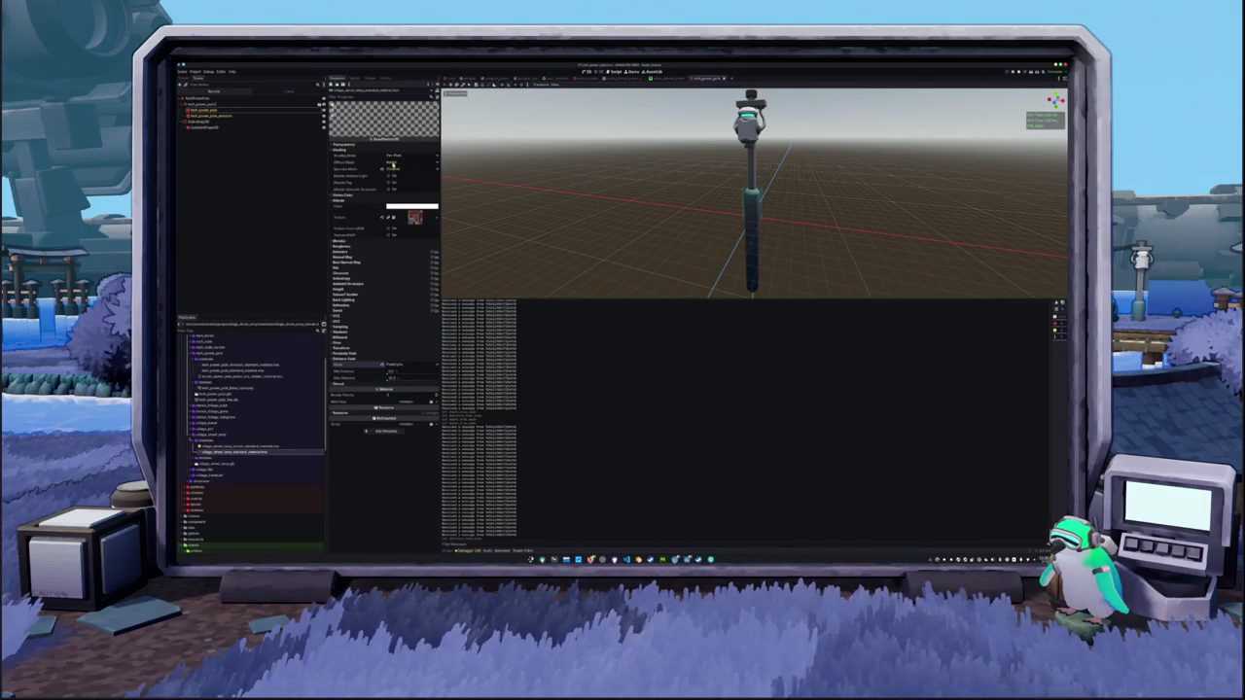
{"action": "left_click", "coordinate": [389, 145]}
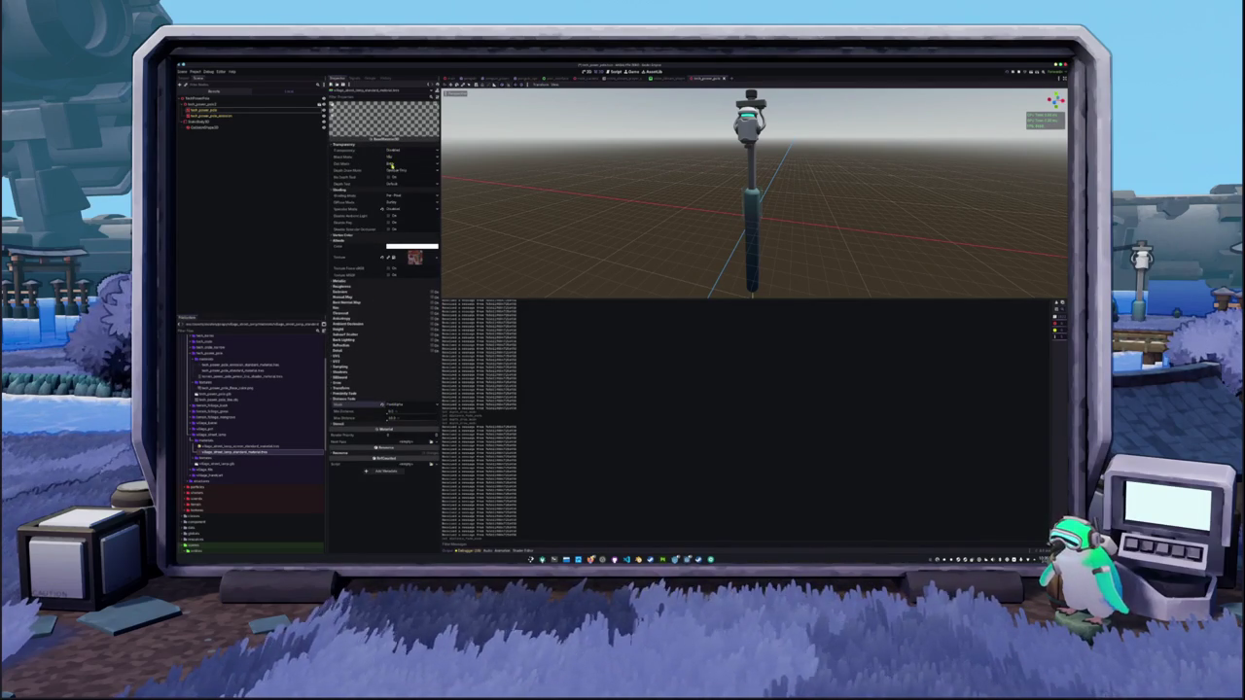
{"action": "left_click", "coordinate": [394, 171]}
{"action": "left_click", "coordinate": [399, 180]}
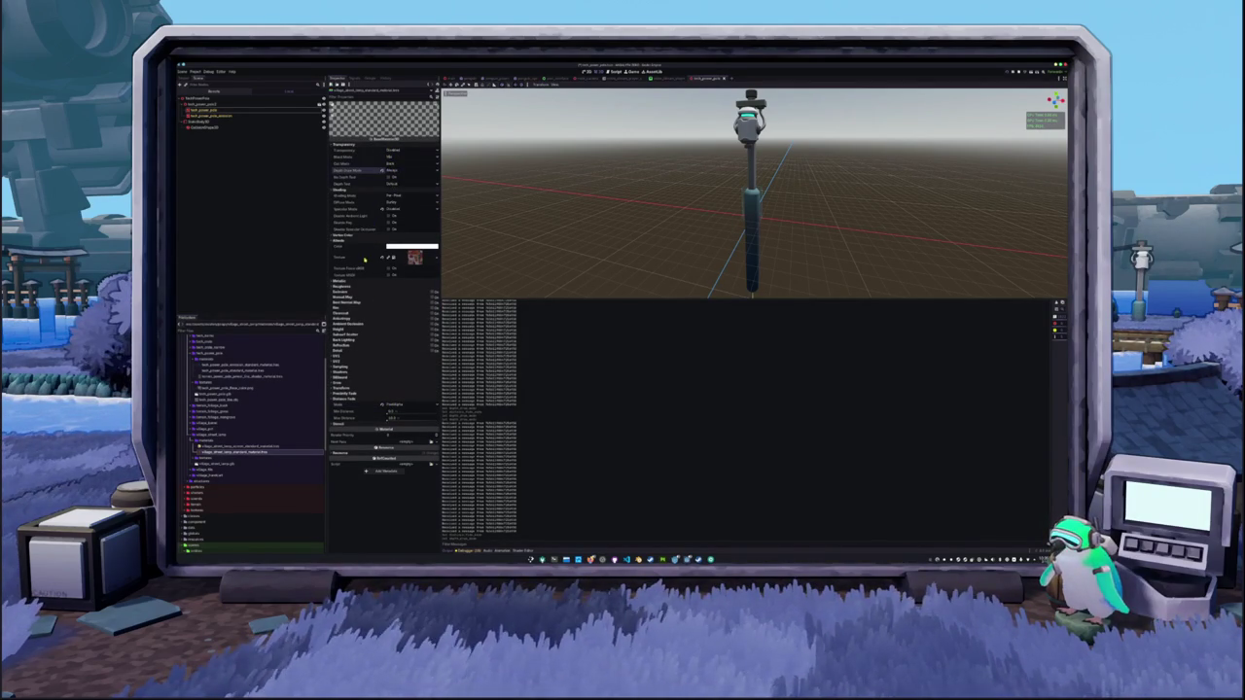
Step: Set the lamp screen material to always draw depth with PixelAlpha distance fade, then open terrain_foliage_mangrove
{"action": "left_click", "coordinate": [244, 445]}
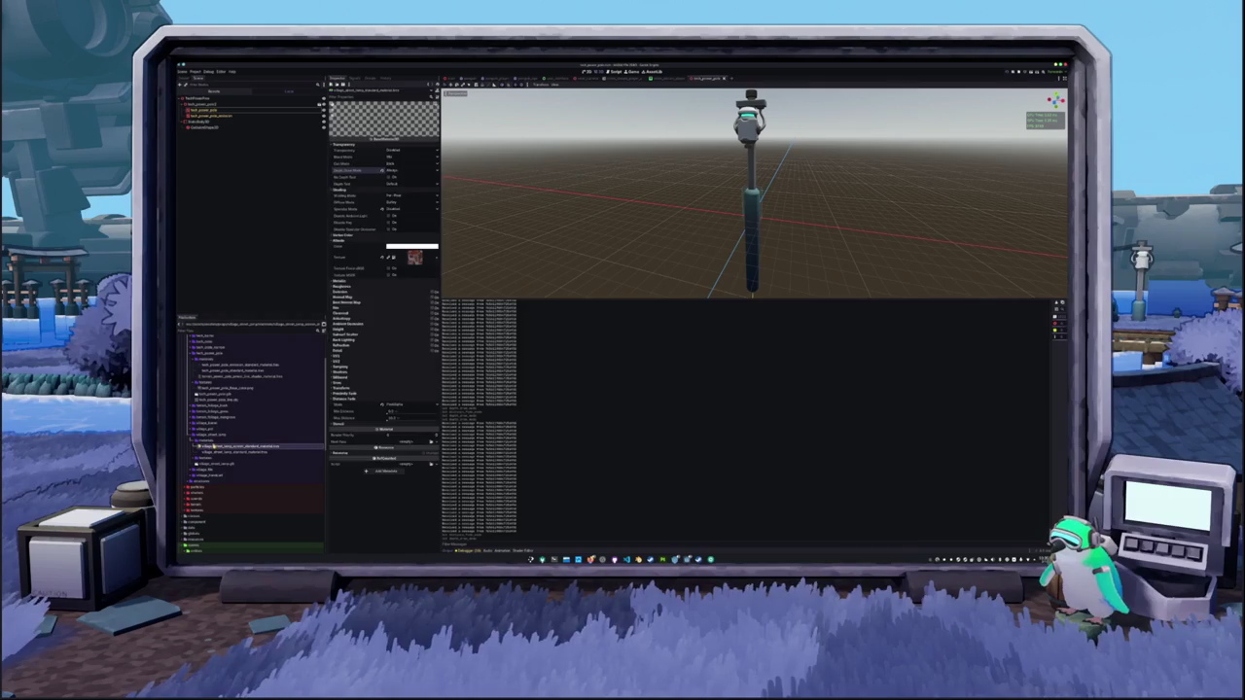
{"action": "left_click", "coordinate": [349, 147]}
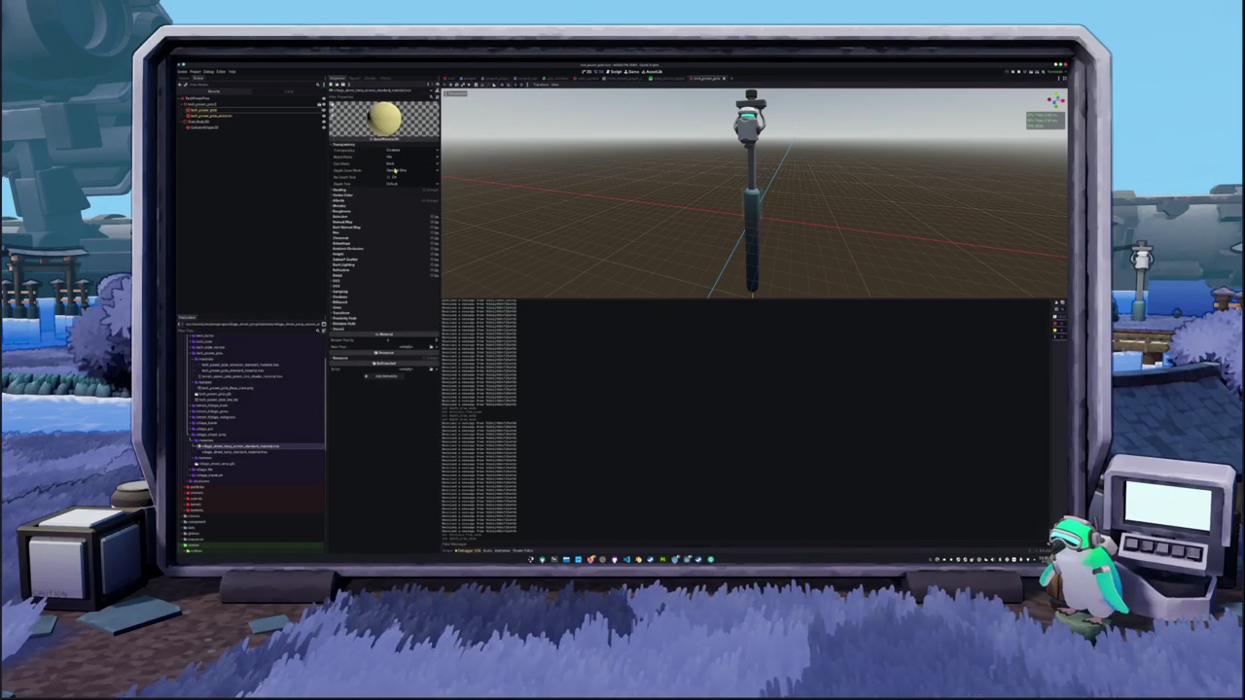
{"action": "left_click", "coordinate": [394, 172]}
{"action": "left_click", "coordinate": [399, 180]}
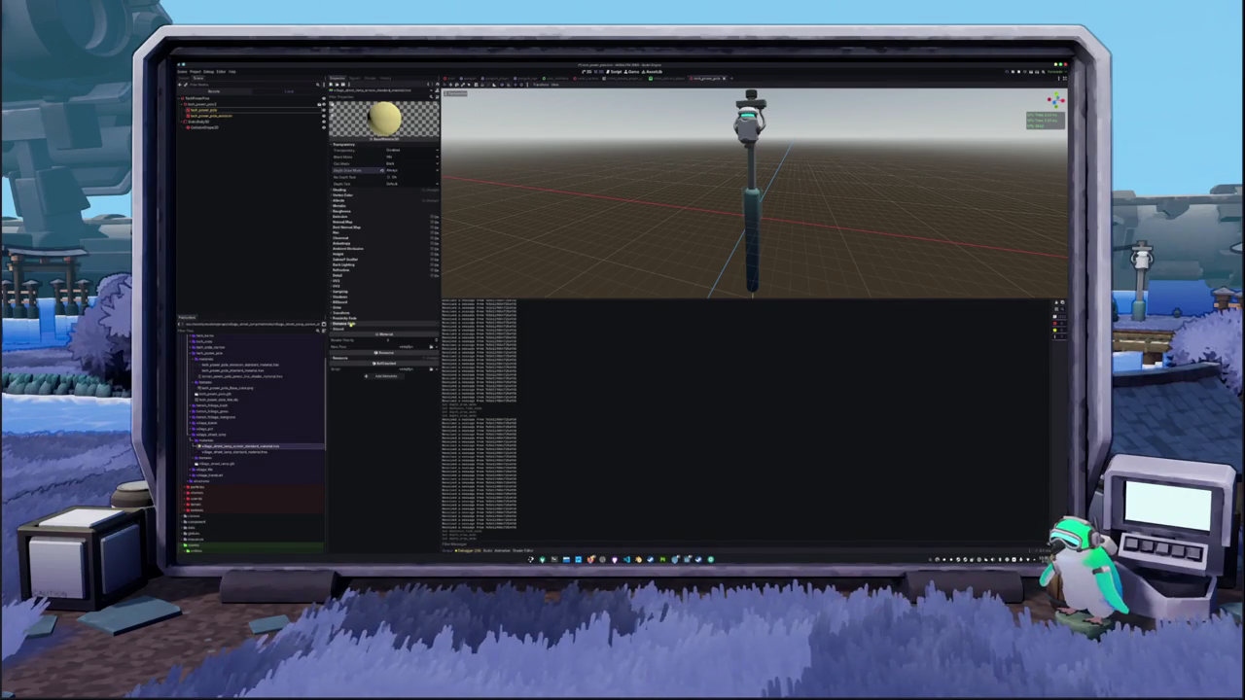
{"action": "left_click", "coordinate": [351, 322]}
{"action": "left_click", "coordinate": [384, 339]}
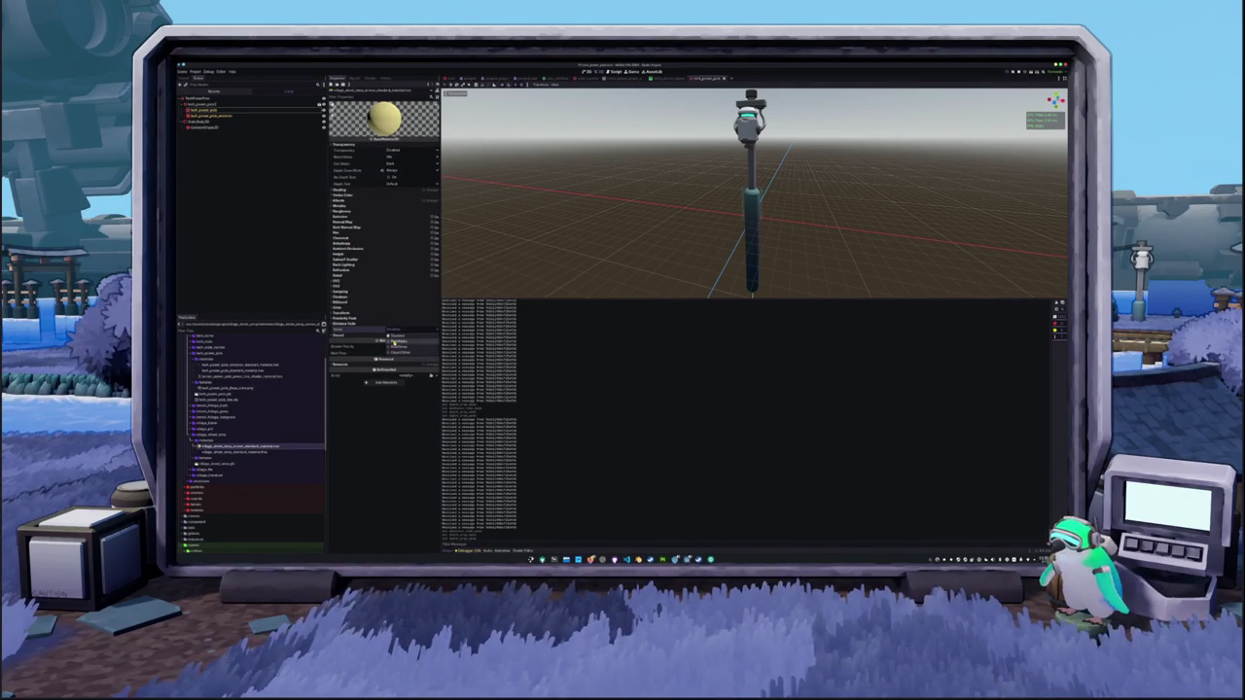
{"action": "left_click", "coordinate": [394, 341]}
{"action": "left_click", "coordinate": [217, 453]}
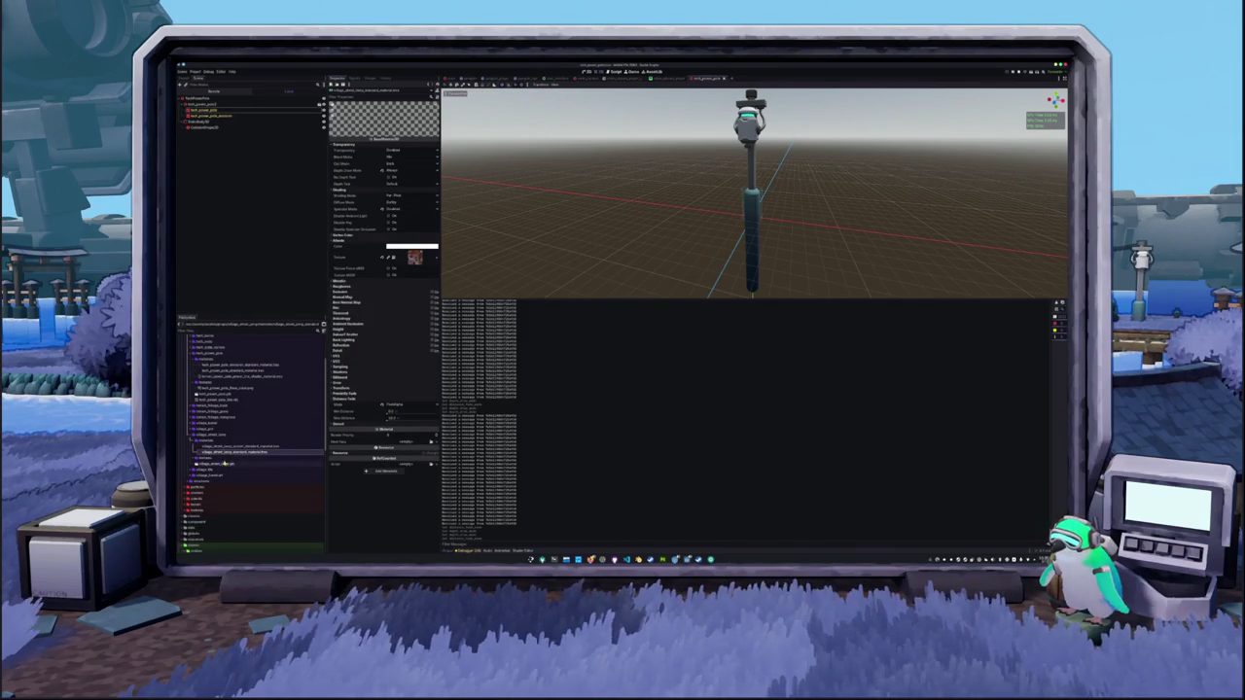
{"action": "double_click", "coordinate": [220, 418]}
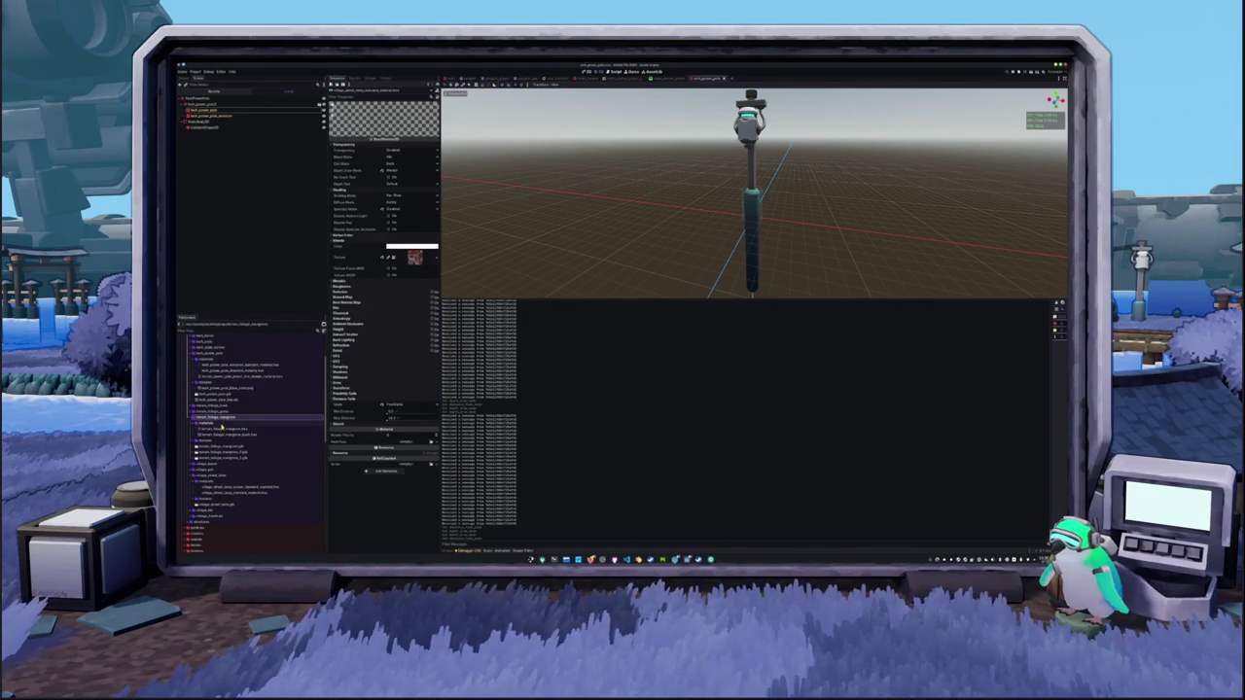
Step: Open the mangrove foliage material, change its transparency mode, and set Depth Draw Mode to Always
{"action": "left_click", "coordinate": [223, 430]}
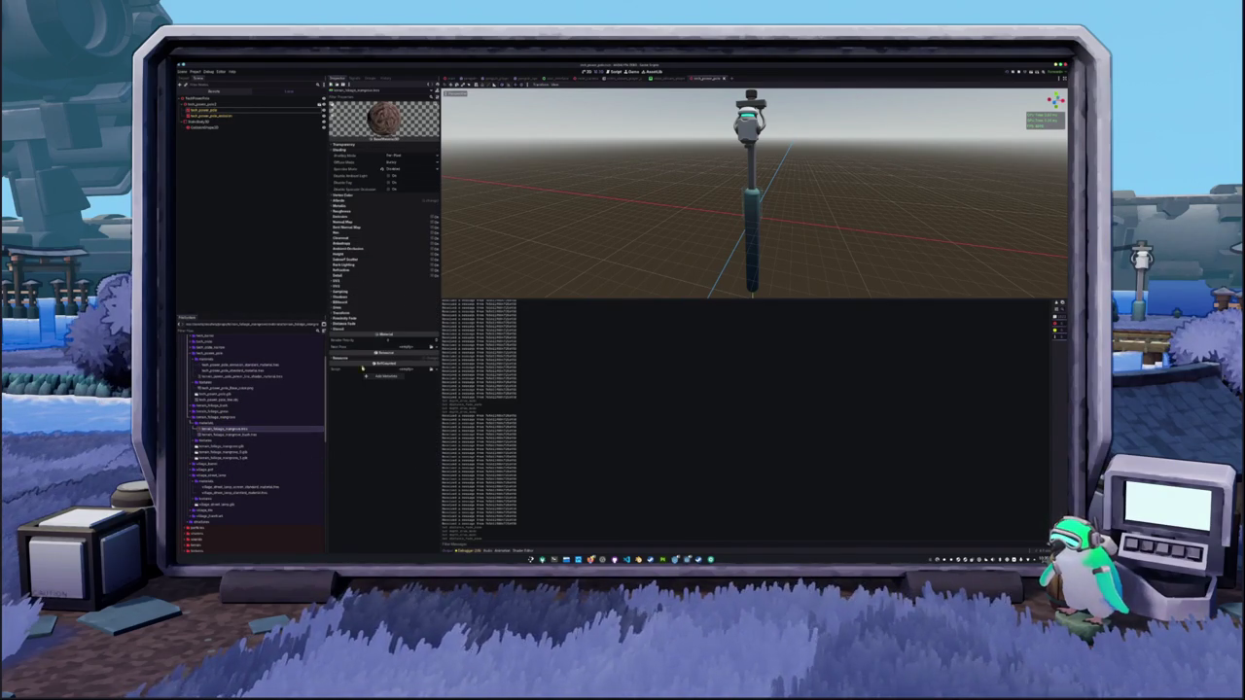
{"action": "left_click", "coordinate": [342, 144]}
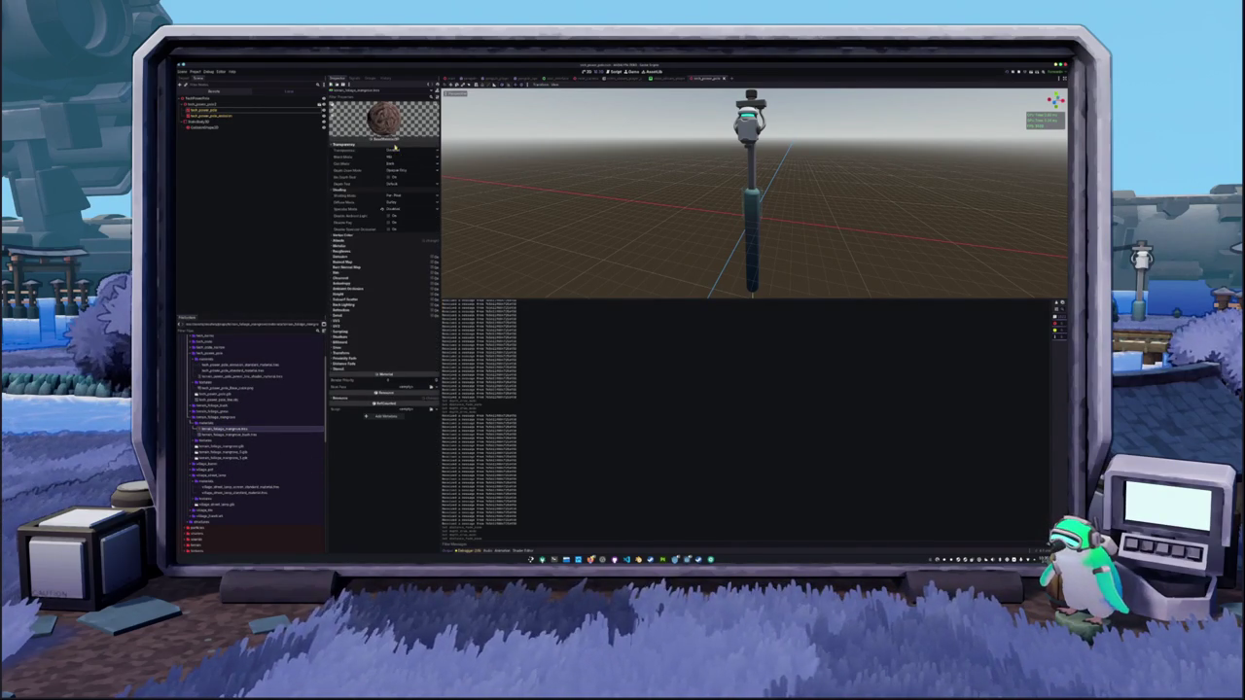
{"action": "left_click", "coordinate": [396, 149]}
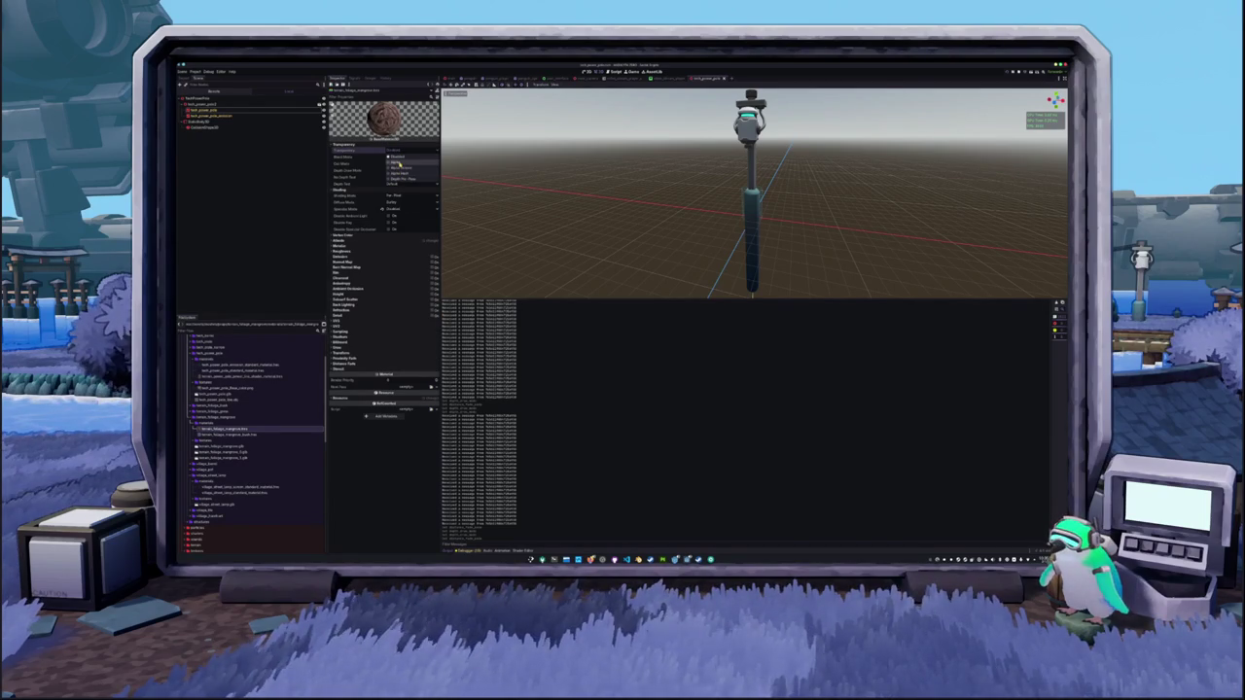
{"action": "left_click", "coordinate": [397, 167]}
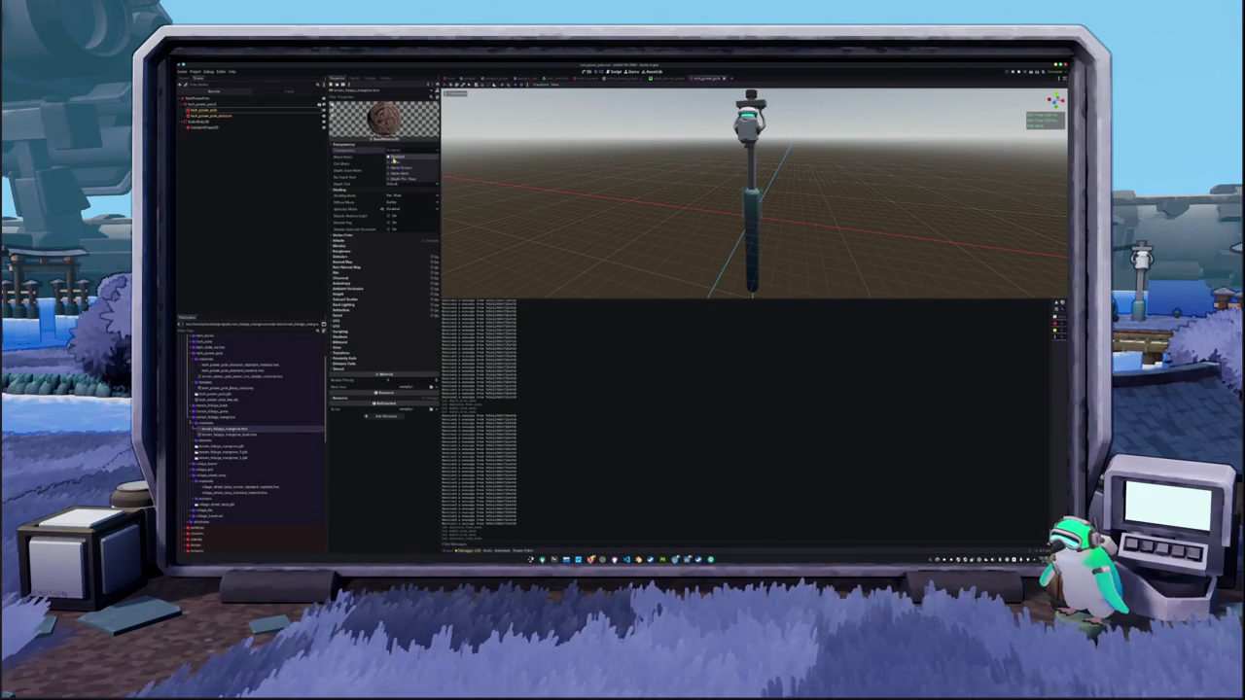
{"action": "left_click", "coordinate": [393, 169]}
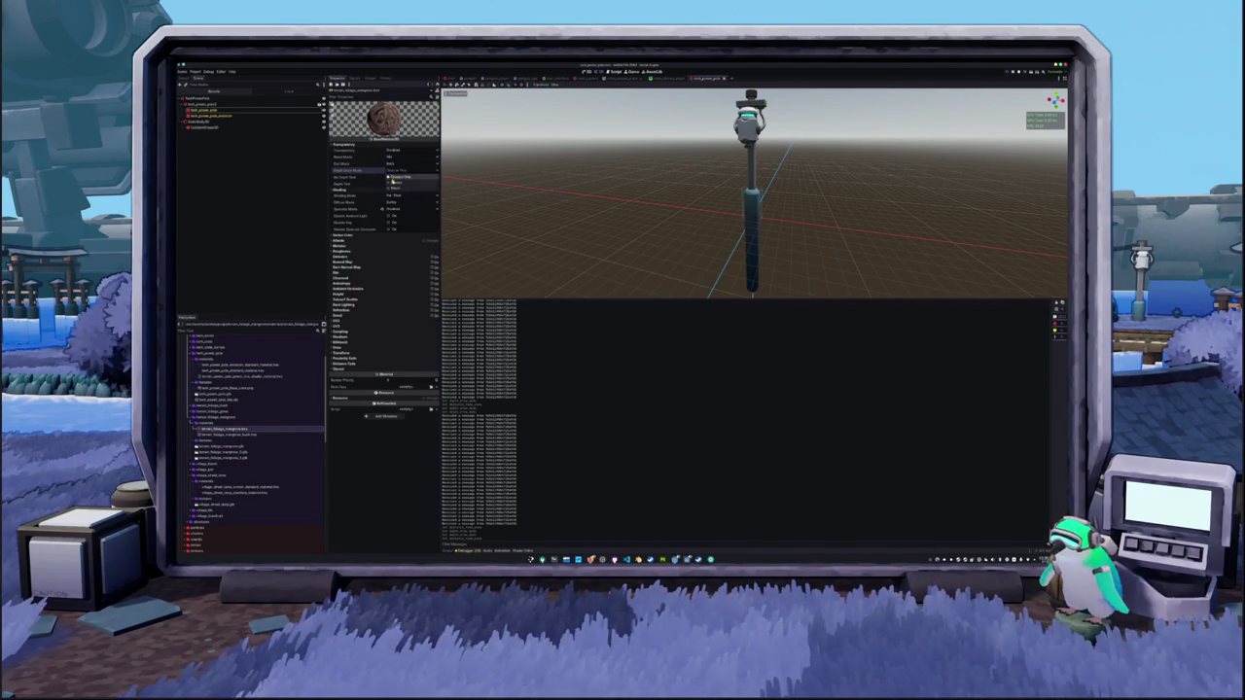
{"action": "left_click", "coordinate": [399, 178]}
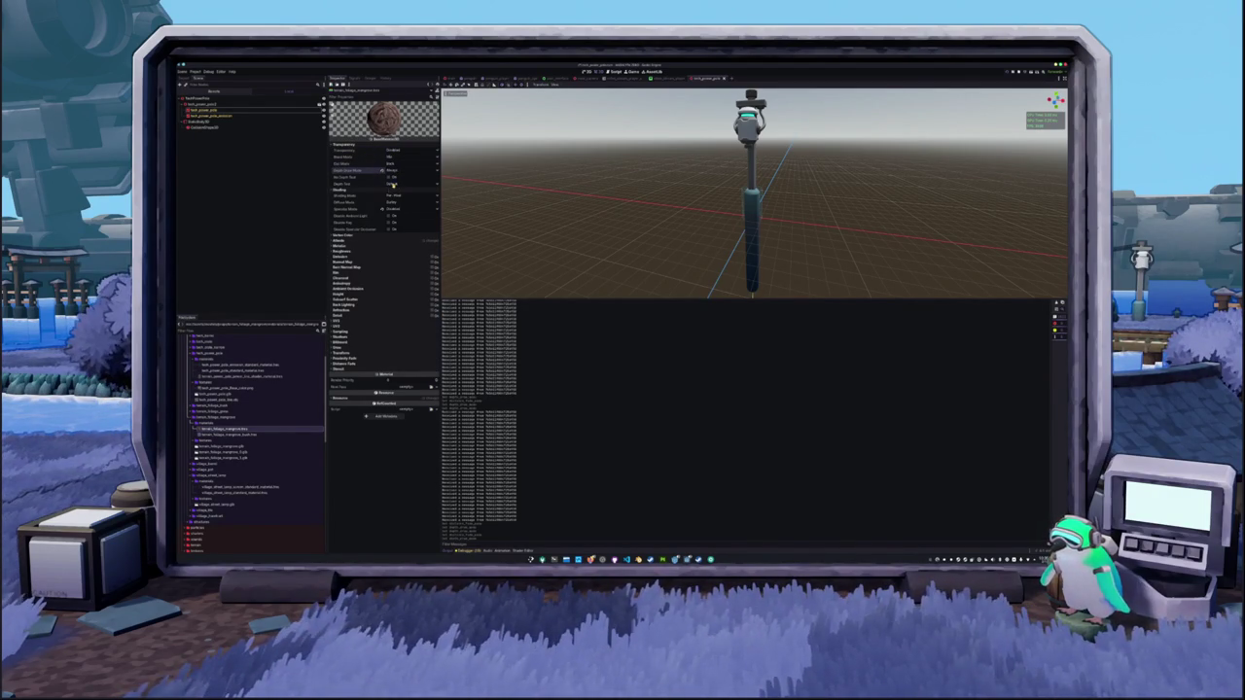
Step: Set the foliage's Distance Fade mode to PixelDither and run the game with F5
{"action": "left_click", "coordinate": [345, 363]}
{"action": "left_click", "coordinate": [393, 369]}
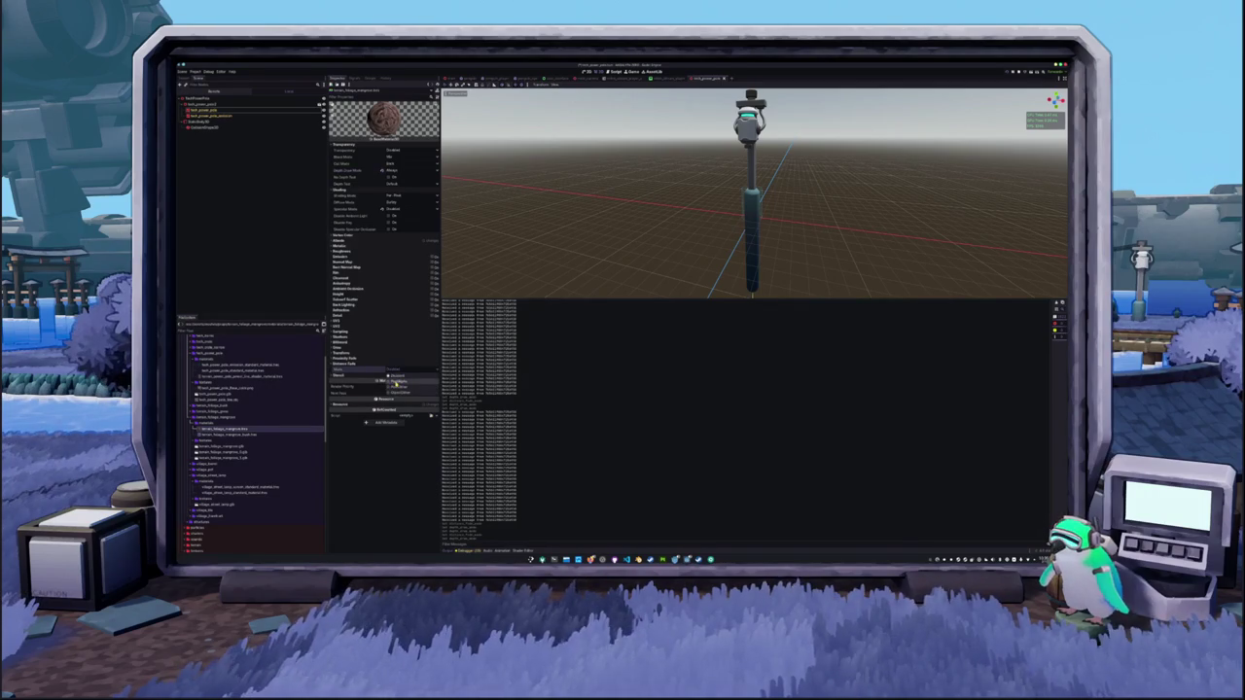
{"action": "left_click", "coordinate": [395, 387]}
{"action": "key", "text": "F5"}
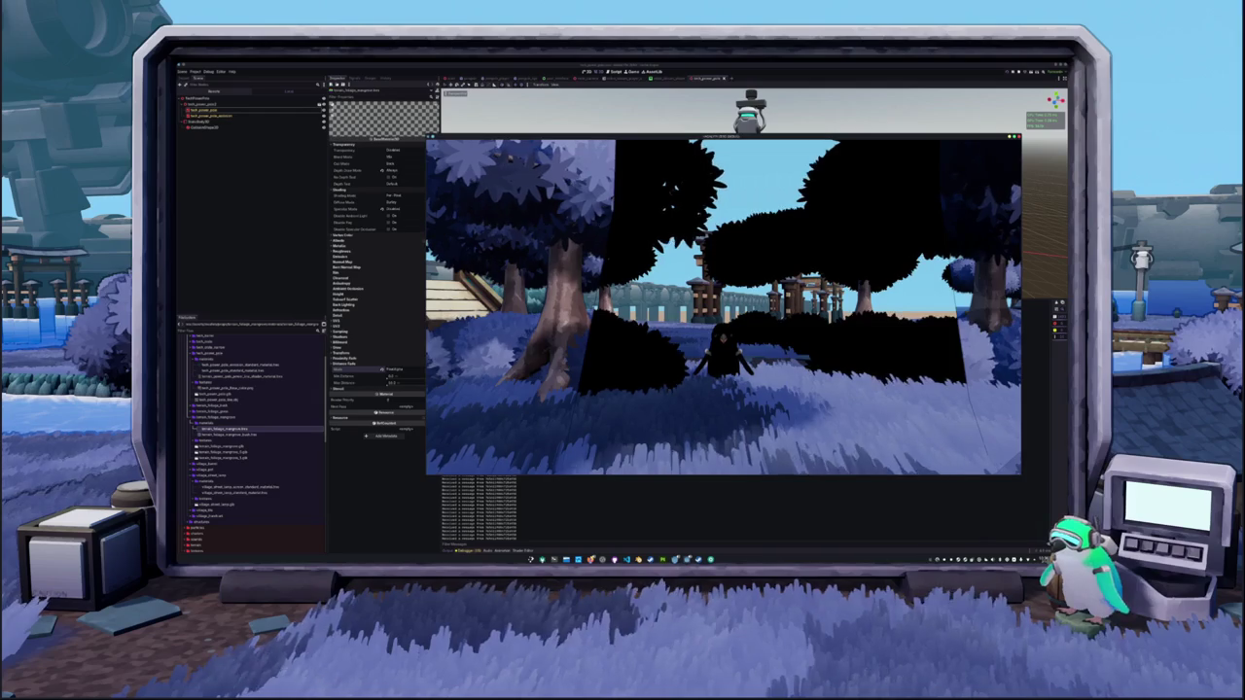
Step: Switch the foliage material's Transparency to Alpha and compare it against the running game
{"action": "key", "text": "alt+Tab"}
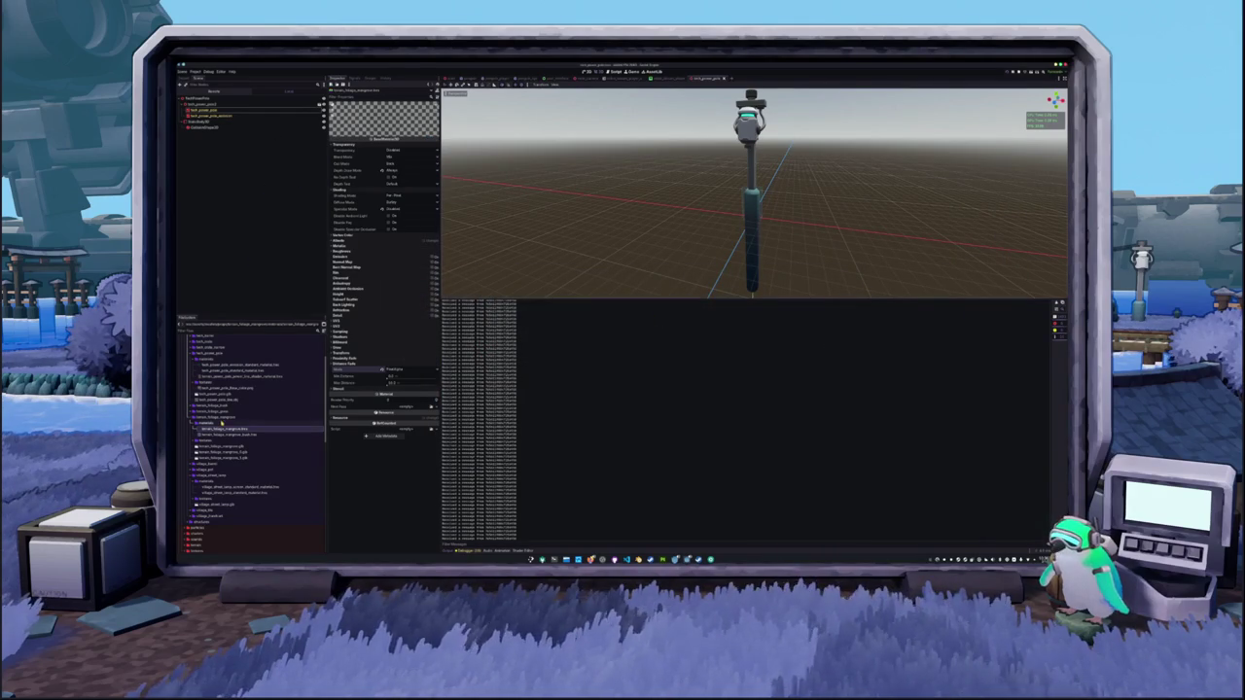
{"action": "left_click", "coordinate": [393, 149]}
{"action": "left_click", "coordinate": [399, 163]}
{"action": "key", "text": "alt+Tab"}
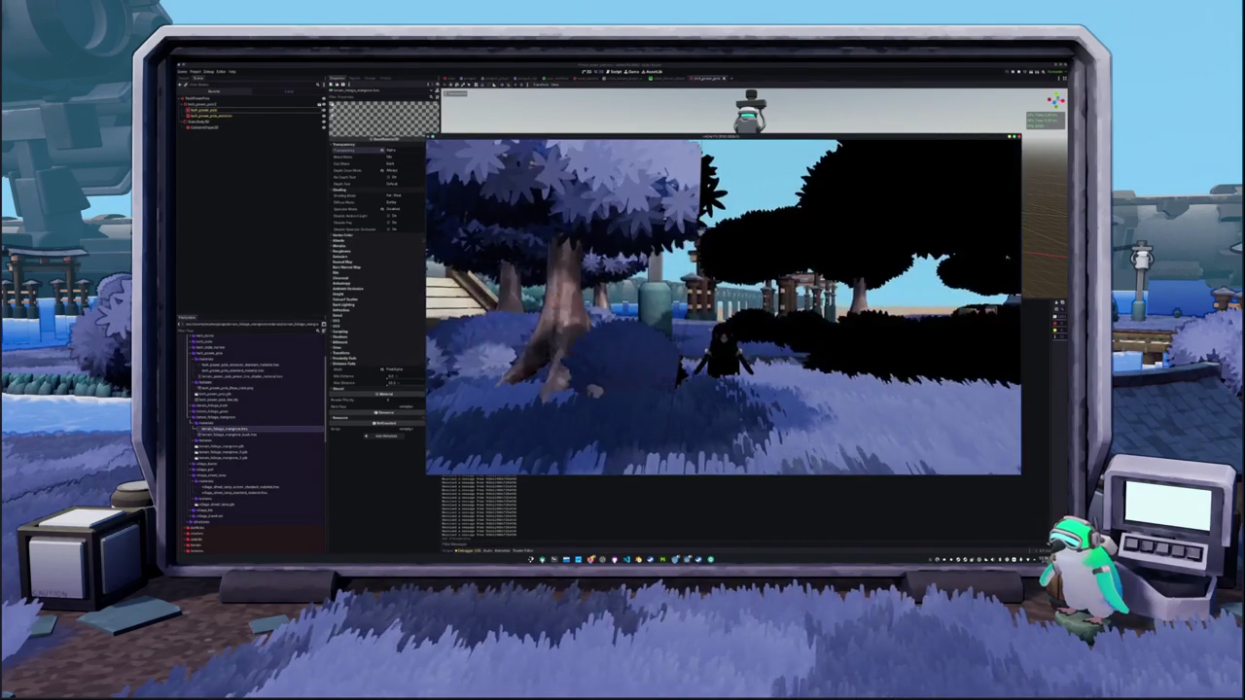
{"action": "key", "text": "alt+Tab"}
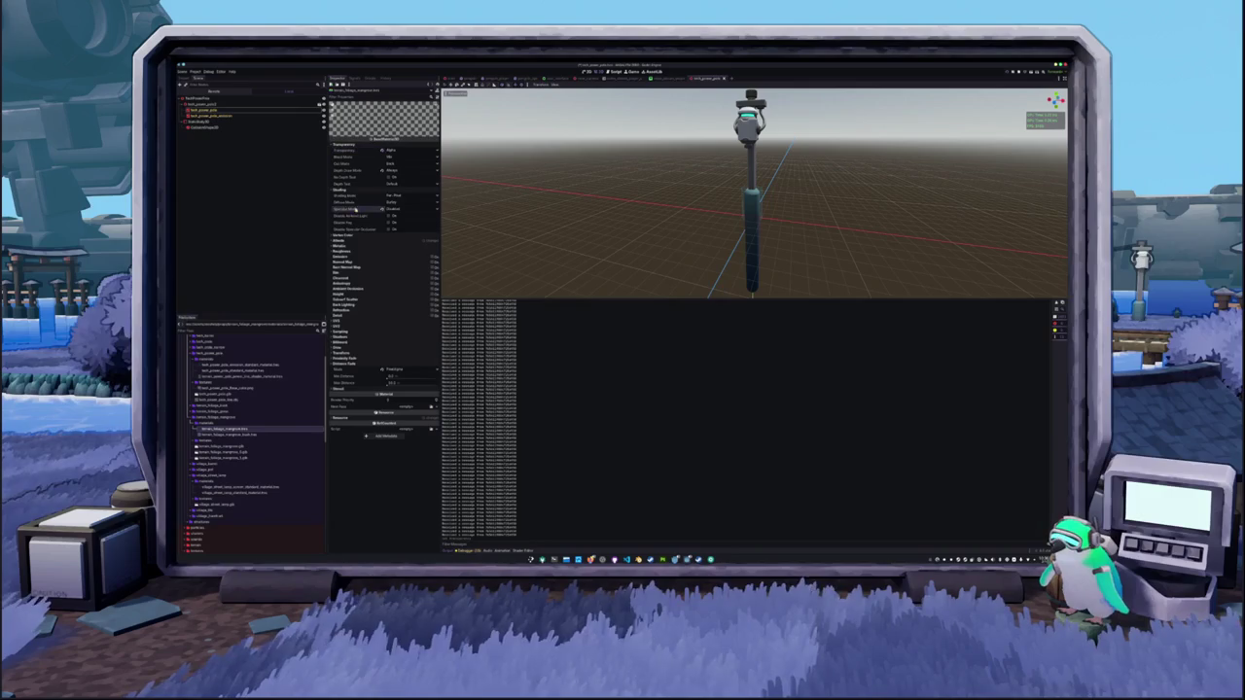
Step: Expand the foliage material's Albedo settings and set its Transparency back to Disabled
{"action": "left_click", "coordinate": [396, 172]}
{"action": "left_click", "coordinate": [398, 172]}
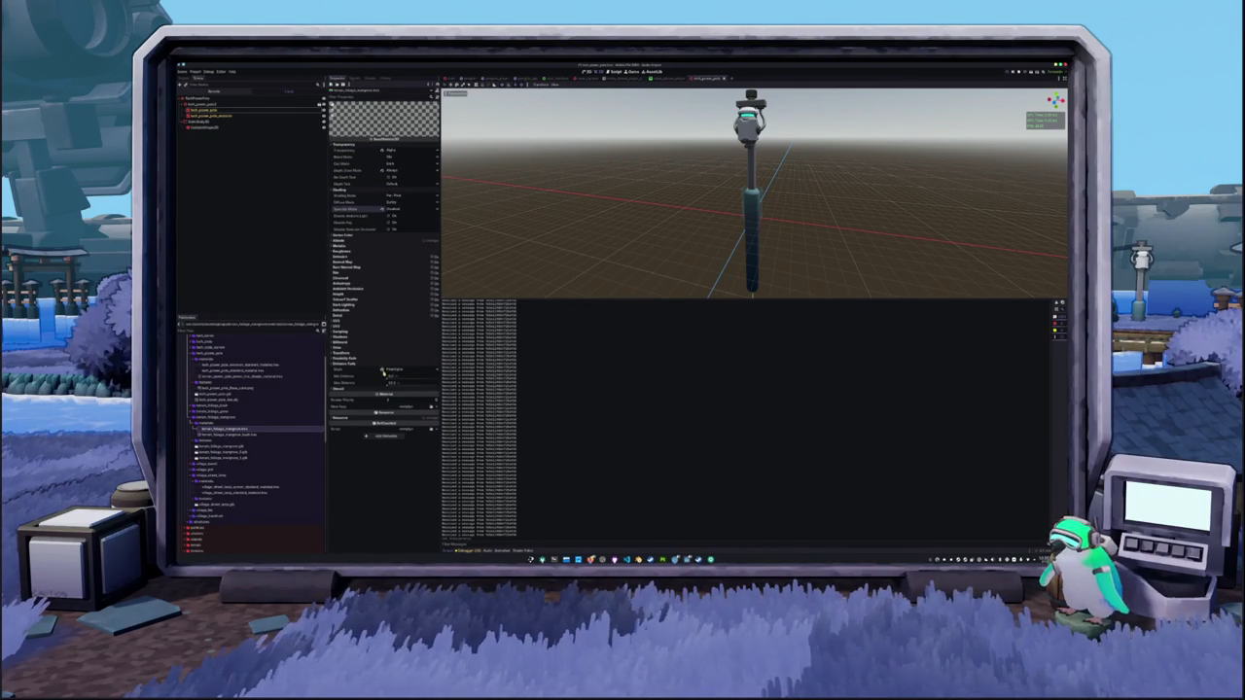
{"action": "left_click", "coordinate": [382, 240]}
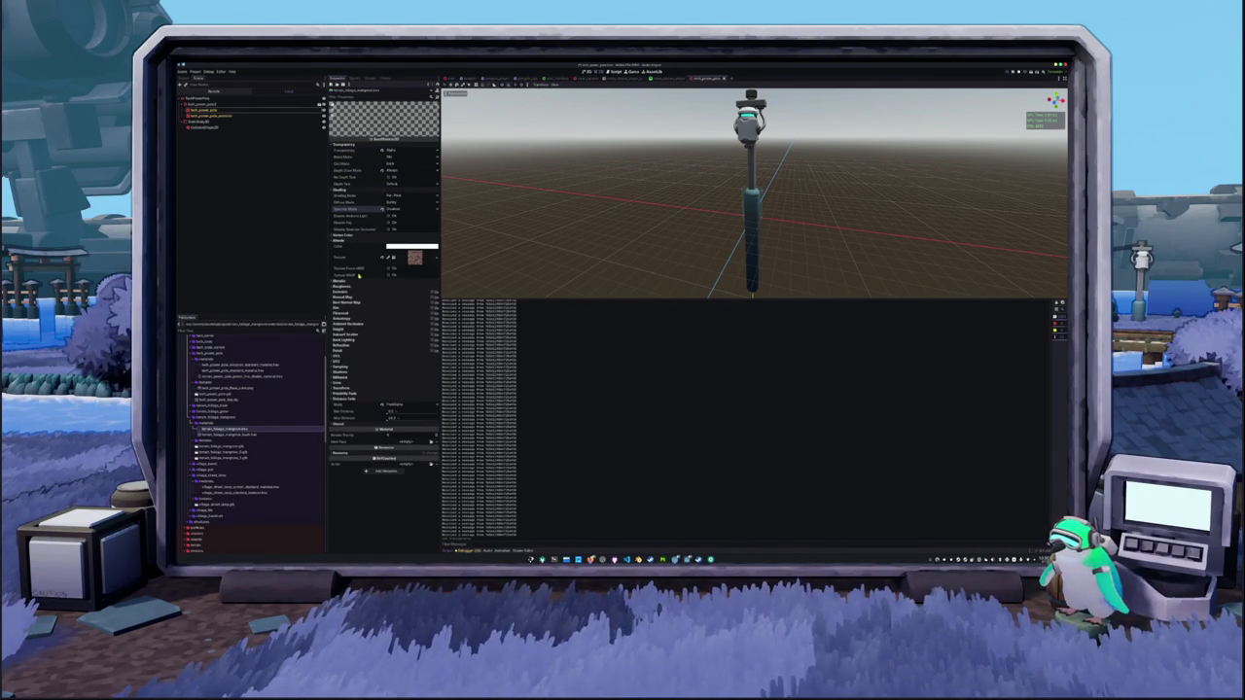
{"action": "left_click", "coordinate": [382, 149]}
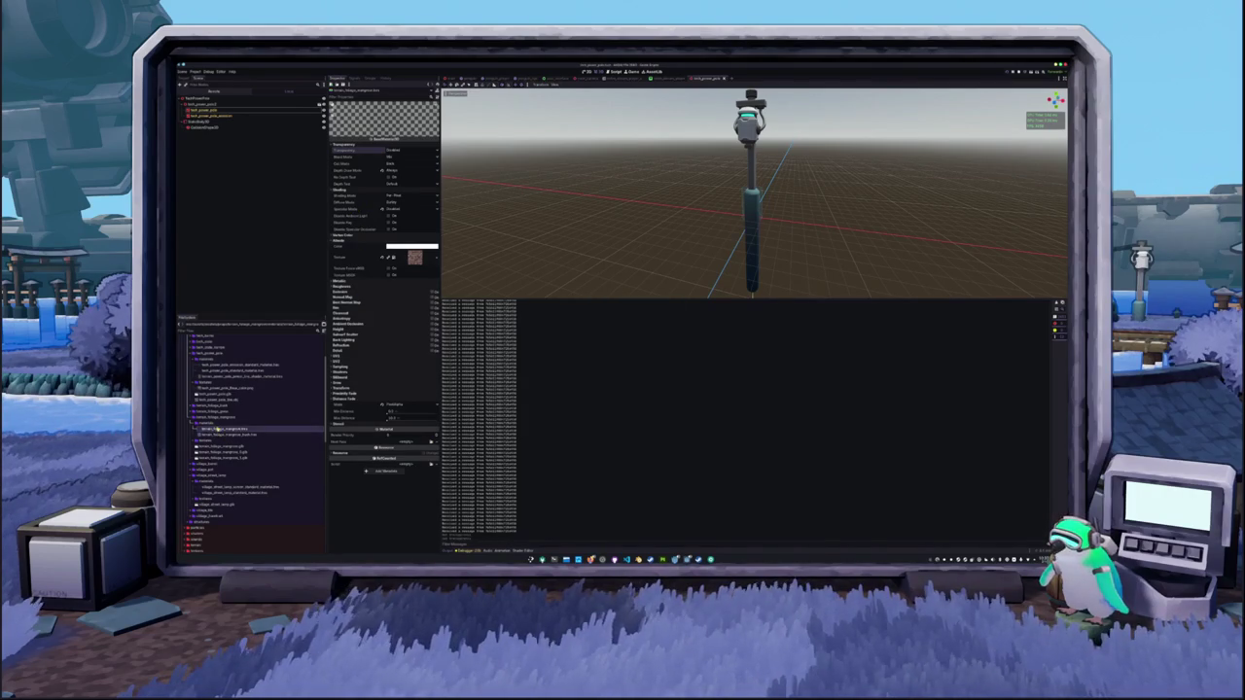
Step: Compare the power pole material's Shading and Metallic settings with the mangrove foliage material's
{"action": "left_click", "coordinate": [225, 370]}
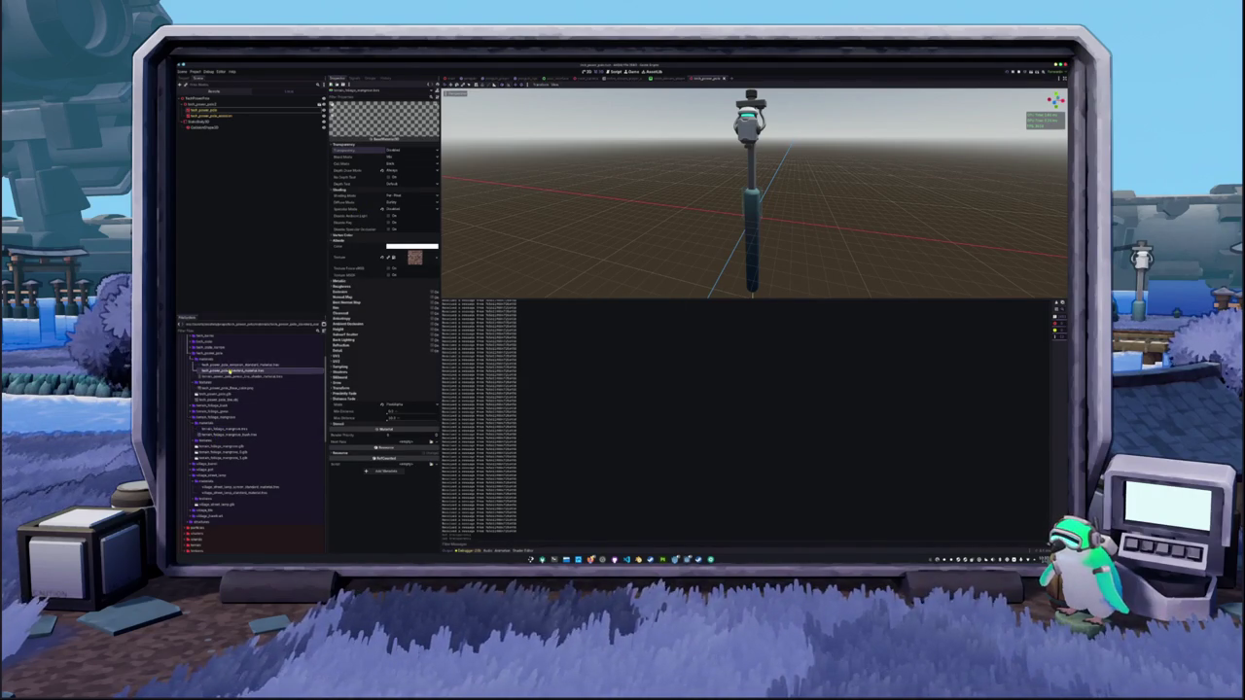
{"action": "left_click", "coordinate": [365, 192]}
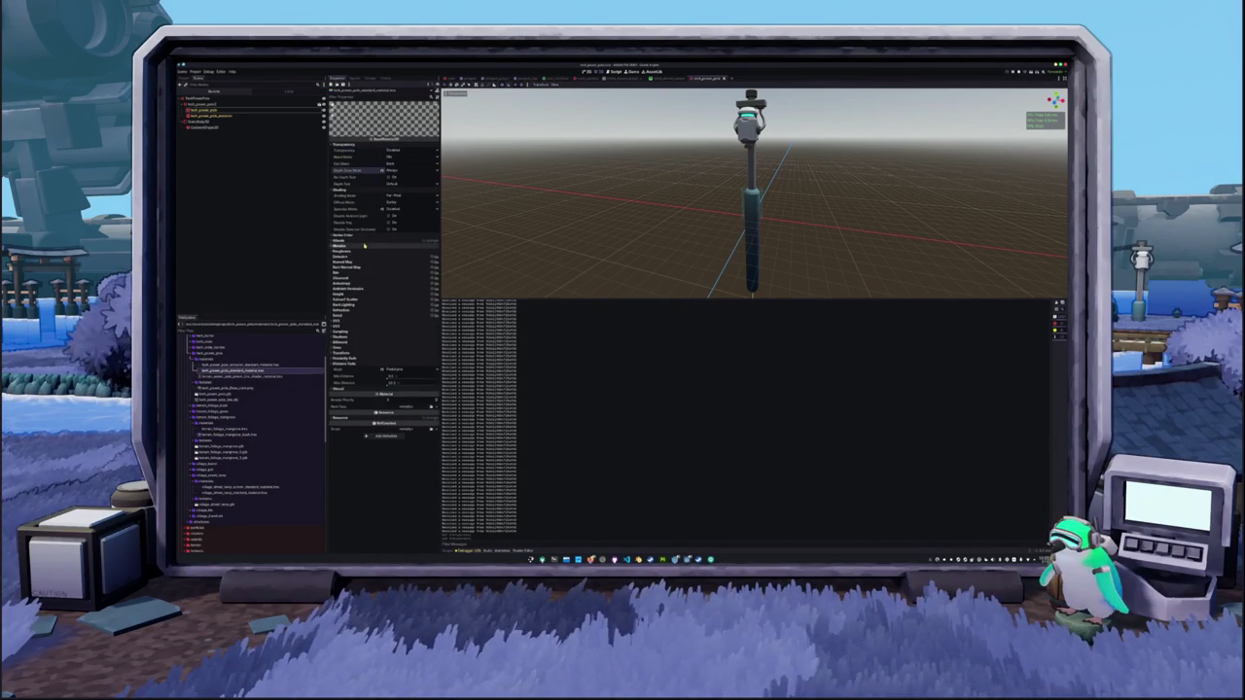
{"action": "left_click", "coordinate": [366, 246]}
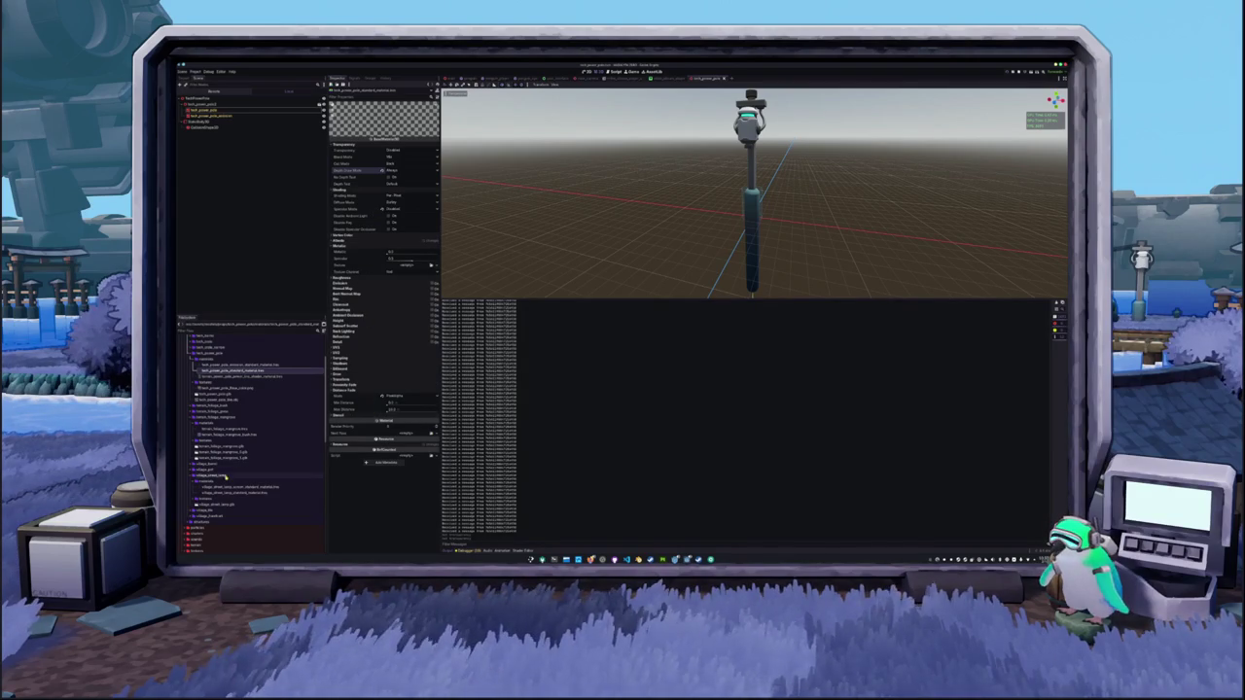
{"action": "left_click", "coordinate": [231, 430]}
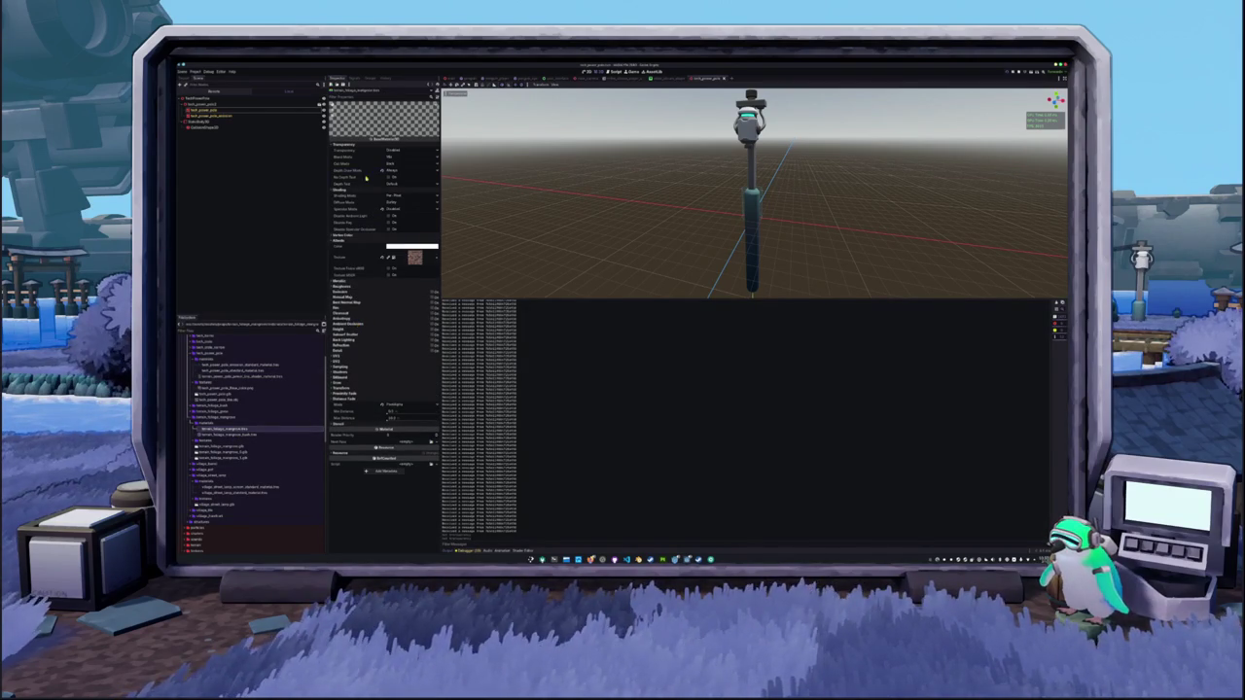
{"action": "left_click", "coordinate": [373, 171]}
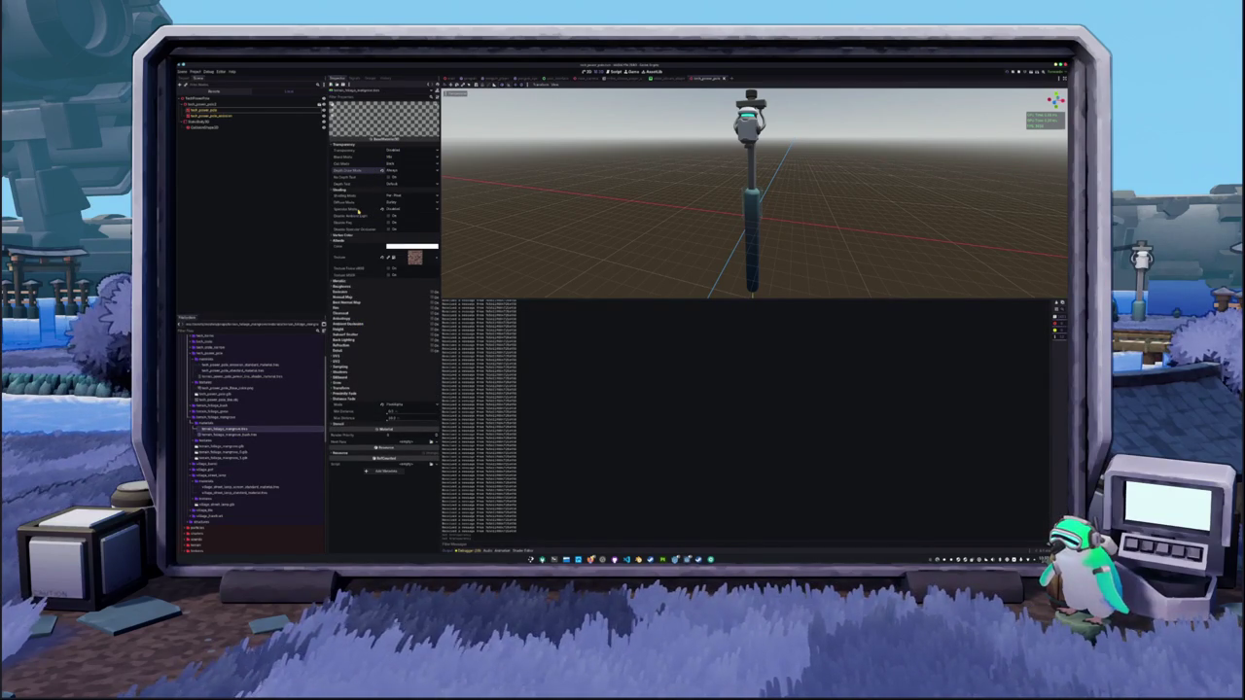
{"action": "left_click", "coordinate": [358, 209]}
{"action": "left_click", "coordinate": [366, 406]}
Step: Playtest the foliage with F5, stop the game, and switch to the main village scene
{"action": "key", "text": "F5"}
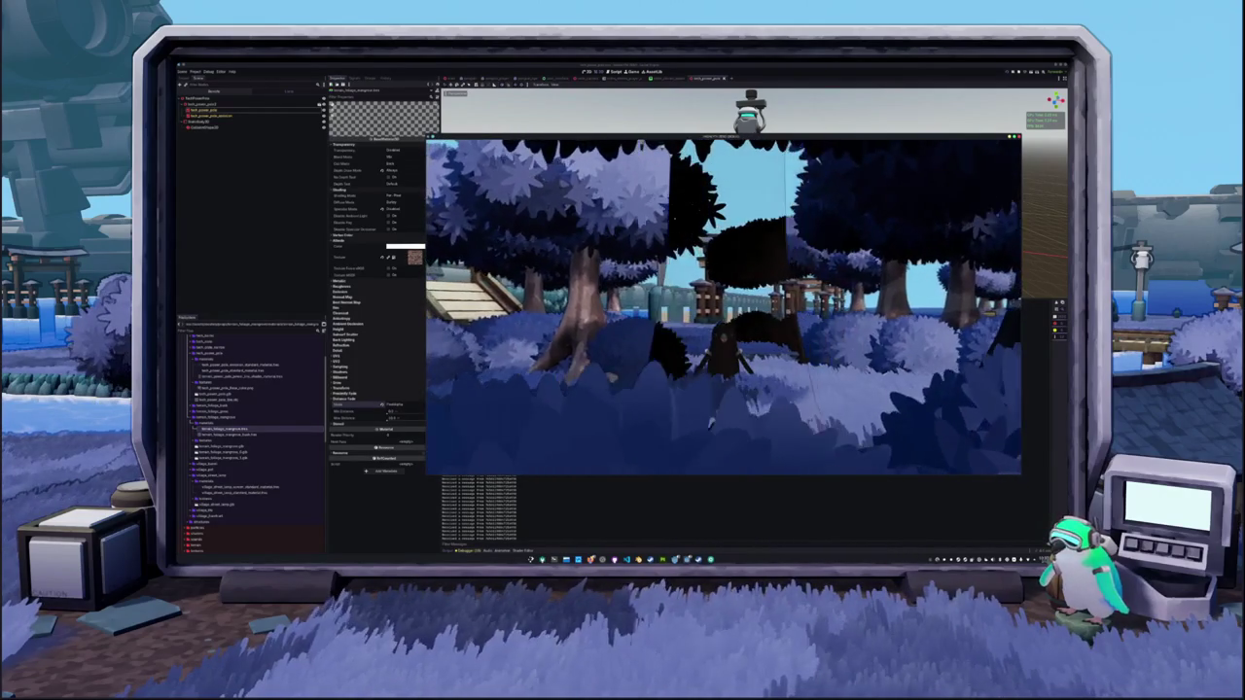
{"action": "key", "text": "F8"}
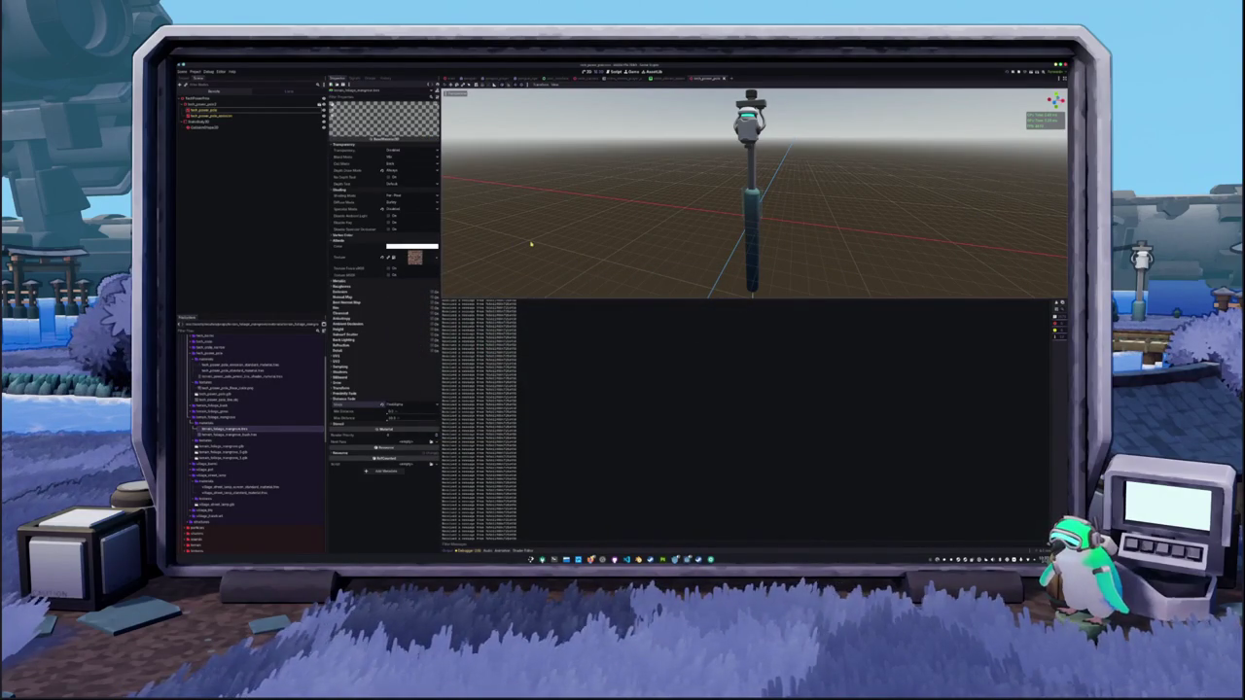
{"action": "left_click", "coordinate": [453, 78]}
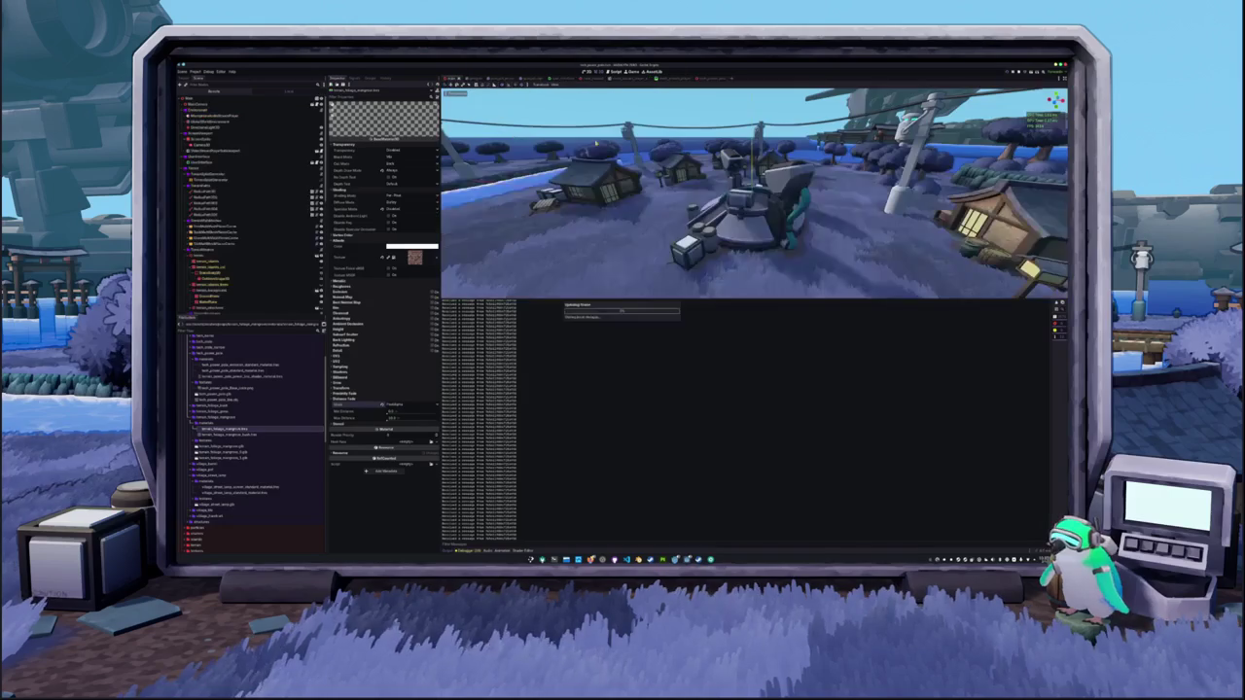
Step: Run the village scene from the lobby, walk the penguin forward and left into the big trees, then stop
{"action": "scroll", "coordinate": [822, 195], "scroll_direction": "up", "scroll_amount": 10}
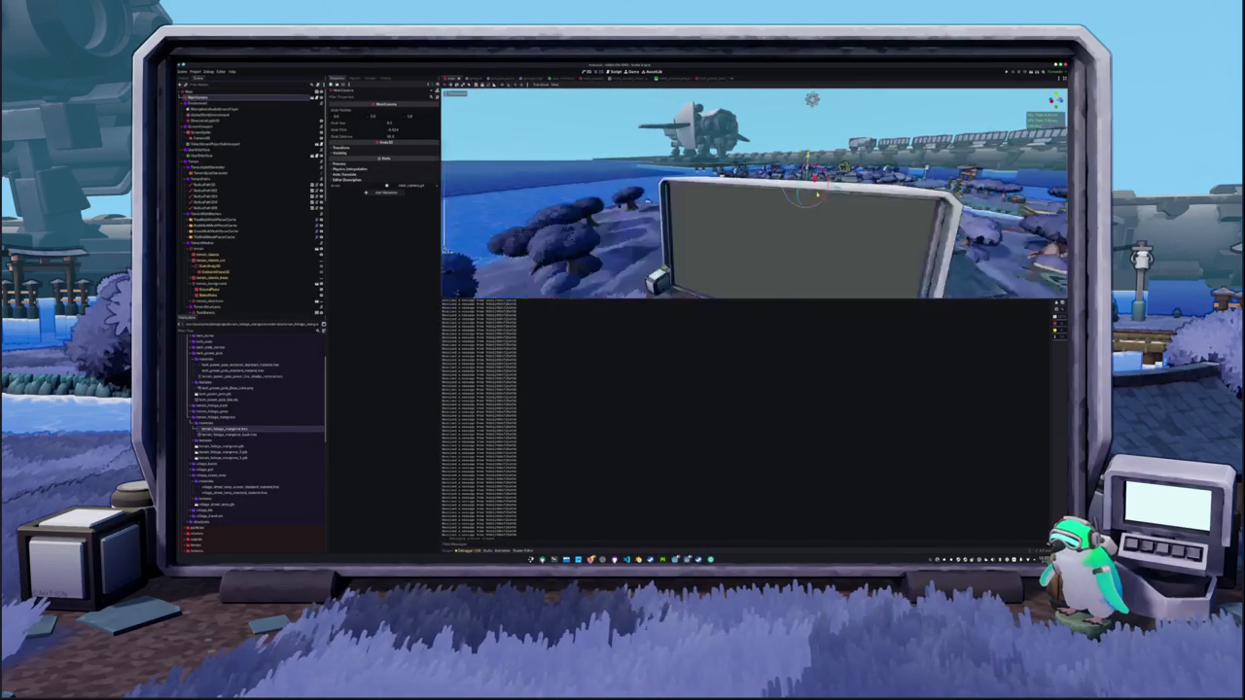
{"action": "scroll", "coordinate": [822, 195], "scroll_direction": "down", "scroll_amount": 8}
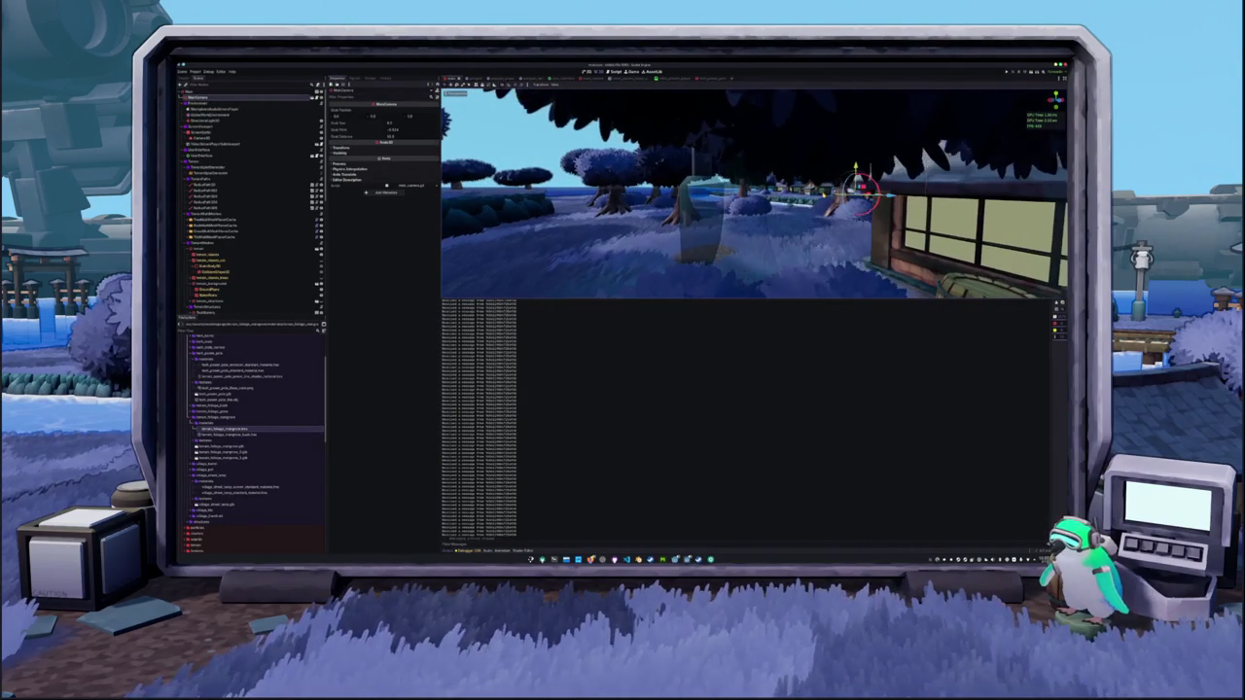
{"action": "scroll", "coordinate": [822, 196], "scroll_direction": "down", "scroll_amount": 10}
{"action": "left_click_drag", "start_coordinate": [726, 232], "coordinate": [537, 274]}
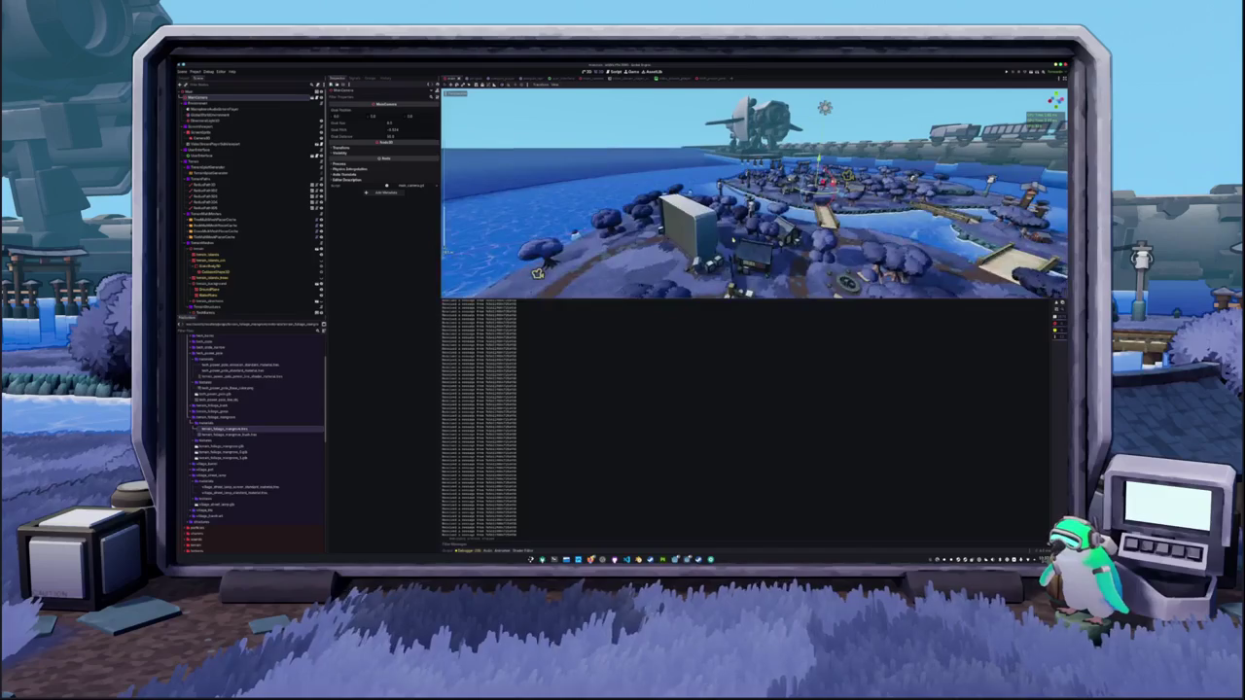
{"action": "key", "text": "F5"}
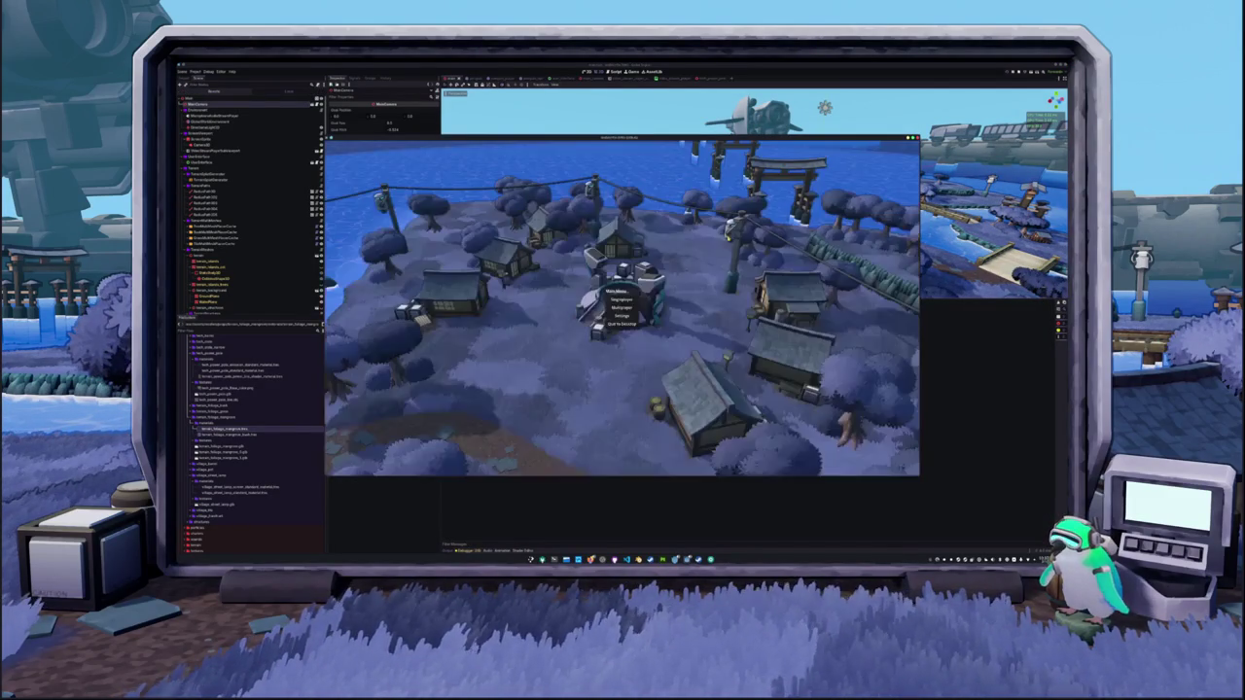
{"action": "left_click", "coordinate": [623, 309]}
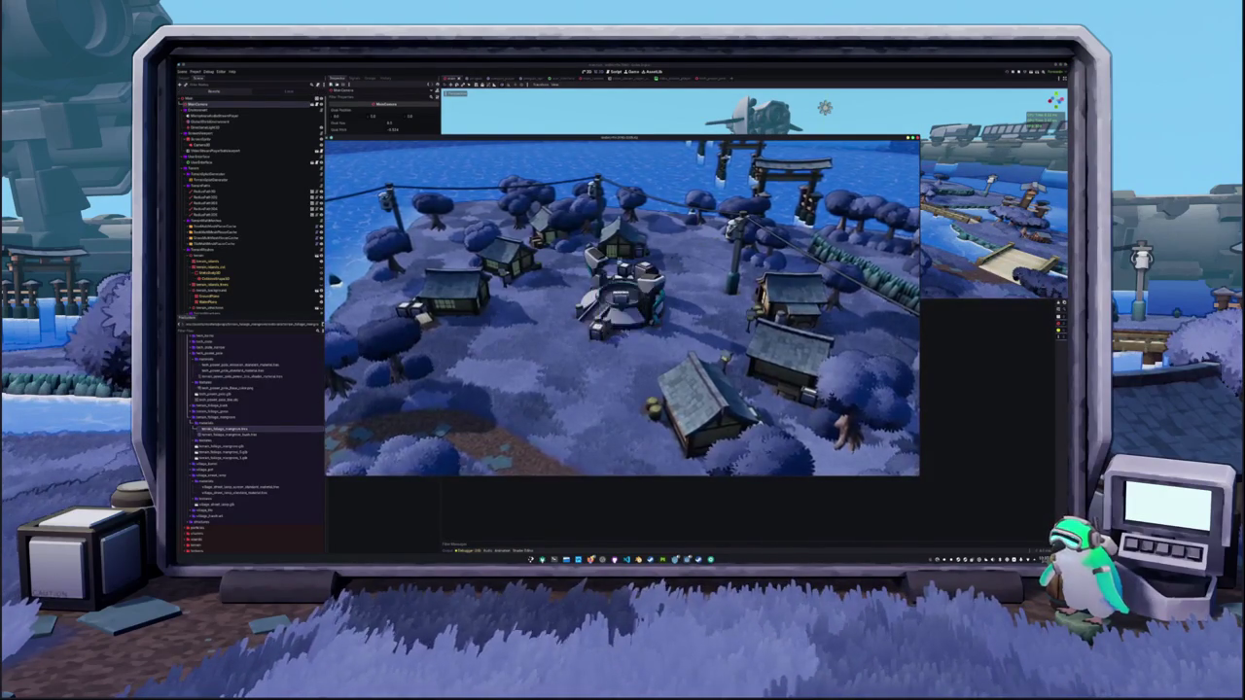
{"action": "key", "text": "w"}
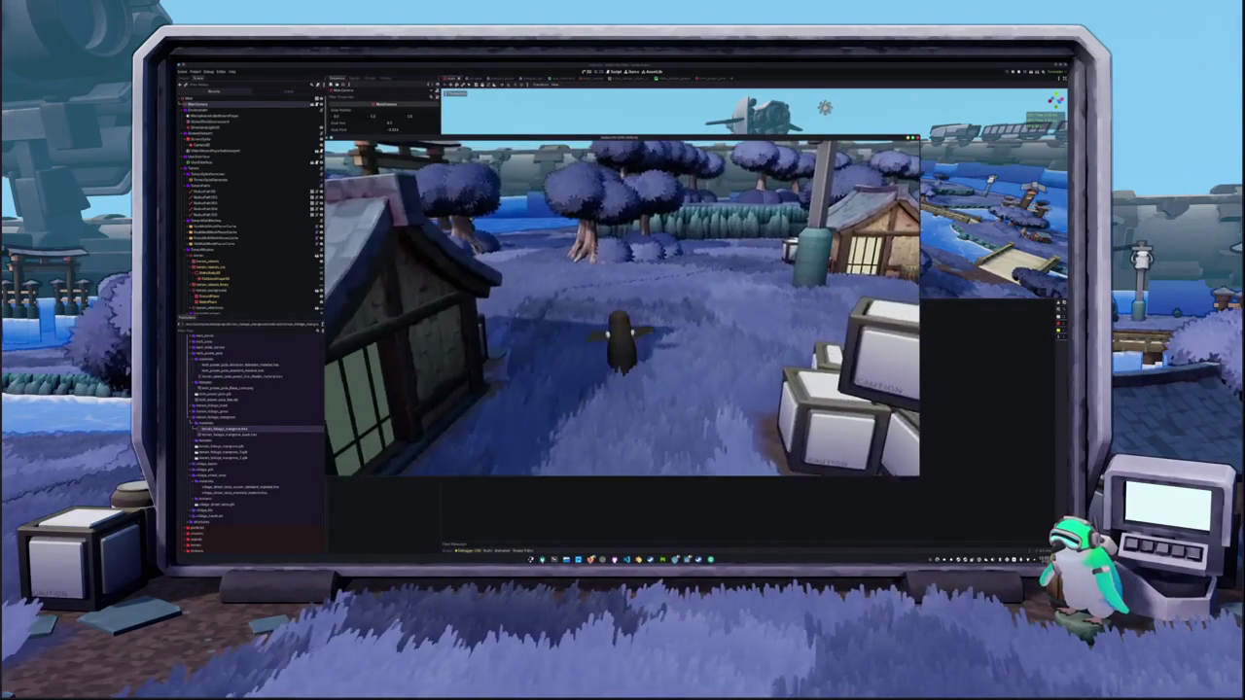
{"action": "key", "text": "a"}
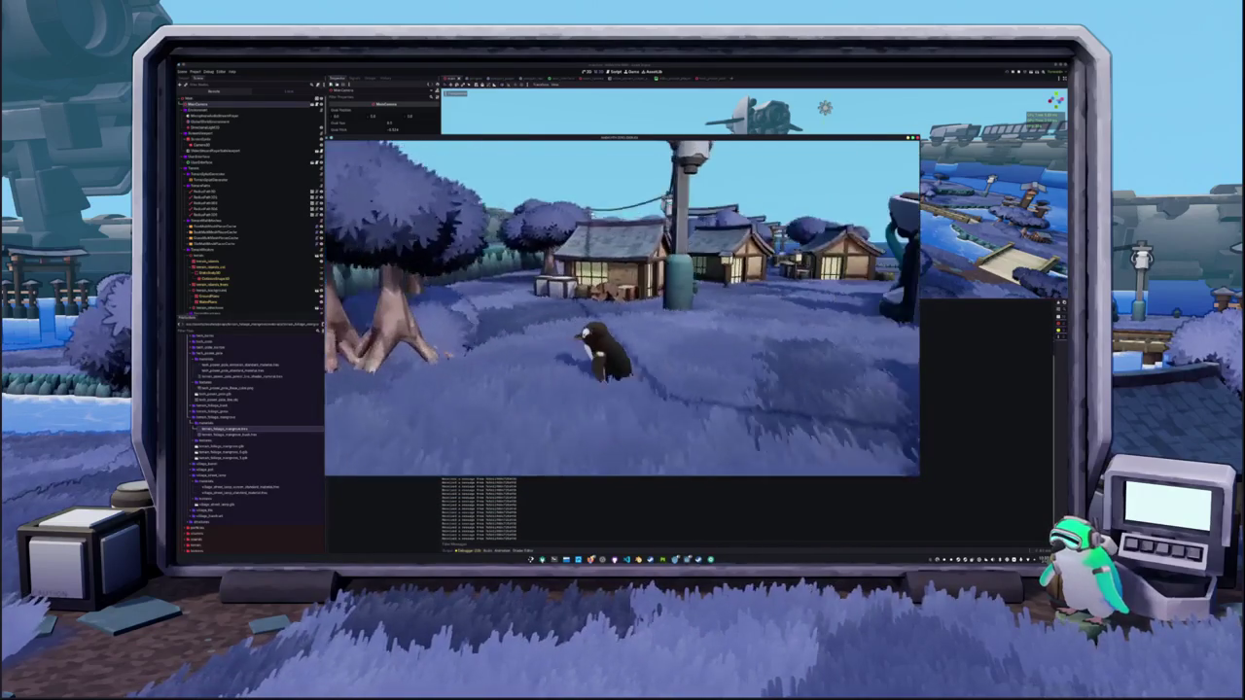
{"action": "key", "text": "w"}
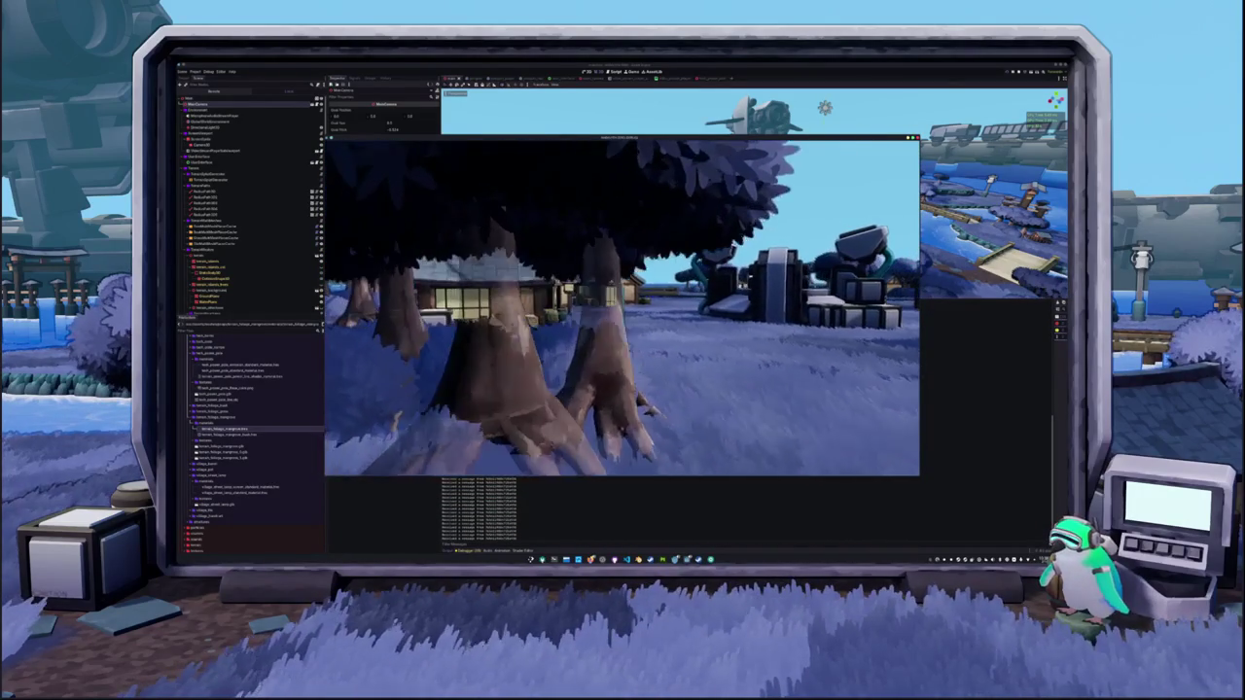
{"action": "key", "text": "w"}
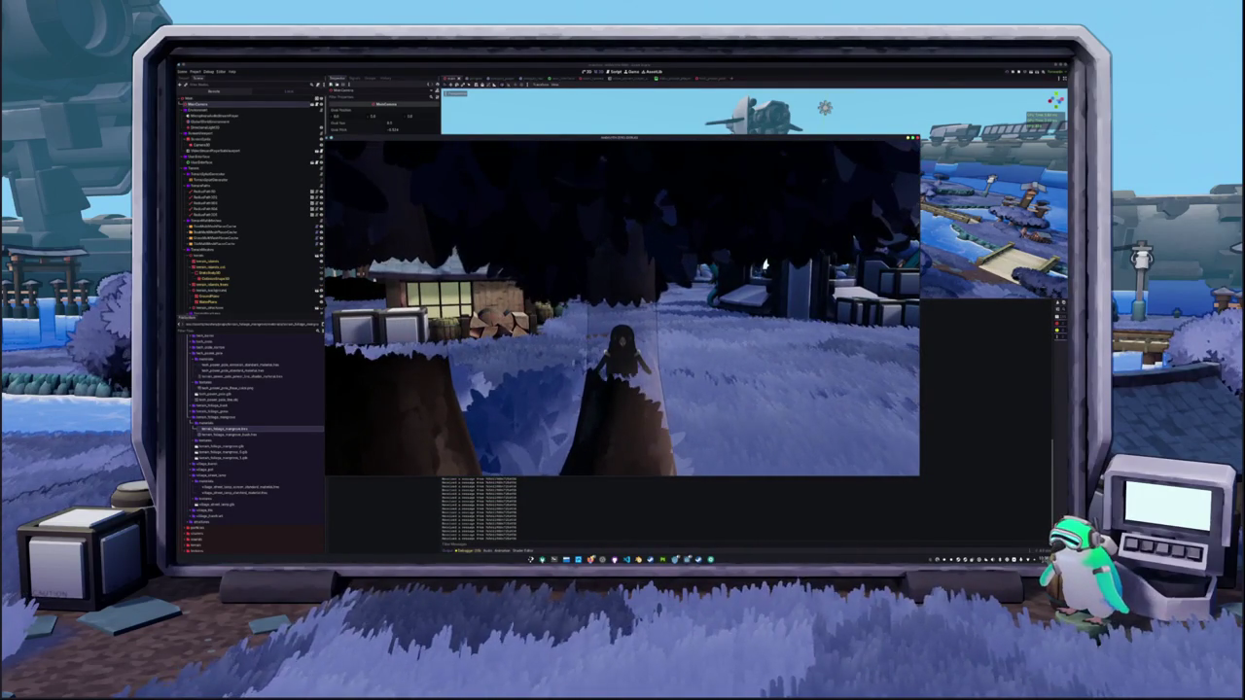
{"action": "key", "text": "F8"}
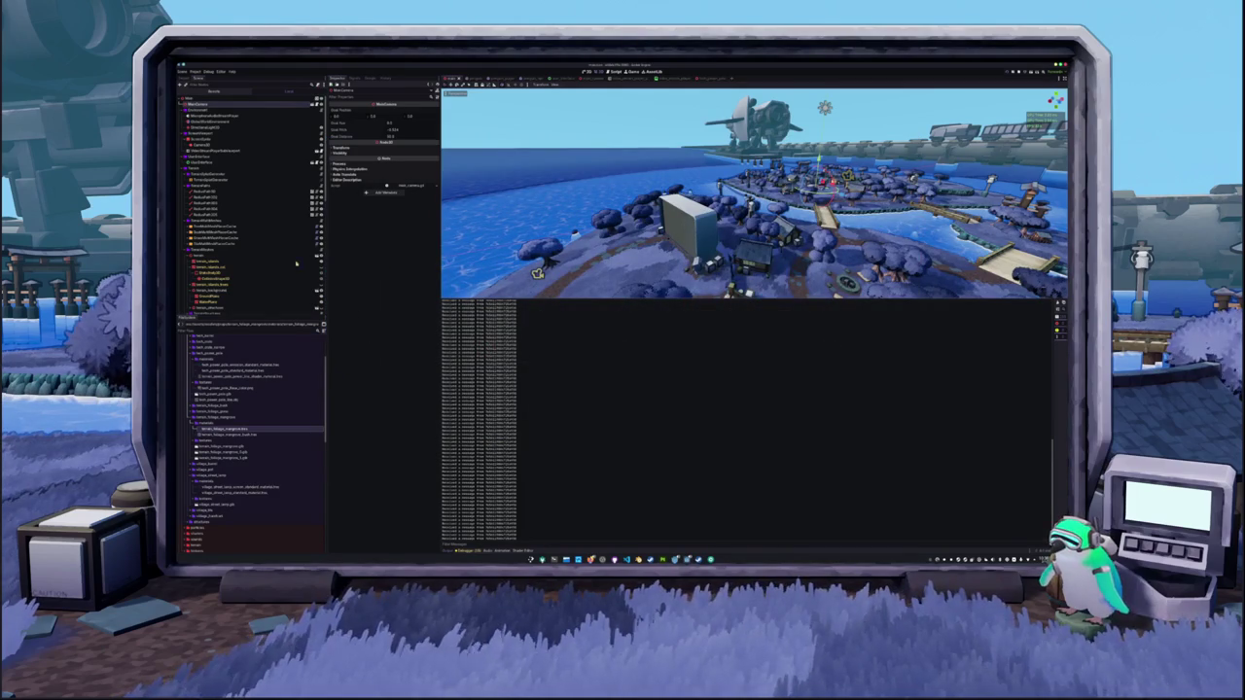
Step: Dolly the 3D view in close to the village bushes, then run and stop another playtest
{"action": "scroll", "coordinate": [749, 194], "scroll_direction": "up", "scroll_amount": 5}
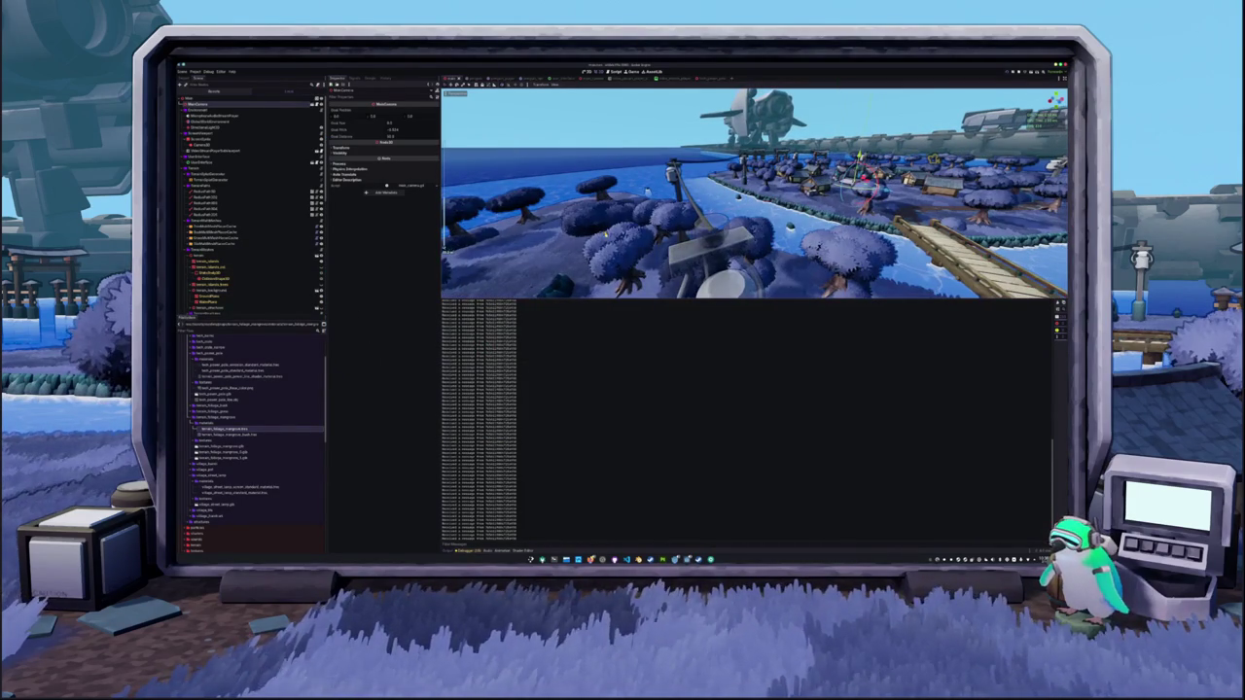
{"action": "scroll", "coordinate": [606, 234], "scroll_direction": "up", "scroll_amount": 6}
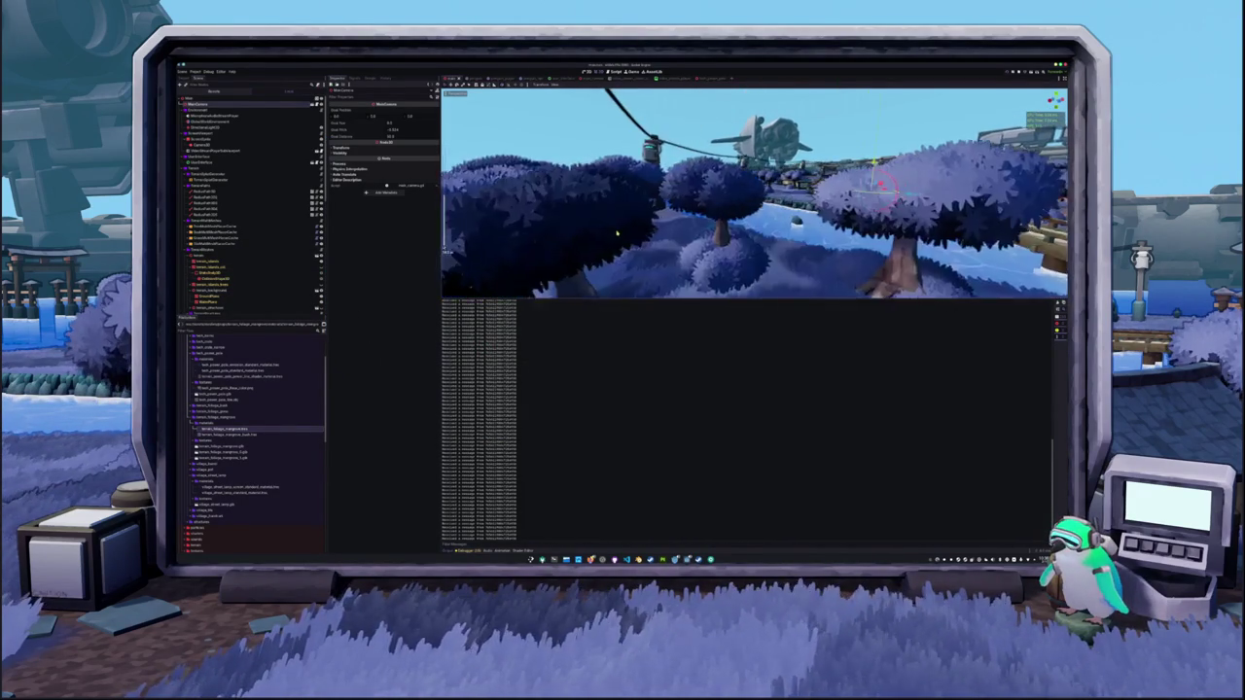
{"action": "scroll", "coordinate": [617, 233], "scroll_direction": "up", "scroll_amount": 6}
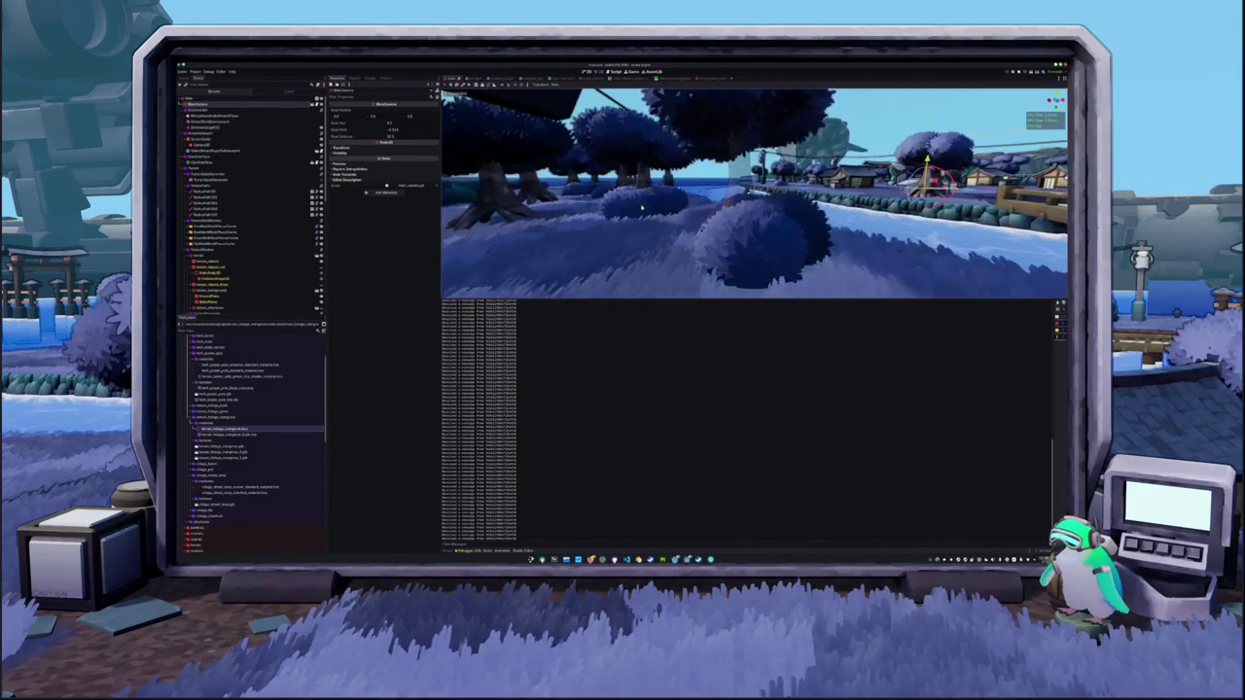
{"action": "key", "text": "F5"}
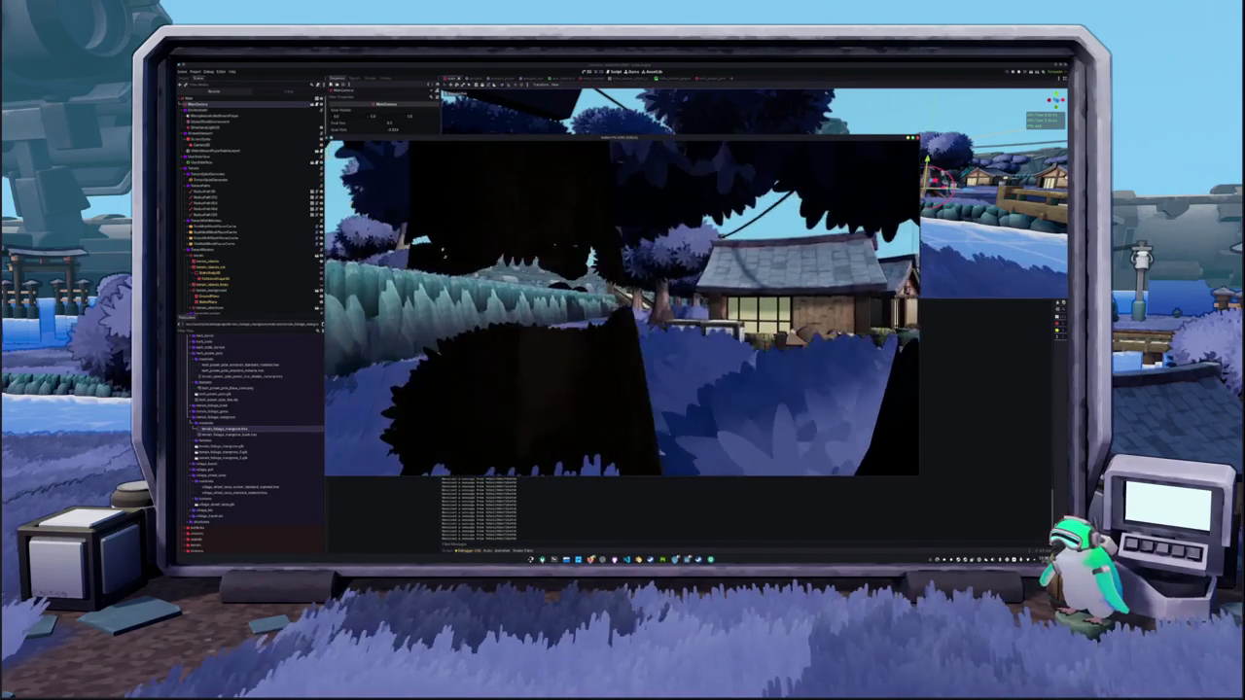
{"action": "key", "text": "F8"}
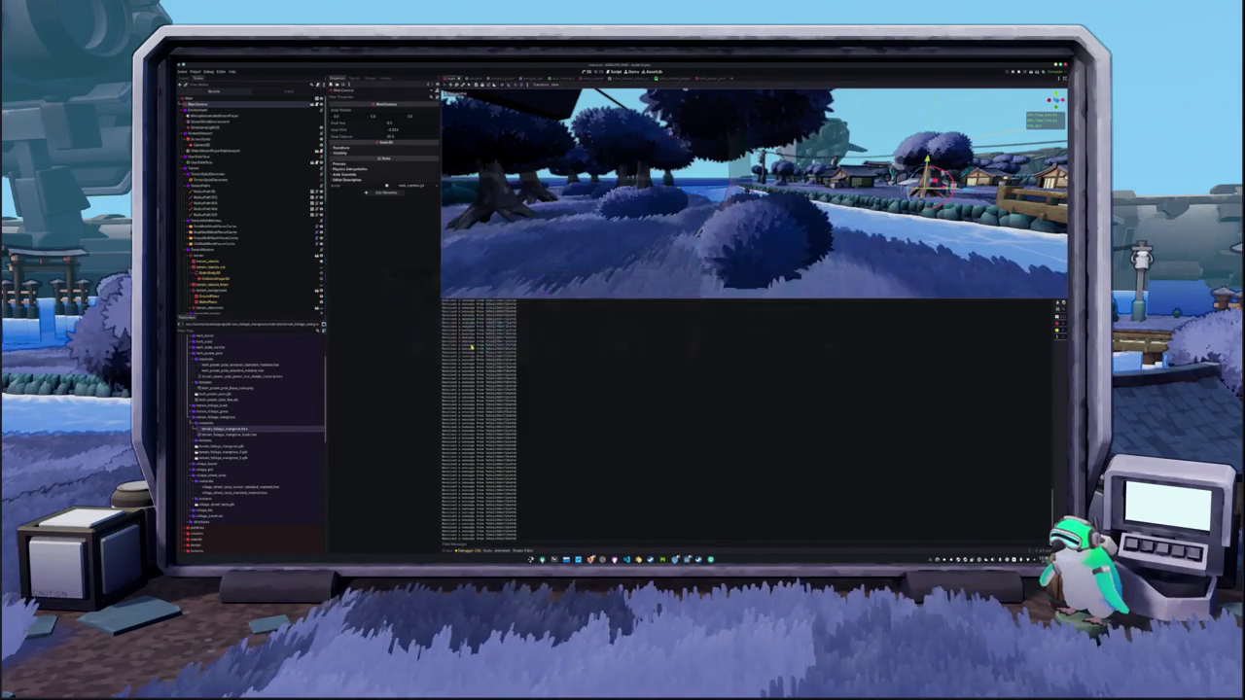
Step: In terrain_foliage_mangrove.tres, change a Transparency dropdown option and playtest the foliage
{"action": "left_click", "coordinate": [235, 431]}
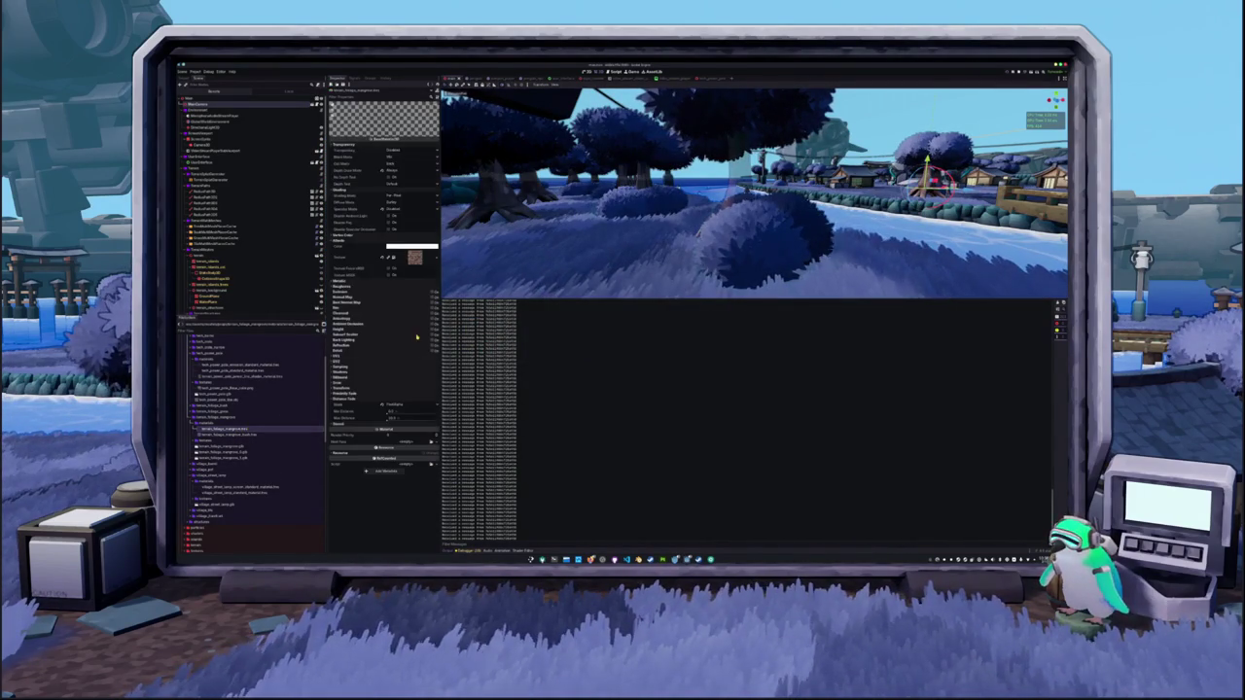
{"action": "left_click", "coordinate": [393, 167]}
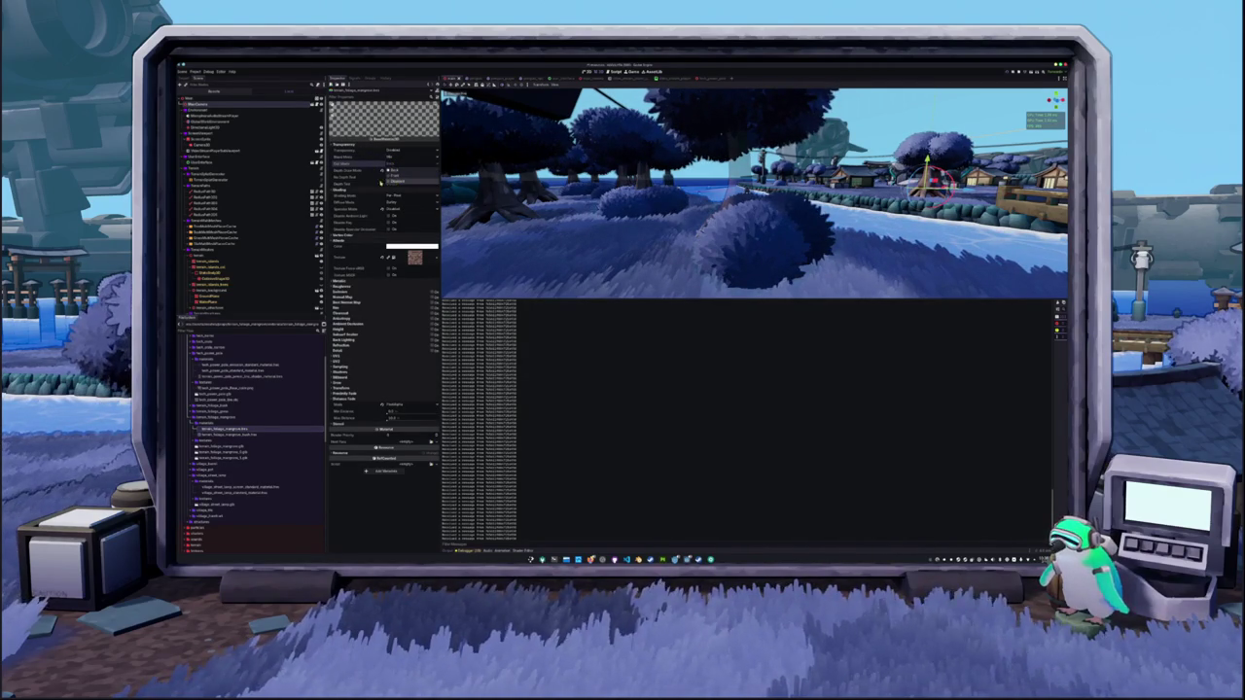
{"action": "left_click", "coordinate": [393, 181]}
{"action": "key", "text": "F5"}
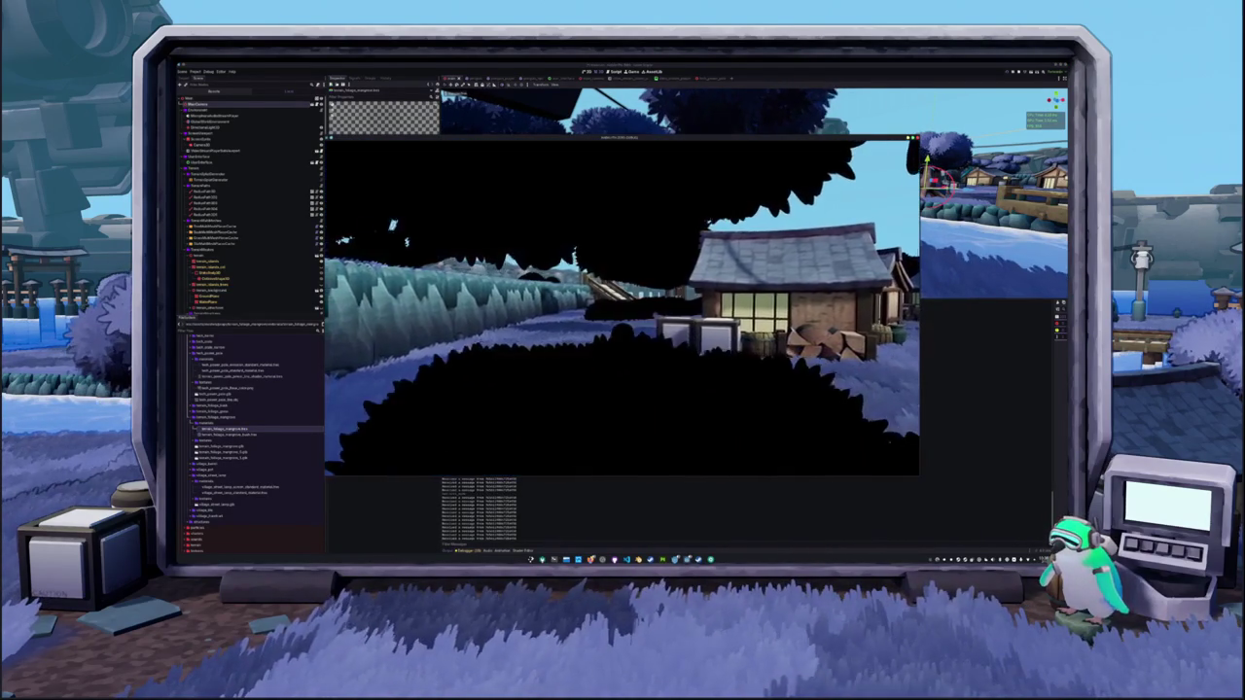
{"action": "key", "text": "F8"}
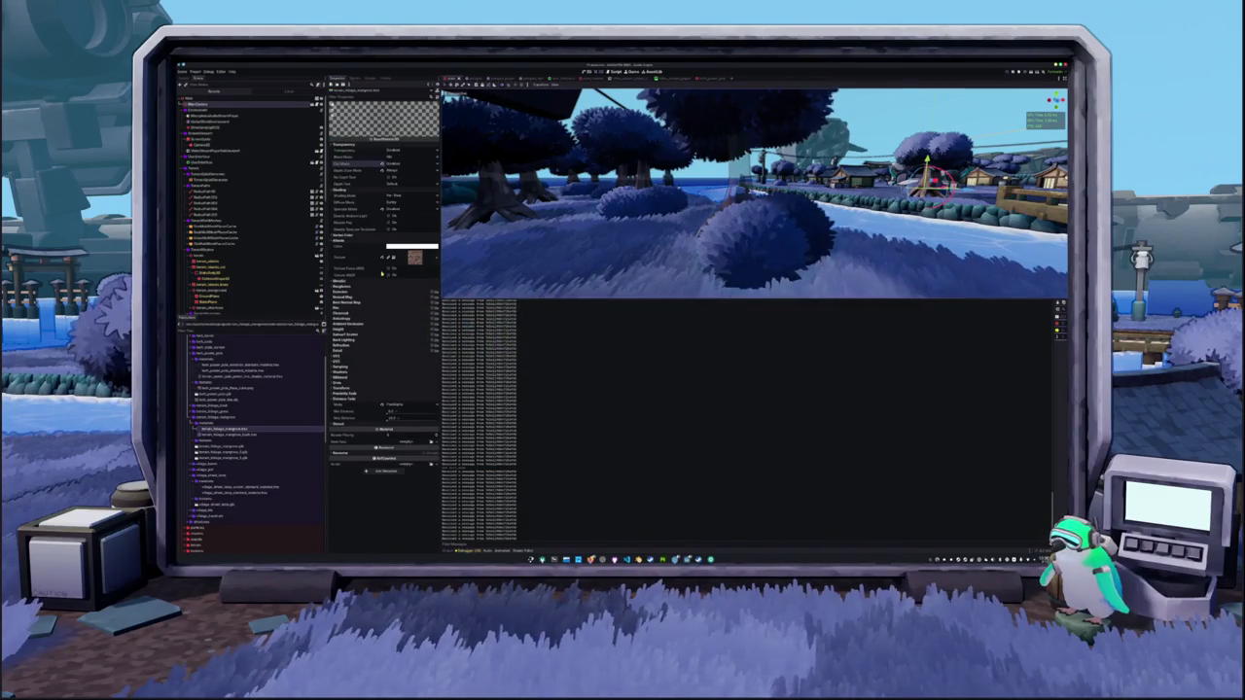
Step: Change a second Transparency dropdown option on the mangrove foliage material and playtest again
{"action": "left_click", "coordinate": [381, 167]}
{"action": "left_click", "coordinate": [384, 170]}
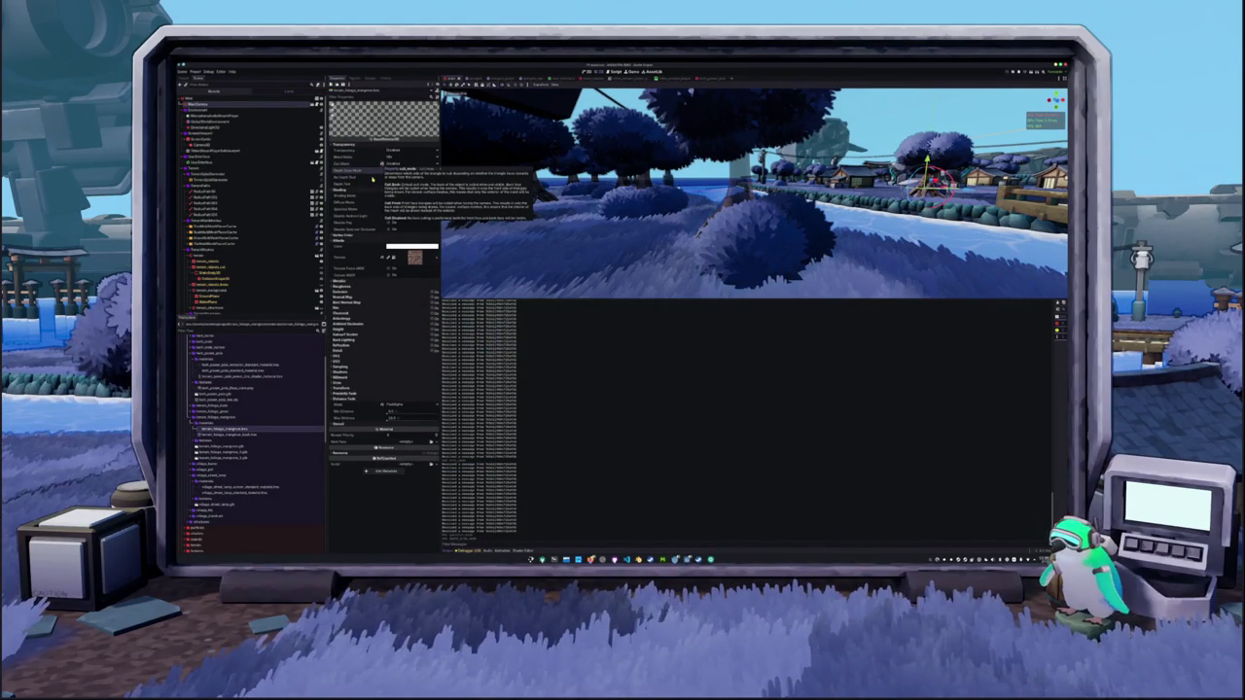
{"action": "key", "text": "F5"}
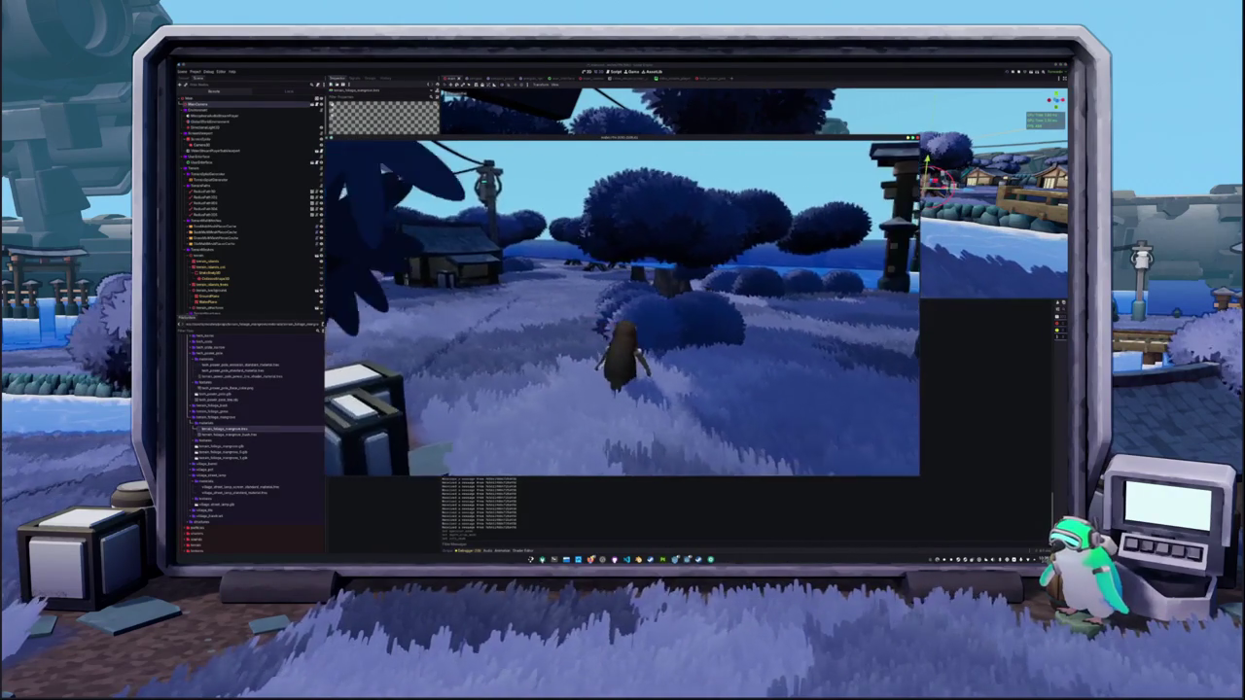
{"action": "key", "text": "F8"}
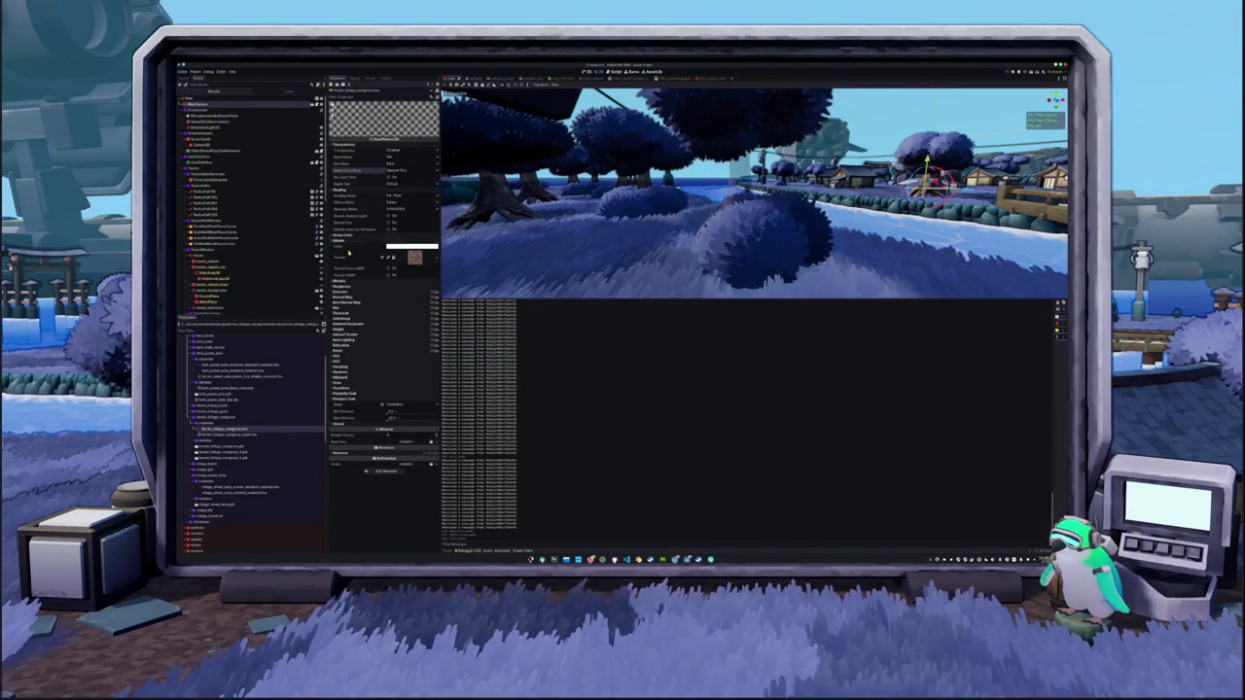
Step: Adjust the mangrove material's Depth Draw/Depth Test options between playtests until its preview shows a textured sphere
{"action": "key", "text": "F5"}
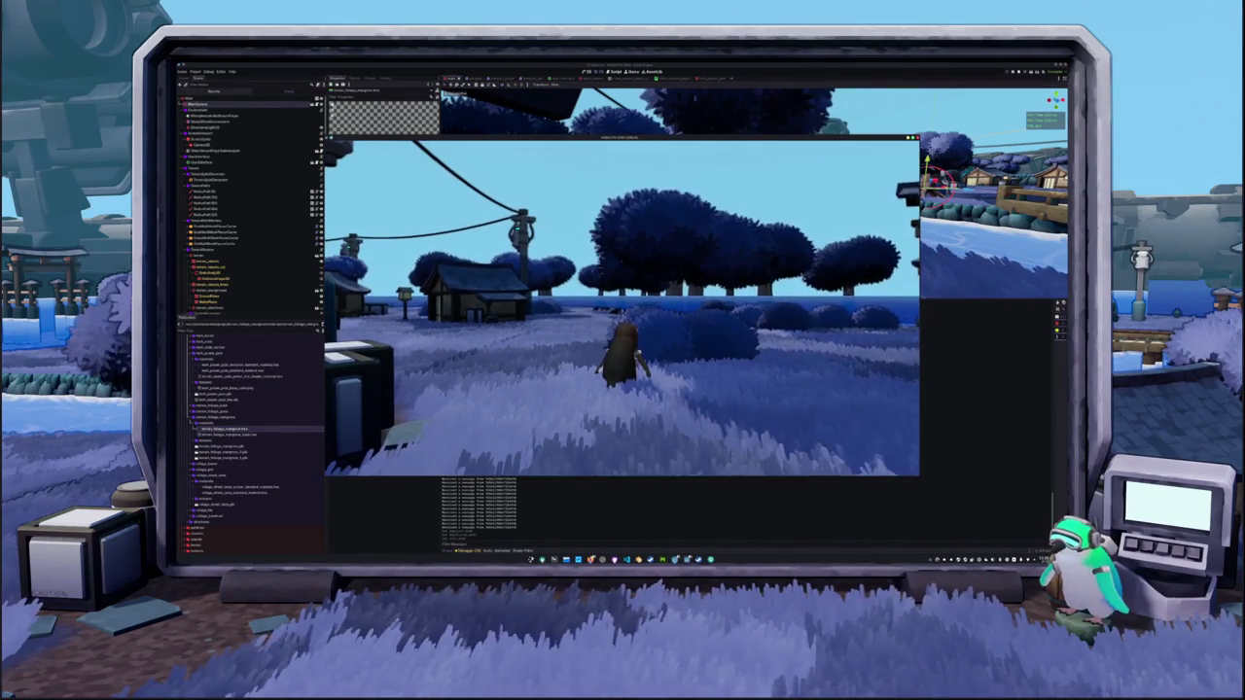
{"action": "key", "text": "F8"}
{"action": "left_click", "coordinate": [395, 178]}
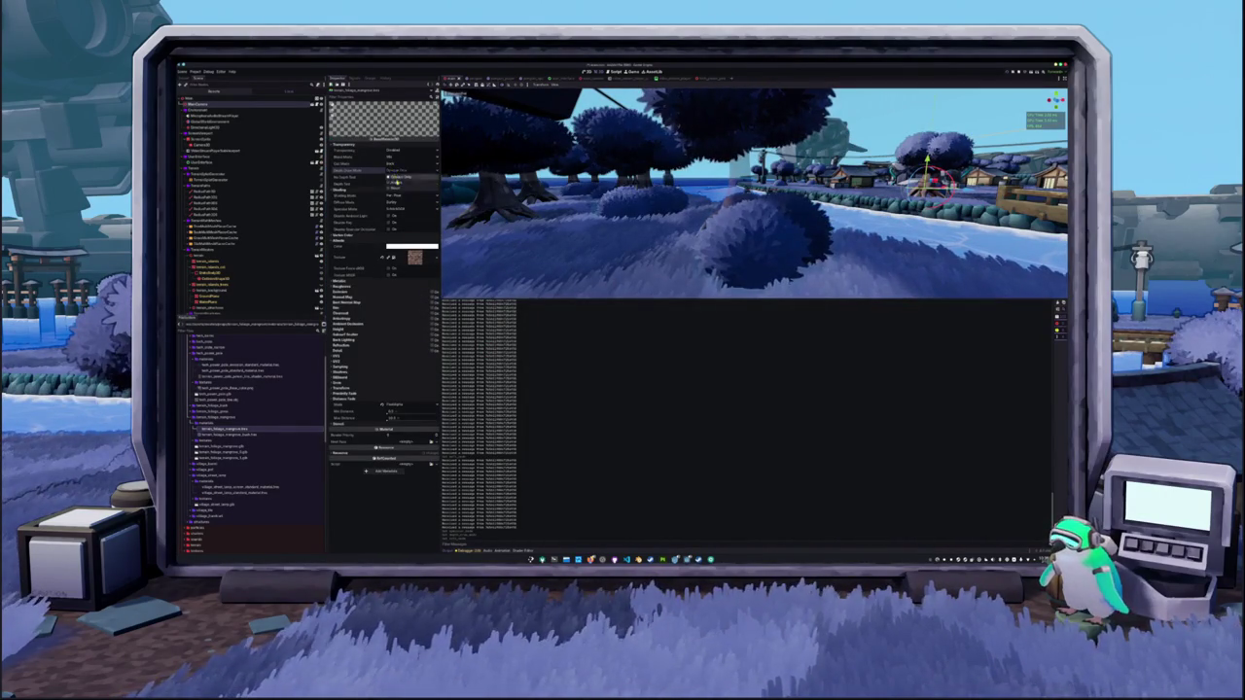
{"action": "left_click", "coordinate": [394, 182]}
{"action": "key", "text": "F5"}
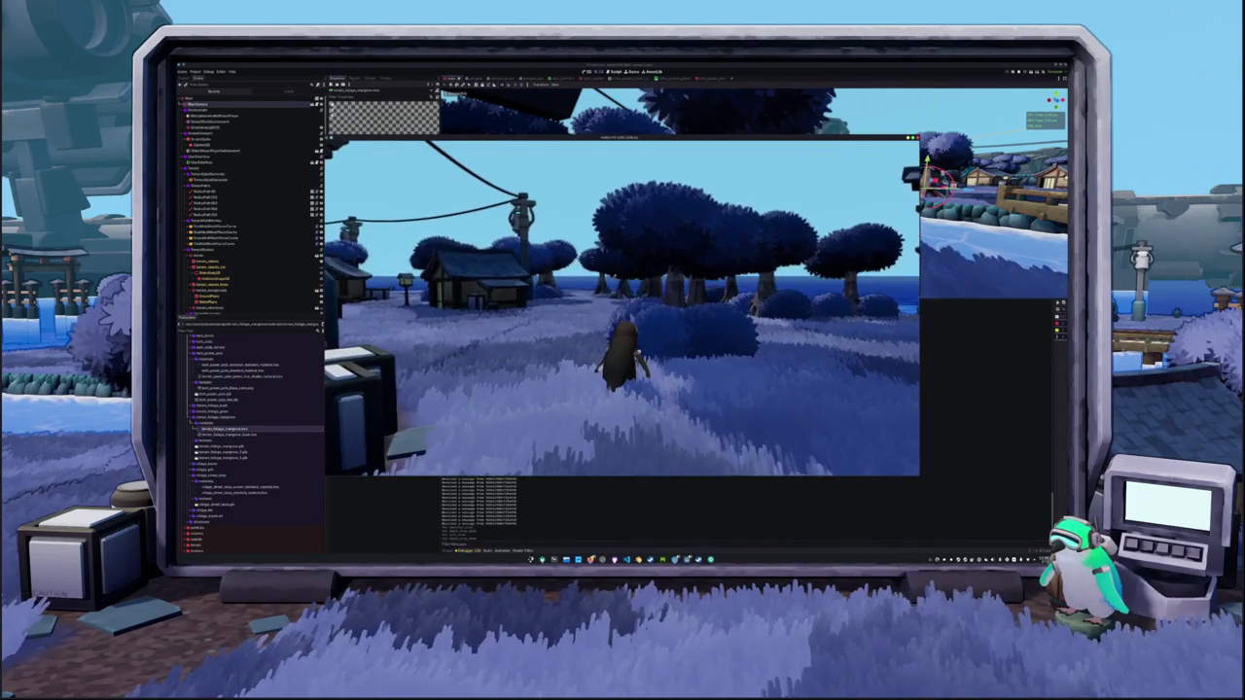
{"action": "key", "text": "F8"}
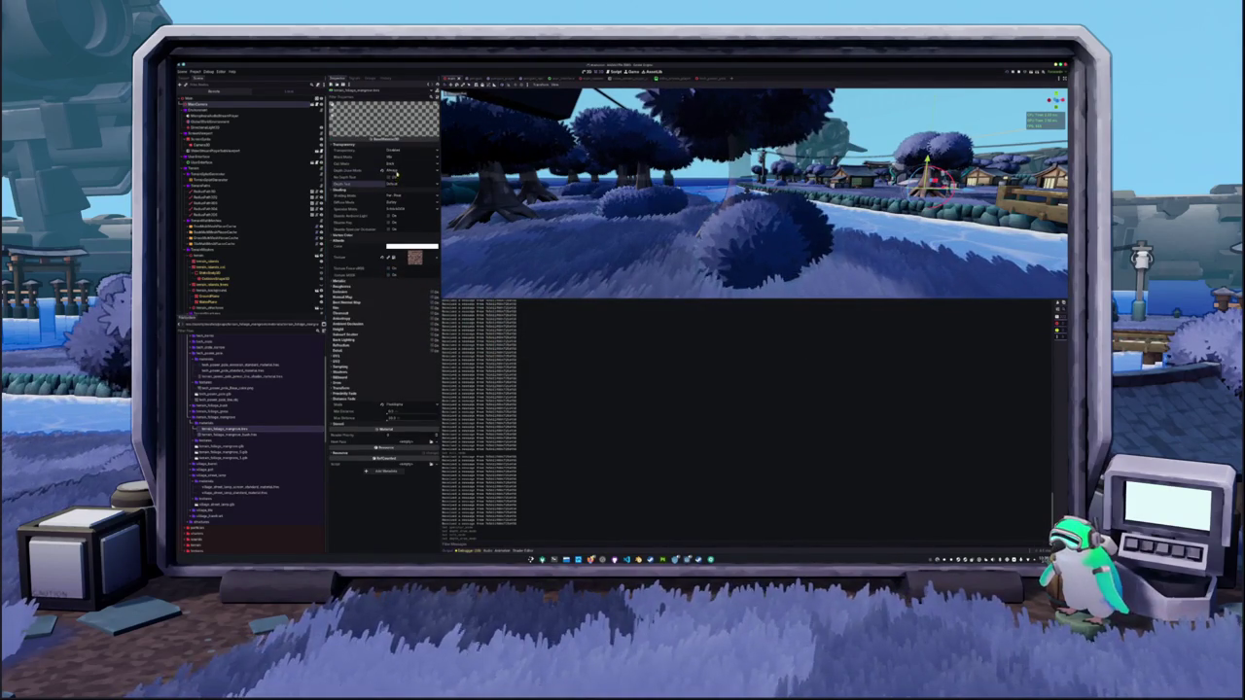
{"action": "mouse_move", "coordinate": [367, 172]}
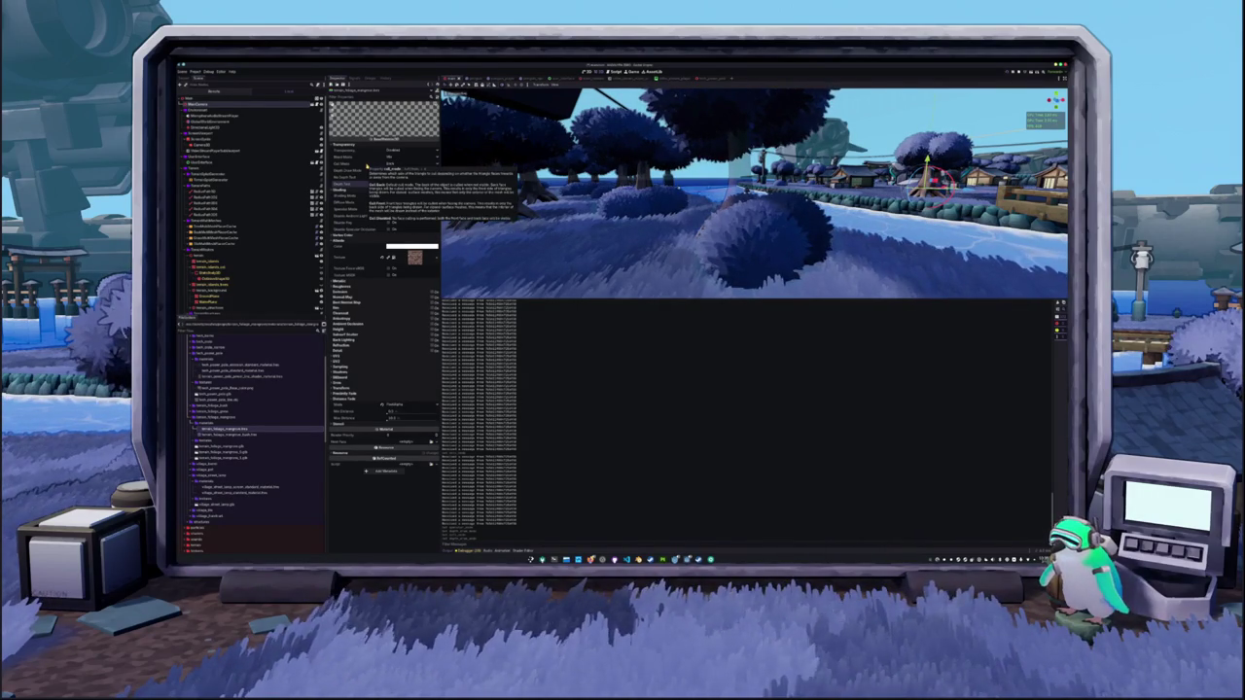
{"action": "left_click", "coordinate": [383, 405]}
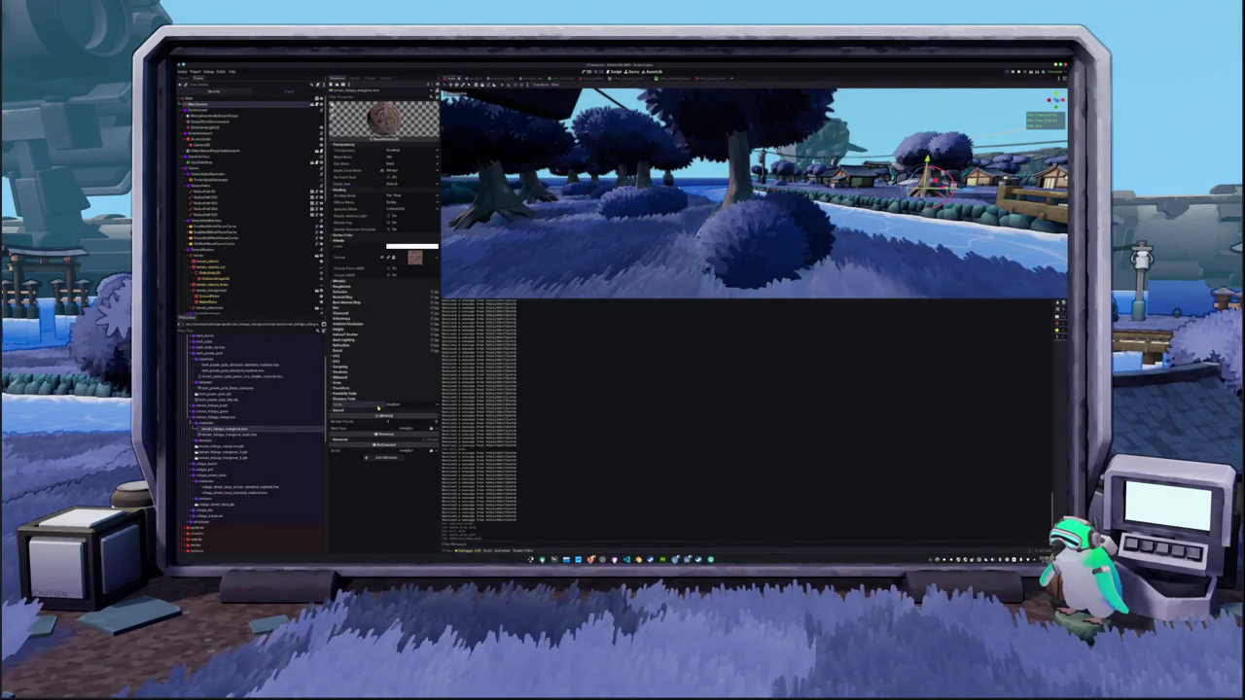
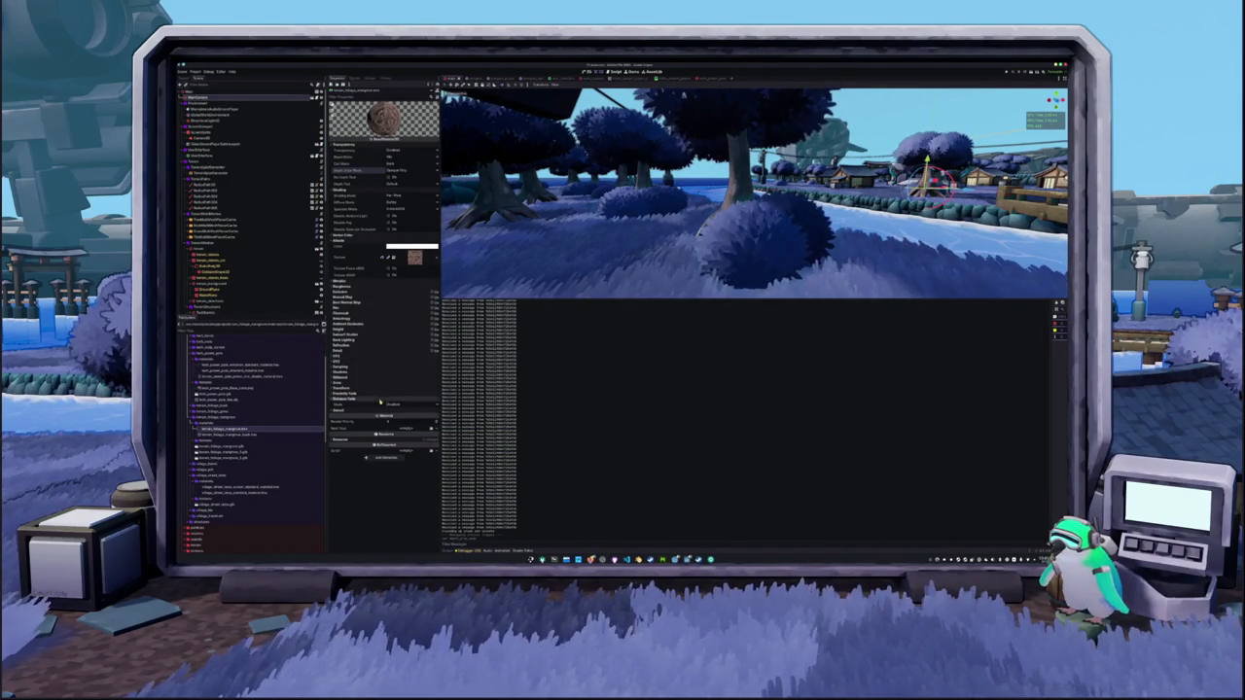
Step: Collapse the material's Distance Fade, Transparency, Shading and Albedo inspector sections
{"action": "left_click", "coordinate": [363, 396]}
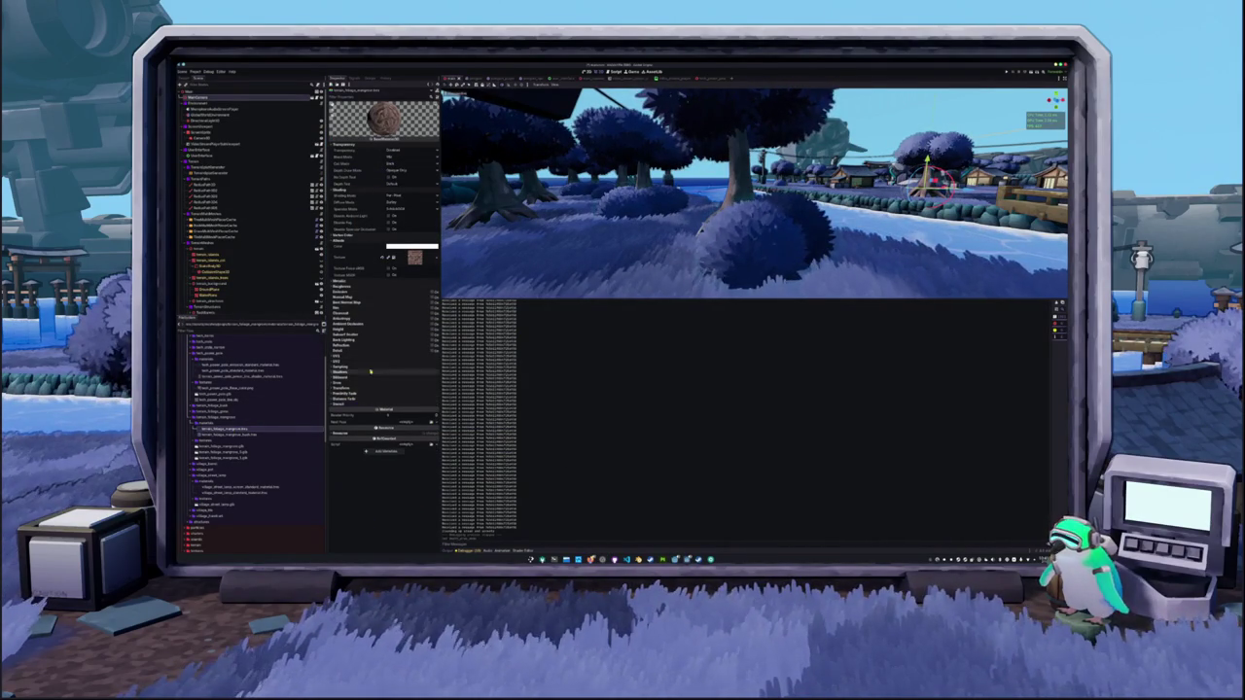
{"action": "left_click", "coordinate": [361, 145]}
{"action": "left_click", "coordinate": [361, 150]}
{"action": "left_click", "coordinate": [362, 160]}
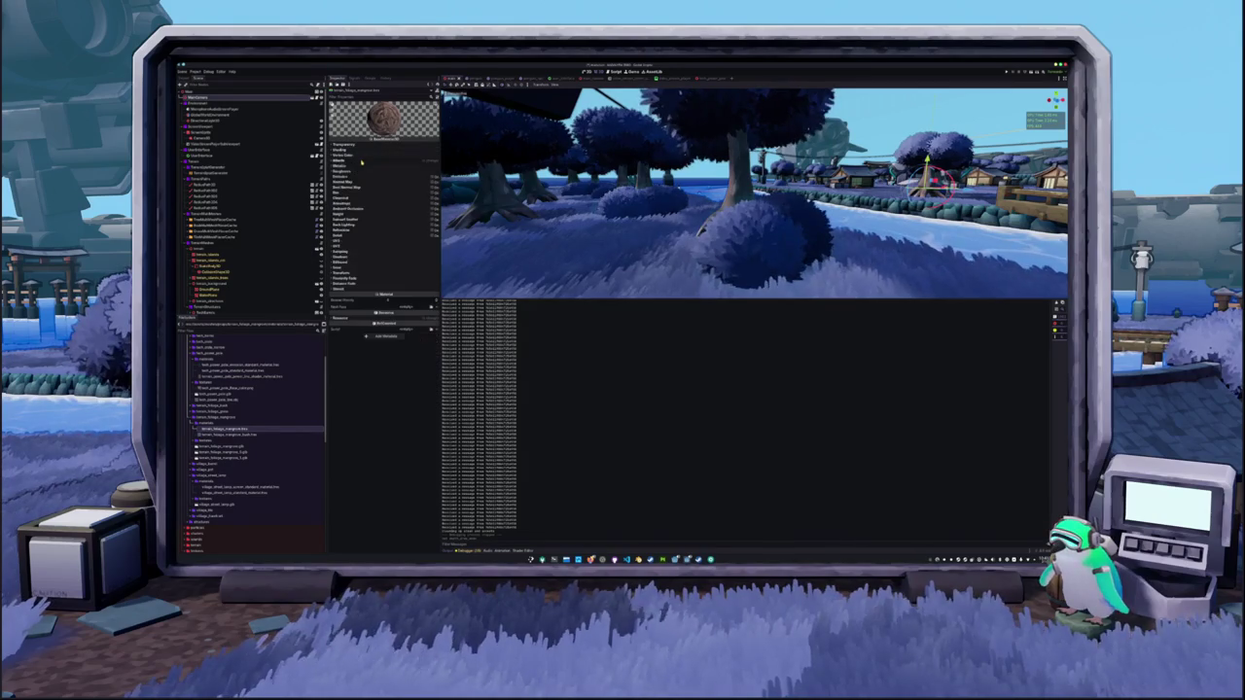
Step: On the mangrove_bush foliage materials, change Depth Draw Mode and set Distance Fade to Disabled
{"action": "left_click", "coordinate": [216, 434]}
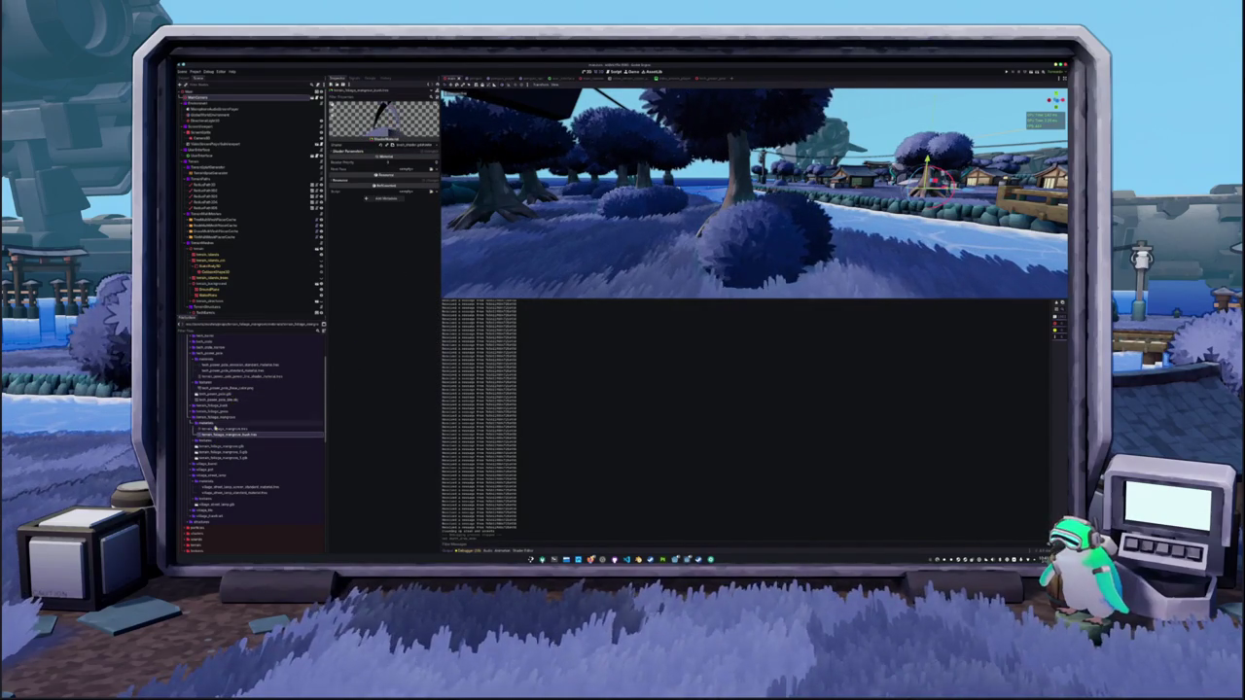
{"action": "scroll", "coordinate": [216, 394], "scroll_direction": "up", "scroll_amount": 2}
{"action": "left_click", "coordinate": [215, 393]}
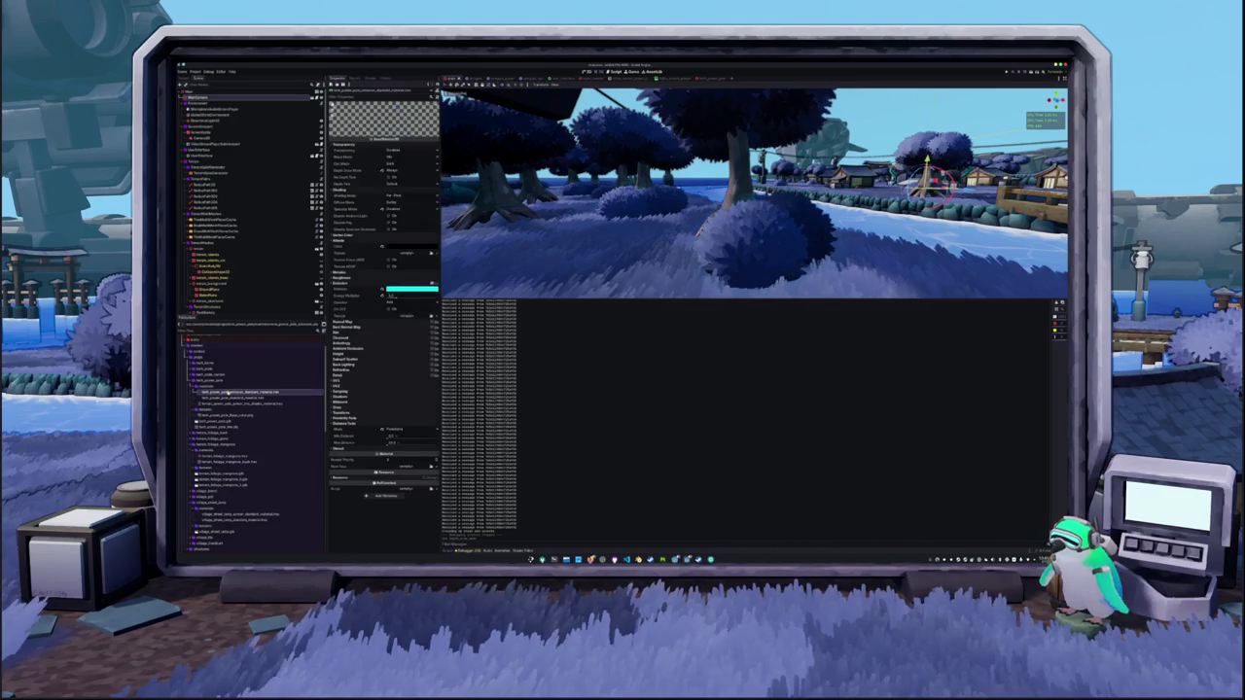
{"action": "mouse_move", "coordinate": [383, 171]}
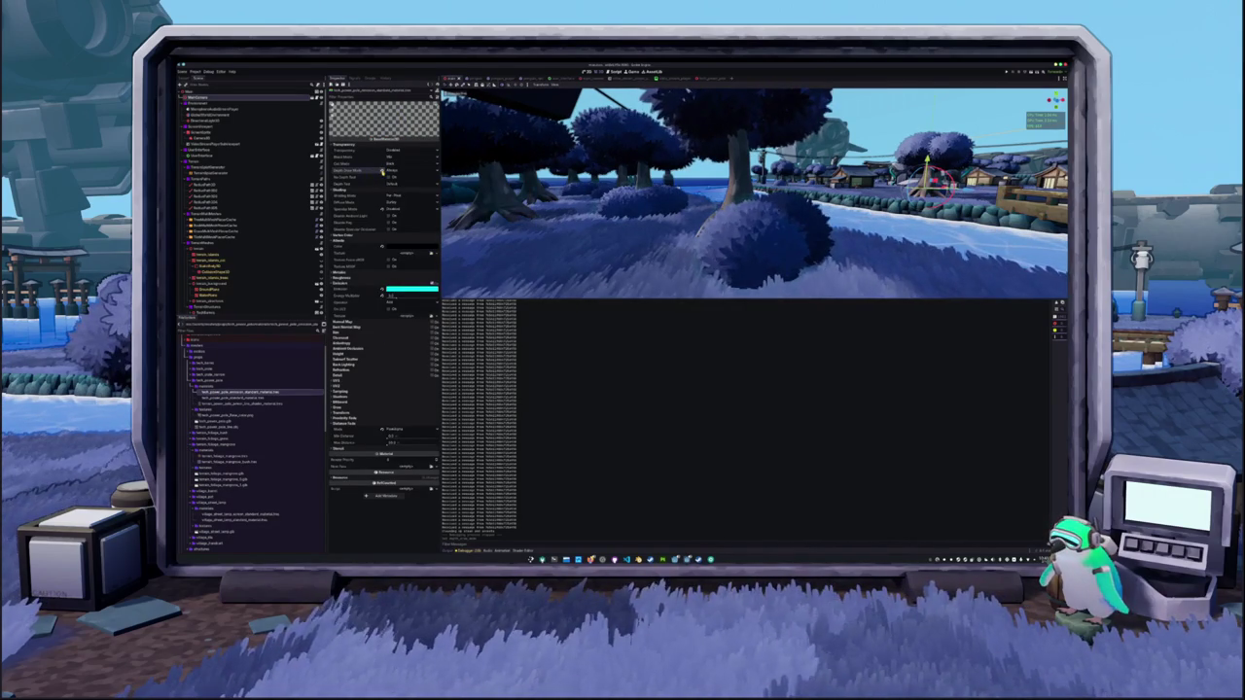
{"action": "left_click", "coordinate": [383, 171]}
{"action": "left_click", "coordinate": [385, 178]}
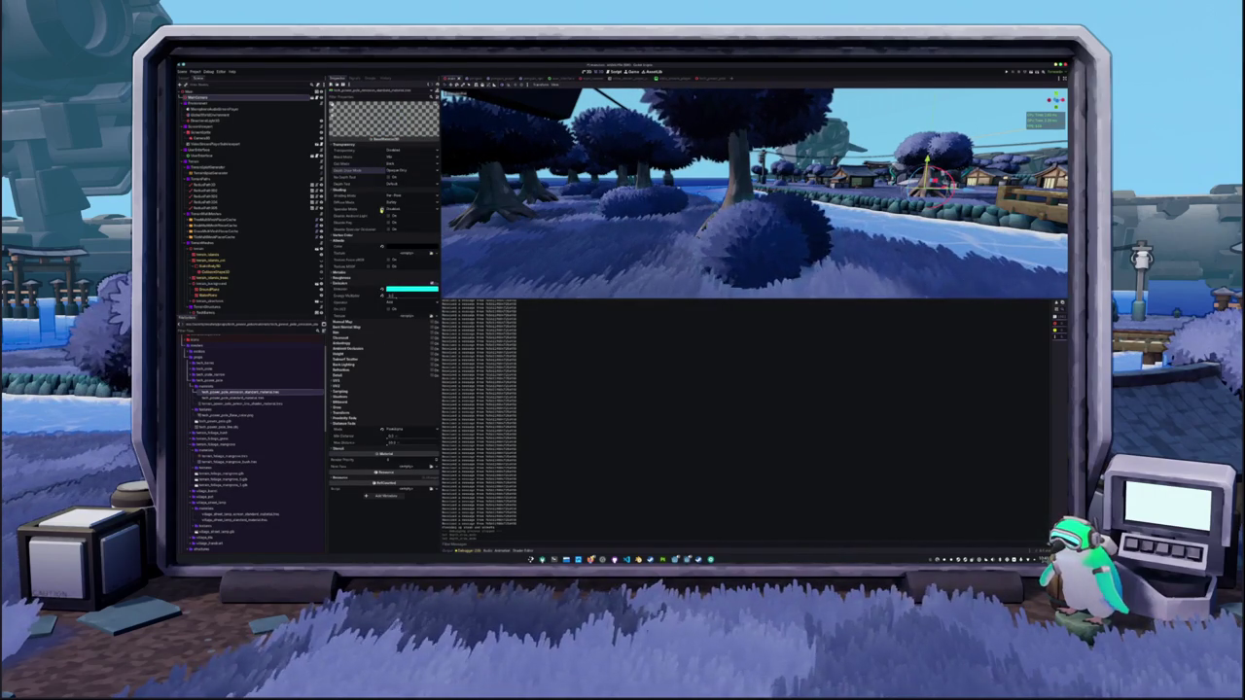
{"action": "left_click", "coordinate": [381, 429]}
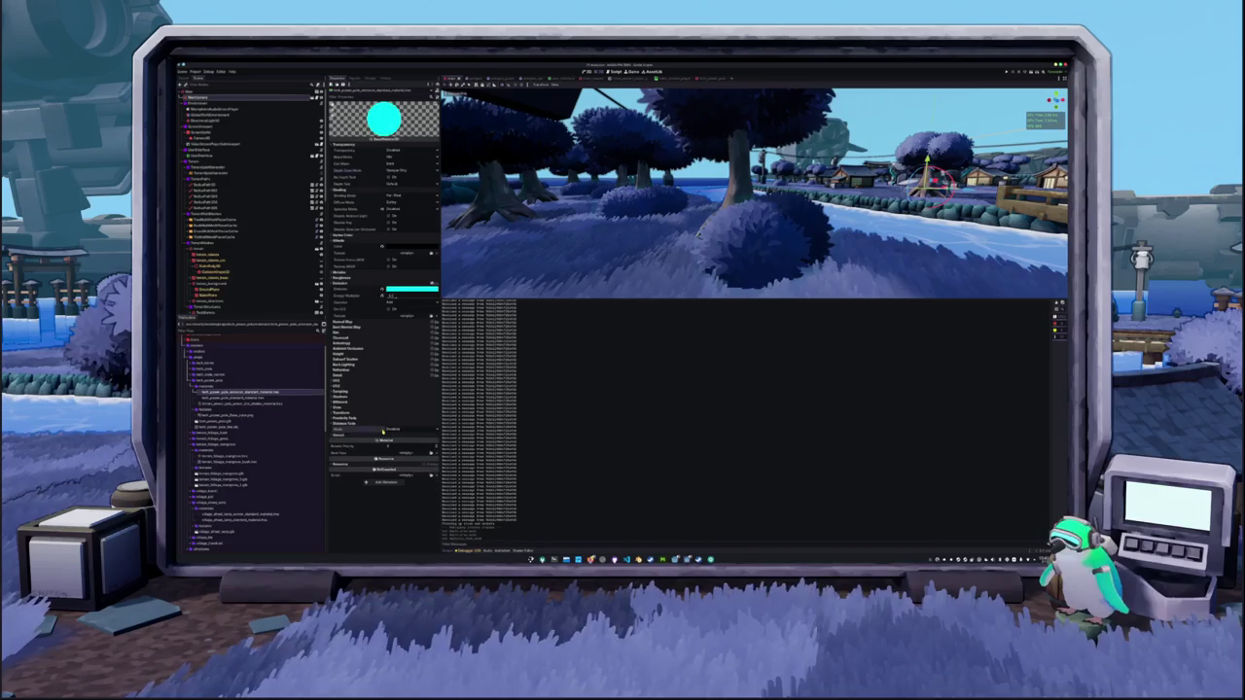
Step: Disable distance fade on the next material too, then open the grass shader's code
{"action": "left_click", "coordinate": [266, 397]}
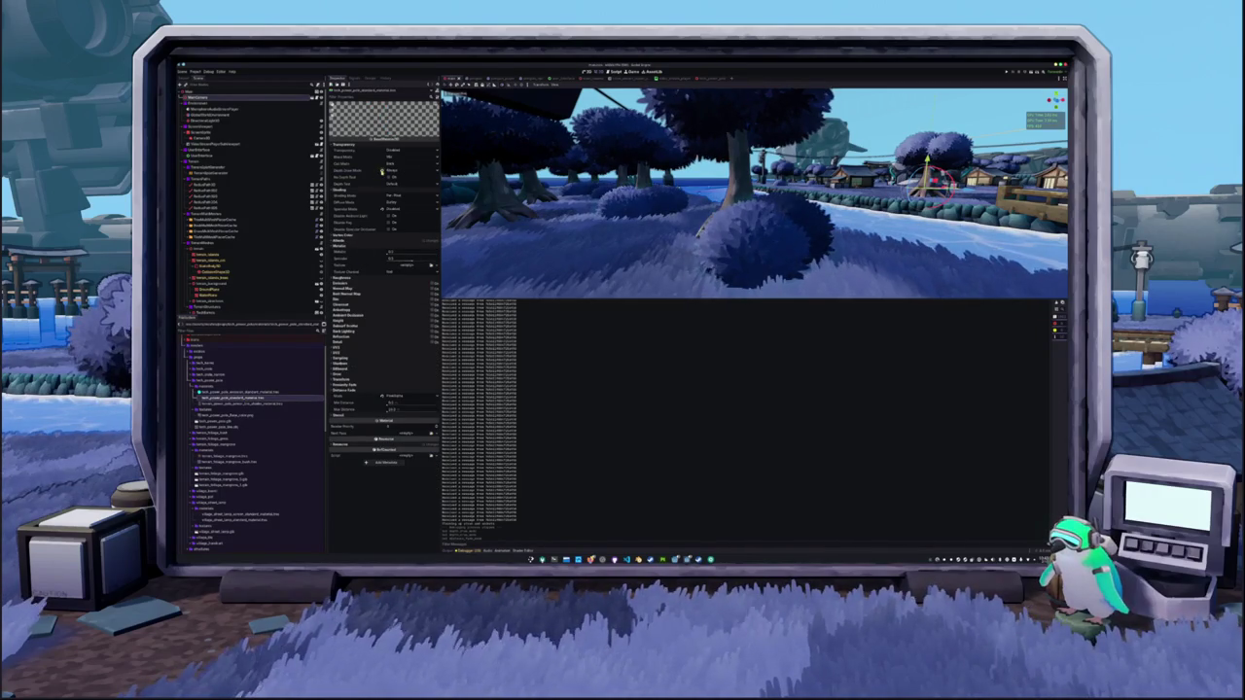
{"action": "left_click", "coordinate": [382, 399]}
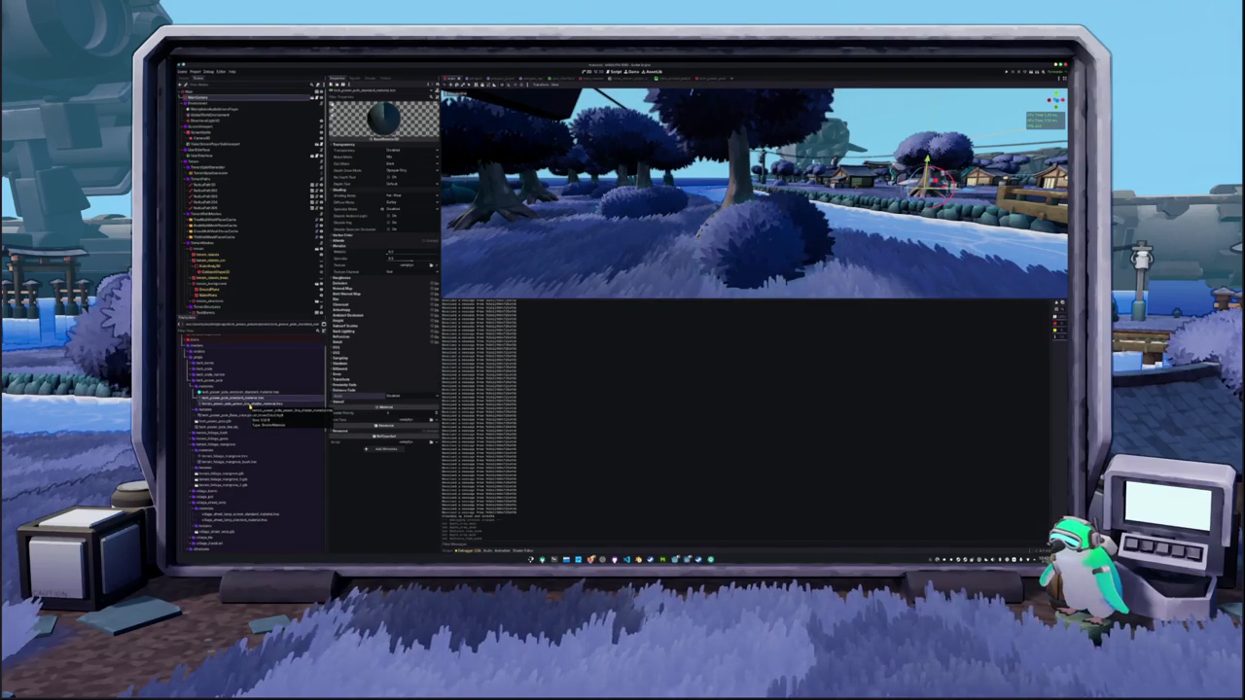
{"action": "double_click", "coordinate": [250, 404]}
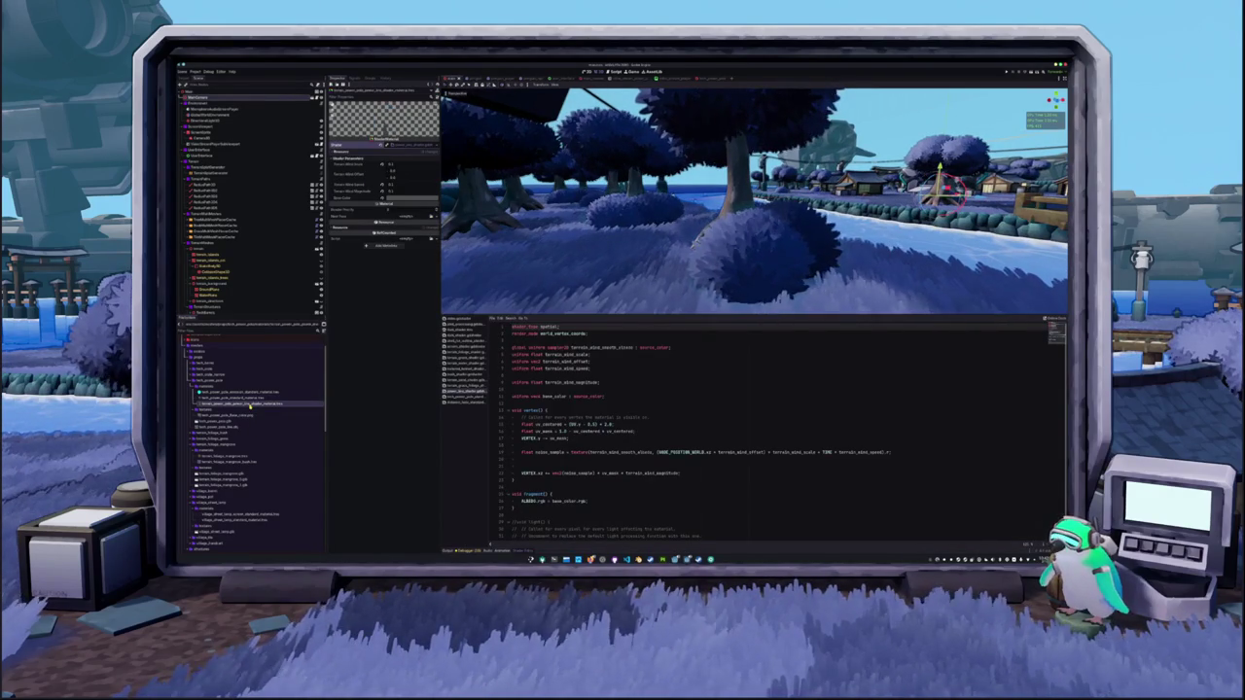
Step: Collapse the cyan material's Shading, Transparency and Distance Fade sections, then save the scene
{"action": "left_click", "coordinate": [238, 393]}
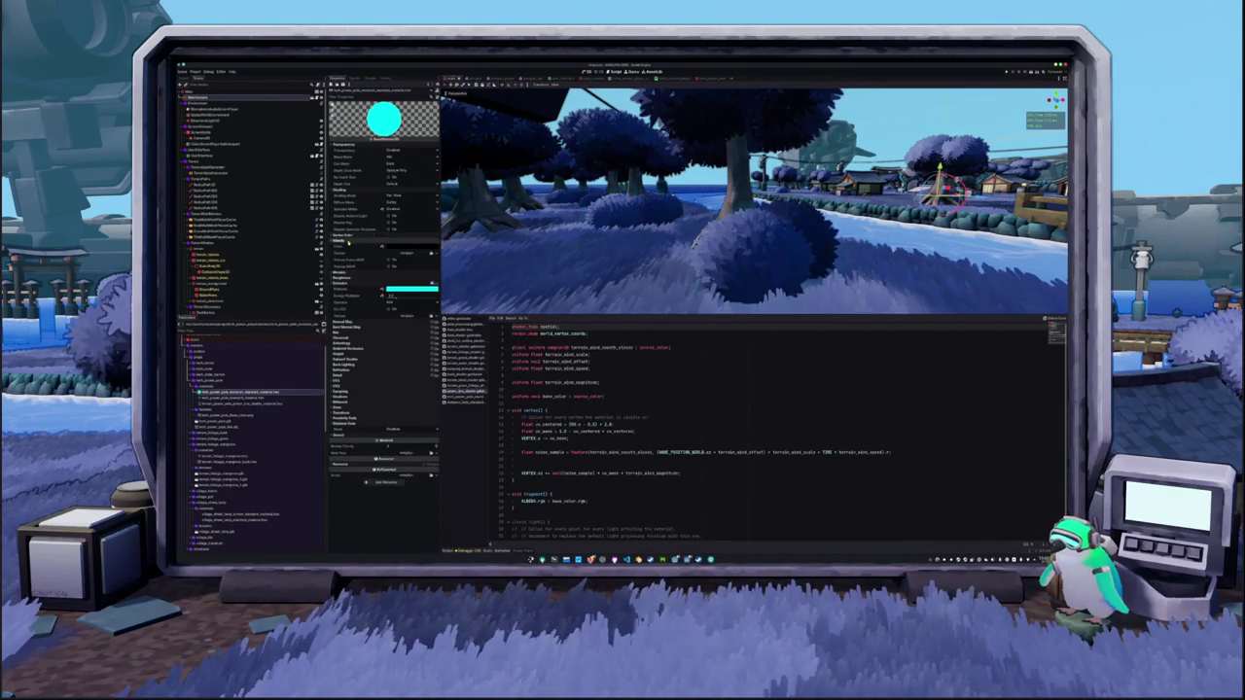
{"action": "scroll", "coordinate": [356, 194], "scroll_direction": "down", "scroll_amount": 2}
{"action": "left_click", "coordinate": [358, 190]}
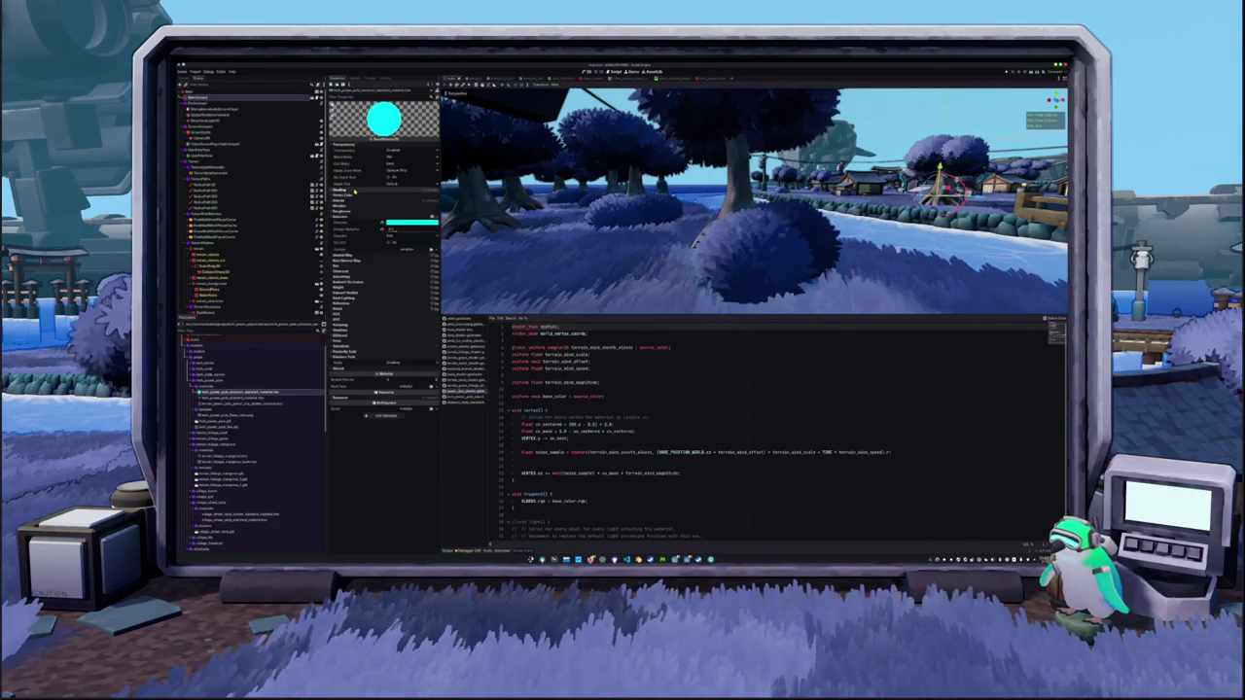
{"action": "left_click", "coordinate": [350, 144]}
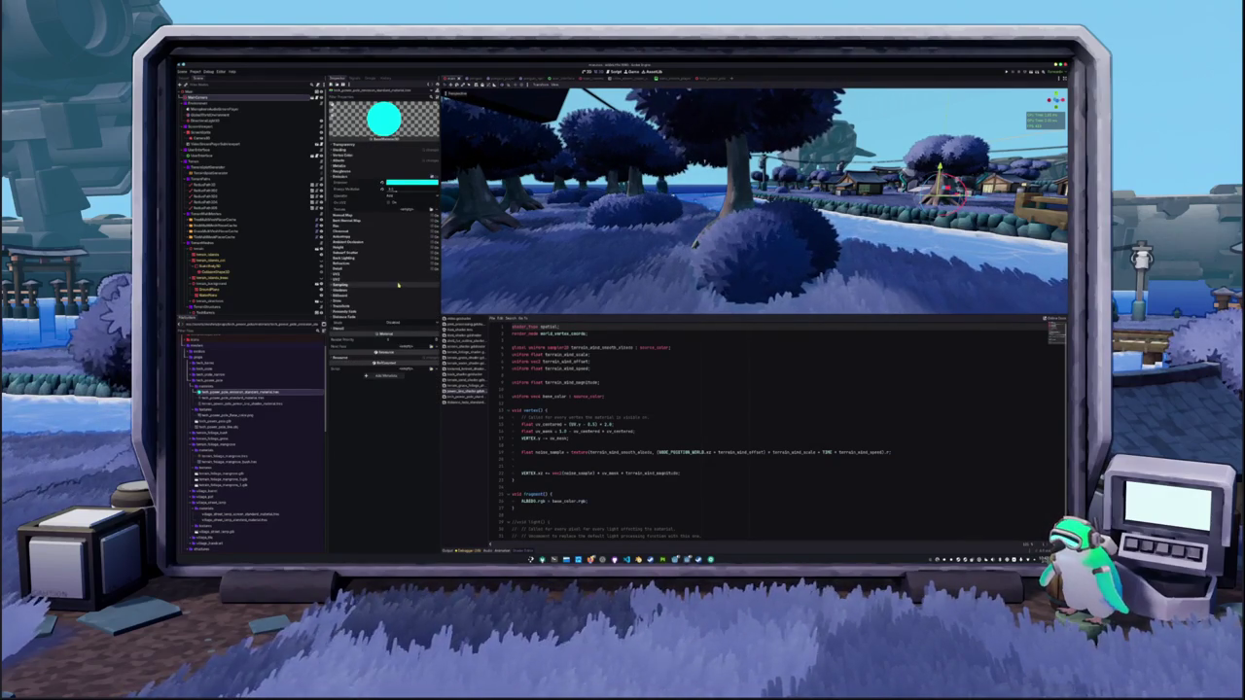
{"action": "left_click", "coordinate": [356, 316]}
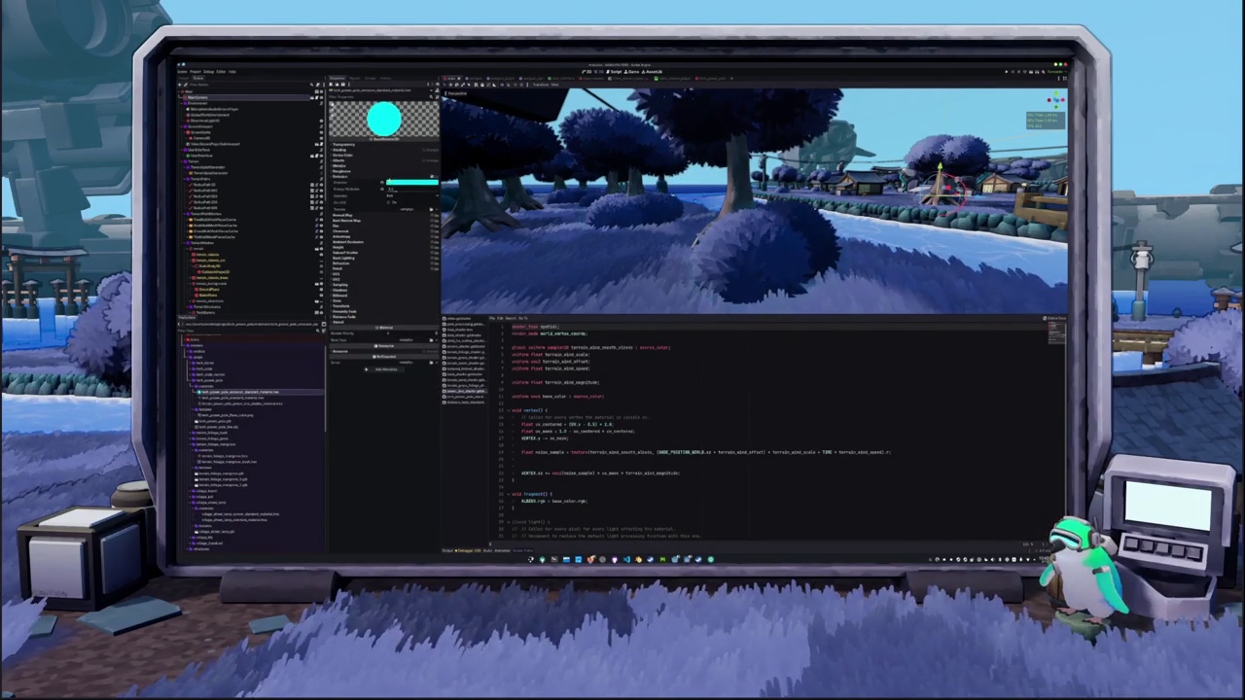
{"action": "left_click", "coordinate": [373, 149]}
{"action": "left_click", "coordinate": [373, 149]}
{"action": "key", "text": "ctrl+s"}
Step: Select the terrain_power_pole shader material and expand a folder below it in FileSystem
{"action": "left_click", "coordinate": [248, 404]}
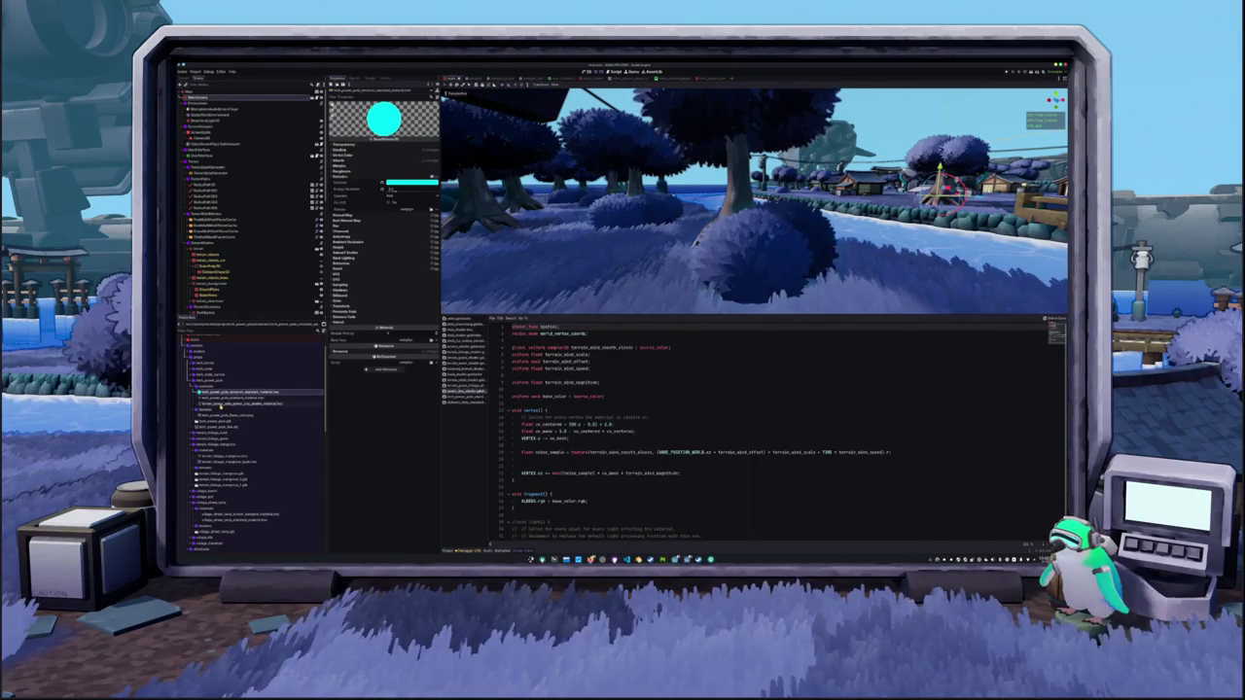
{"action": "scroll", "coordinate": [229, 448], "scroll_direction": "down", "scroll_amount": 3}
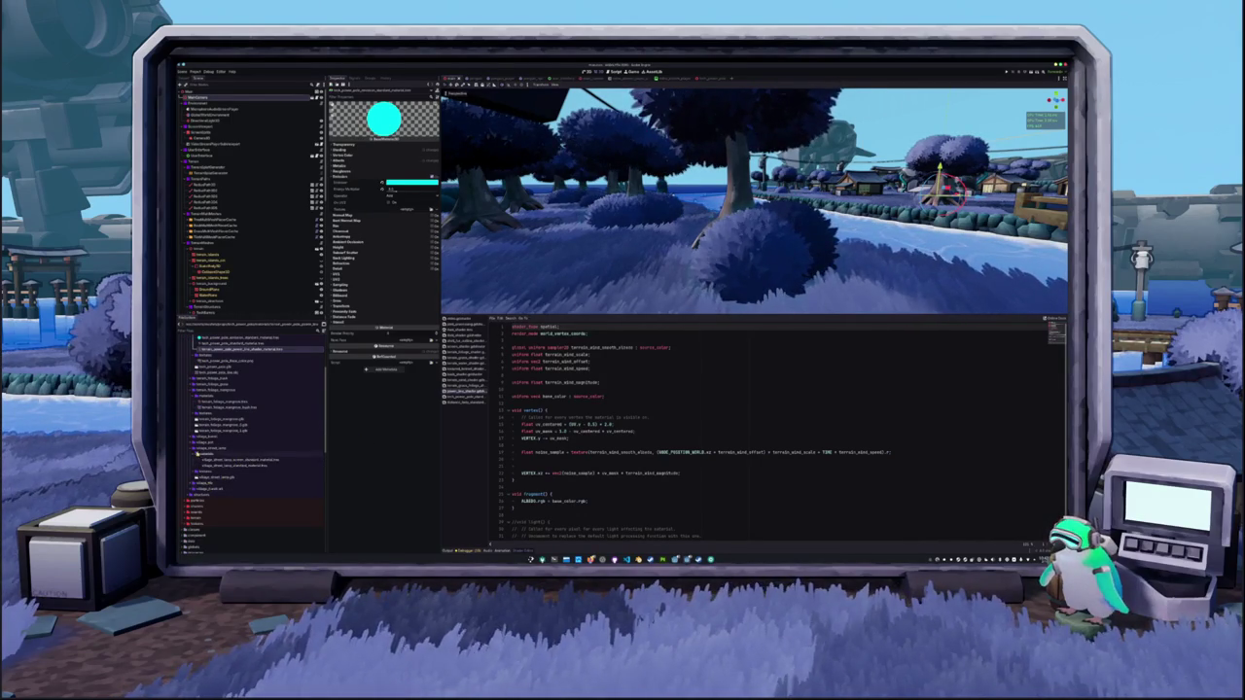
{"action": "double_click", "coordinate": [202, 450]}
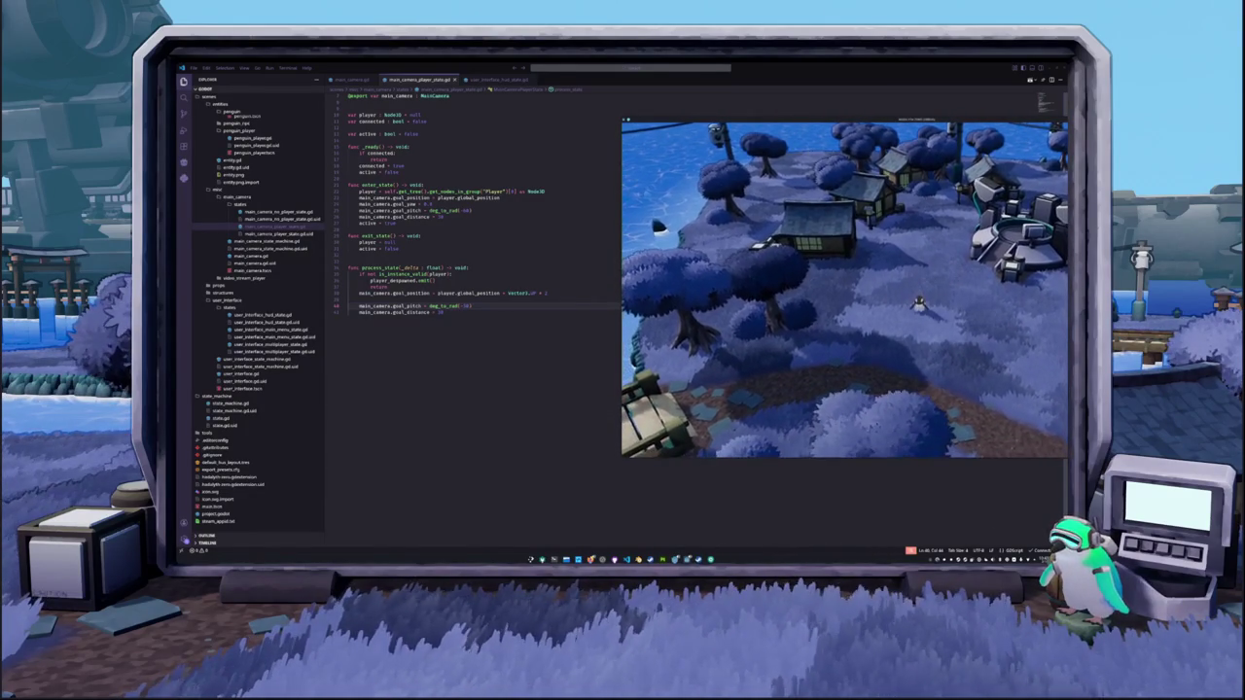
Step: Switch from VS Code back to the Godot editor through the taskbar launcher
{"action": "left_click", "coordinate": [532, 559]}
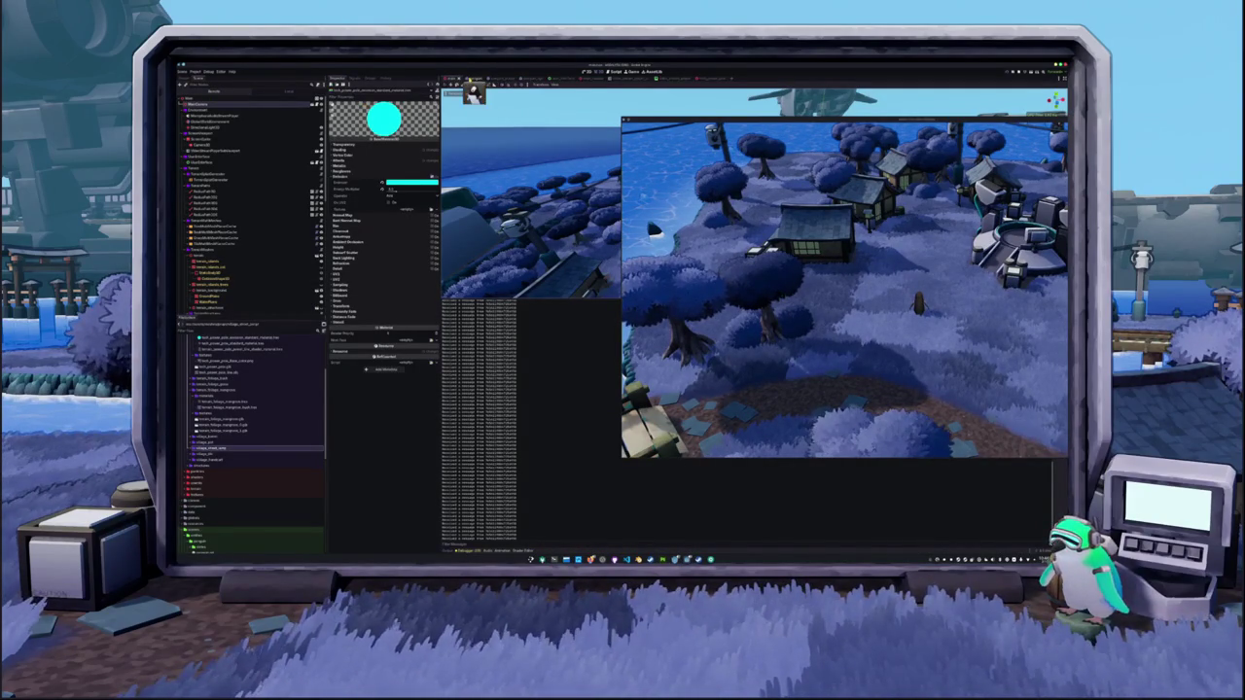
Step: Go to the penguin scene and expand its top node and Armature to show the skeleton
{"action": "left_click", "coordinate": [475, 78]}
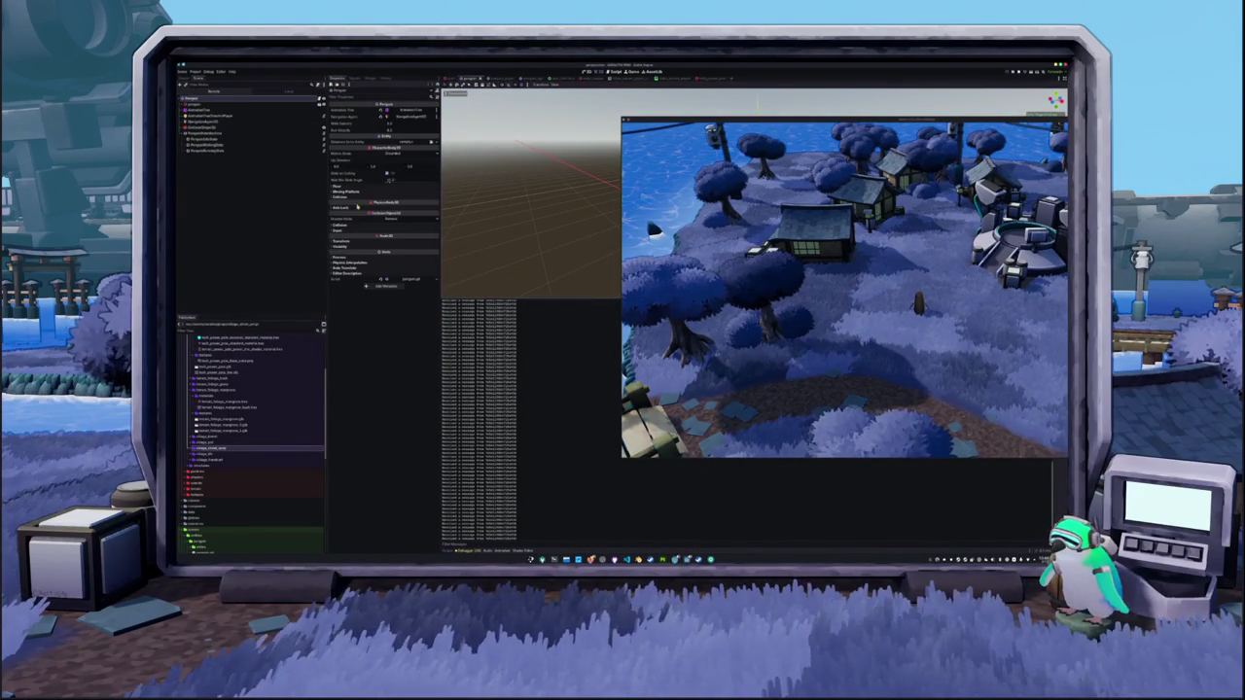
{"action": "left_click", "coordinate": [344, 241]}
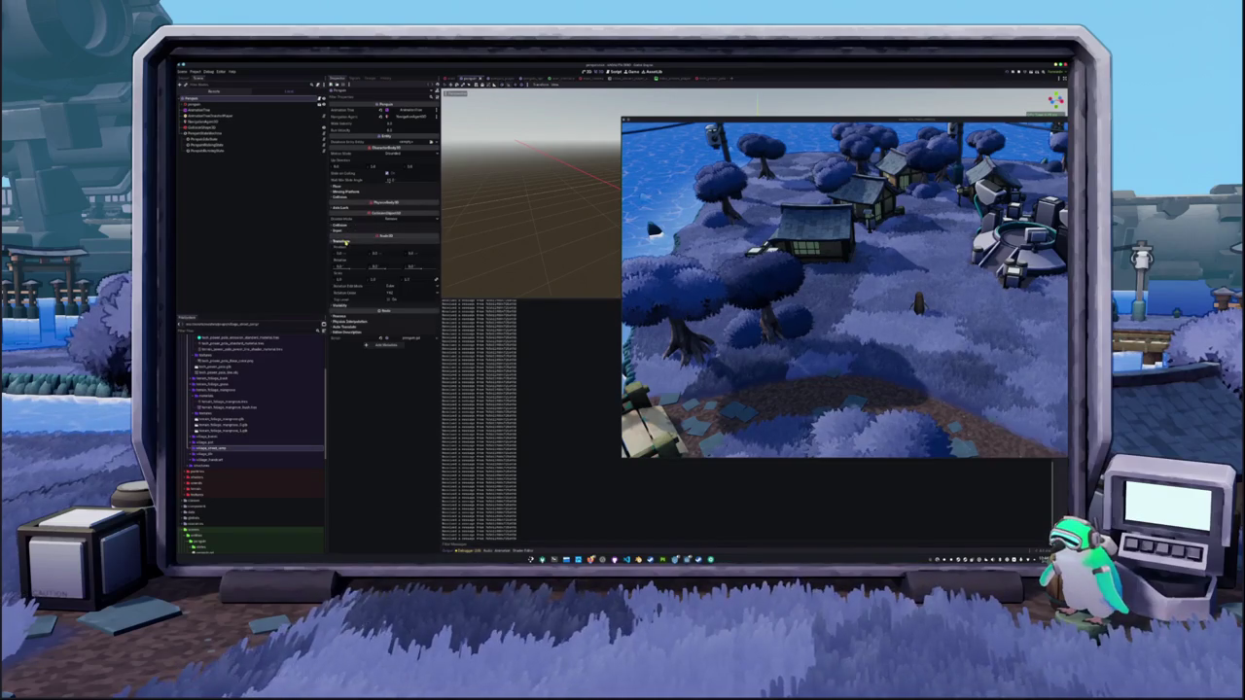
{"action": "left_click", "coordinate": [343, 241]}
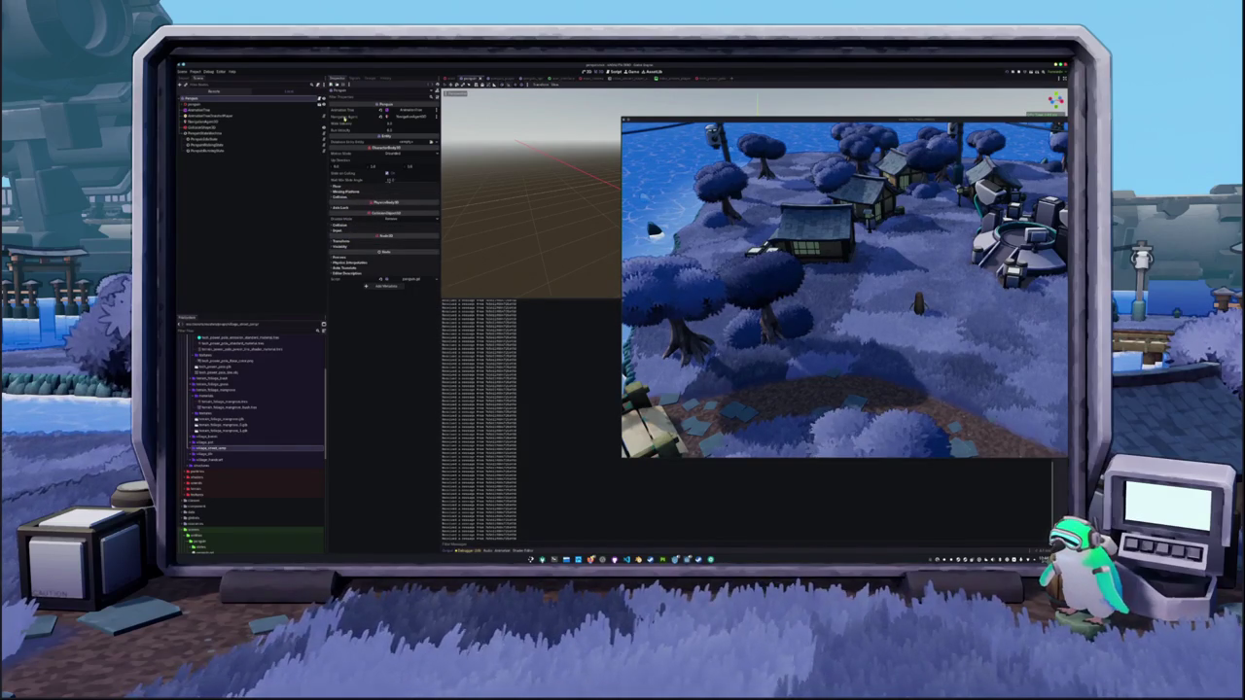
{"action": "left_click", "coordinate": [186, 109]}
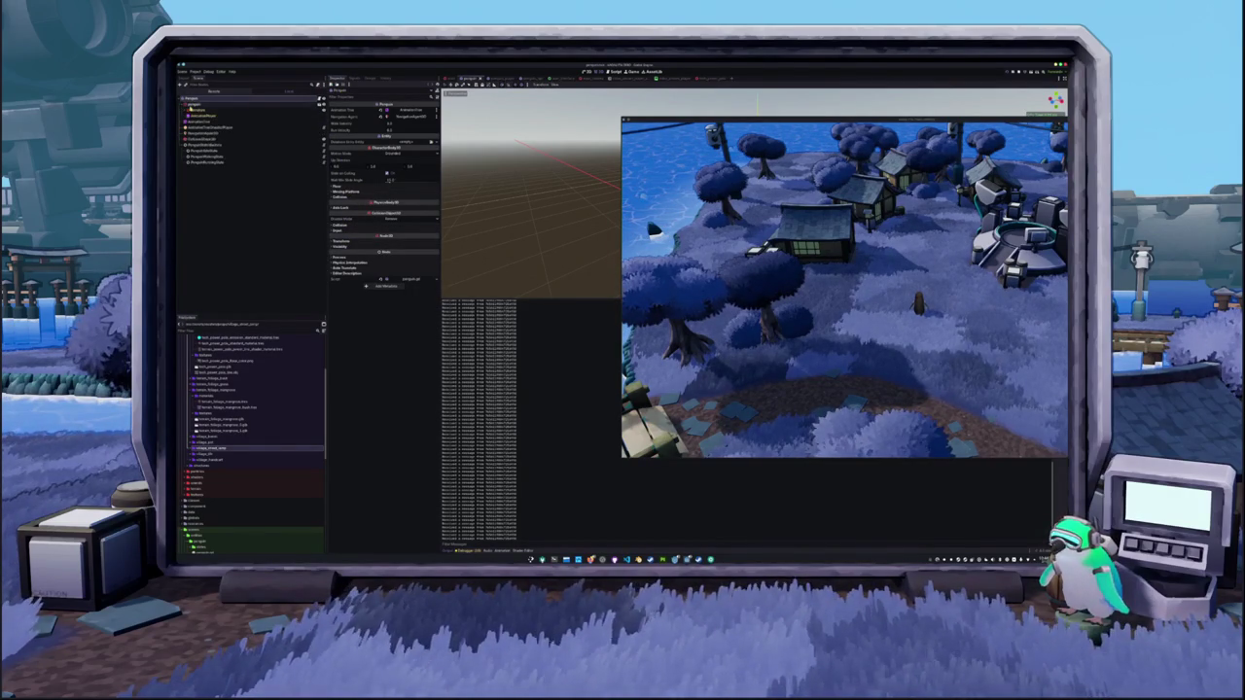
{"action": "left_click", "coordinate": [188, 110]}
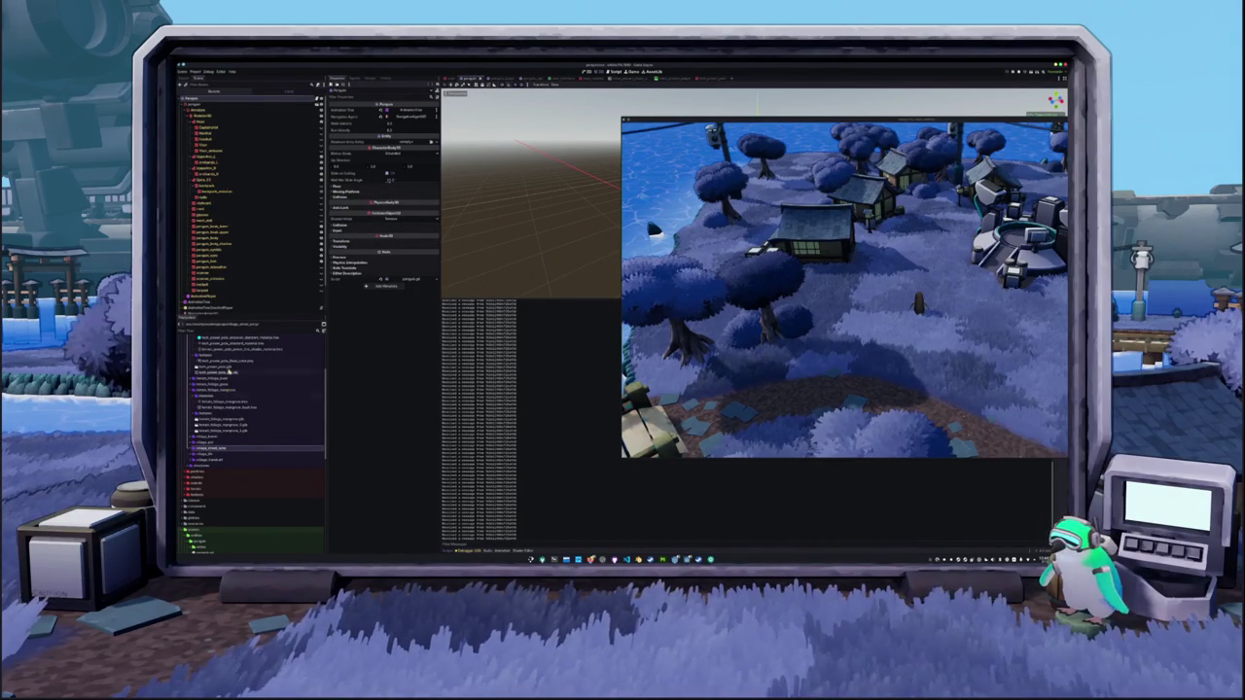
{"action": "scroll", "coordinate": [215, 447], "scroll_direction": "up", "scroll_amount": 3}
Step: Select the penguin model file, toggle an import option, and reimport it
{"action": "left_click", "coordinate": [197, 386]}
{"action": "left_click", "coordinate": [196, 385]}
{"action": "left_click", "coordinate": [198, 387]}
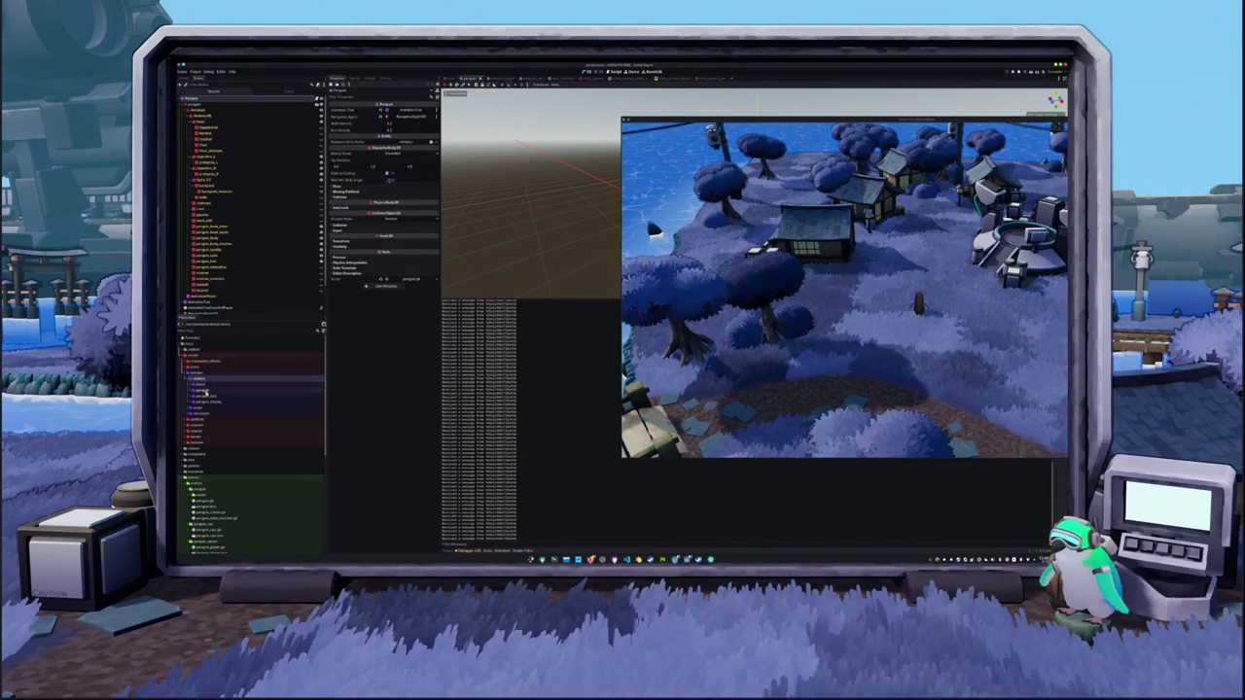
{"action": "left_click", "coordinate": [203, 395]}
{"action": "left_click", "coordinate": [207, 414]}
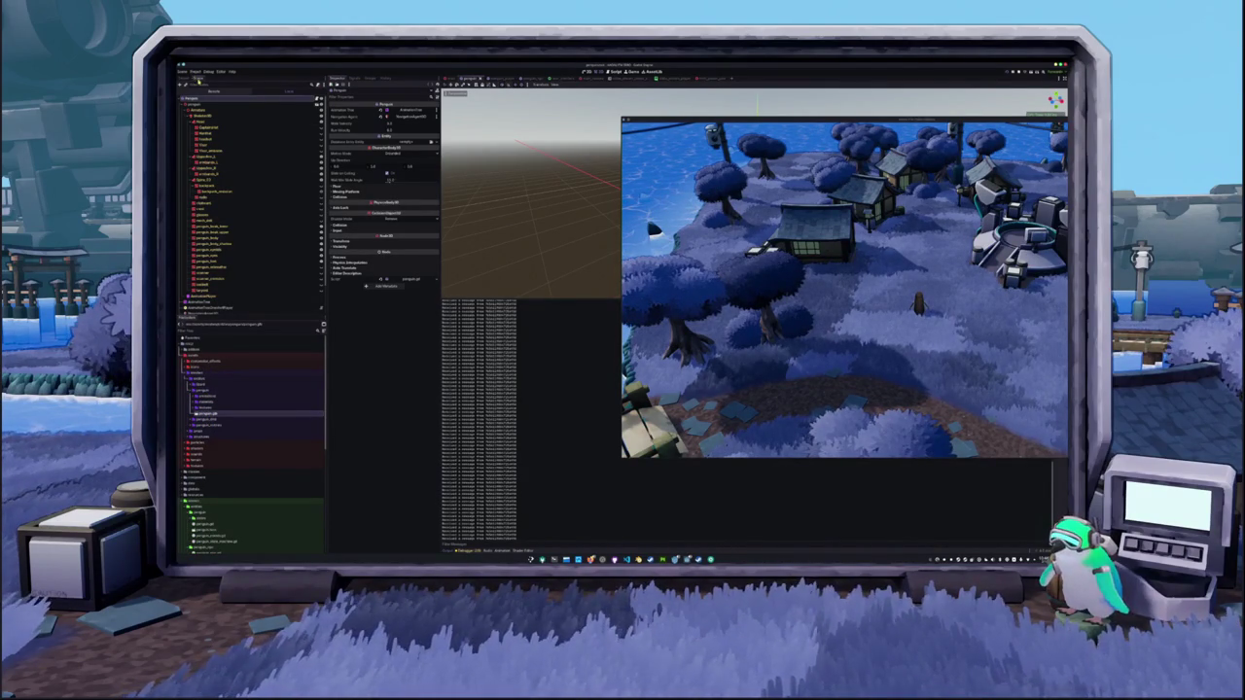
{"action": "left_click", "coordinate": [183, 78]}
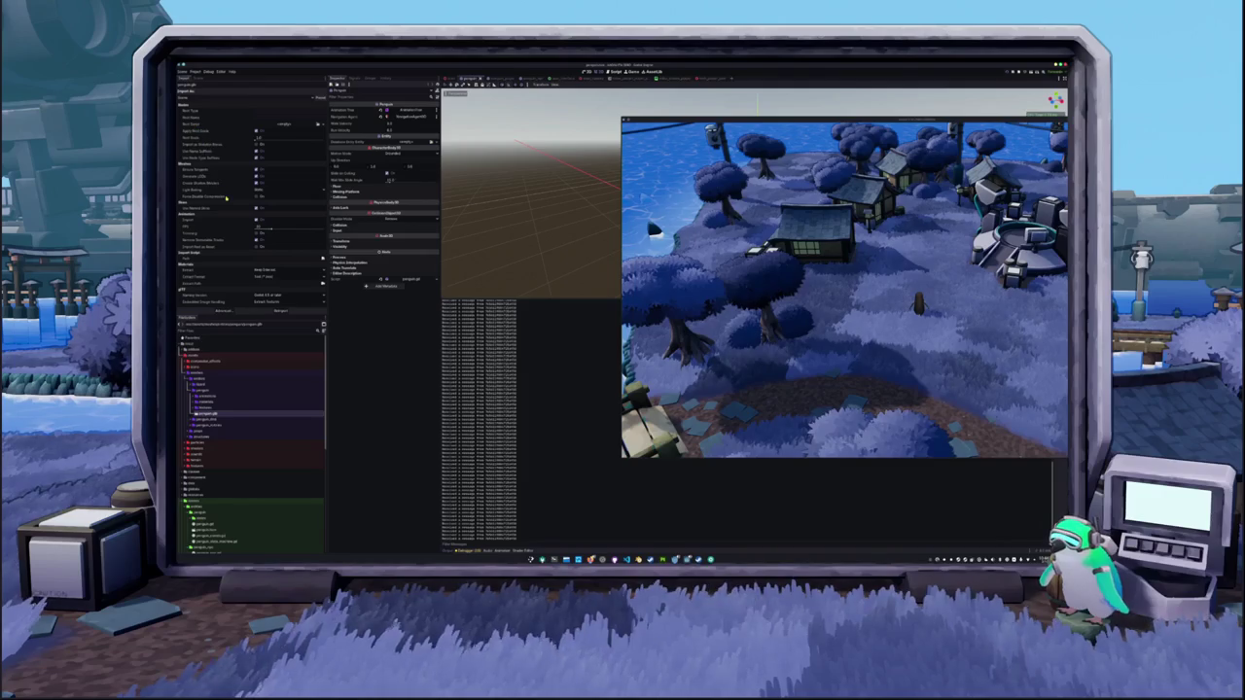
{"action": "left_click", "coordinate": [256, 178]}
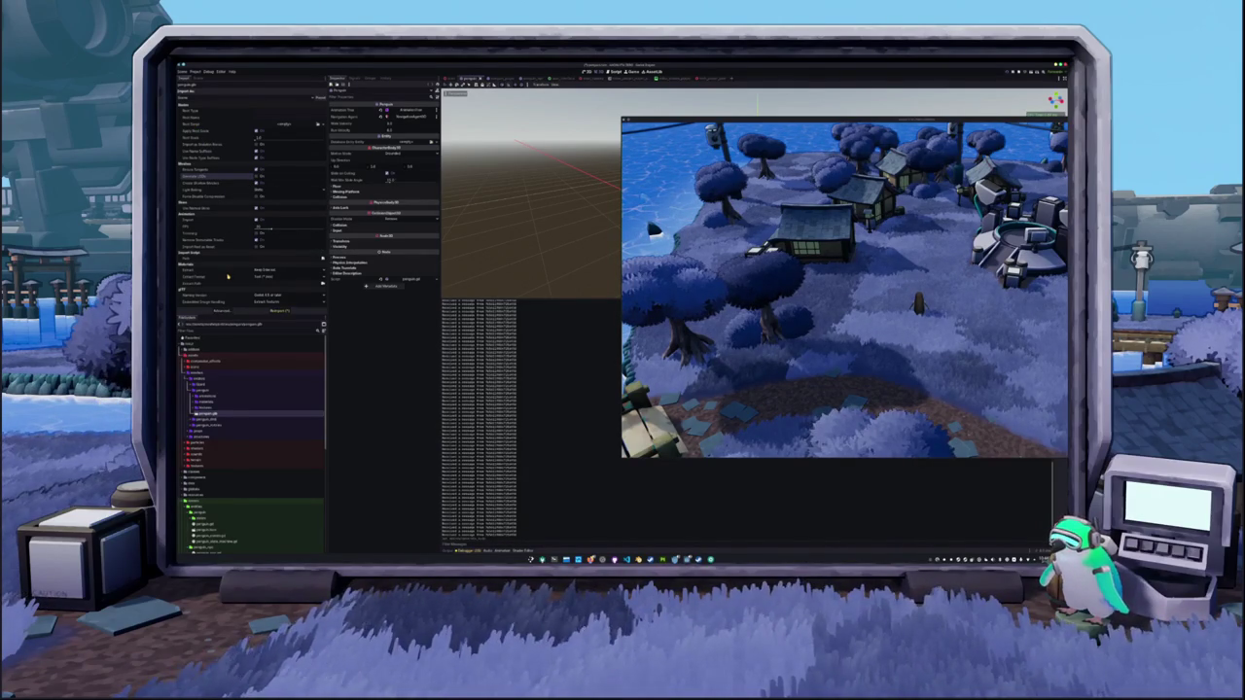
{"action": "left_click", "coordinate": [277, 311]}
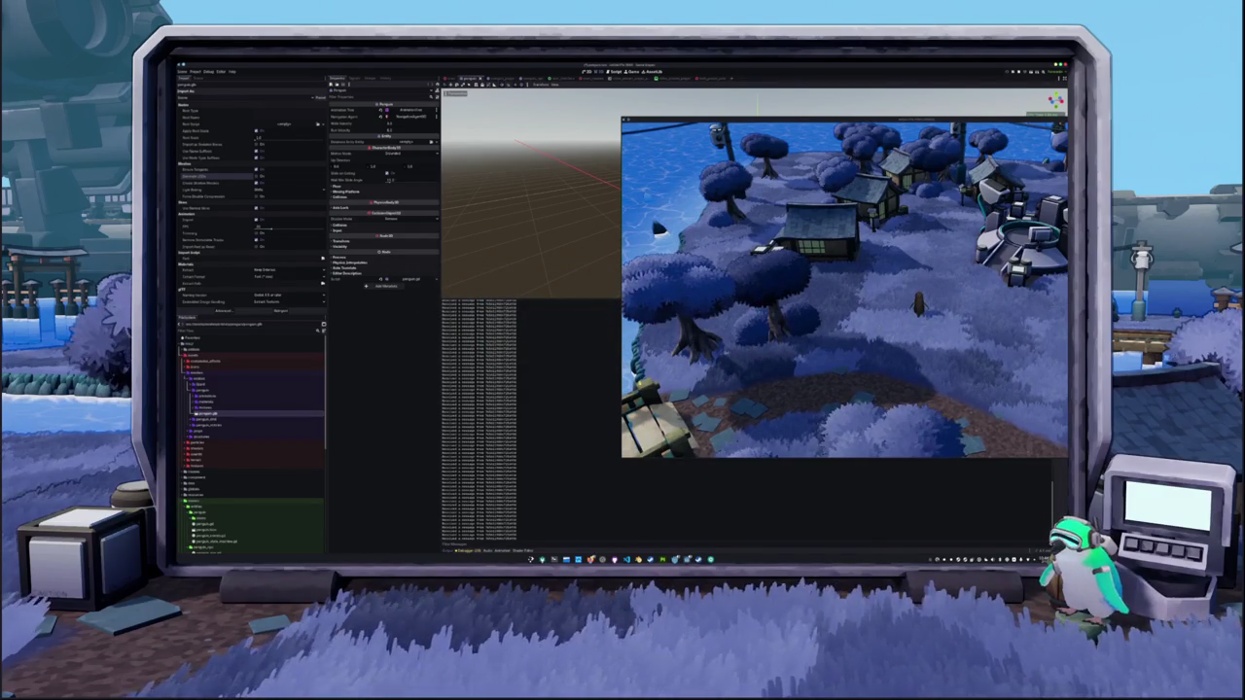
{"action": "left_click", "coordinate": [218, 404]}
{"action": "scroll", "coordinate": [224, 438], "scroll_direction": "down", "scroll_amount": 5}
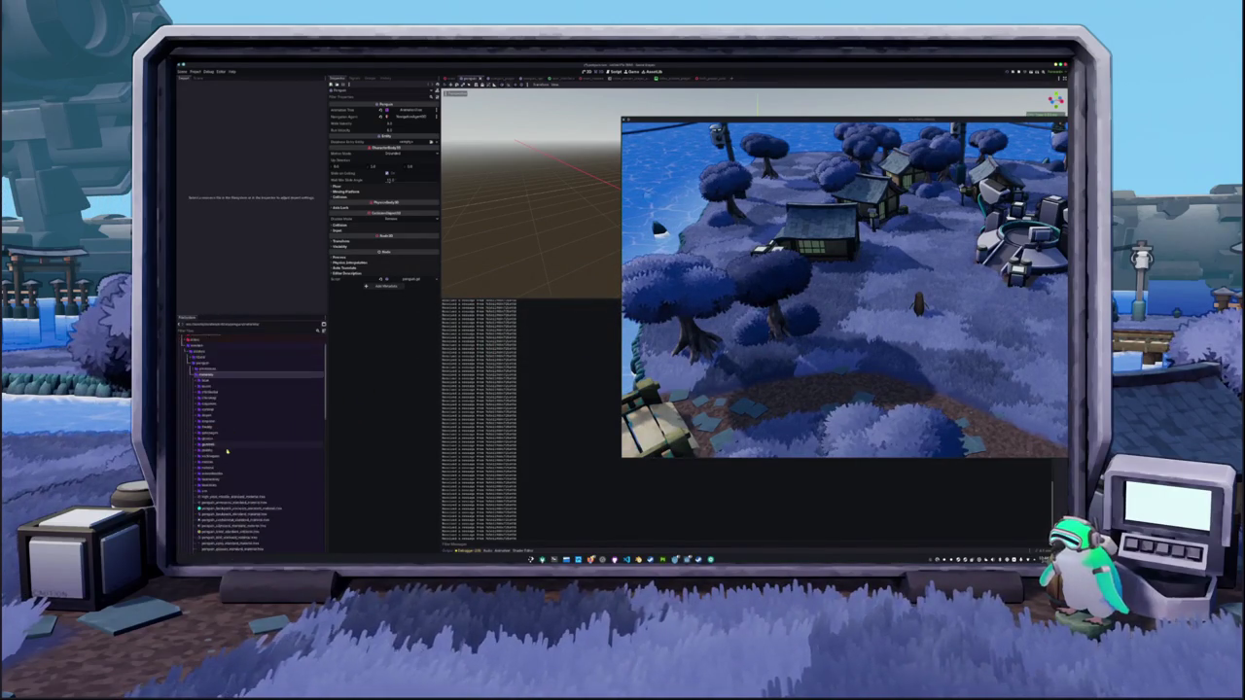
Step: Filter the penguin scene tree to MeshInstance3D nodes, select them all, and expand Geometry
{"action": "scroll", "coordinate": [228, 459], "scroll_direction": "down", "scroll_amount": 3}
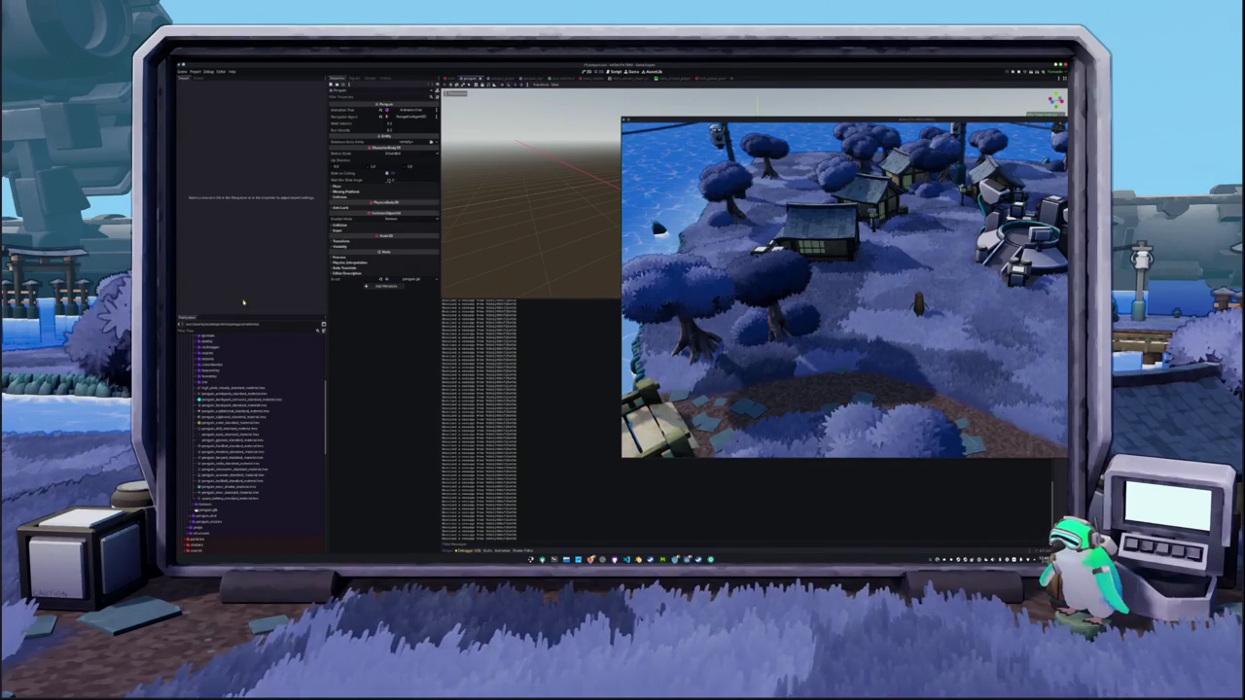
{"action": "left_click", "coordinate": [199, 78]}
{"action": "left_click", "coordinate": [209, 204]}
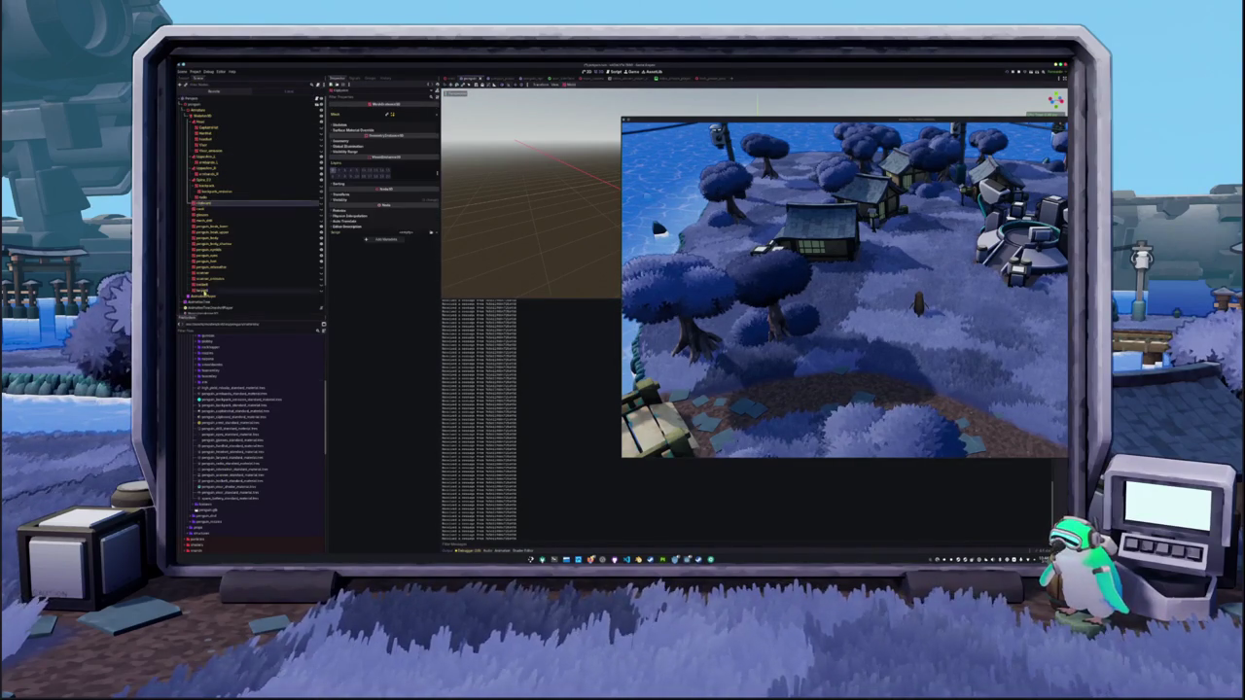
{"action": "left_click", "coordinate": [203, 289], "text": "shift"}
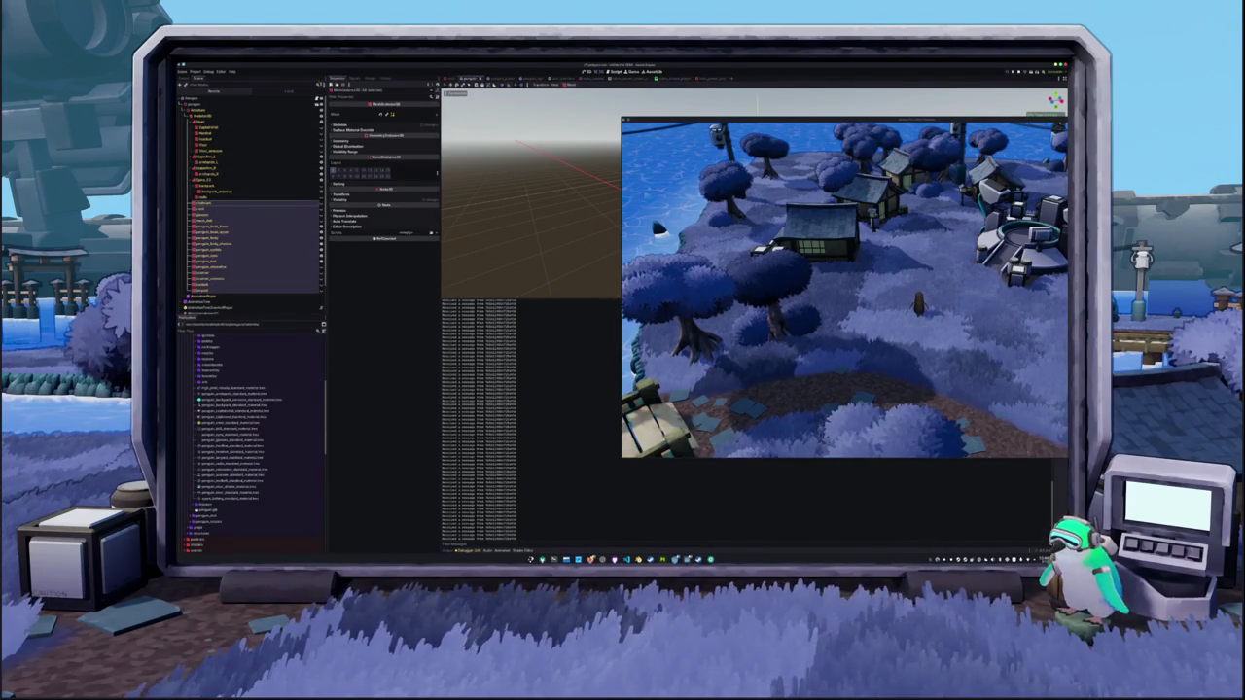
{"action": "left_click", "coordinate": [321, 85]}
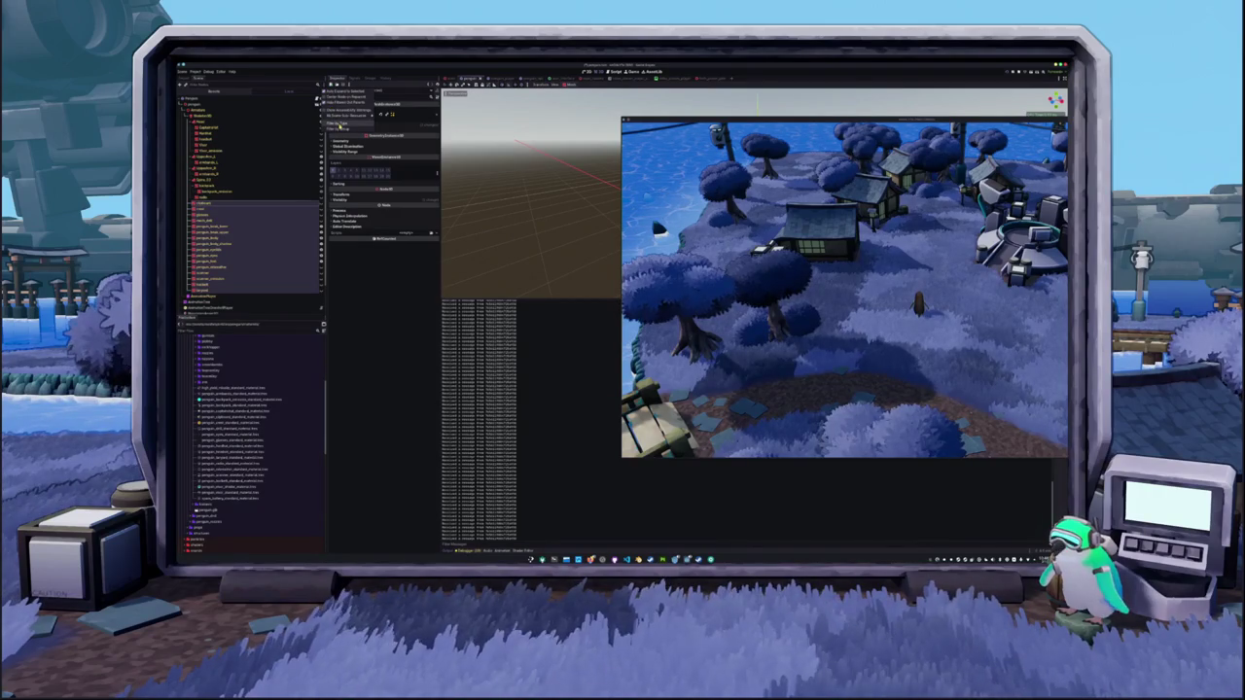
{"action": "left_click", "coordinate": [340, 125]}
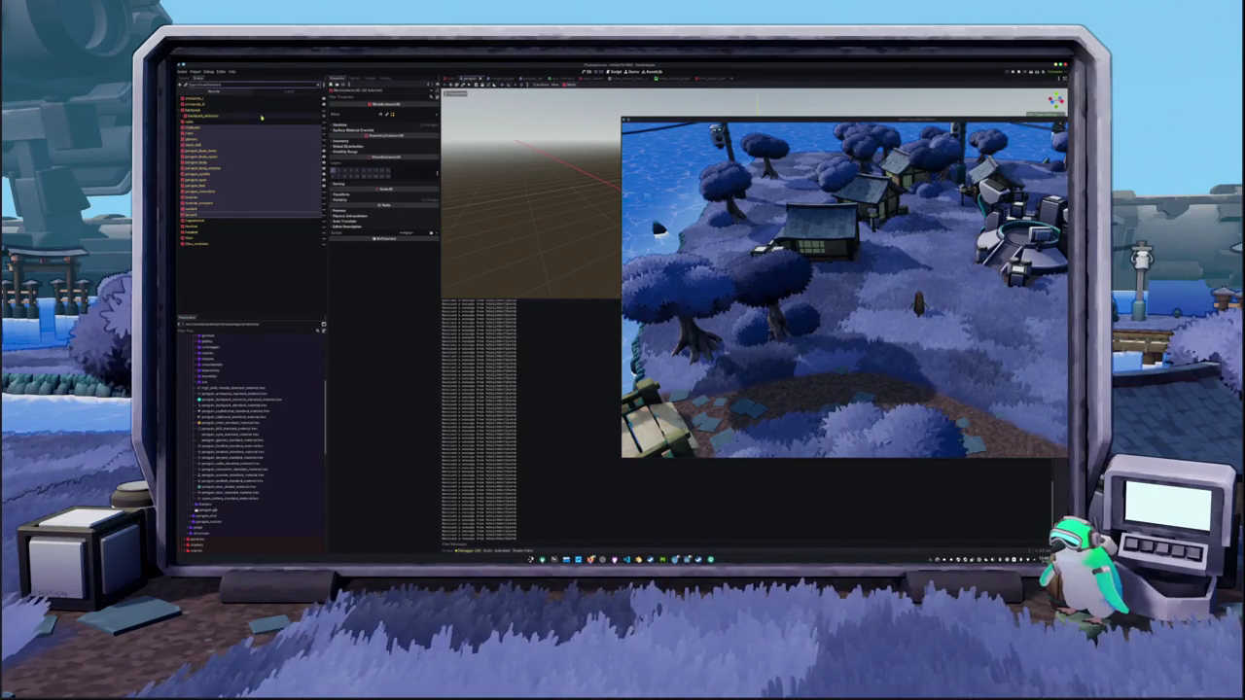
{"action": "left_click", "coordinate": [201, 100]}
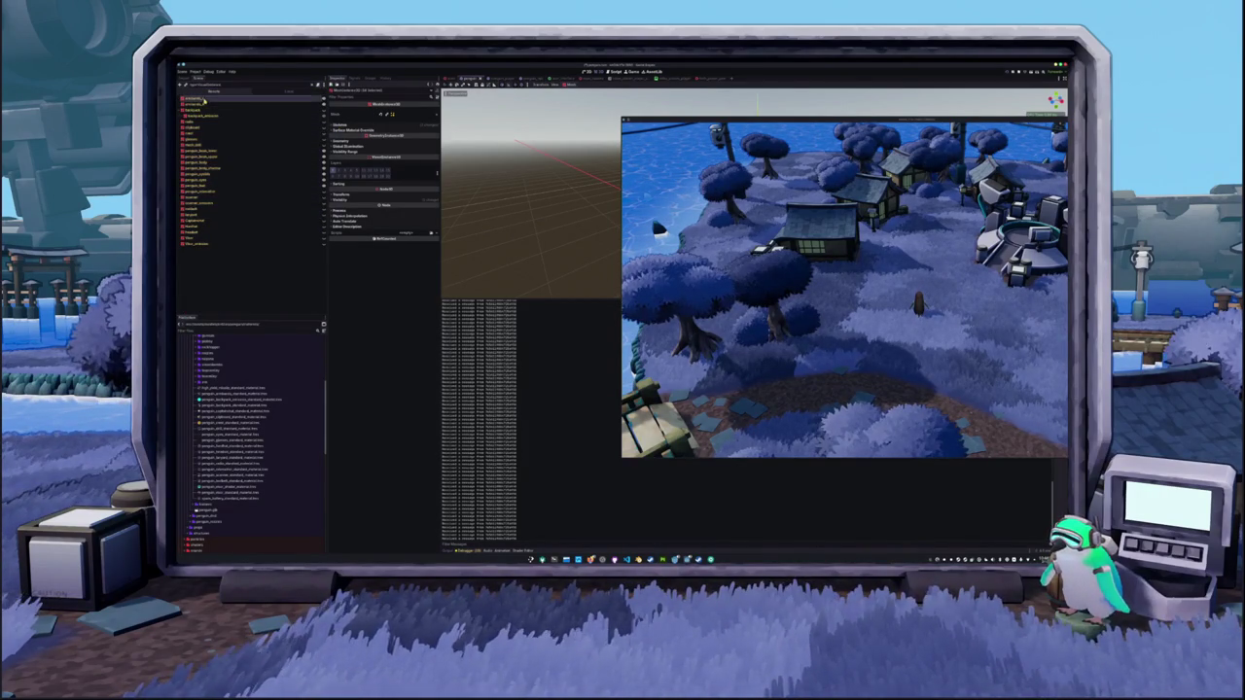
{"action": "left_click", "coordinate": [204, 243], "text": "shift"}
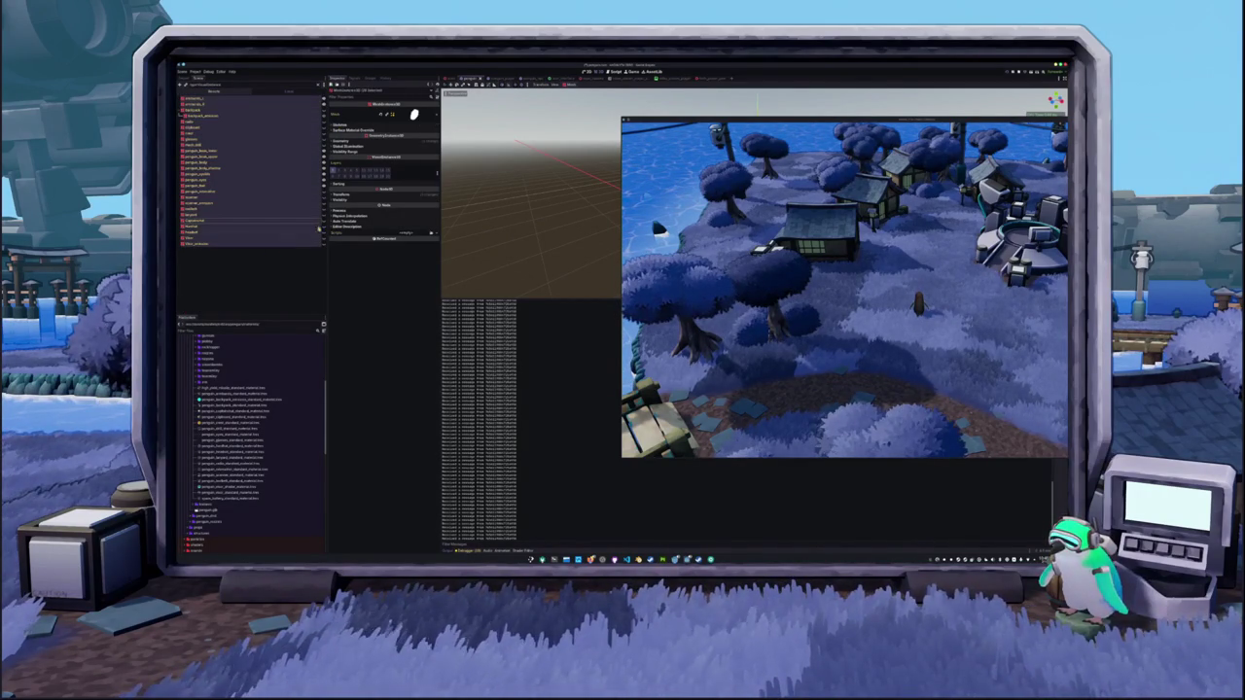
{"action": "left_click", "coordinate": [367, 143]}
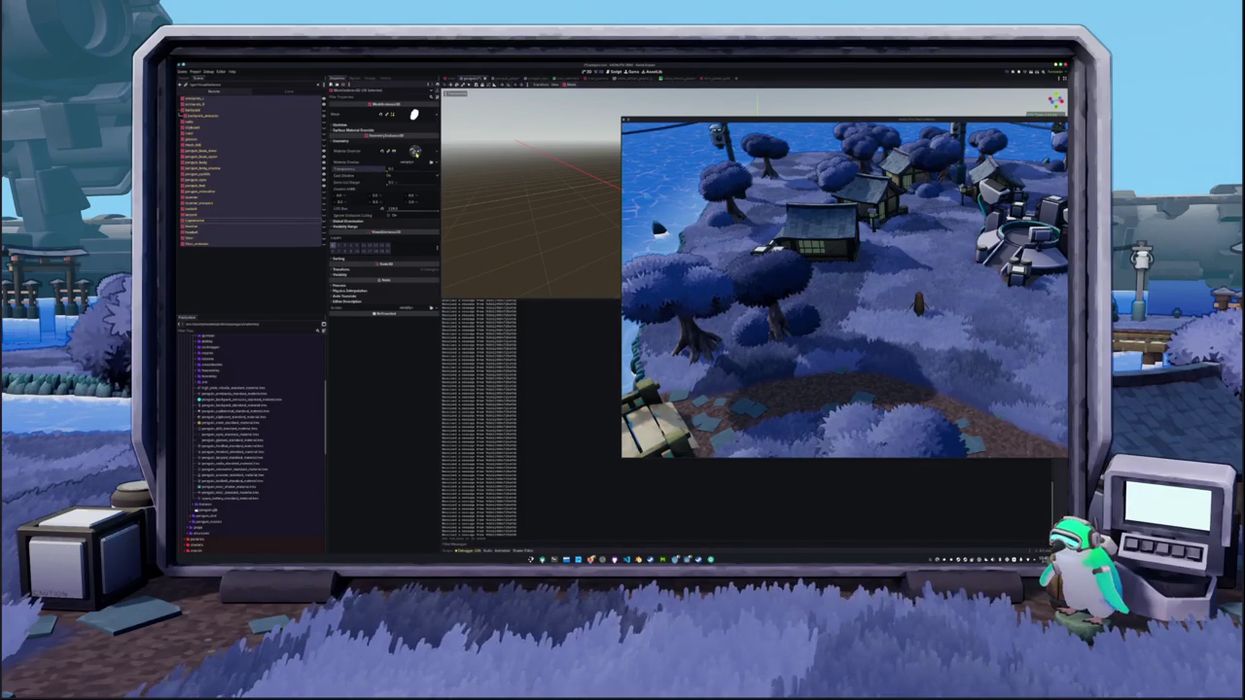
Step: Expand the shared Material Override and browse its sections, including the one with Mode
{"action": "left_click", "coordinate": [389, 151]}
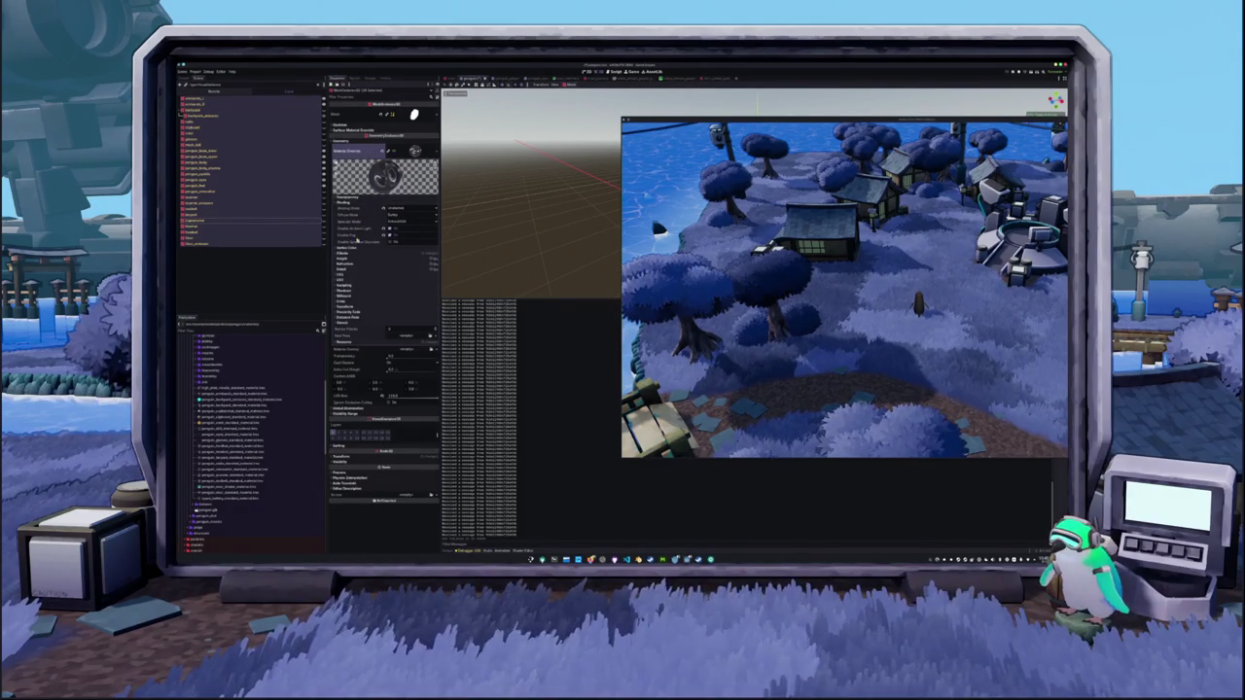
{"action": "left_click", "coordinate": [354, 253]}
{"action": "left_click", "coordinate": [354, 253]}
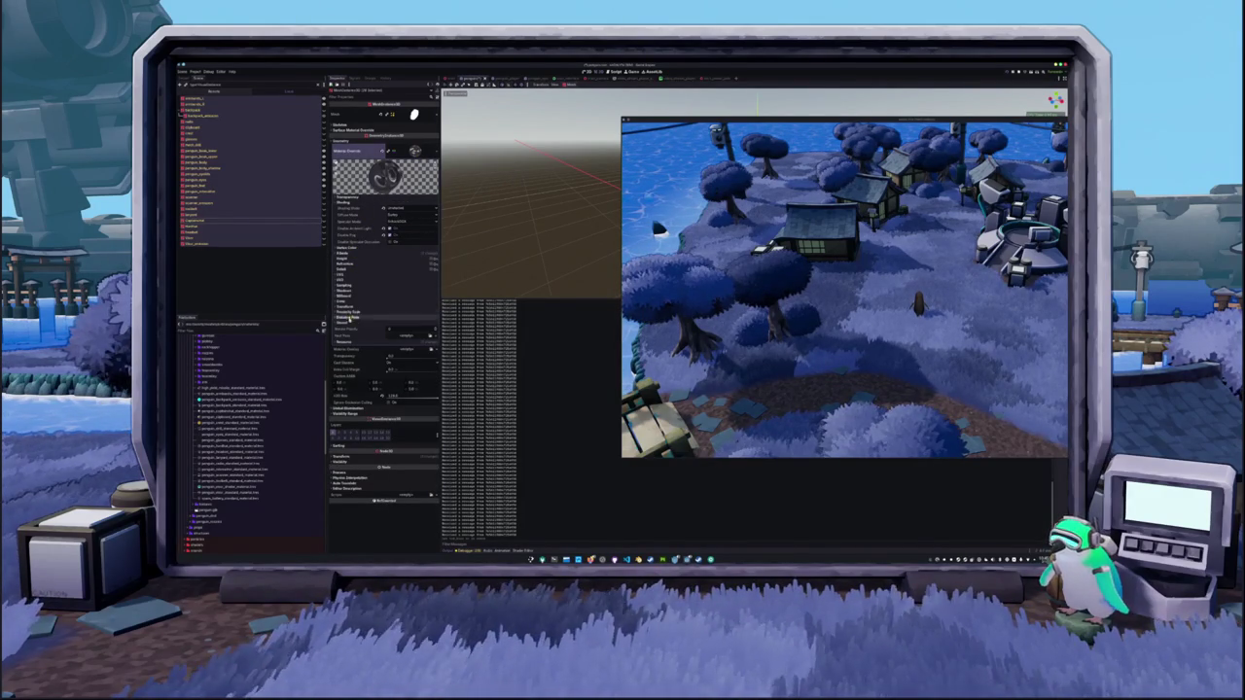
{"action": "left_click", "coordinate": [342, 322]}
{"action": "left_click", "coordinate": [339, 322]}
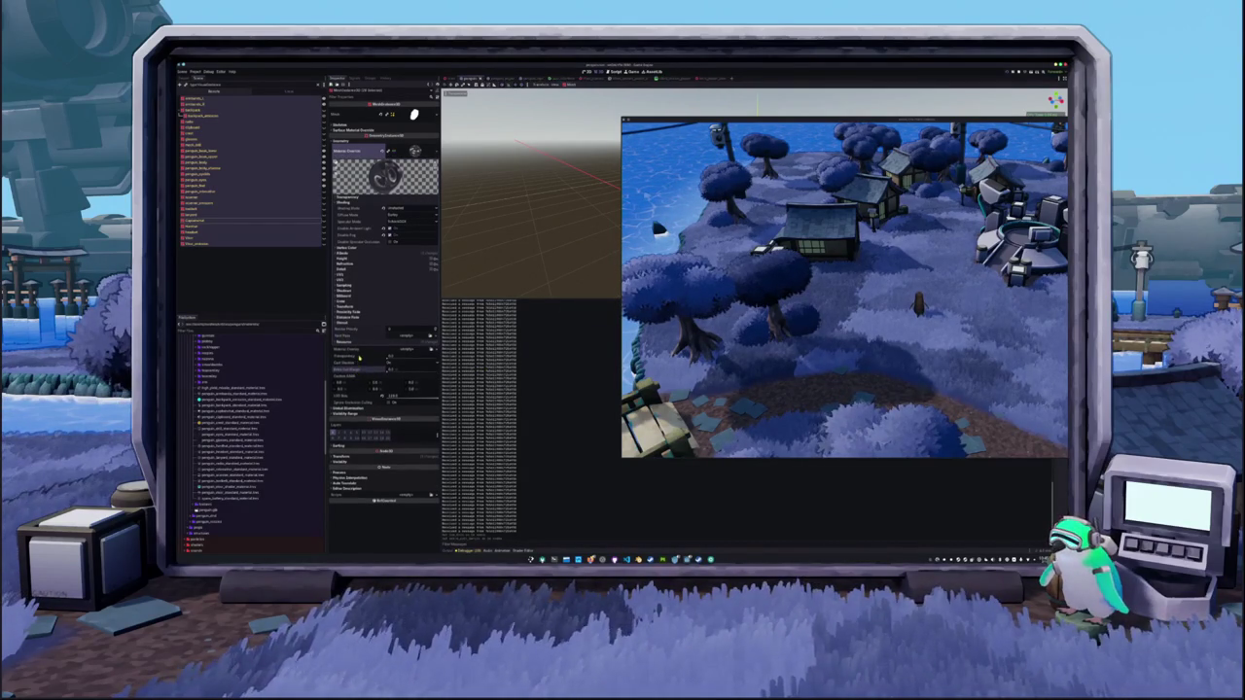
Step: Select penguin_body alone and expand its own Geometry settings
{"action": "left_click", "coordinate": [210, 163]}
{"action": "left_click", "coordinate": [359, 141]}
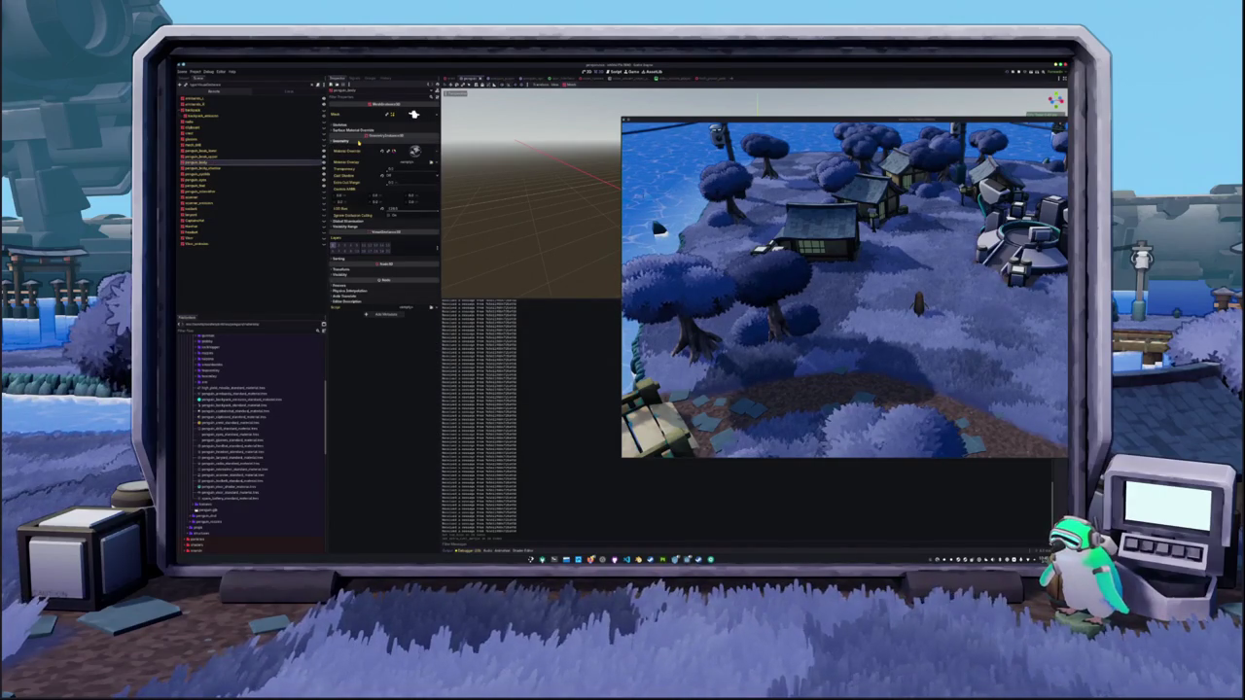
{"action": "left_click", "coordinate": [359, 141]}
Step: Clear the scene selection, expand the textures folder, and preview a texture PNG in the inspector
{"action": "left_click", "coordinate": [199, 221]}
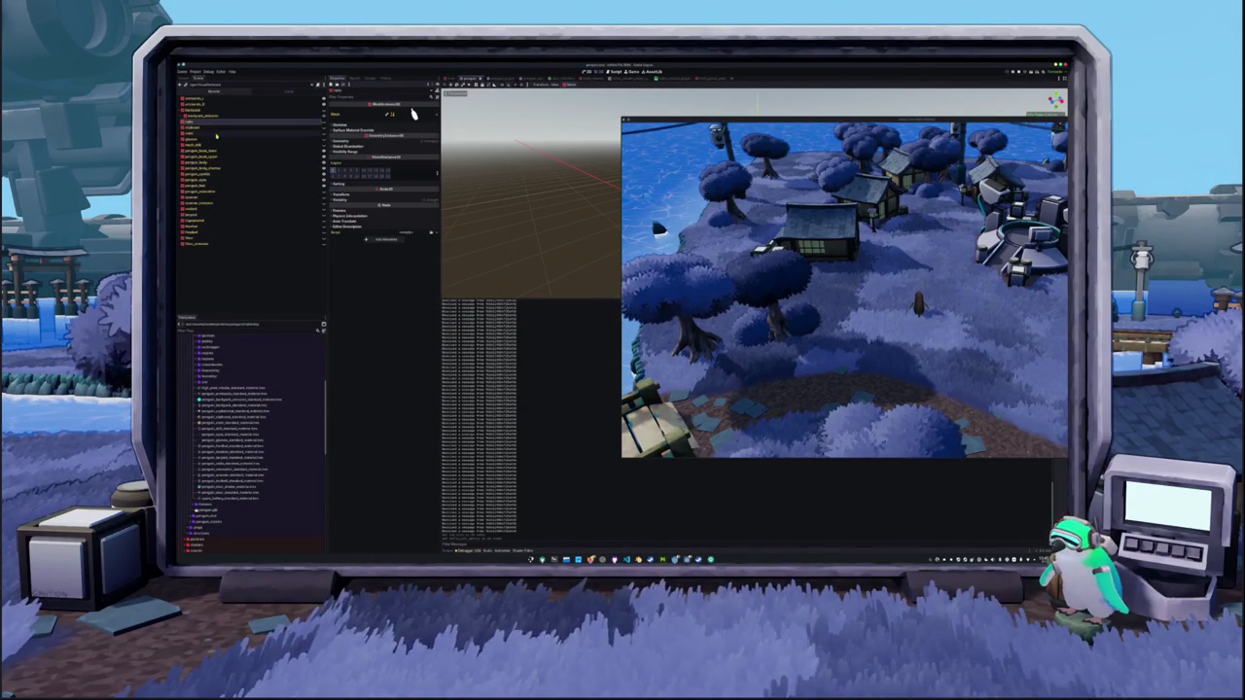
{"action": "left_click", "coordinate": [239, 274]}
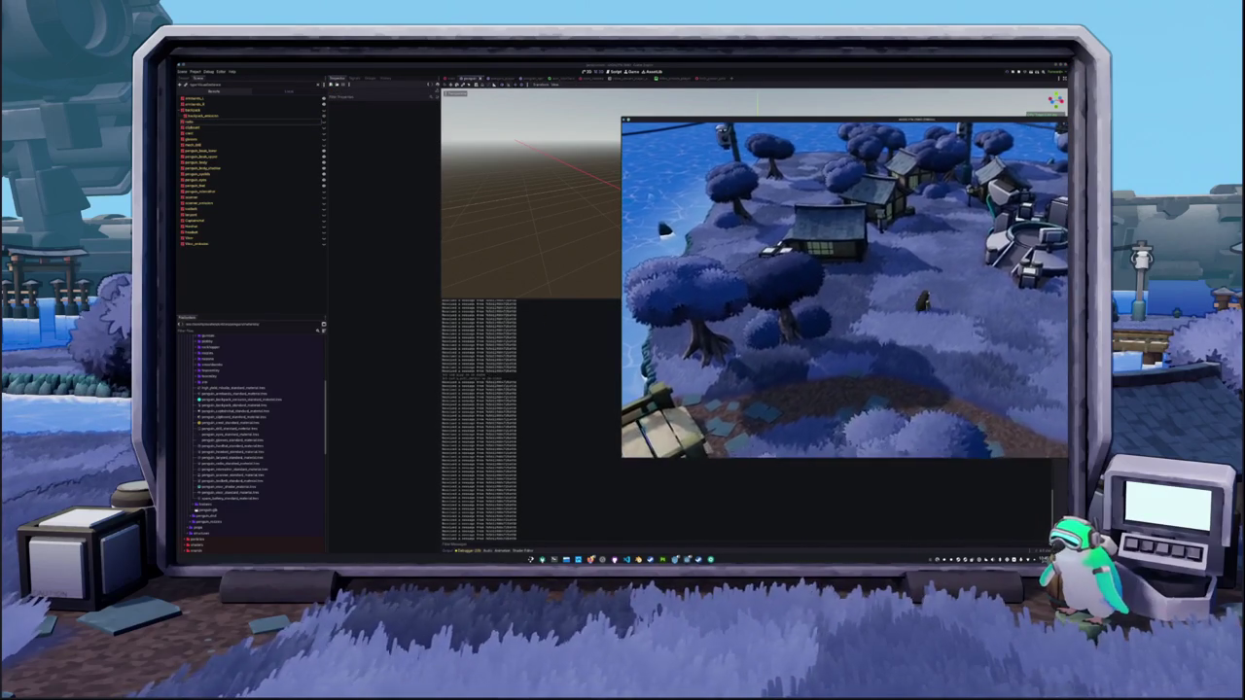
{"action": "left_click", "coordinate": [231, 422]}
{"action": "left_click", "coordinate": [199, 504]}
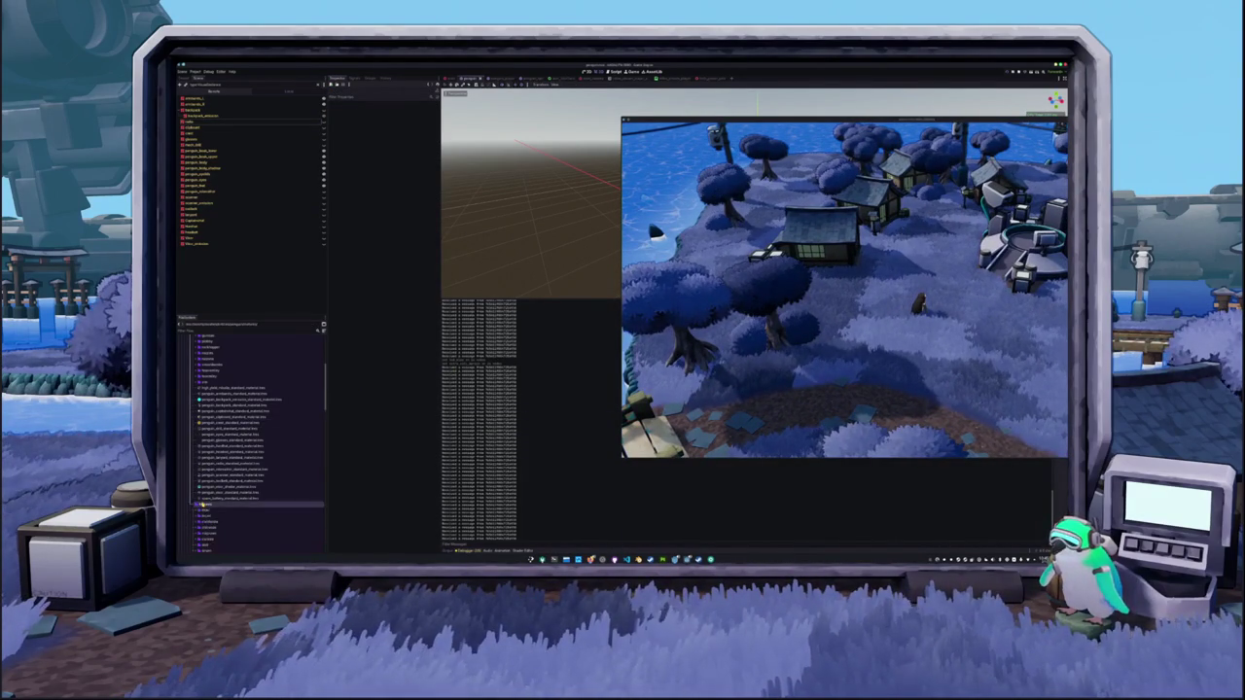
{"action": "double_click", "coordinate": [206, 404]}
{"action": "scroll", "coordinate": [207, 411], "scroll_direction": "down", "scroll_amount": 5}
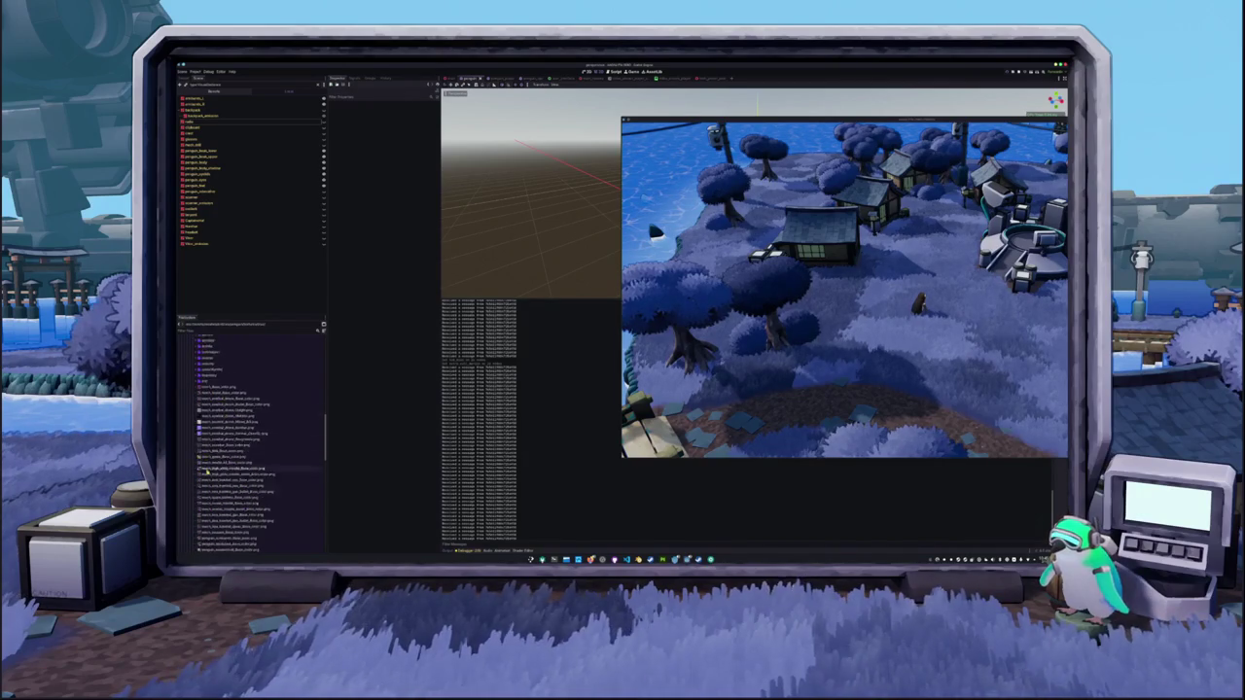
{"action": "scroll", "coordinate": [231, 465], "scroll_direction": "up", "scroll_amount": 5}
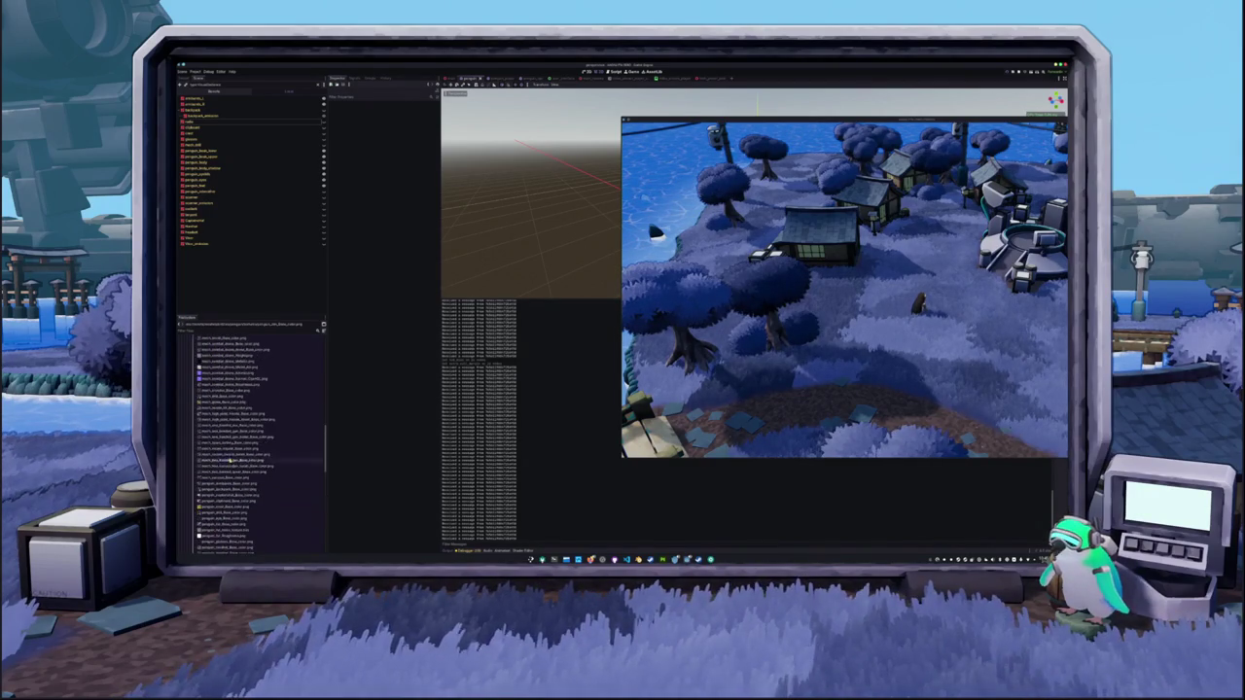
{"action": "left_click", "coordinate": [222, 414]}
{"action": "double_click", "coordinate": [219, 415]}
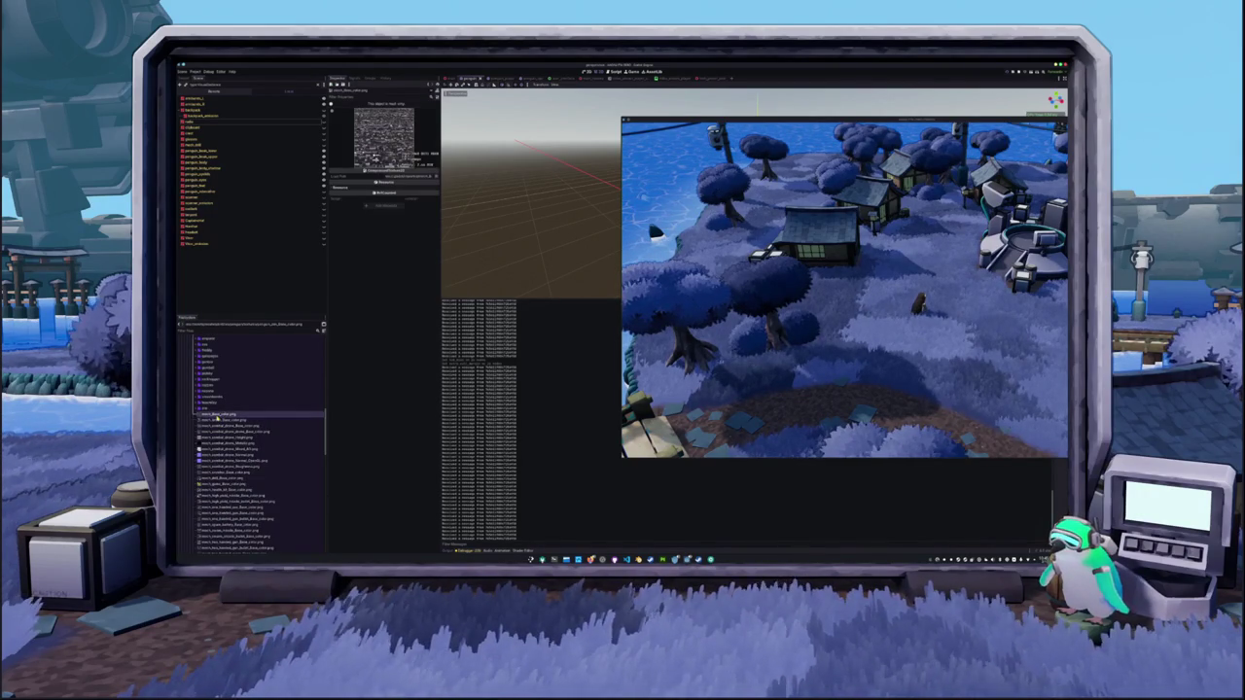
Step: Preview several penguin textures, including the brown and grey striped ones
{"action": "scroll", "coordinate": [206, 473], "scroll_direction": "down", "scroll_amount": 6}
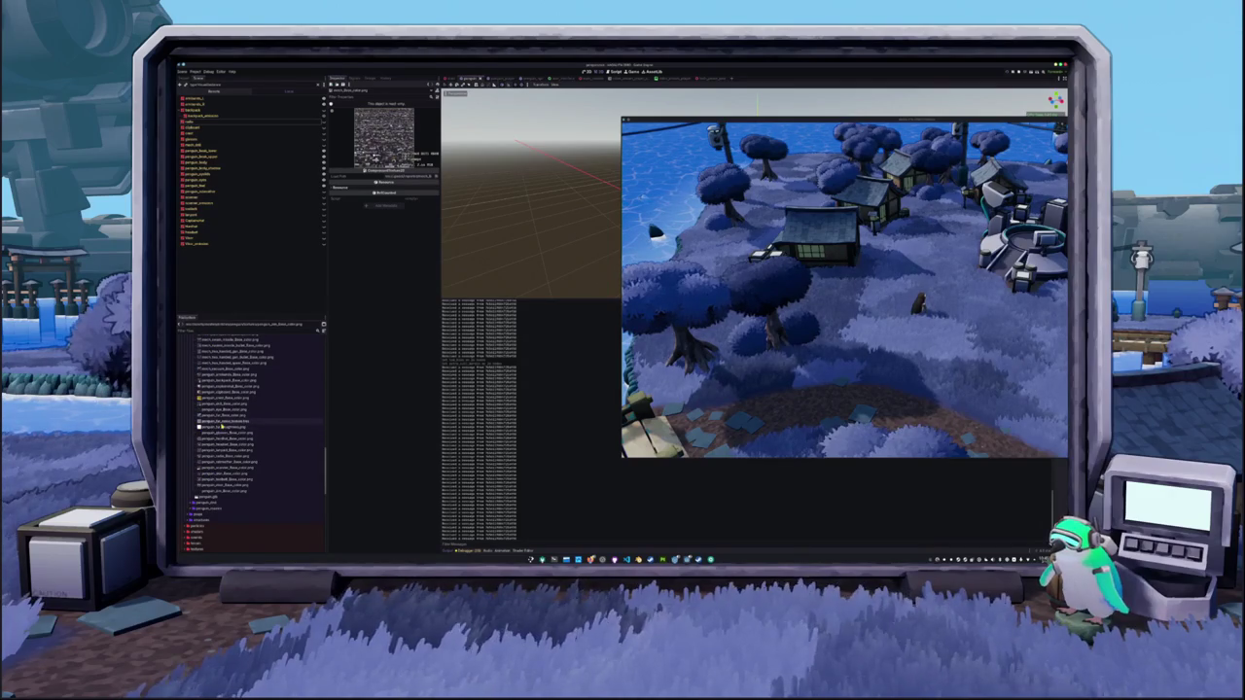
{"action": "double_click", "coordinate": [222, 420]}
{"action": "double_click", "coordinate": [224, 415]}
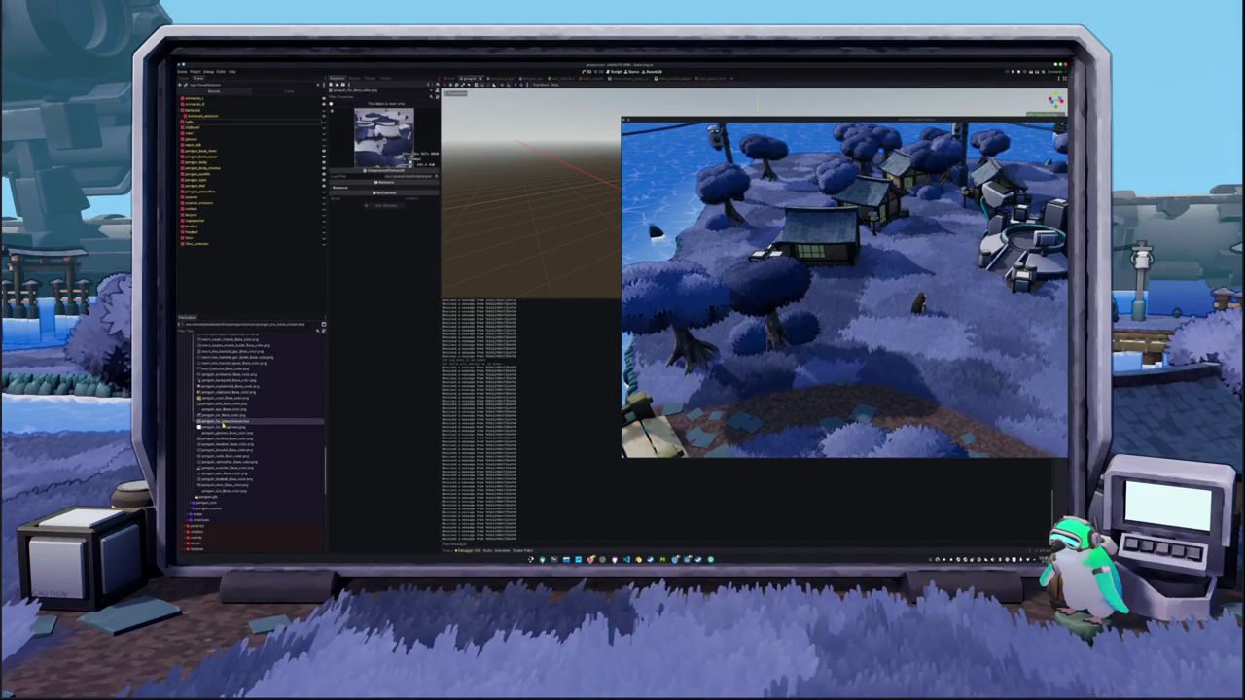
{"action": "double_click", "coordinate": [224, 421]}
{"action": "left_click", "coordinate": [216, 491]}
{"action": "left_click", "coordinate": [216, 491]}
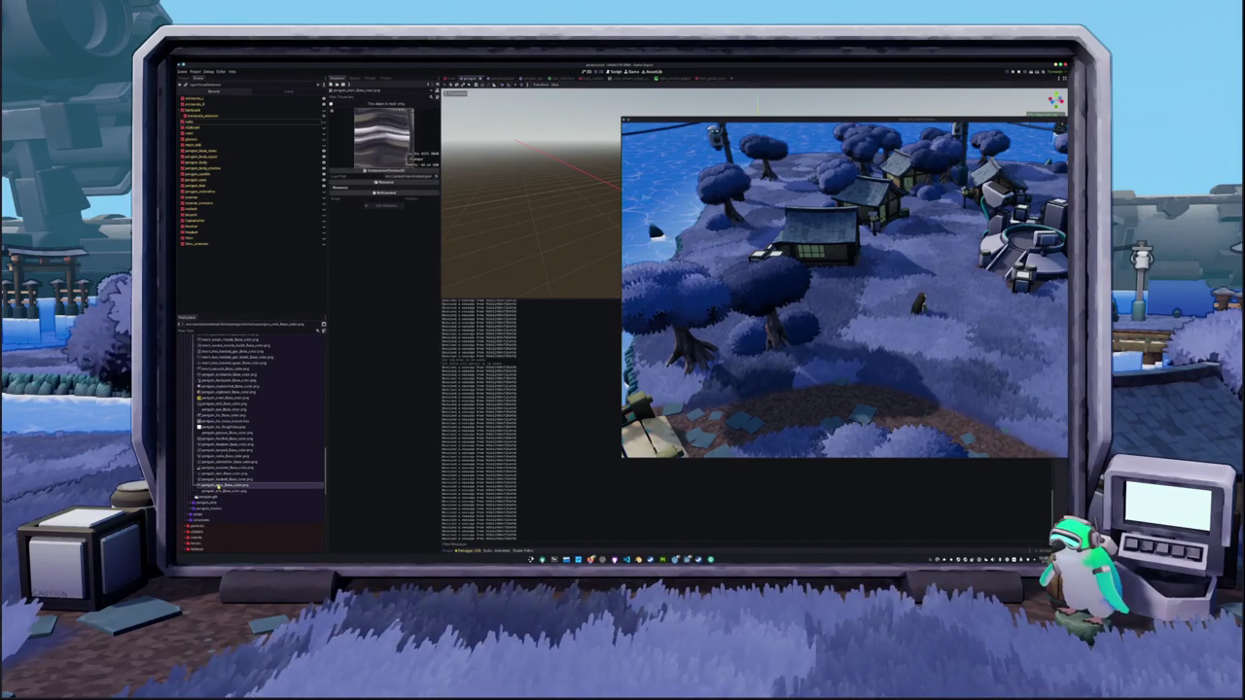
{"action": "scroll", "coordinate": [217, 484], "scroll_direction": "up", "scroll_amount": 2}
{"action": "scroll", "coordinate": [220, 485], "scroll_direction": "up", "scroll_amount": 2}
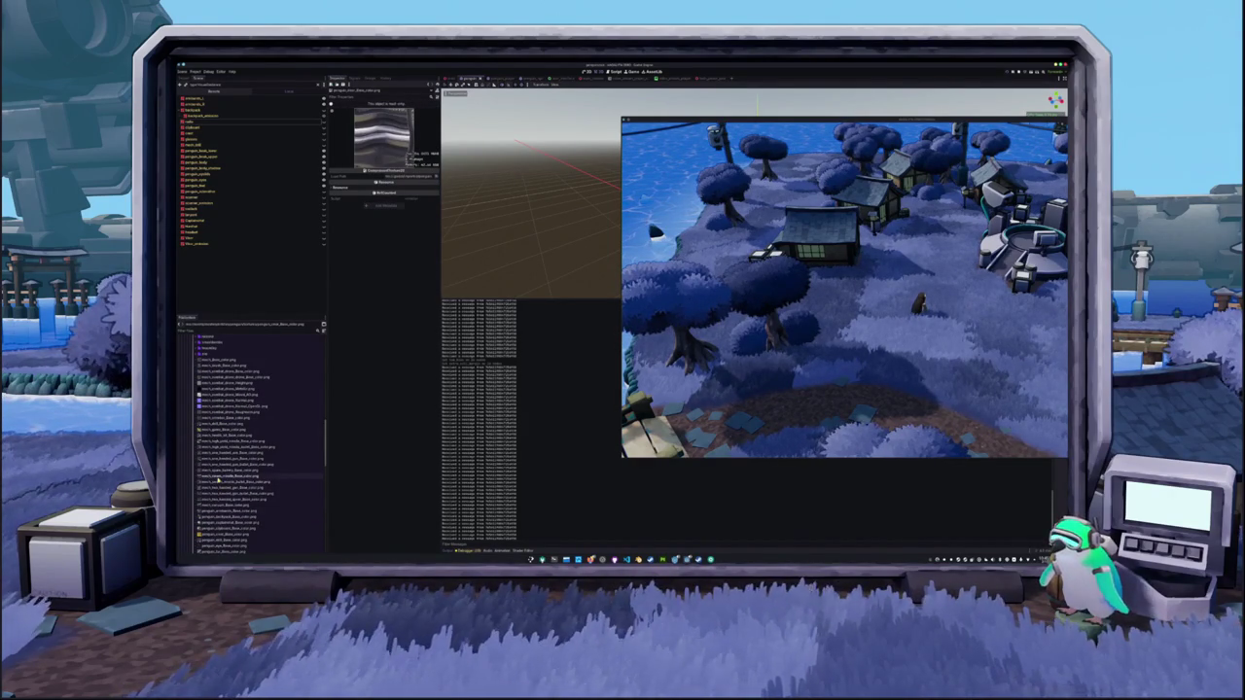
{"action": "scroll", "coordinate": [217, 482], "scroll_direction": "up", "scroll_amount": 2}
{"action": "scroll", "coordinate": [216, 408], "scroll_direction": "up", "scroll_amount": 3}
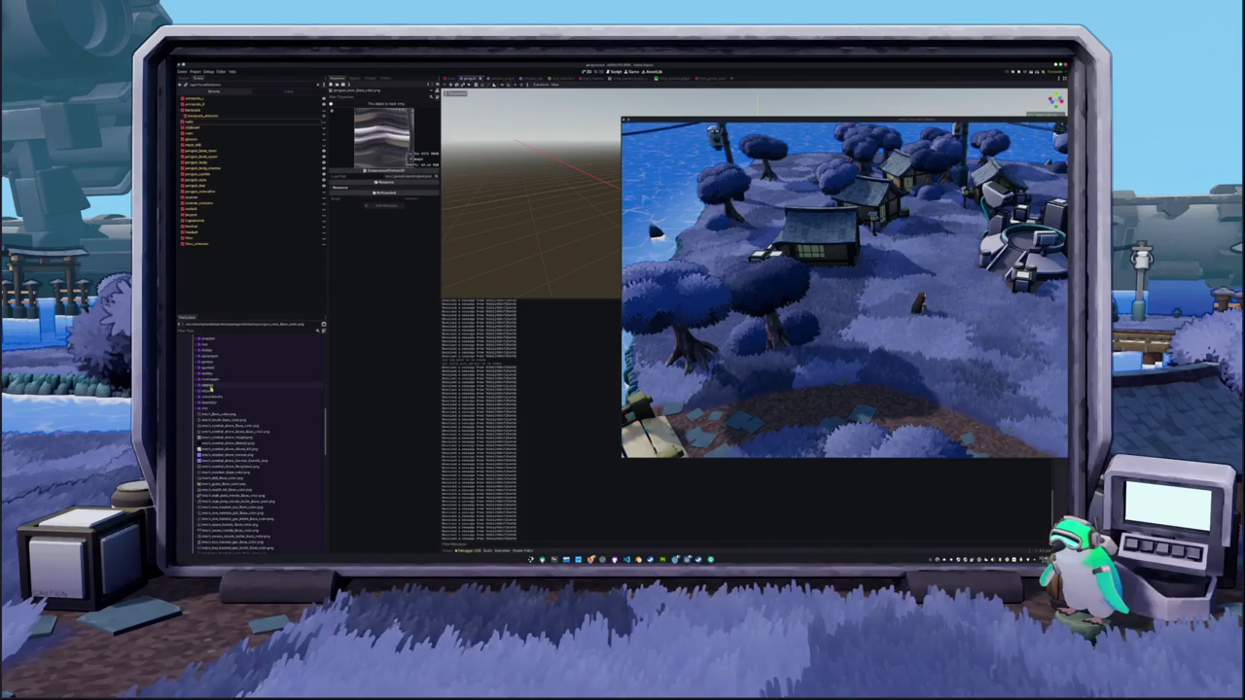
{"action": "scroll", "coordinate": [210, 389], "scroll_direction": "up", "scroll_amount": 3}
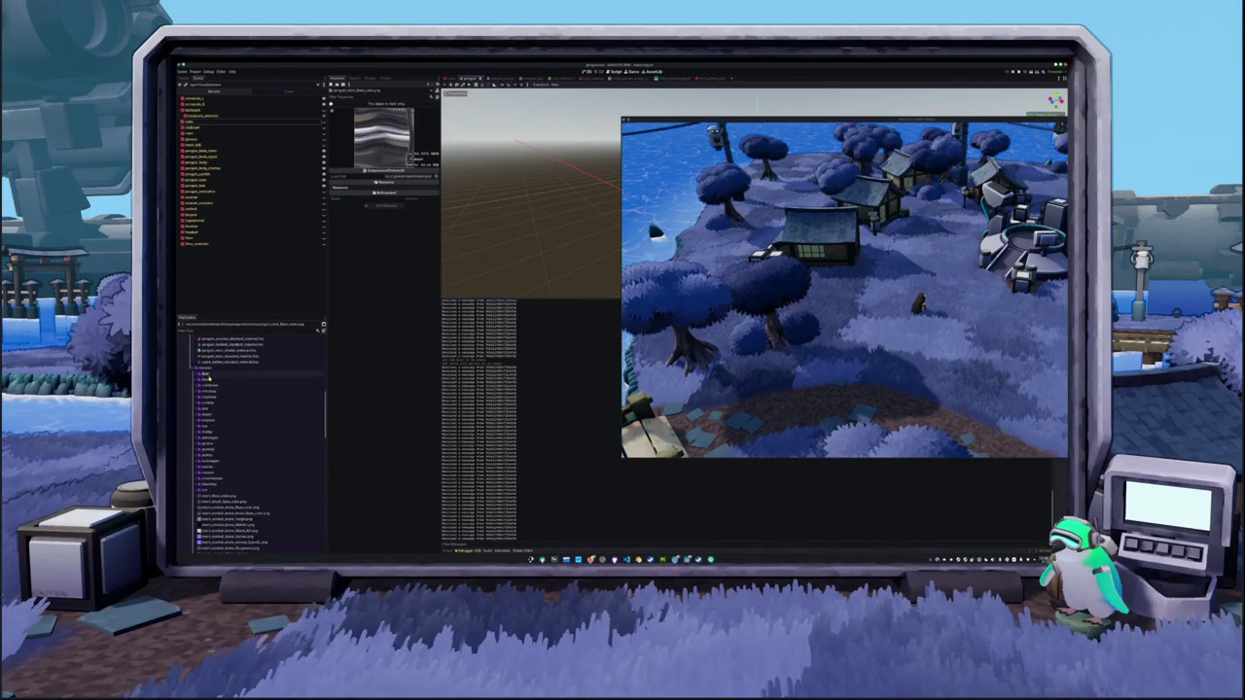
Step: Uncheck Mipmaps > Generate on the penguin fur colour PNG and reimport it
{"action": "left_click", "coordinate": [207, 444]}
{"action": "double_click", "coordinate": [211, 444]}
{"action": "left_click", "coordinate": [224, 450]}
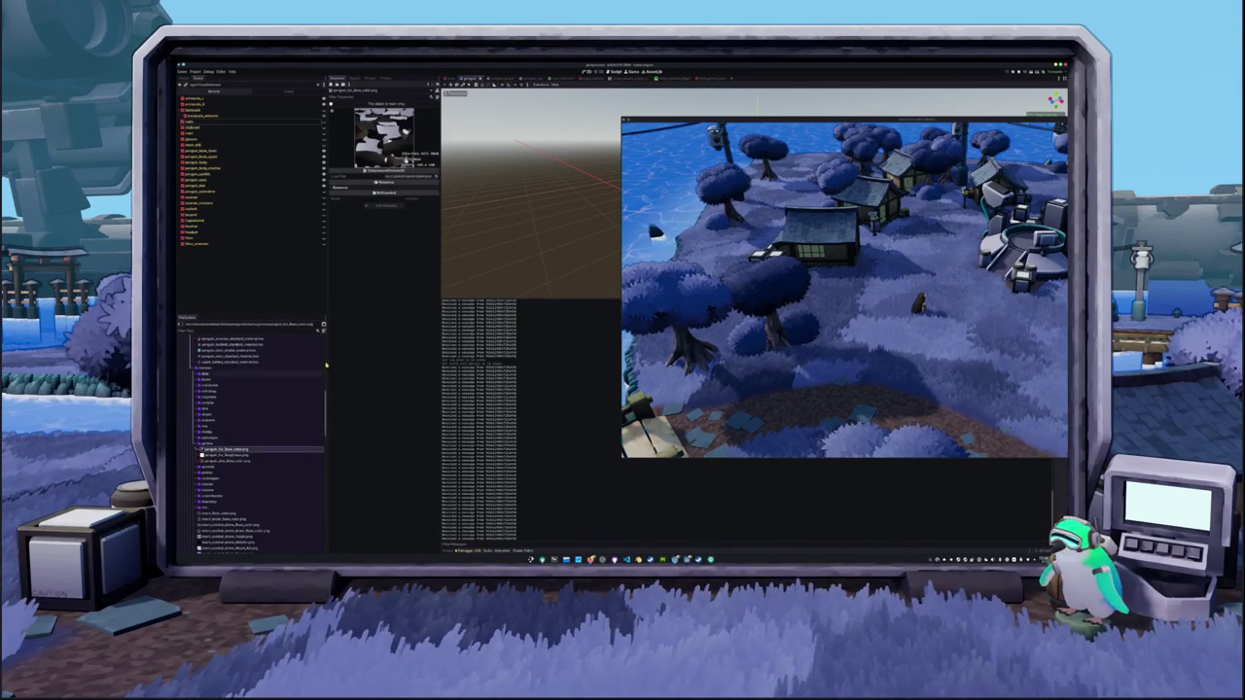
{"action": "left_click", "coordinate": [198, 78]}
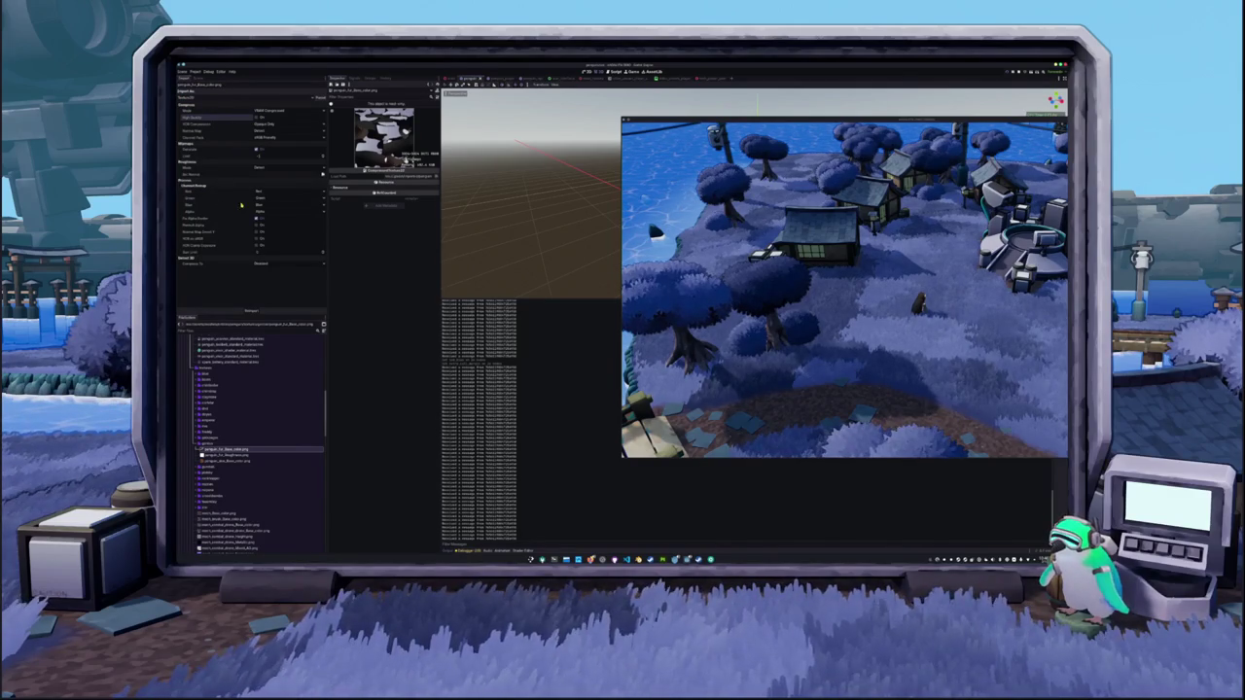
{"action": "left_click", "coordinate": [256, 150]}
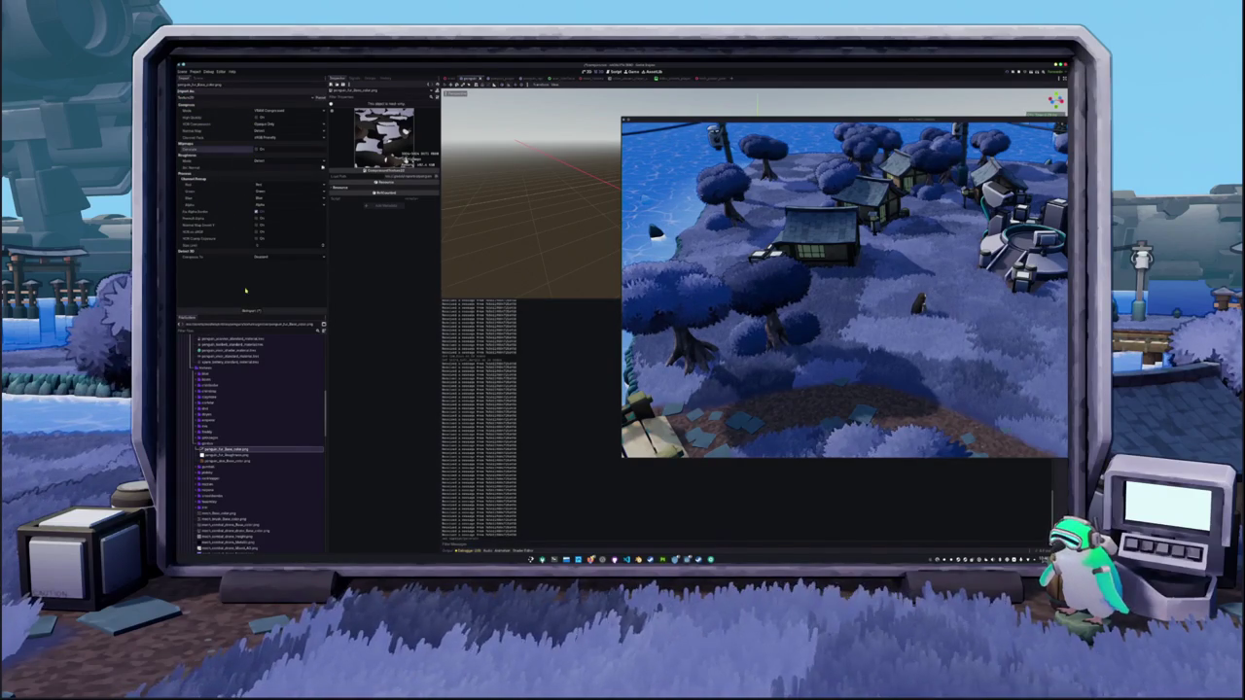
{"action": "left_click", "coordinate": [250, 311]}
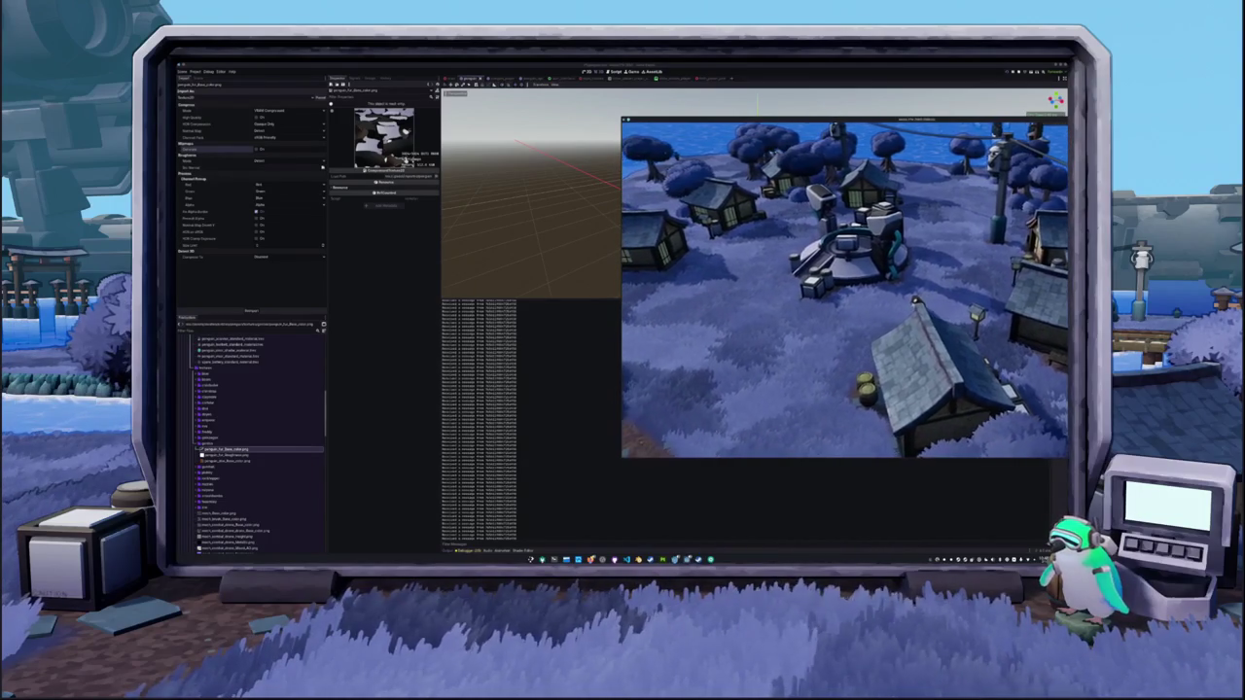
{"action": "key", "text": "super"}
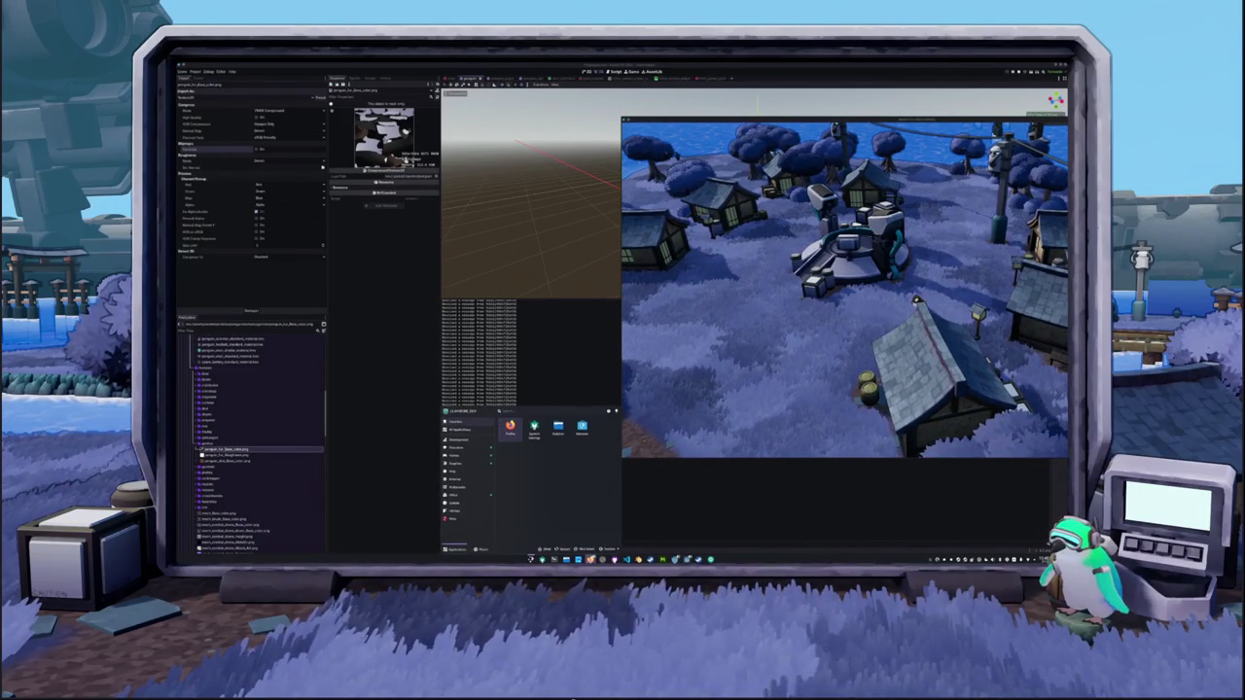
Step: Delete the lines that capture the mouse and make it visible again
{"action": "key", "text": "Escape"}
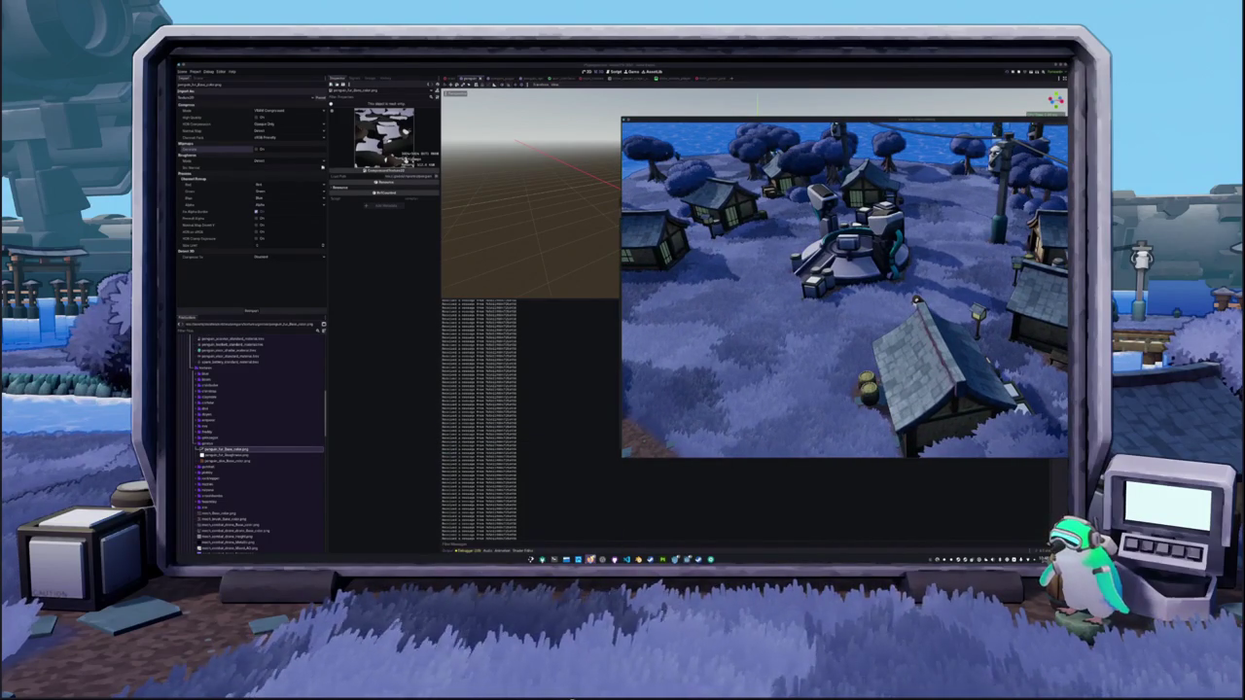
{"action": "key", "text": "alt+Tab"}
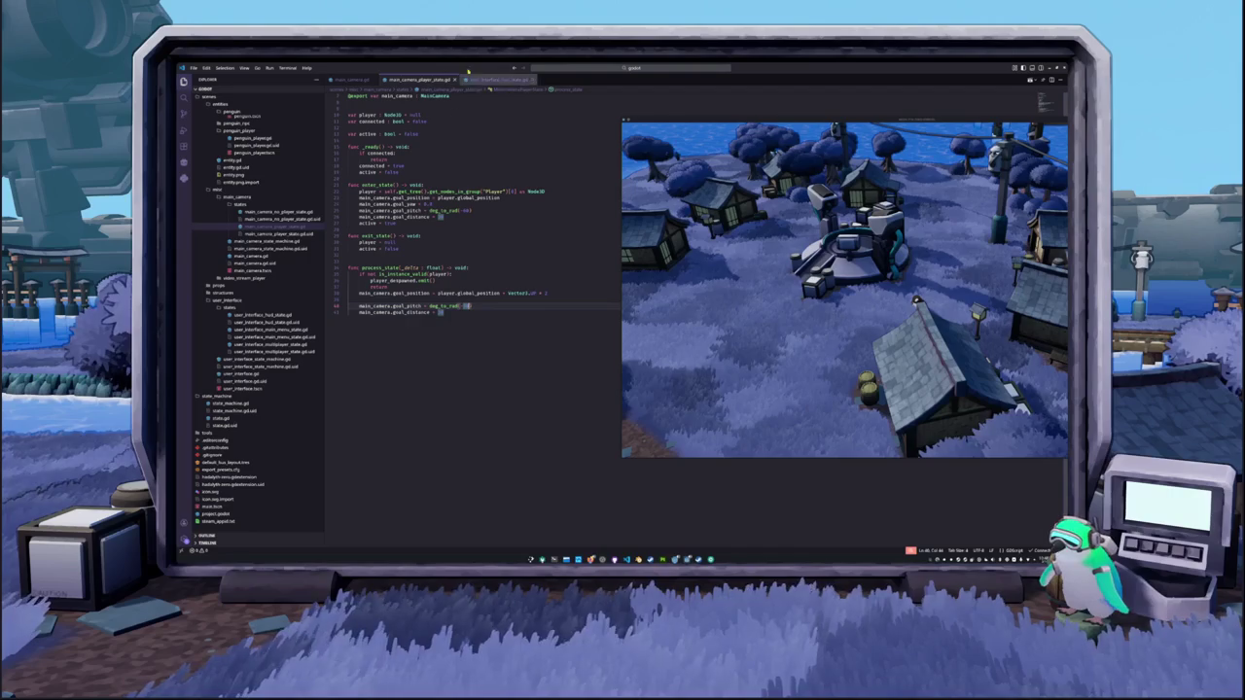
{"action": "key", "text": "shift+Home"}
{"action": "key", "text": "BackSpace"}
{"action": "key", "text": "BackSpace"}
{"action": "left_click", "coordinate": [520, 245]}
{"action": "key", "text": "shift+Home"}
{"action": "key", "text": "BackSpace"}
{"action": "key", "text": "BackSpace"}
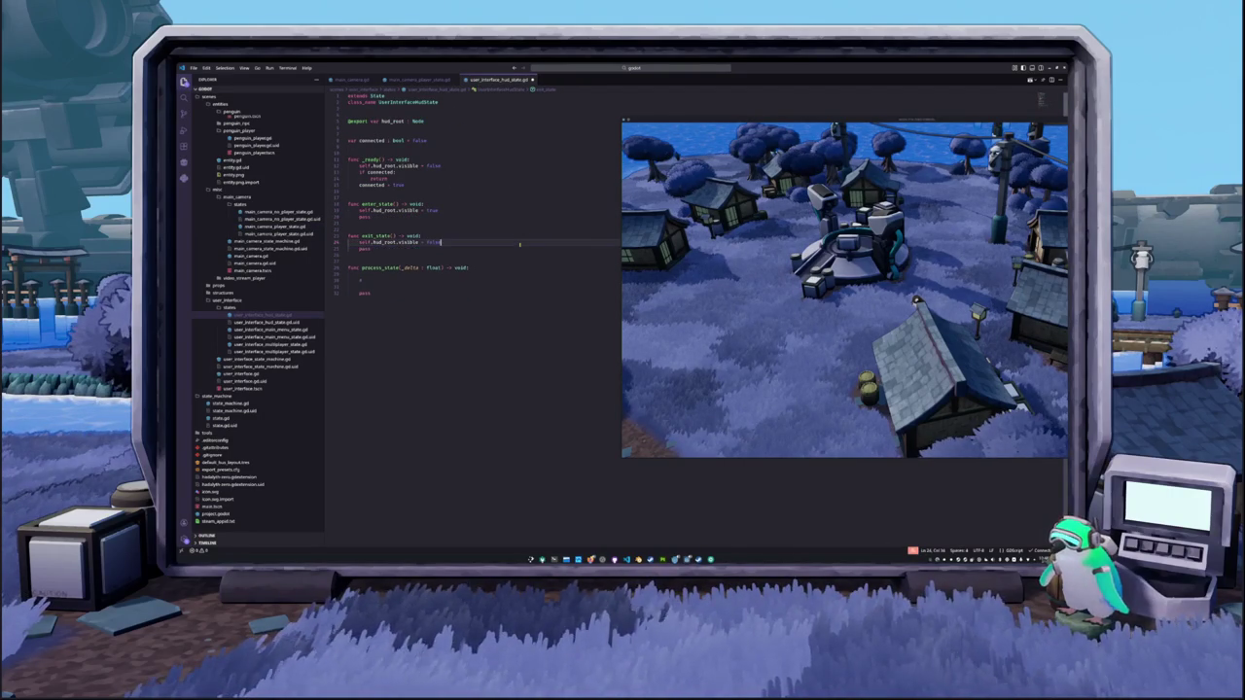
Step: Make _process_state in main_camera_player_state.gd set the camera's goal from the player, and save
{"action": "left_click", "coordinate": [433, 82]}
{"action": "left_click", "coordinate": [429, 255]}
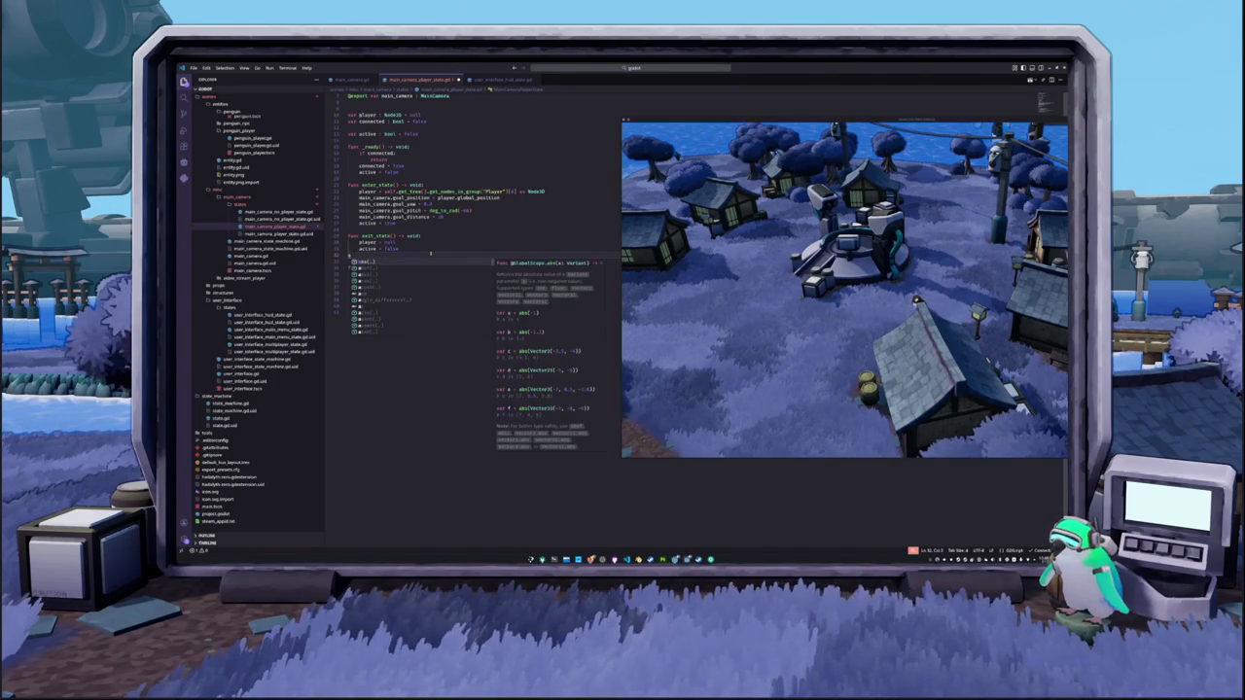
{"action": "key", "text": "ctrl+s"}
Step: Close the running game window
{"action": "key", "text": "alt+Tab"}
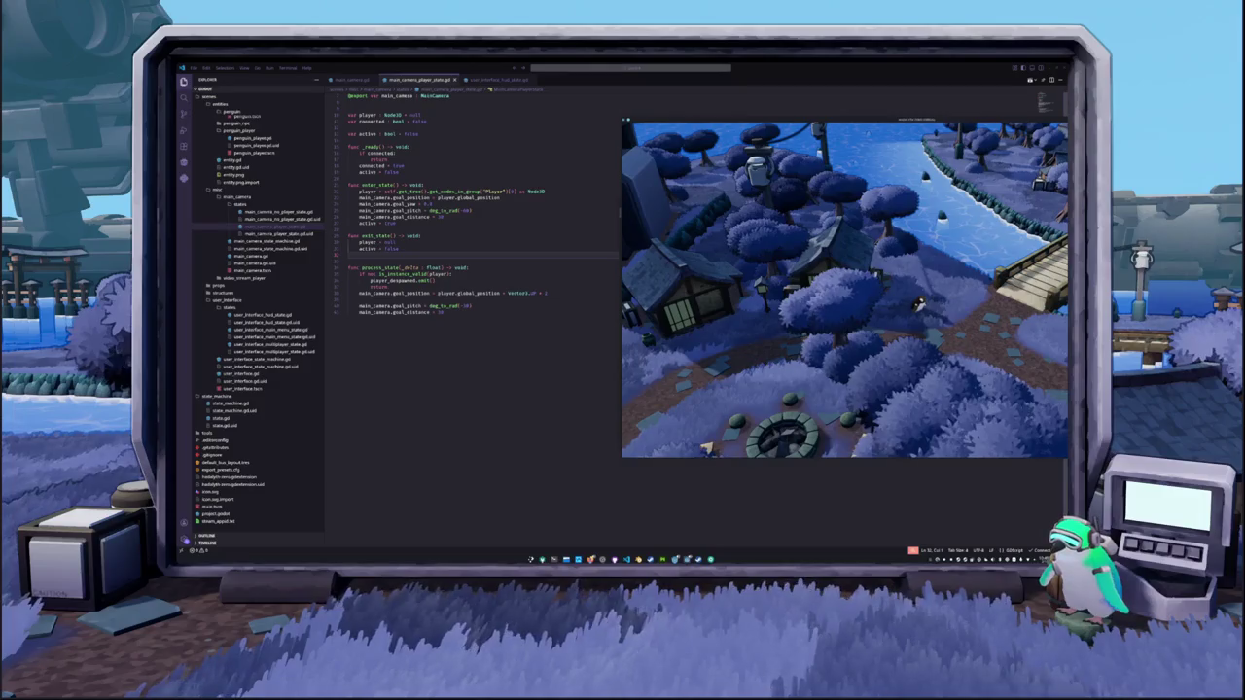
{"action": "key", "text": "super"}
{"action": "key", "text": "Return"}
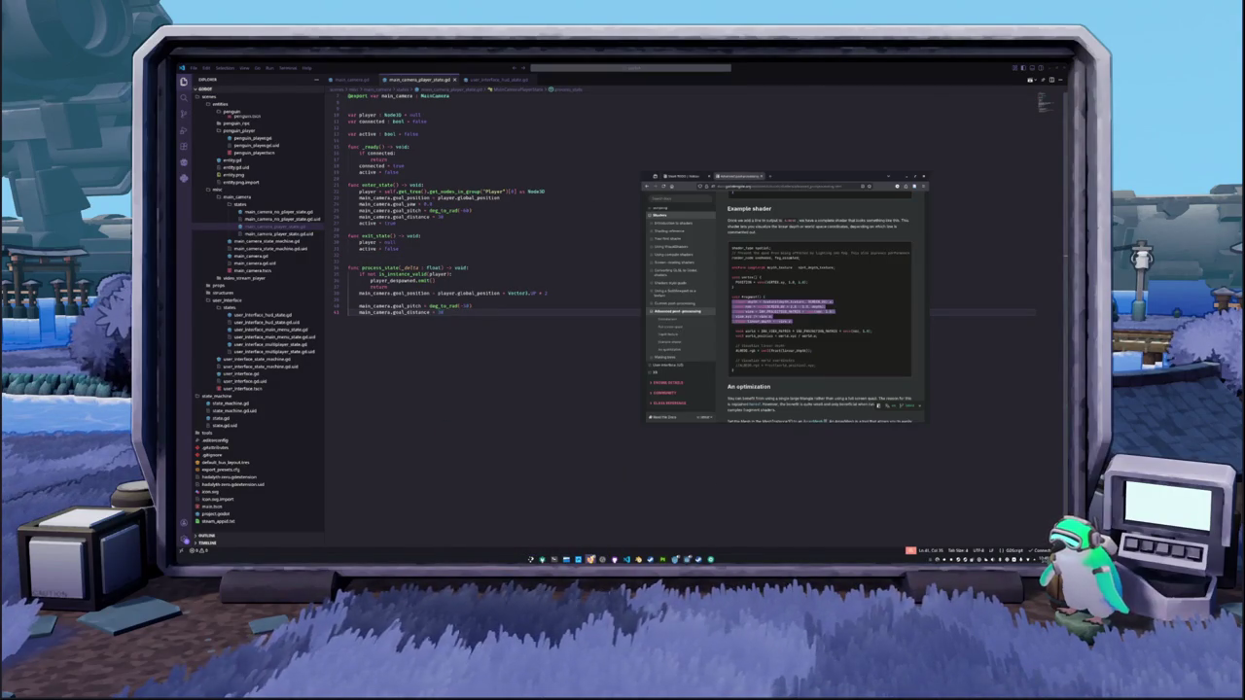
Step: On the Short TODO list, add a to-do below the gimbal item for camera zones snapping to specific angles
{"action": "left_click", "coordinate": [685, 177]}
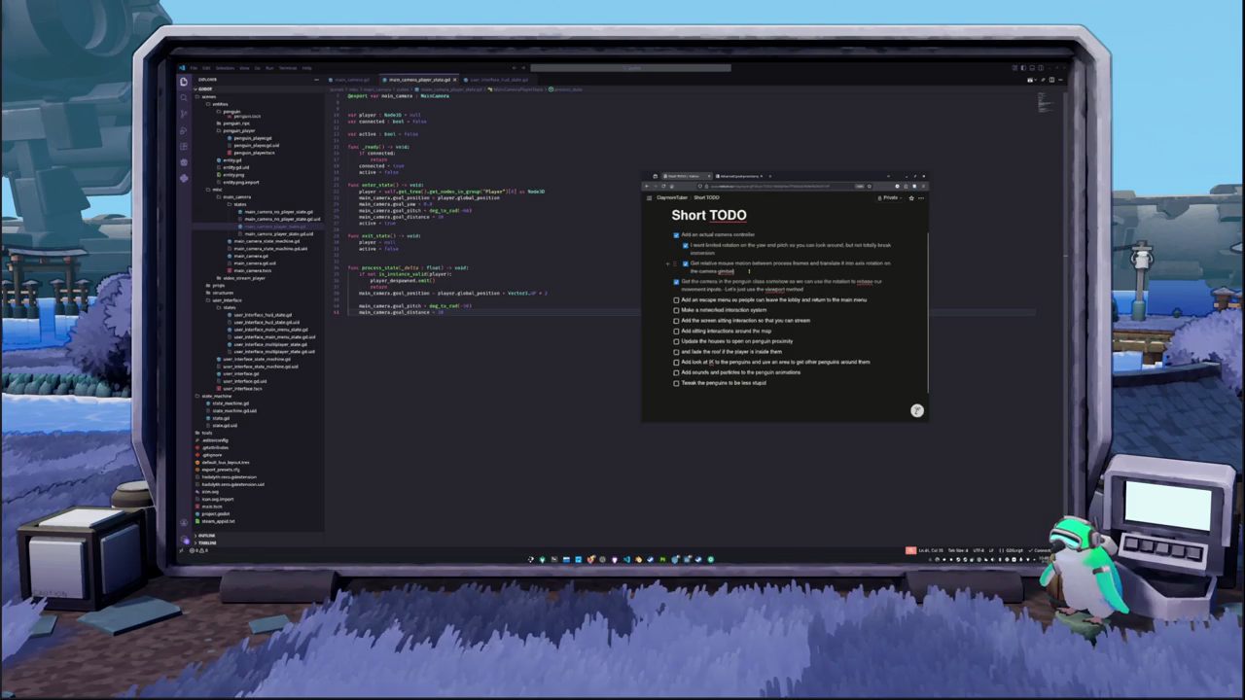
{"action": "left_click", "coordinate": [748, 271]}
{"action": "key", "text": "Return"}
{"action": "type", "text": "Add"}
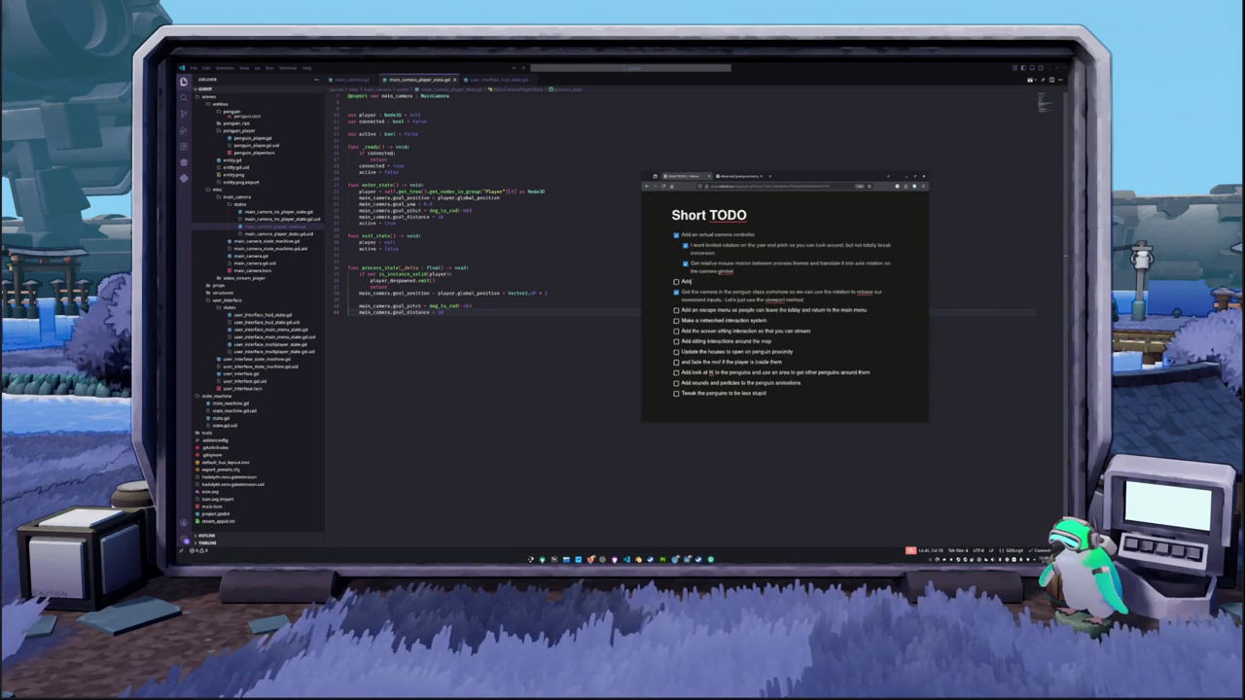
{"action": "type", "text": "camera zon"}
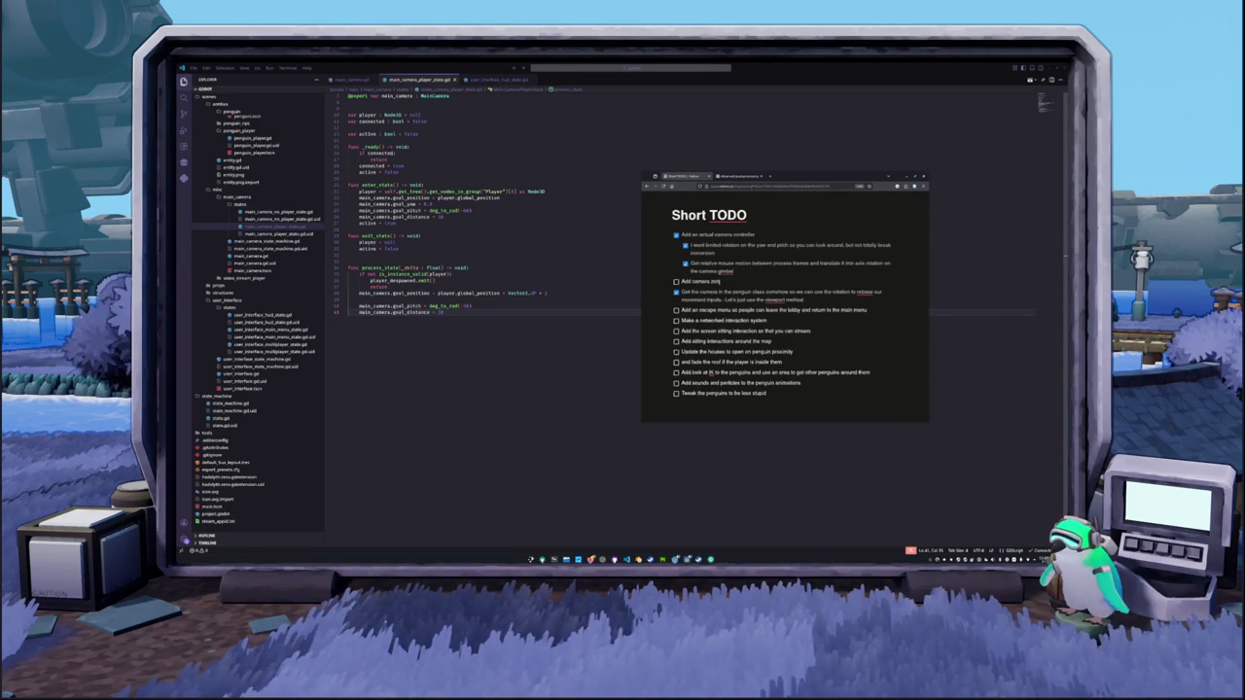
{"action": "type", "text": " that sn"}
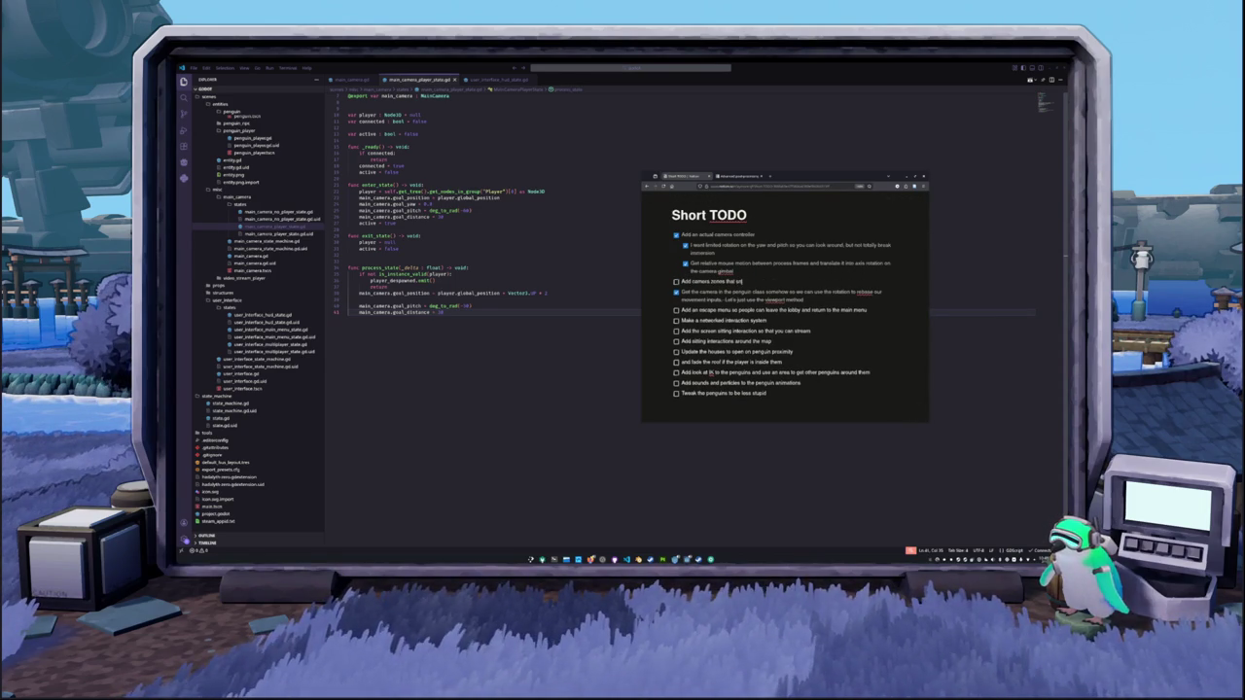
{"action": "type", "text": " camera to specific p"}
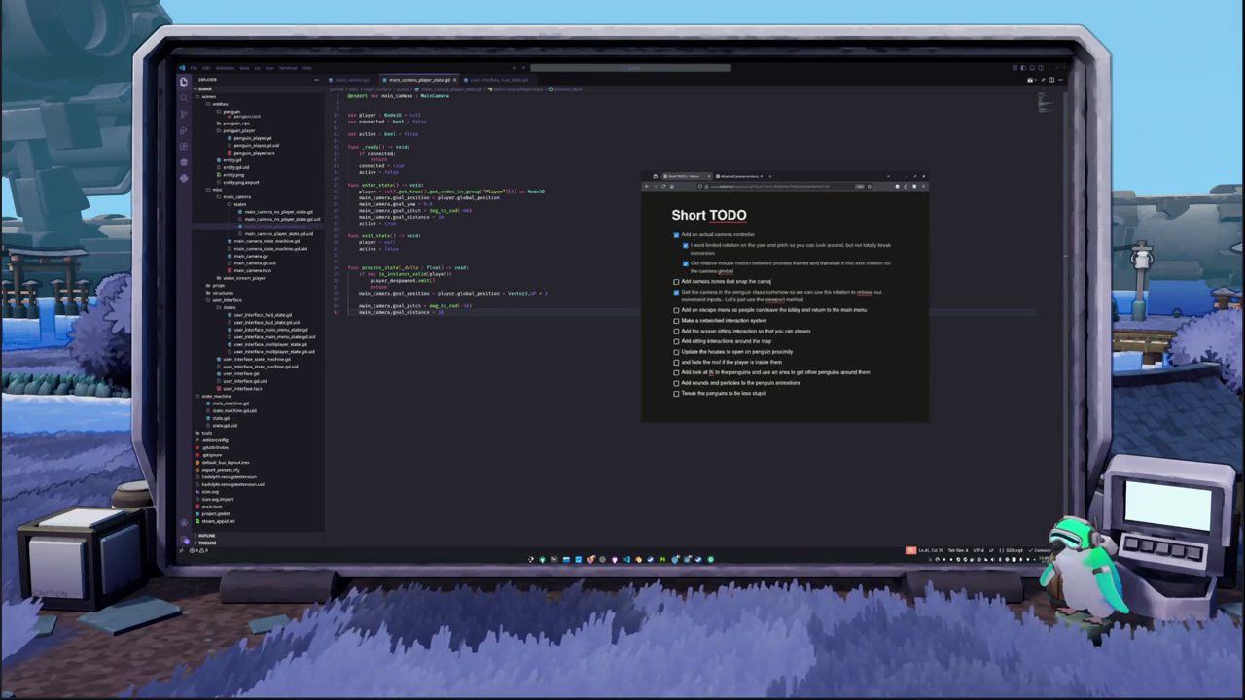
{"action": "type", "text": "ngles"}
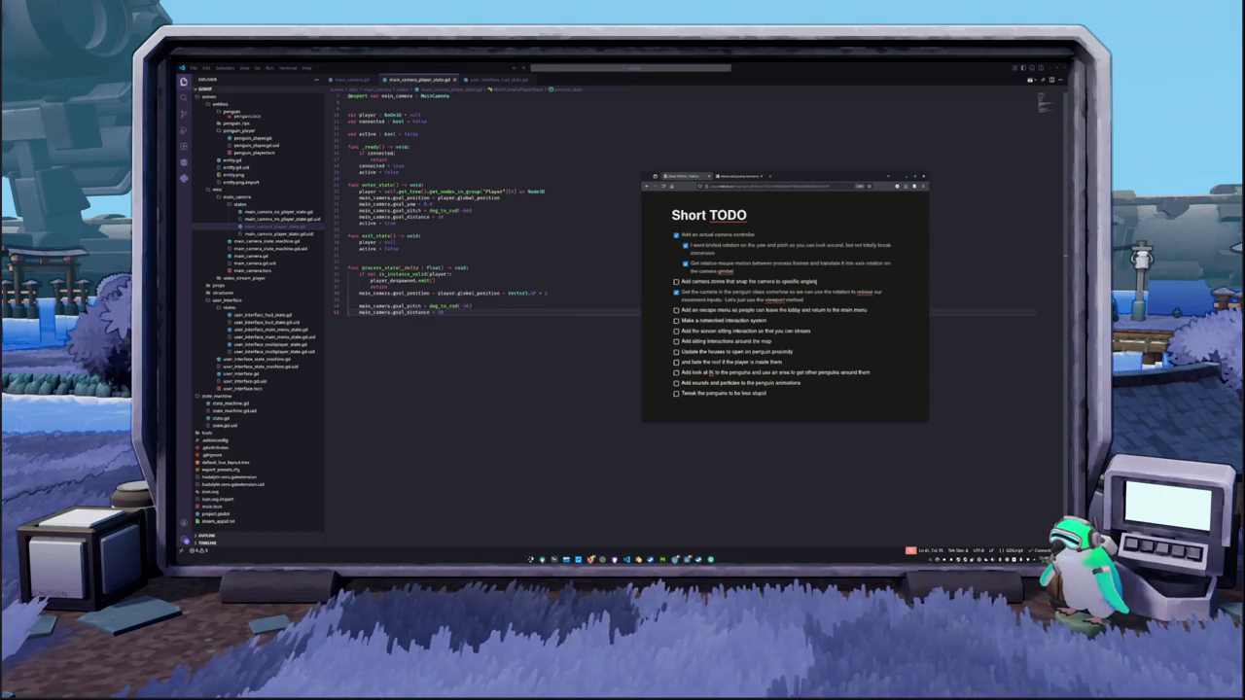
Step: Add the to-dos 'Add camera overrides to the interactions' and a free-cam toggle item
{"action": "key", "text": "Return"}
{"action": "type", "text": "Add c"}
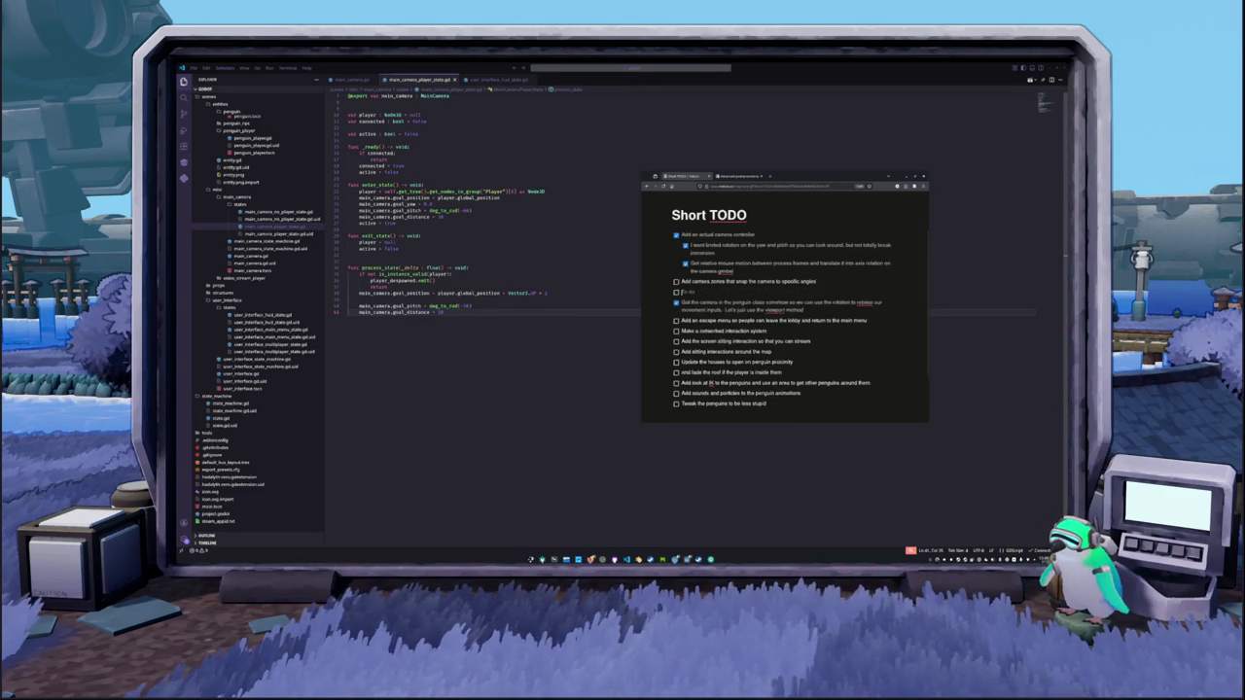
{"action": "type", "text": "amera "}
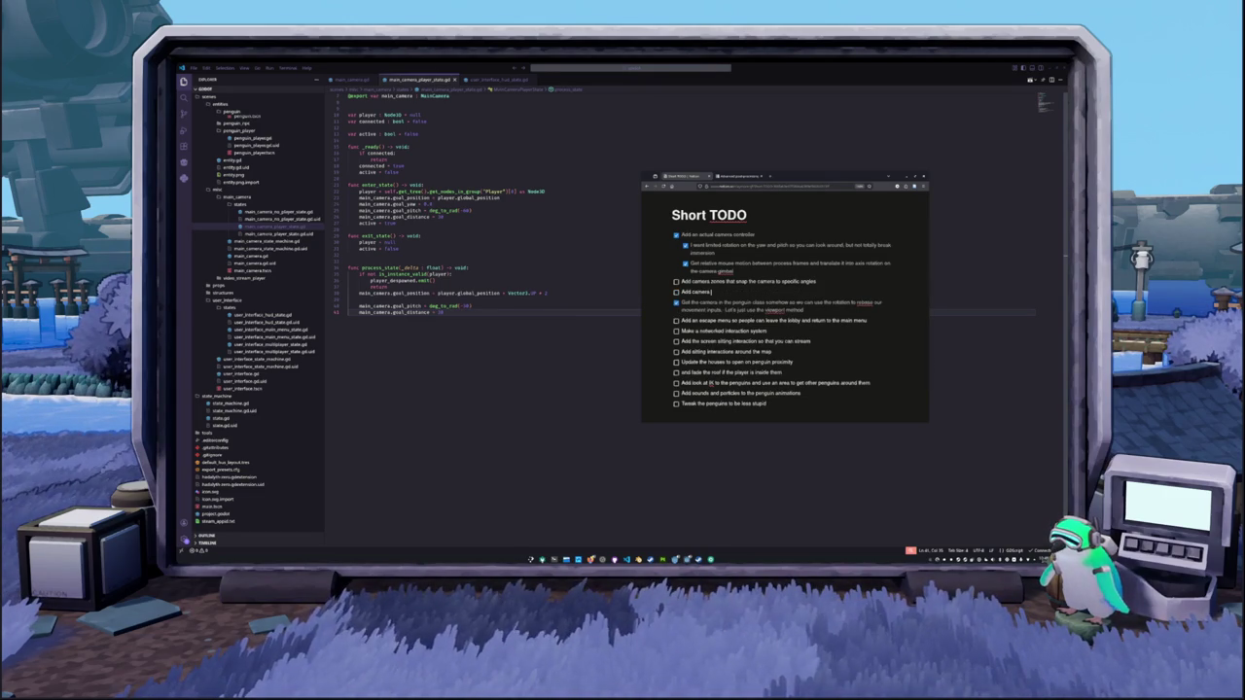
{"action": "type", "text": "overrides"}
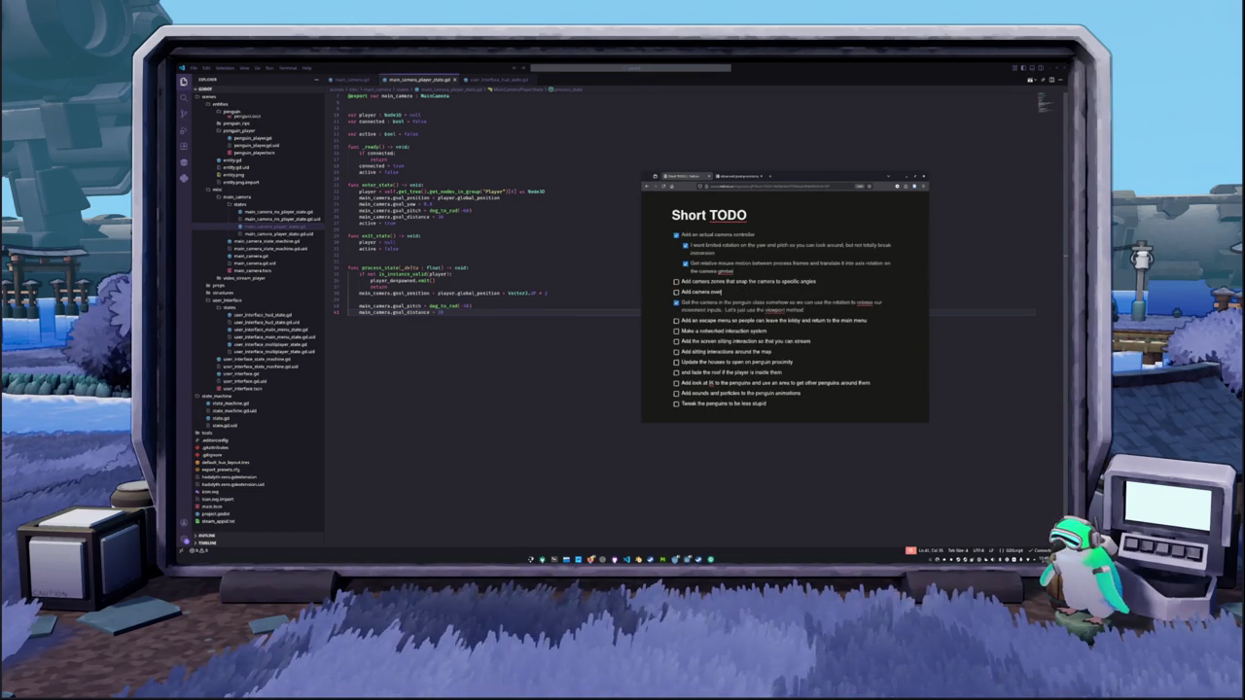
{"action": "type", "text": " to the interactio"}
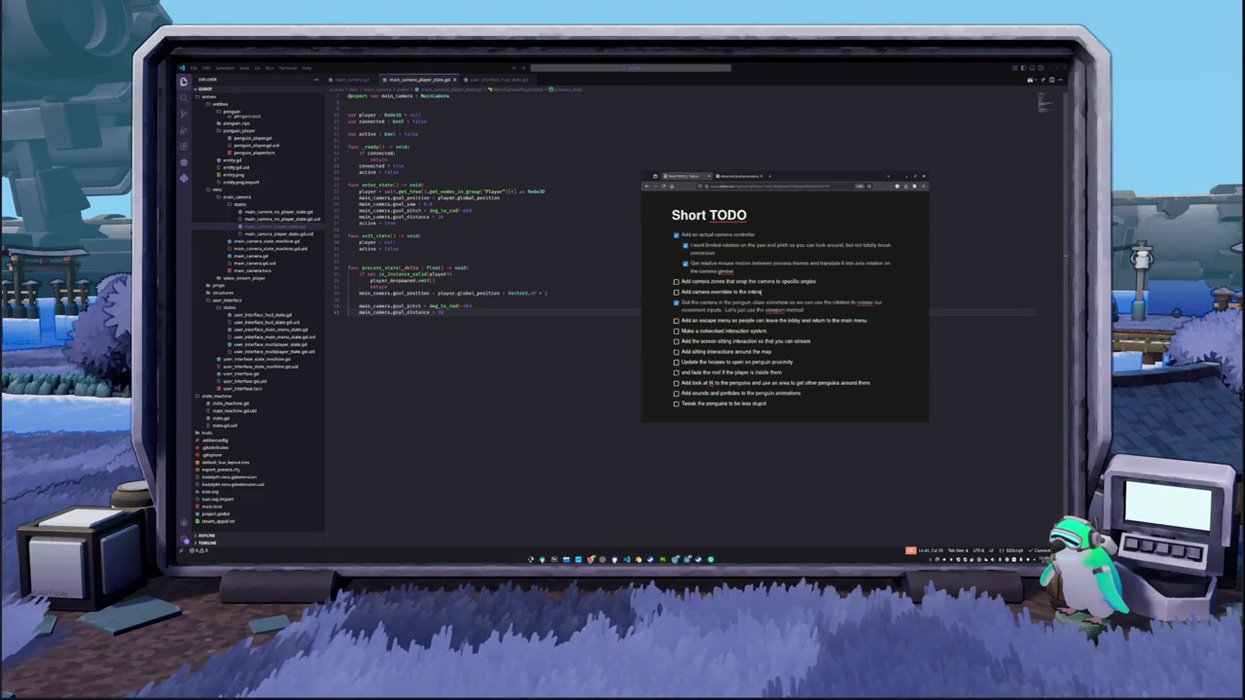
{"action": "type", "text": "ns"}
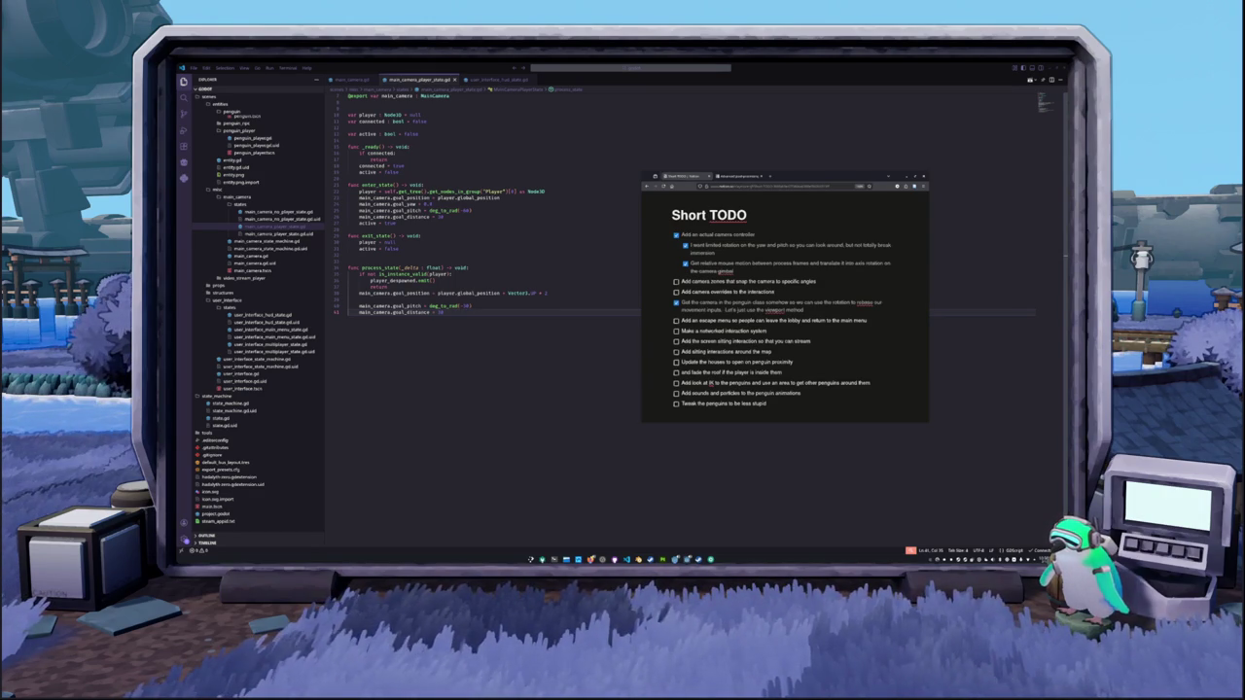
{"action": "key", "text": "Return"}
{"action": "type", "text": "A"}
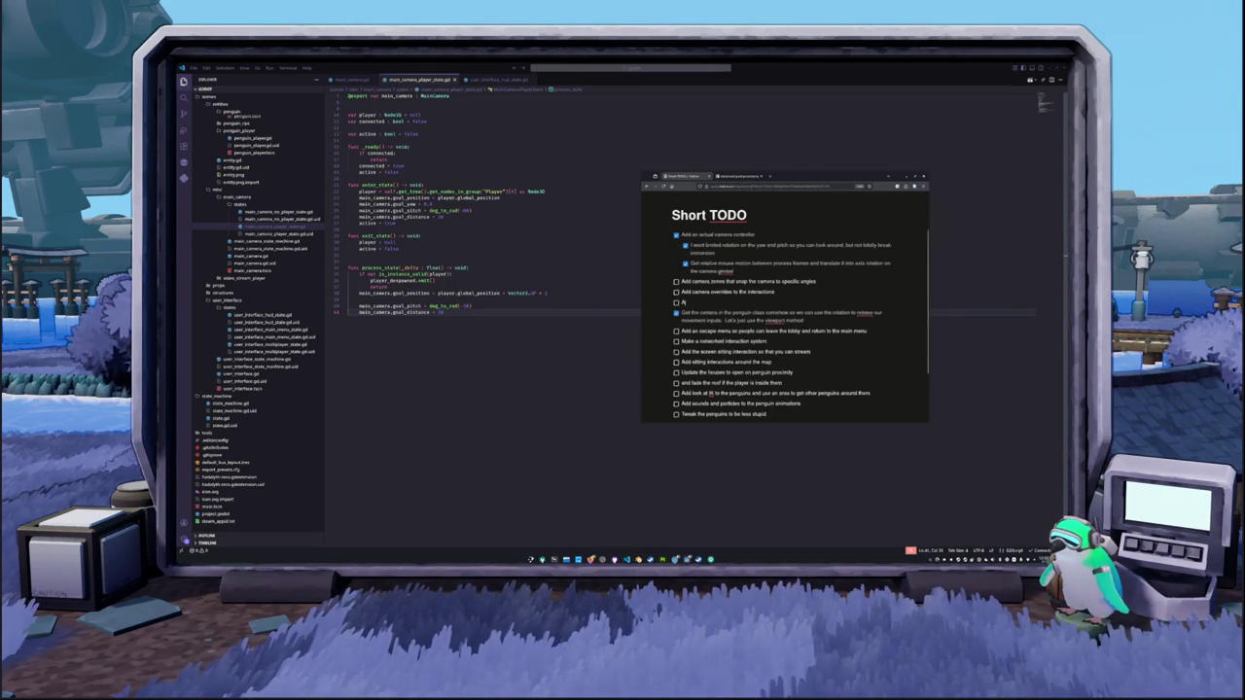
{"action": "type", "text": " fo"}
{"action": "type", "text": "am toggle"}
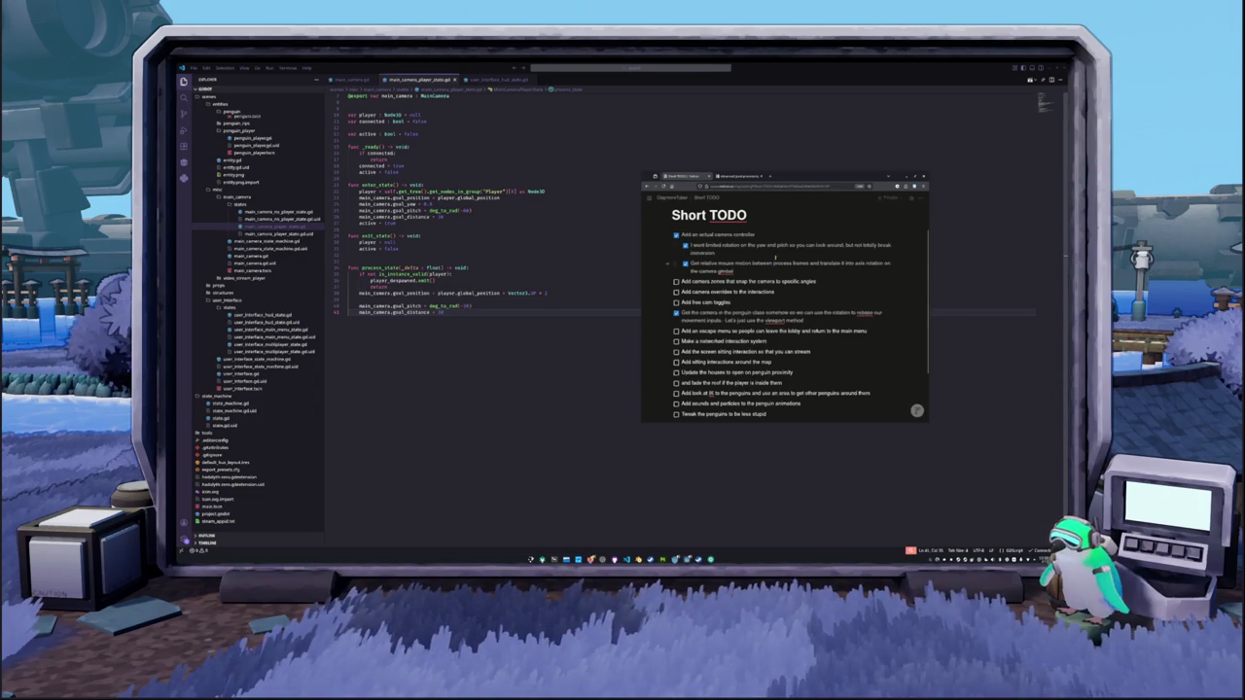
{"action": "left_click", "coordinate": [582, 369]}
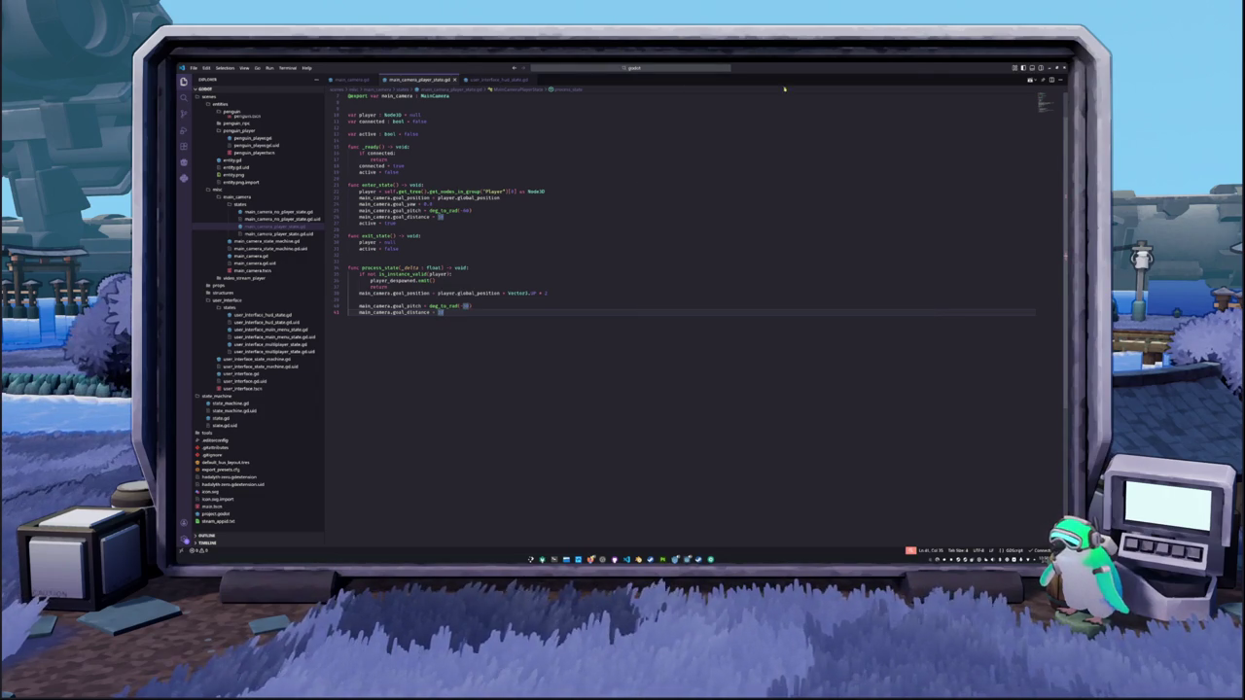
Step: In the camera scene, add an Area3D child under the root node
{"action": "left_click", "coordinate": [1050, 70]}
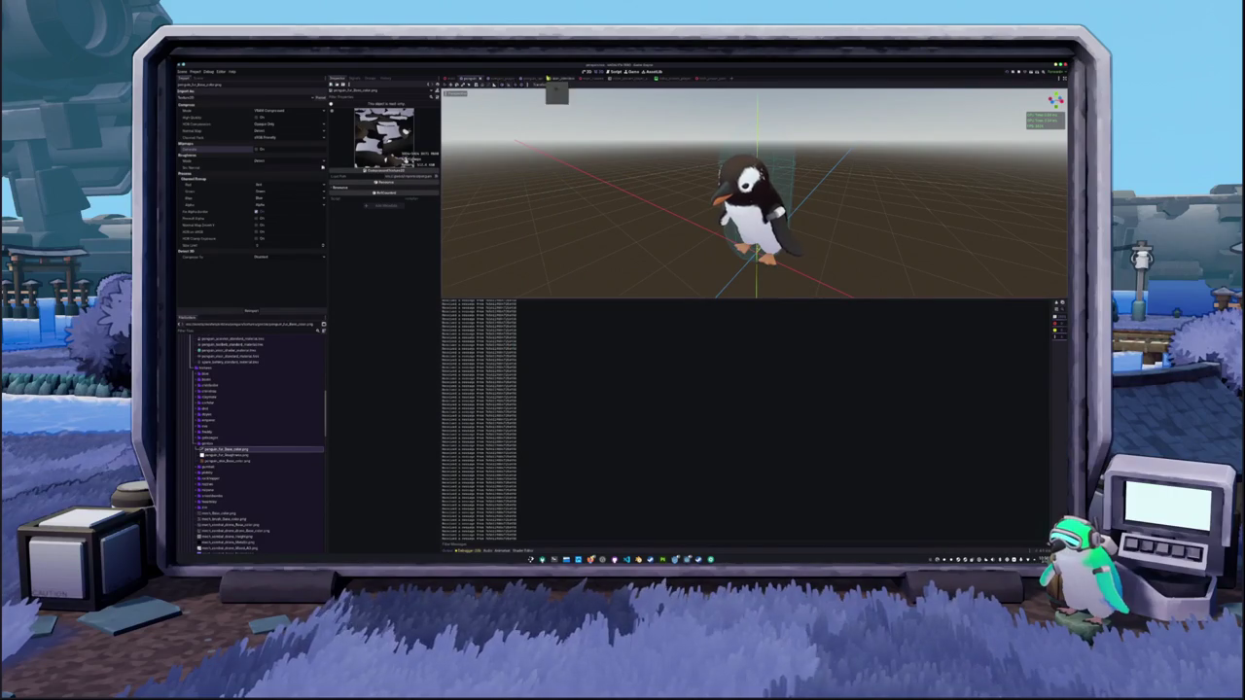
{"action": "left_click", "coordinate": [588, 79]}
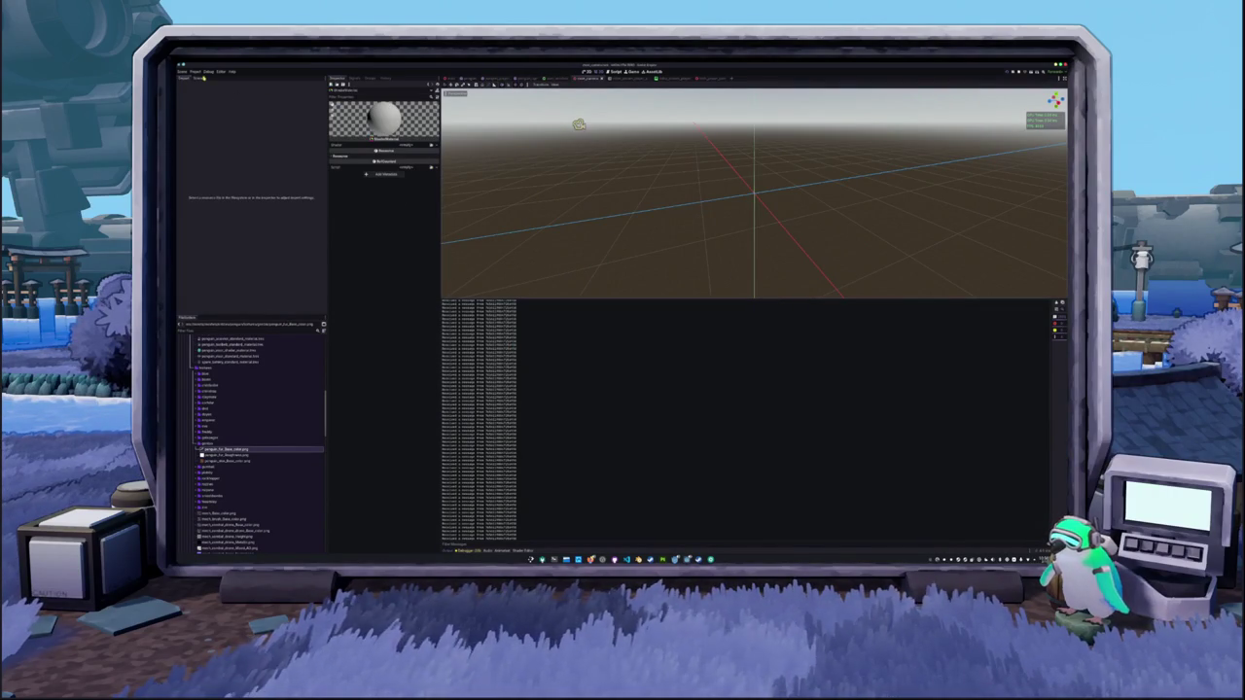
{"action": "left_click", "coordinate": [199, 78]}
{"action": "left_click", "coordinate": [194, 99]}
{"action": "right_click", "coordinate": [195, 99]}
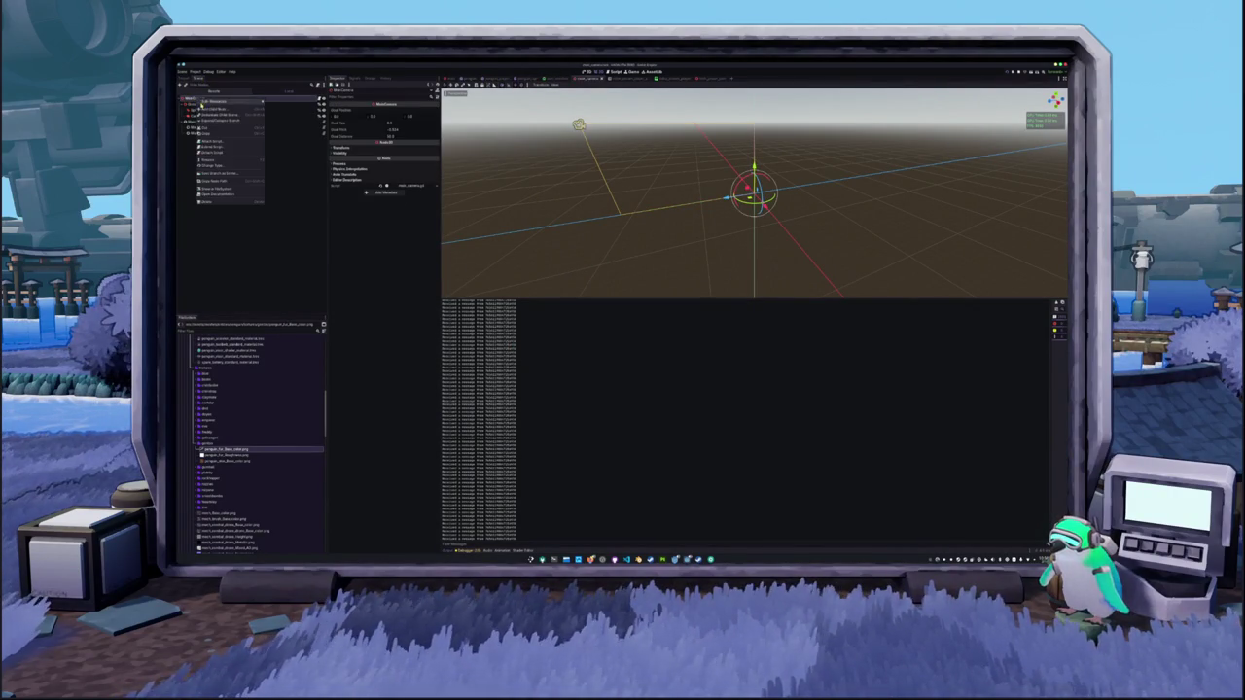
{"action": "left_click", "coordinate": [218, 109]}
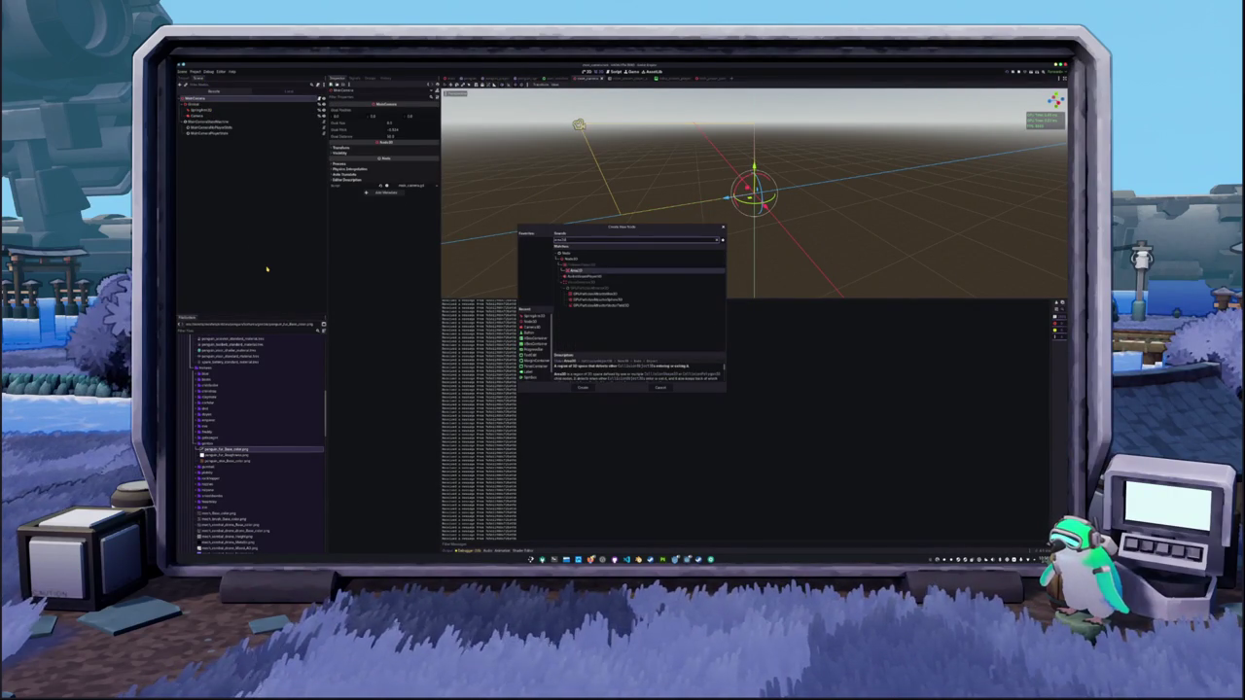
{"action": "left_click", "coordinate": [582, 388]}
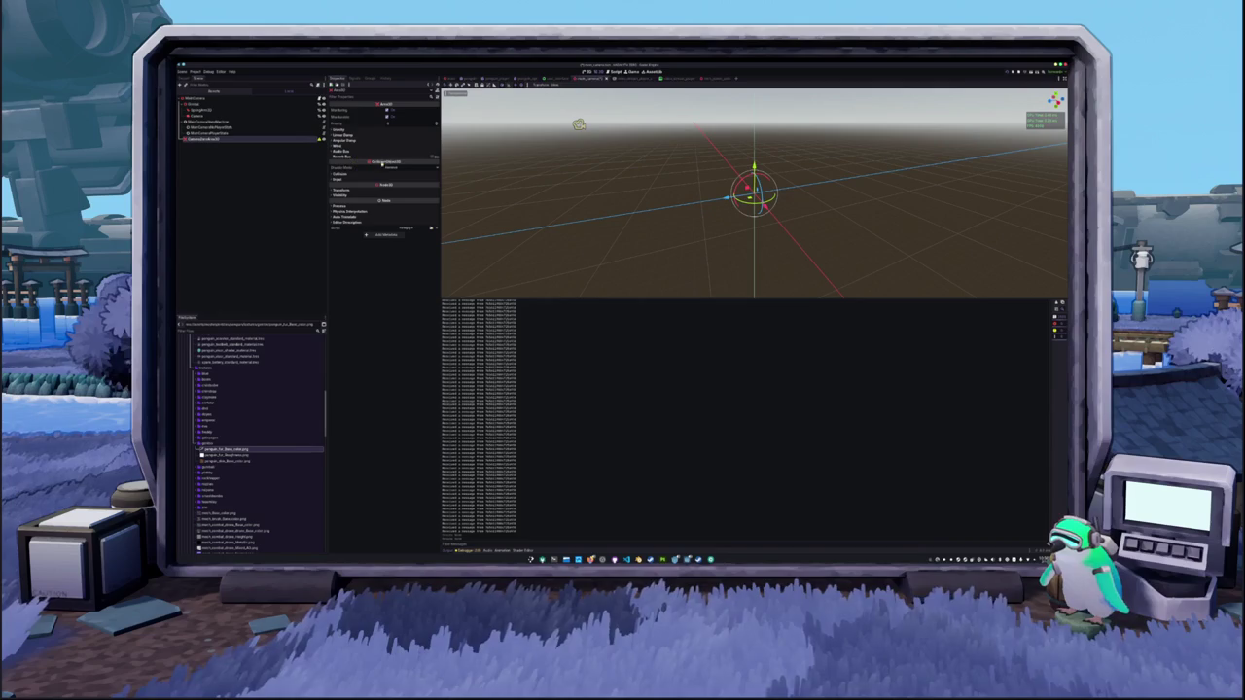
Step: Give the Area3D a CollisionShape3D child with a new SphereShape3D, save, and show the Area3D's collision settings
{"action": "right_click", "coordinate": [309, 140]}
{"action": "left_click", "coordinate": [316, 142]}
{"action": "type", "text": "collision"}
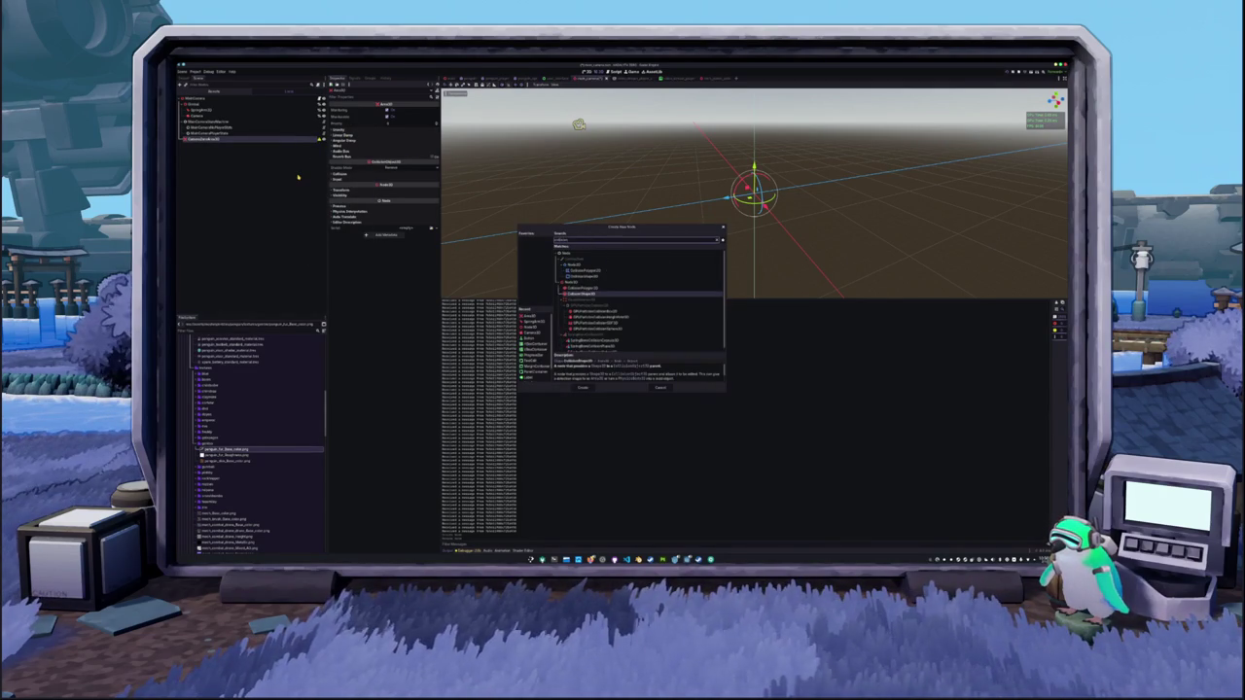
{"action": "key", "text": "Return"}
{"action": "left_click", "coordinate": [410, 142]}
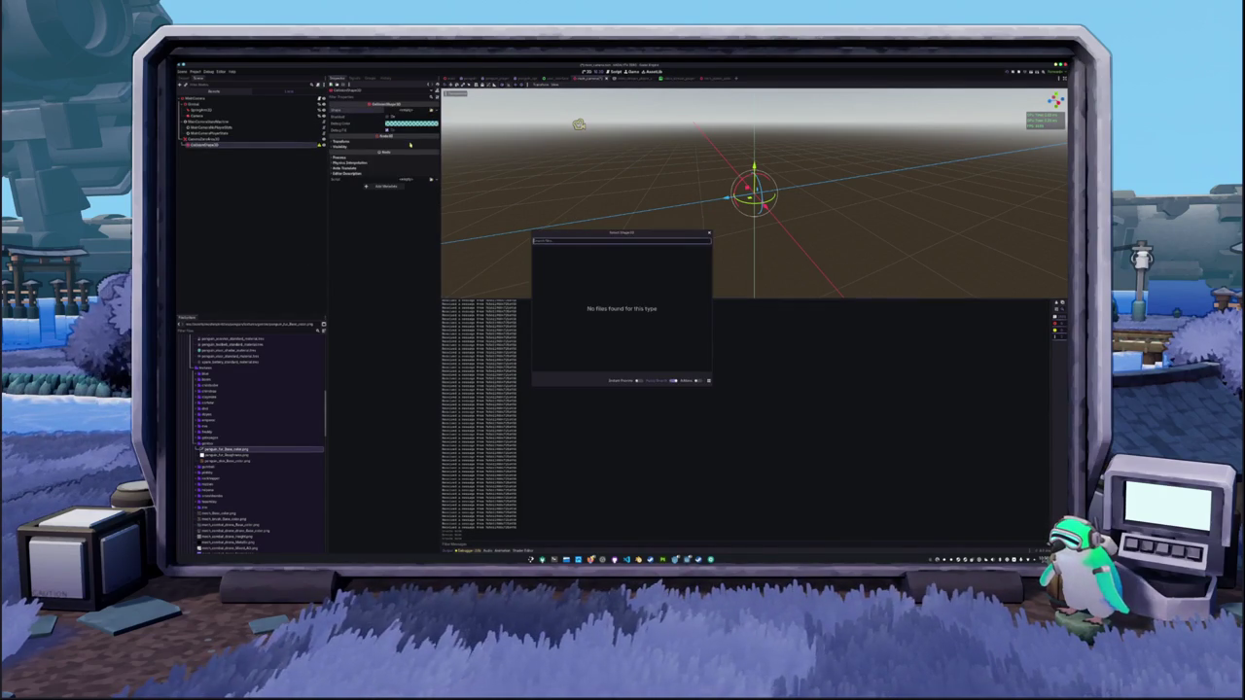
{"action": "key", "text": "Escape"}
{"action": "left_click", "coordinate": [432, 110]}
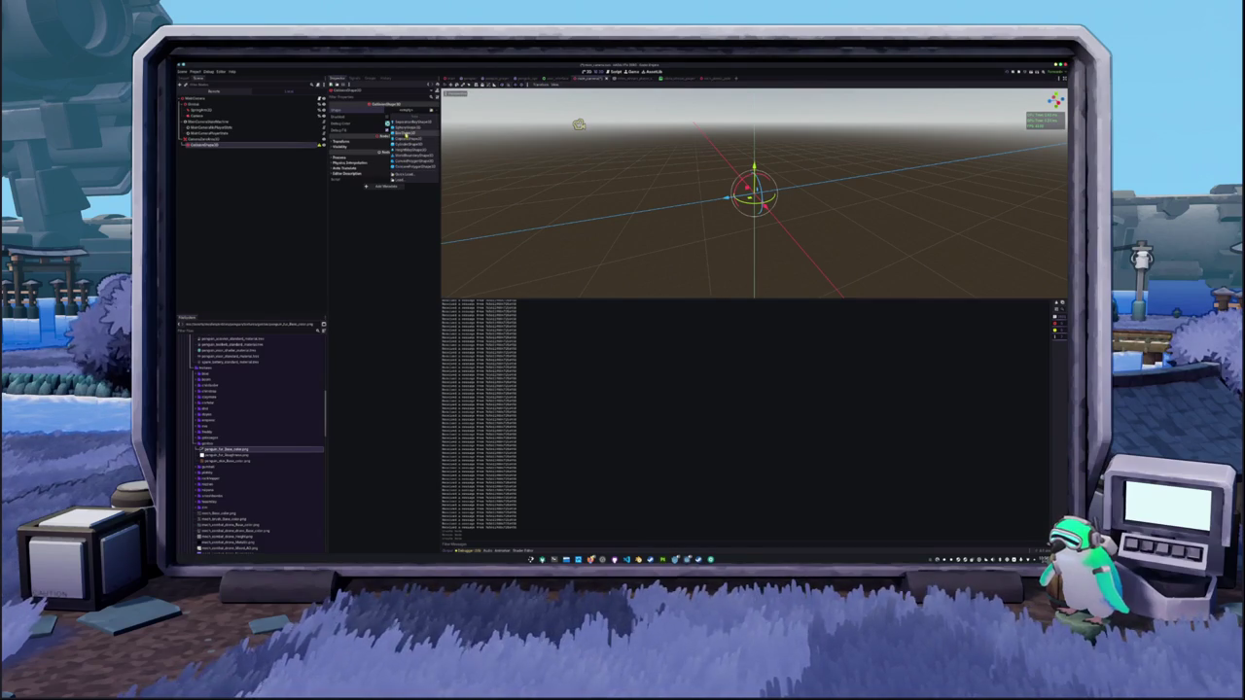
{"action": "left_click", "coordinate": [404, 128]}
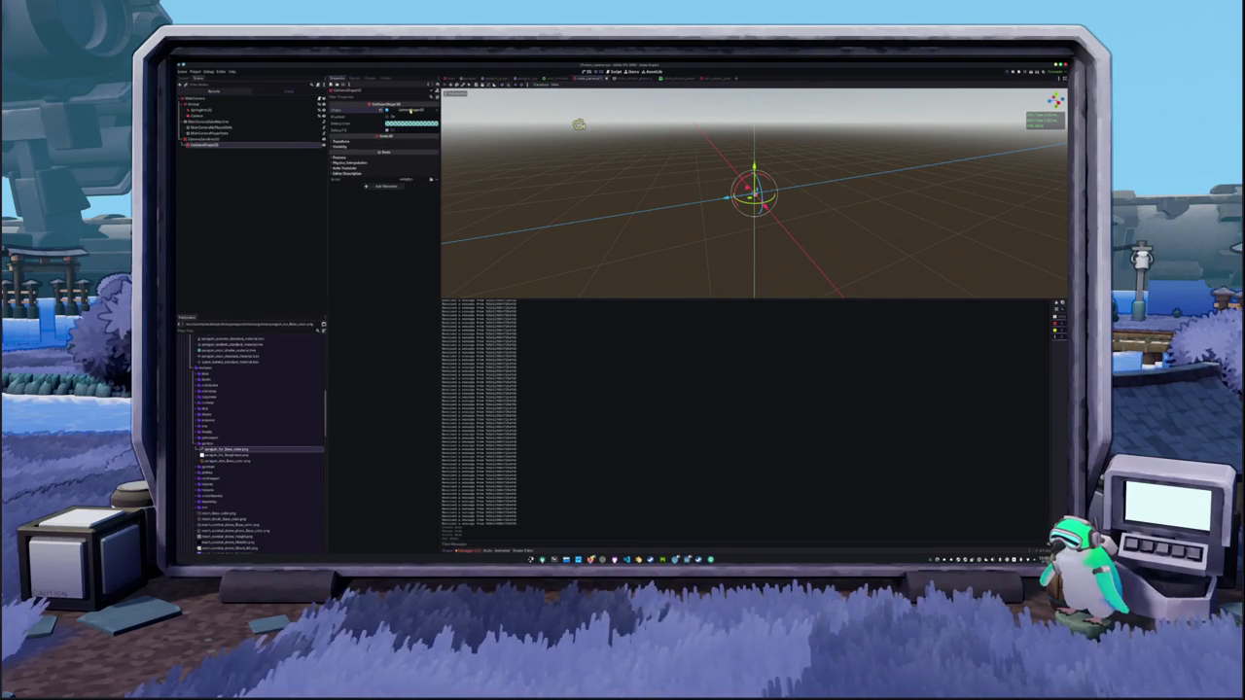
{"action": "left_click", "coordinate": [412, 111]}
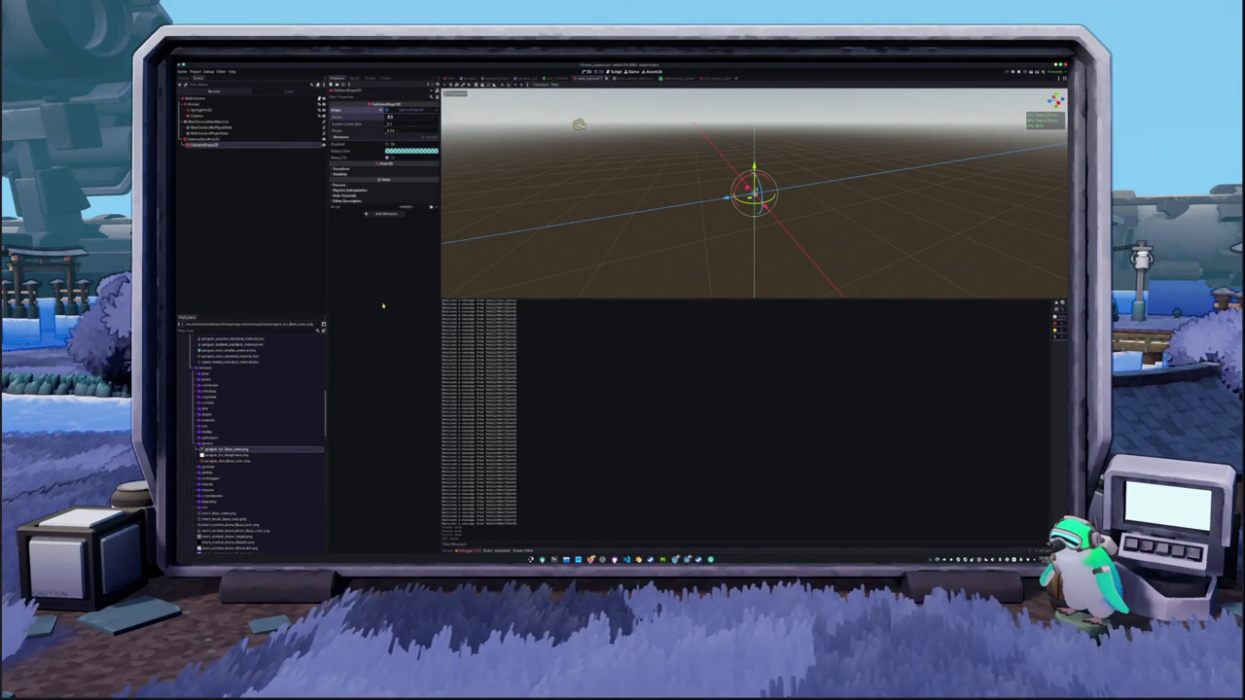
{"action": "key", "text": "ctrl+s"}
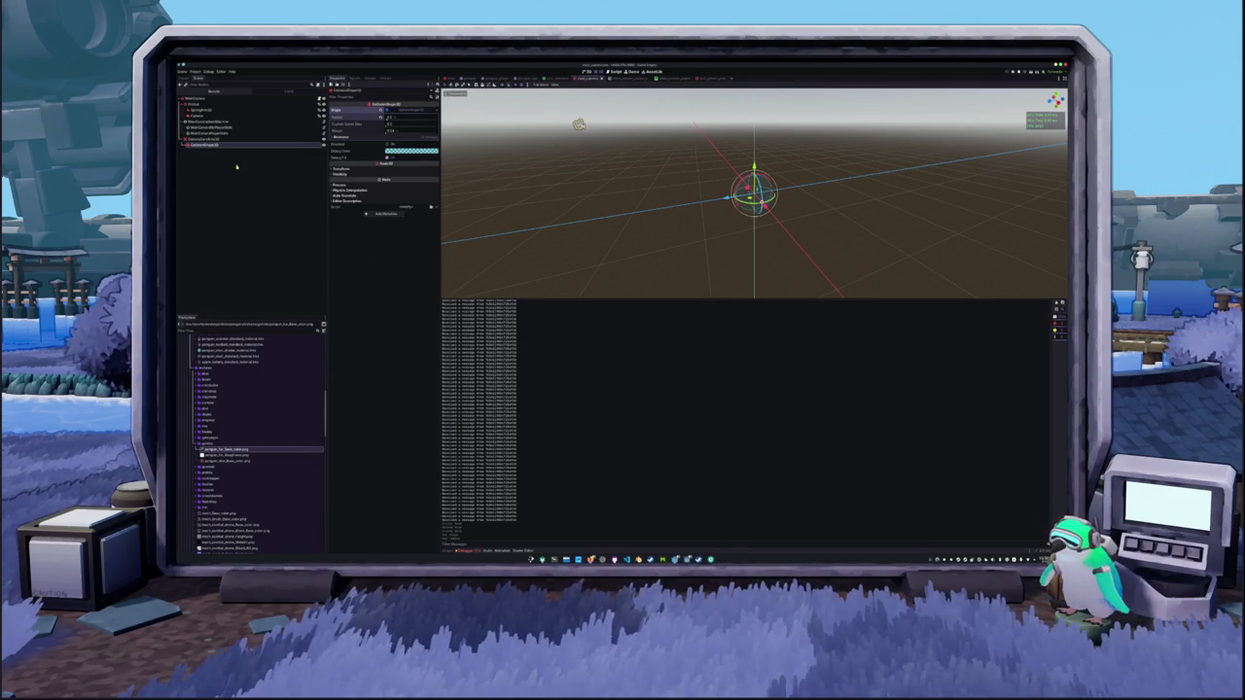
{"action": "key", "text": "Up"}
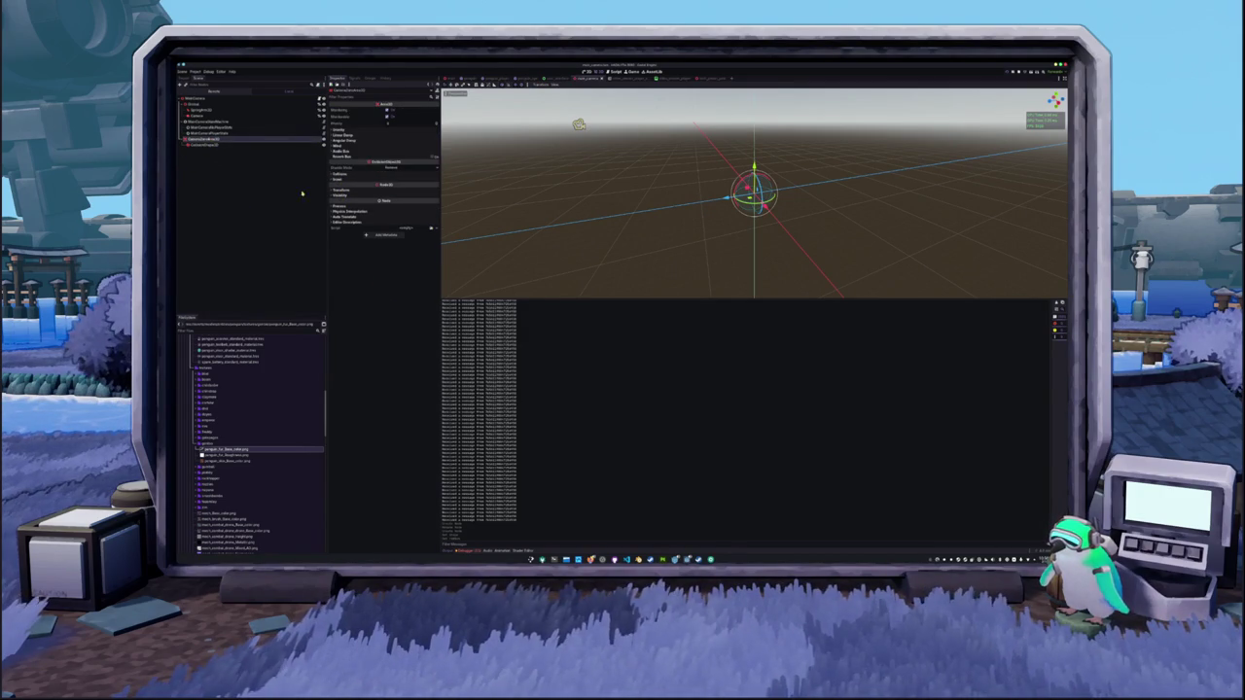
{"action": "left_click", "coordinate": [341, 173]}
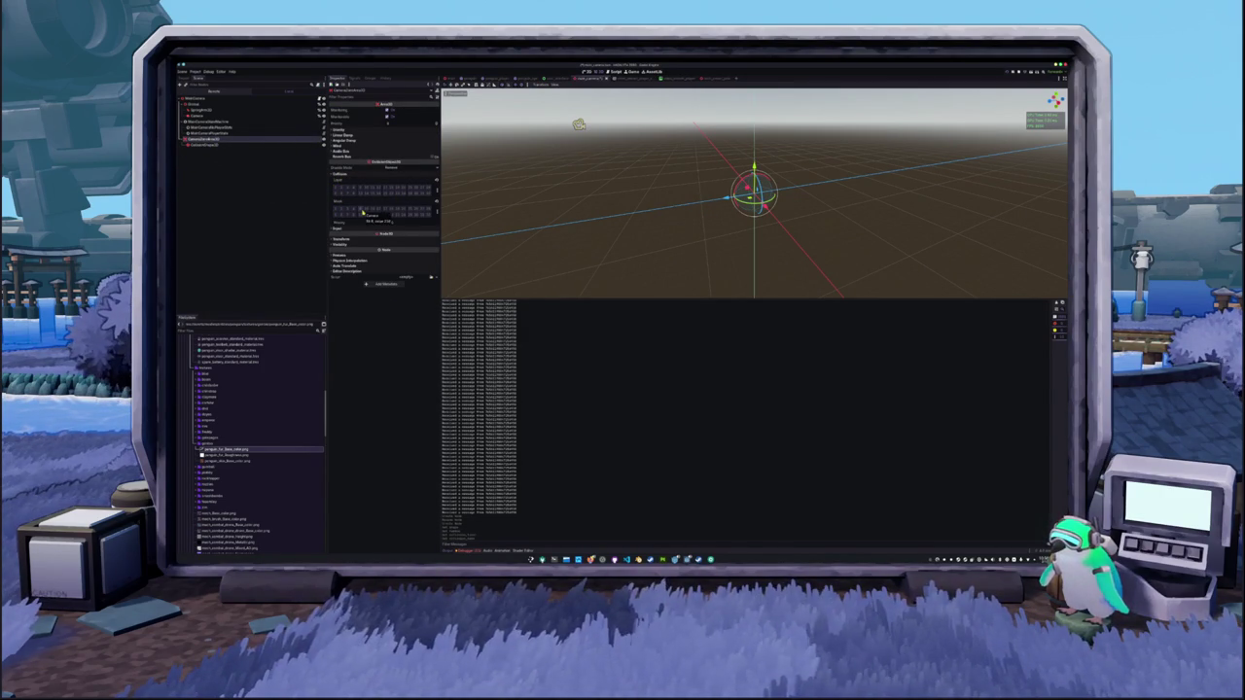
Step: Confirm 3D physics layer 9 is named 'Camera' and put the zone on collision layer 9
{"action": "left_click", "coordinate": [434, 210]}
{"action": "left_click", "coordinate": [419, 226]}
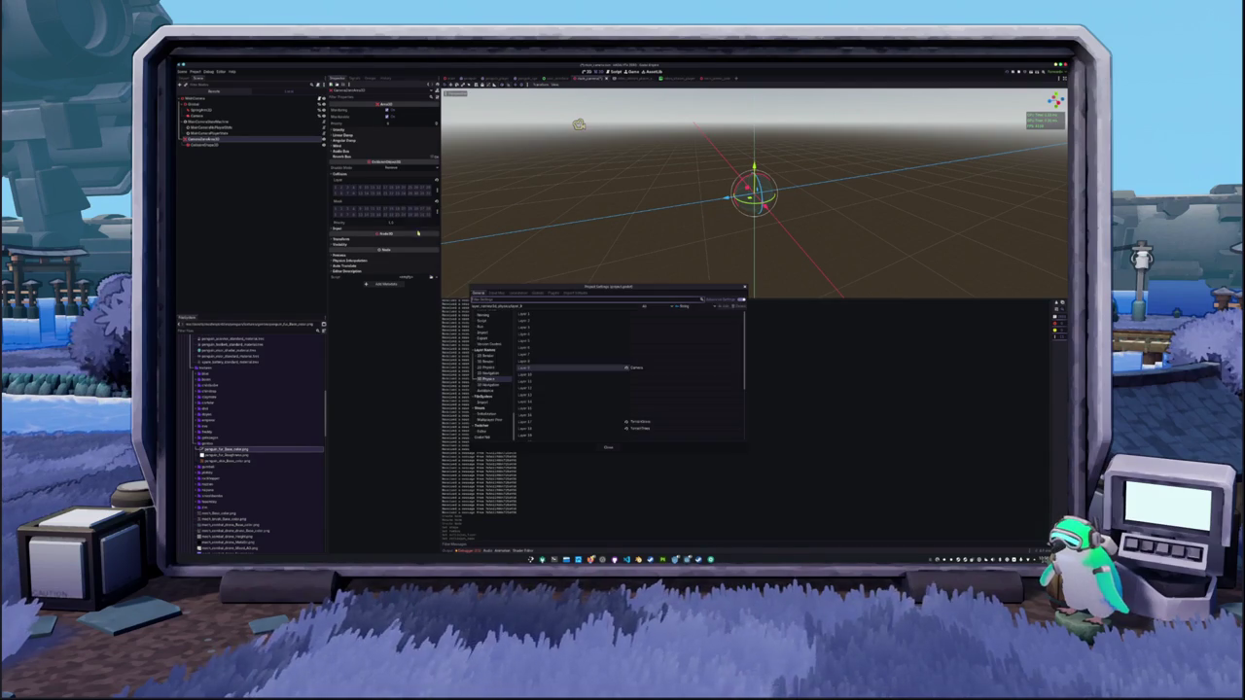
{"action": "double_click", "coordinate": [652, 369]}
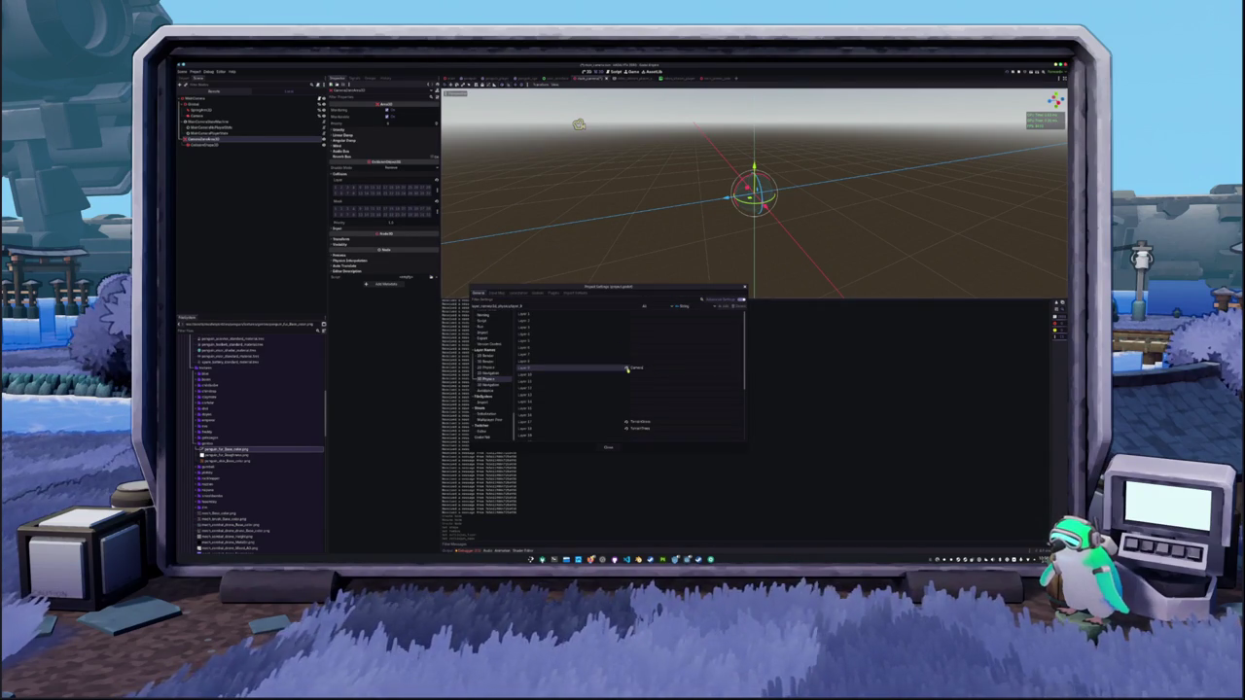
{"action": "key", "text": "ctrl+a"}
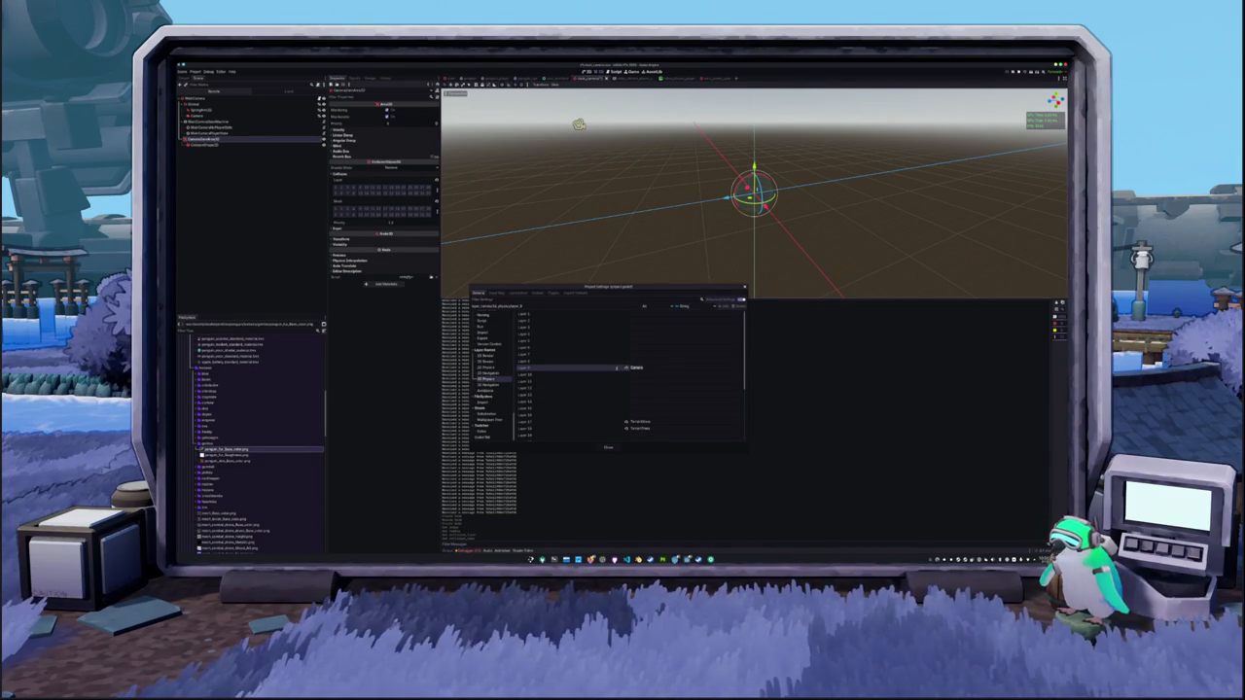
{"action": "key", "text": "Escape"}
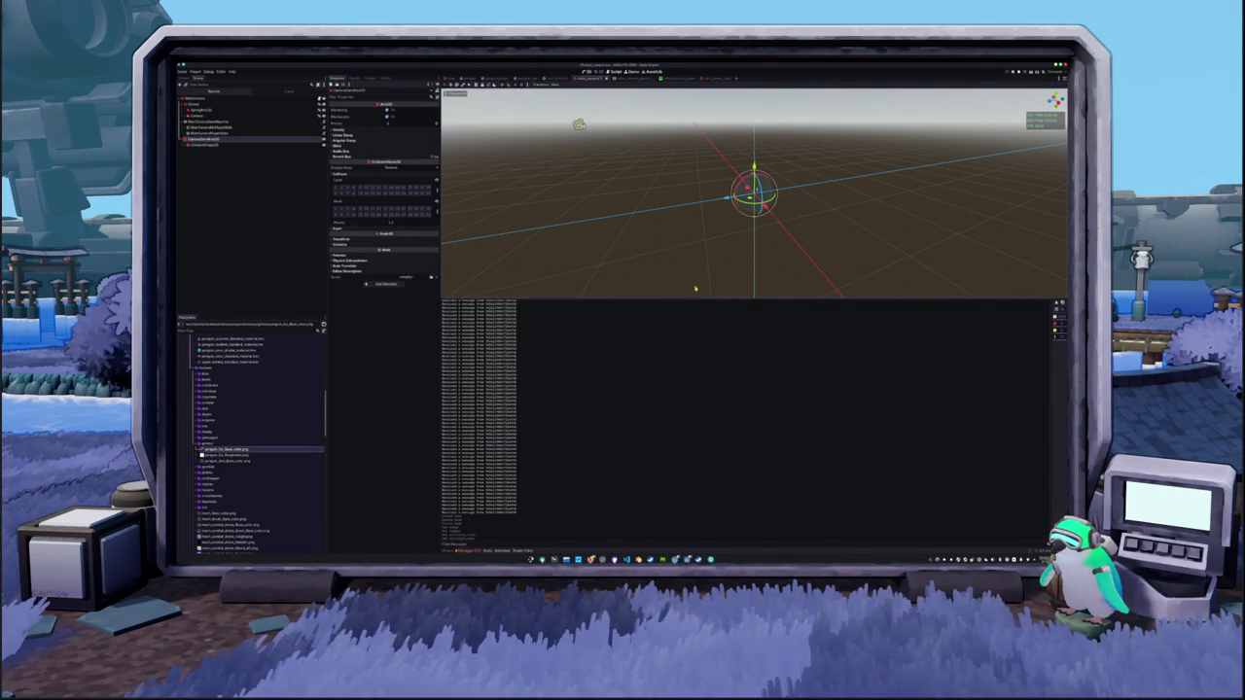
{"action": "left_click", "coordinate": [361, 210]}
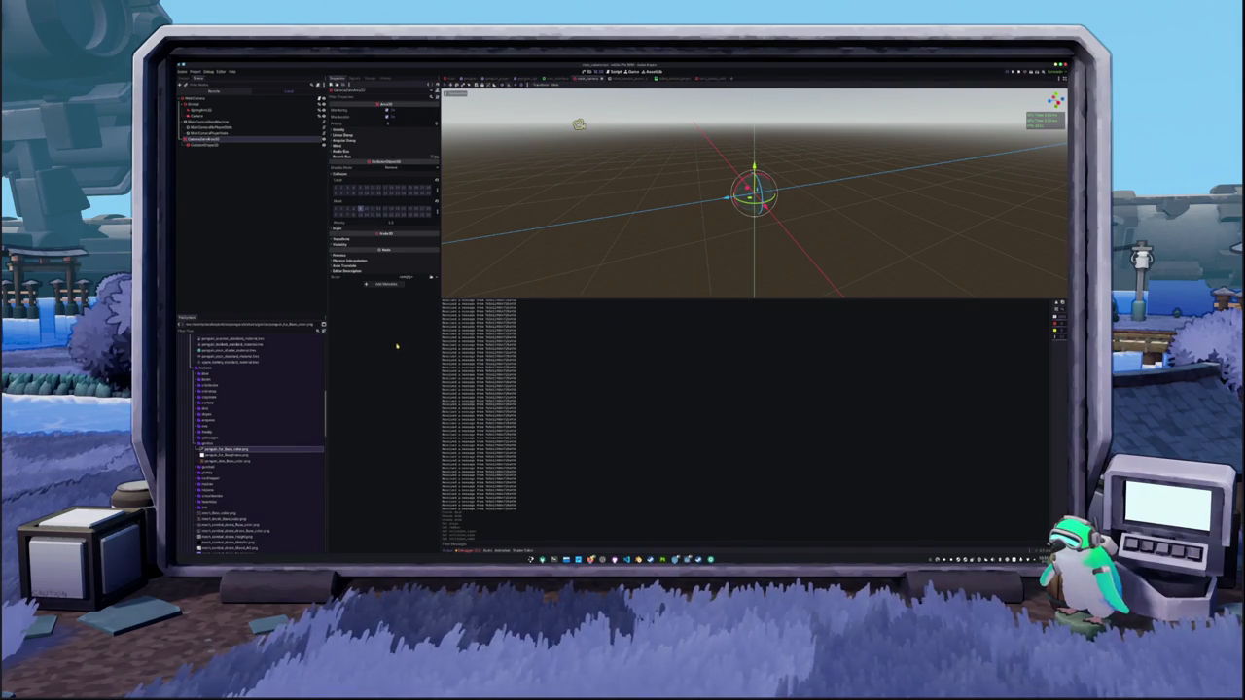
Step: With the camera zone node selected, create camera_zone_area_3d.gd in the classes folder and attach it
{"action": "left_click", "coordinate": [212, 444]}
{"action": "double_click", "coordinate": [215, 367]}
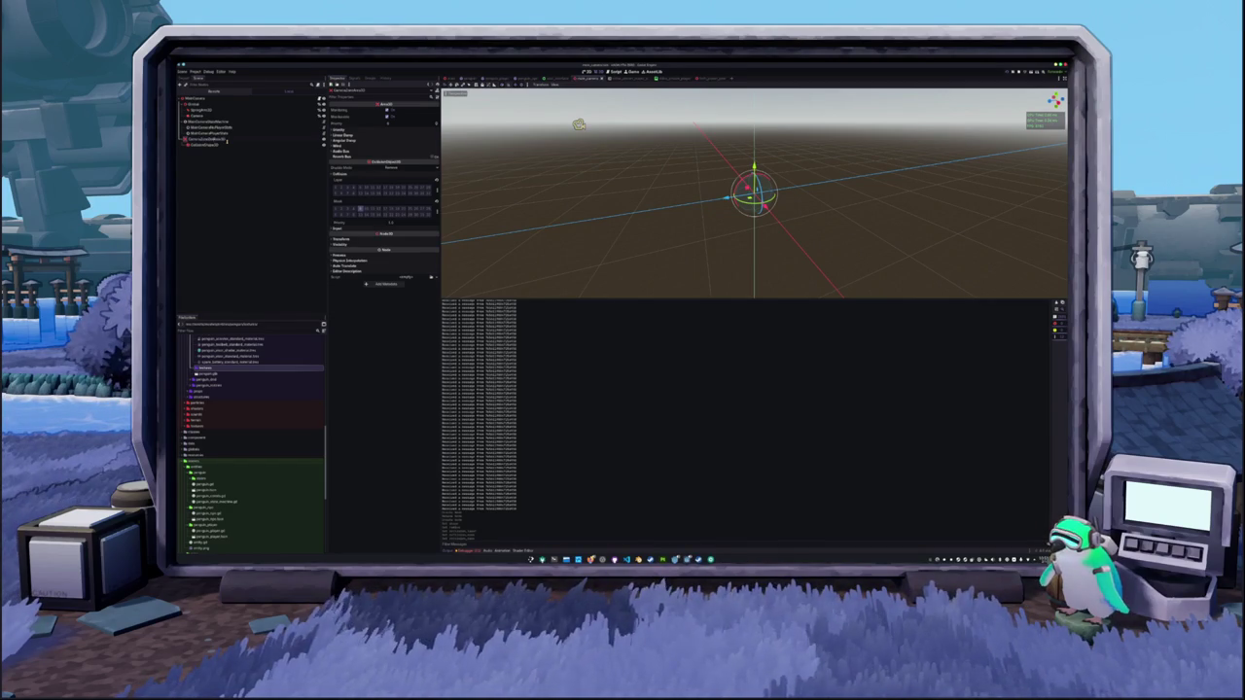
{"action": "left_click", "coordinate": [226, 141]}
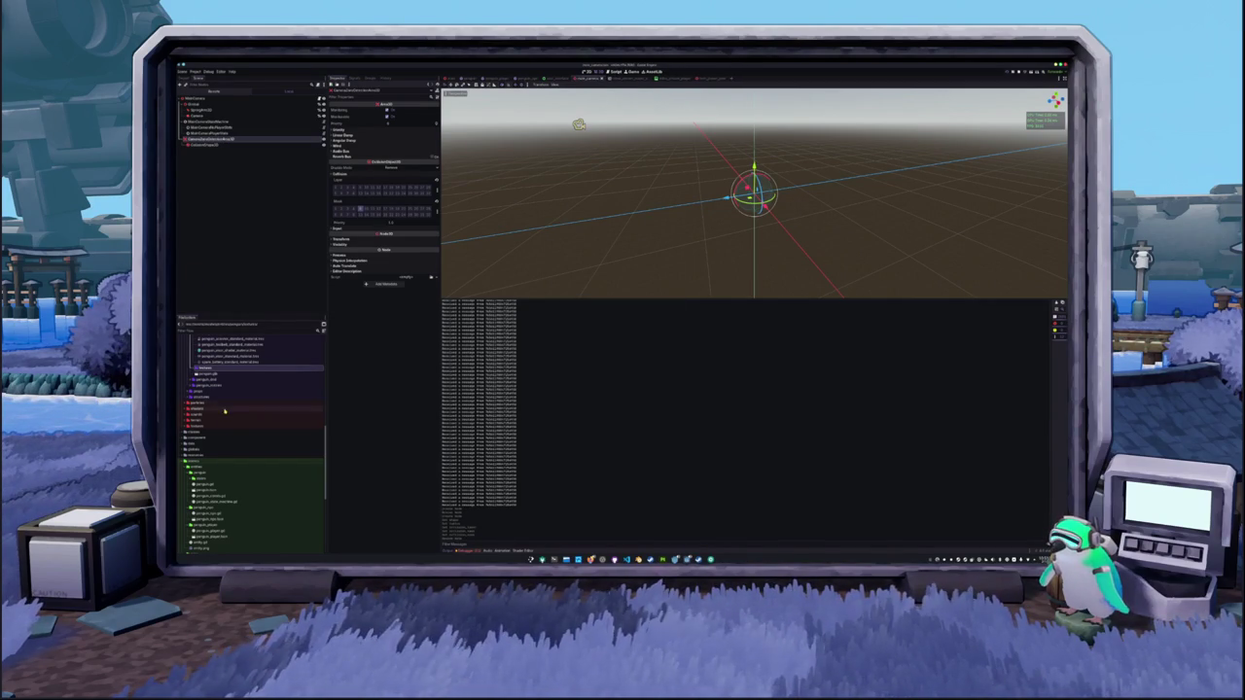
{"action": "left_click", "coordinate": [204, 432]}
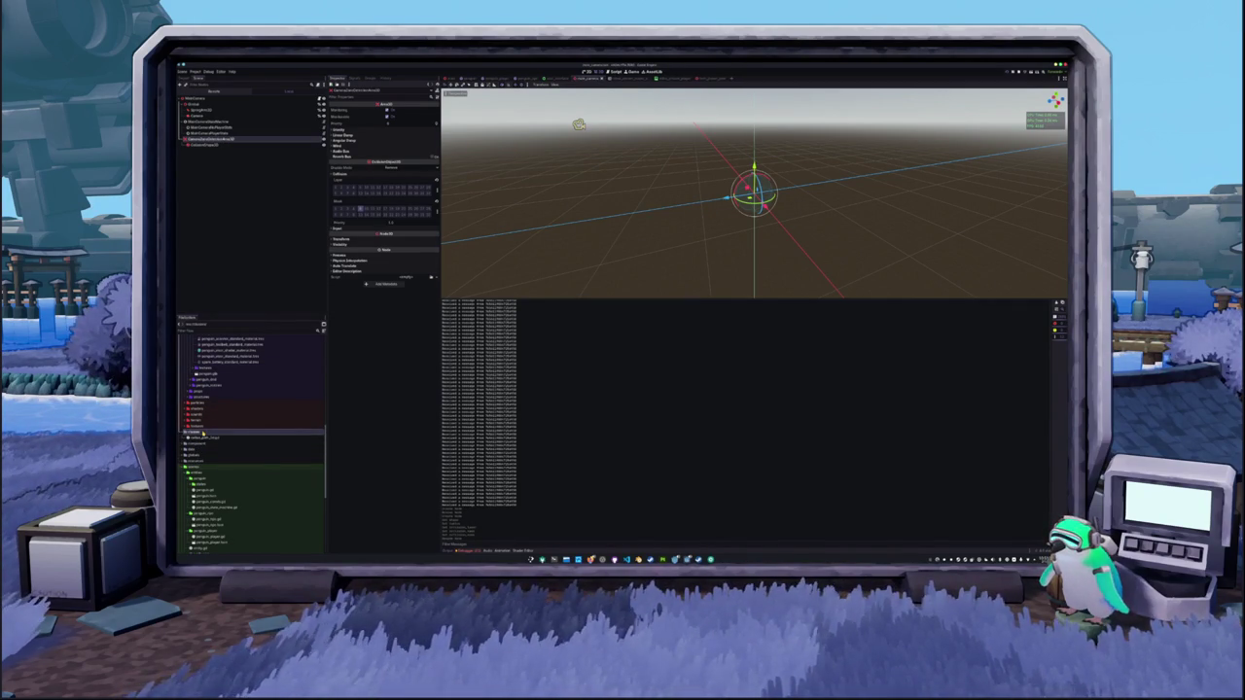
{"action": "right_click", "coordinate": [203, 432]}
{"action": "mouse_move", "coordinate": [219, 435]}
{"action": "left_click", "coordinate": [277, 447]}
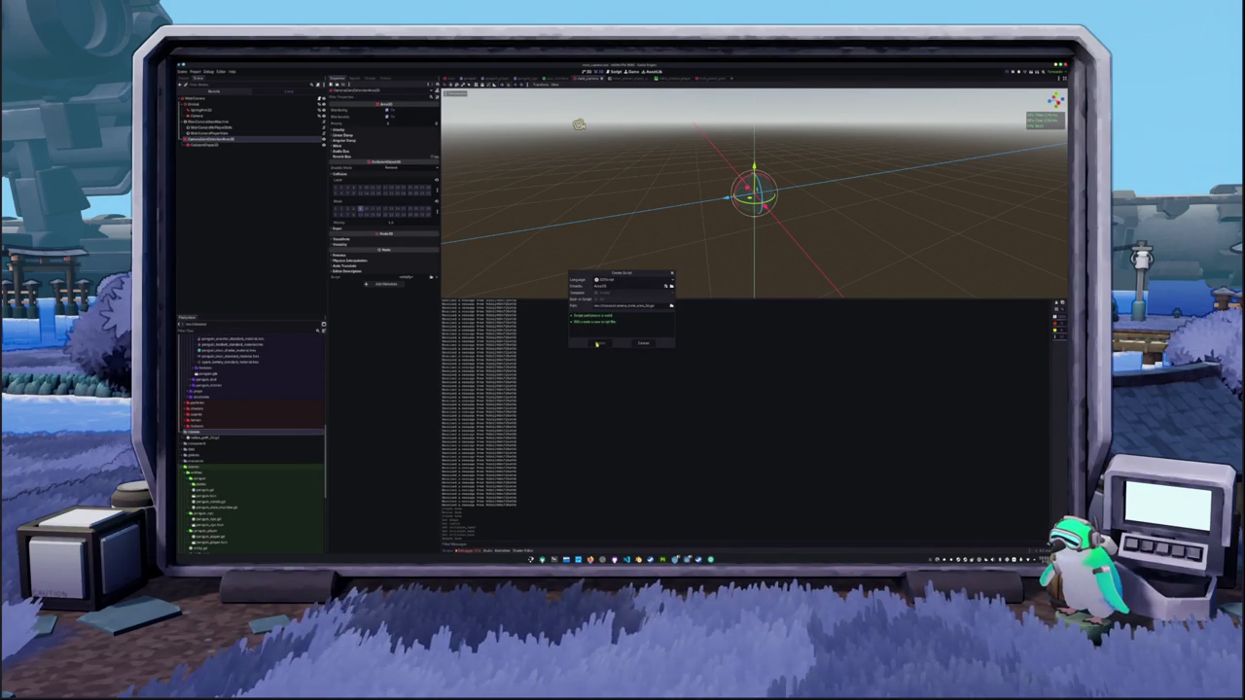
{"action": "left_click", "coordinate": [599, 342]}
{"action": "left_click", "coordinate": [218, 439]}
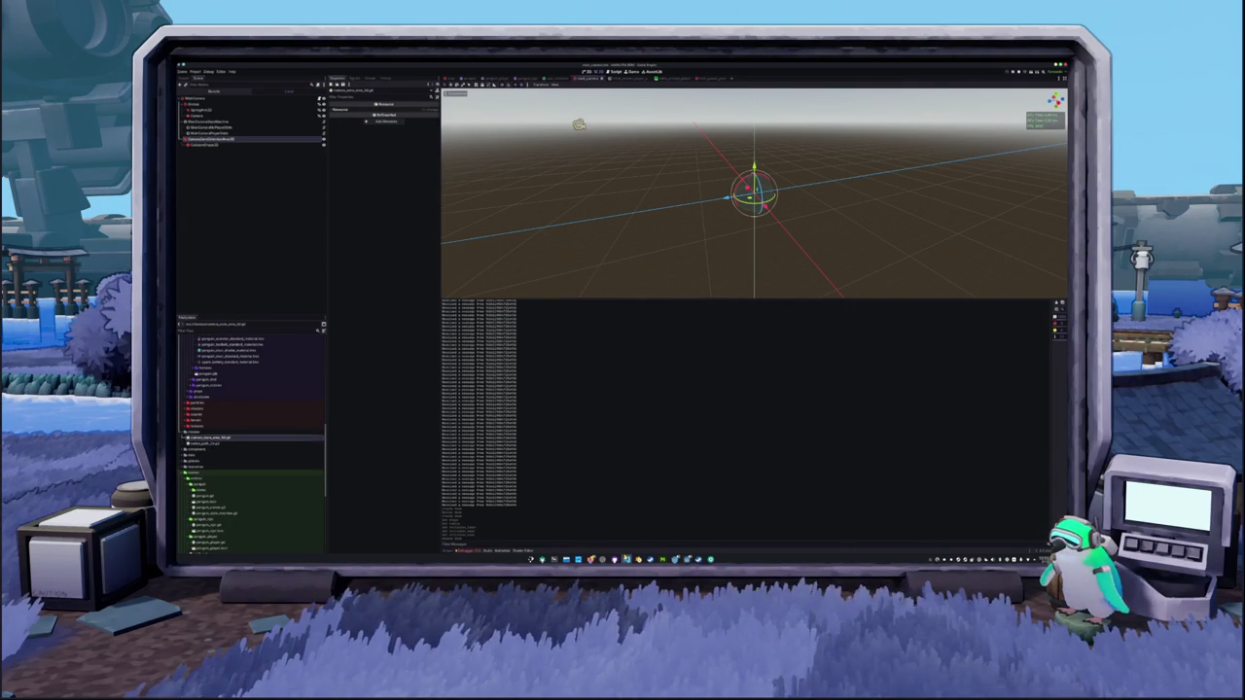
Step: Declare class_name CameraZoneArea3D with exported copy_rotation and copy_location bools defaulting to false
{"action": "type", "text": "lass_name Camera3Drea3D"}
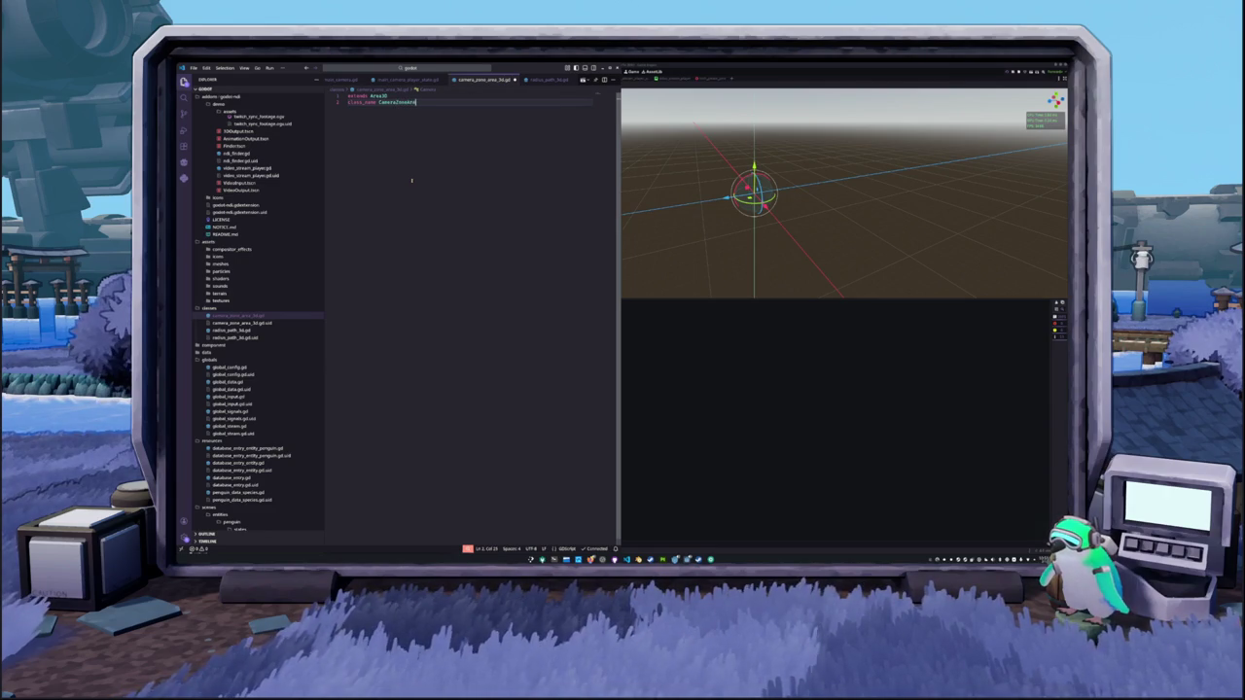
{"action": "key", "text": "Return"}
{"action": "key", "text": "Return"}
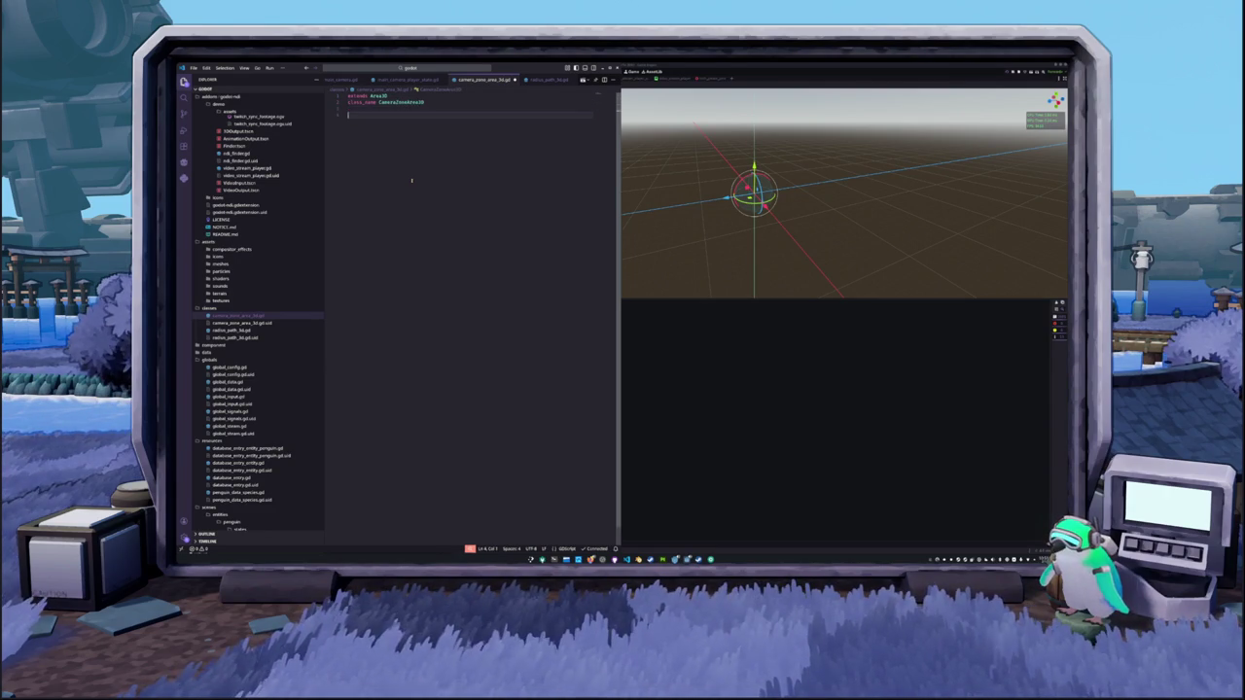
{"action": "type", "text": "@export_ra"}
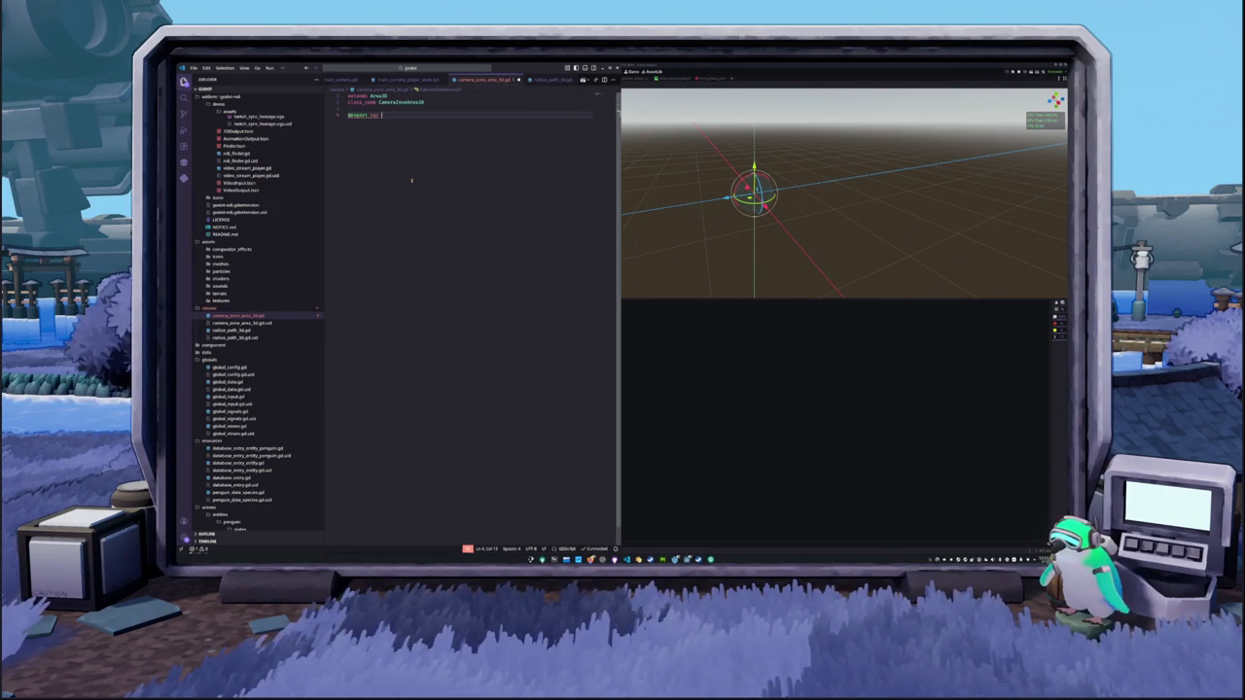
{"action": "type", "text": "r copy_rotatio"}
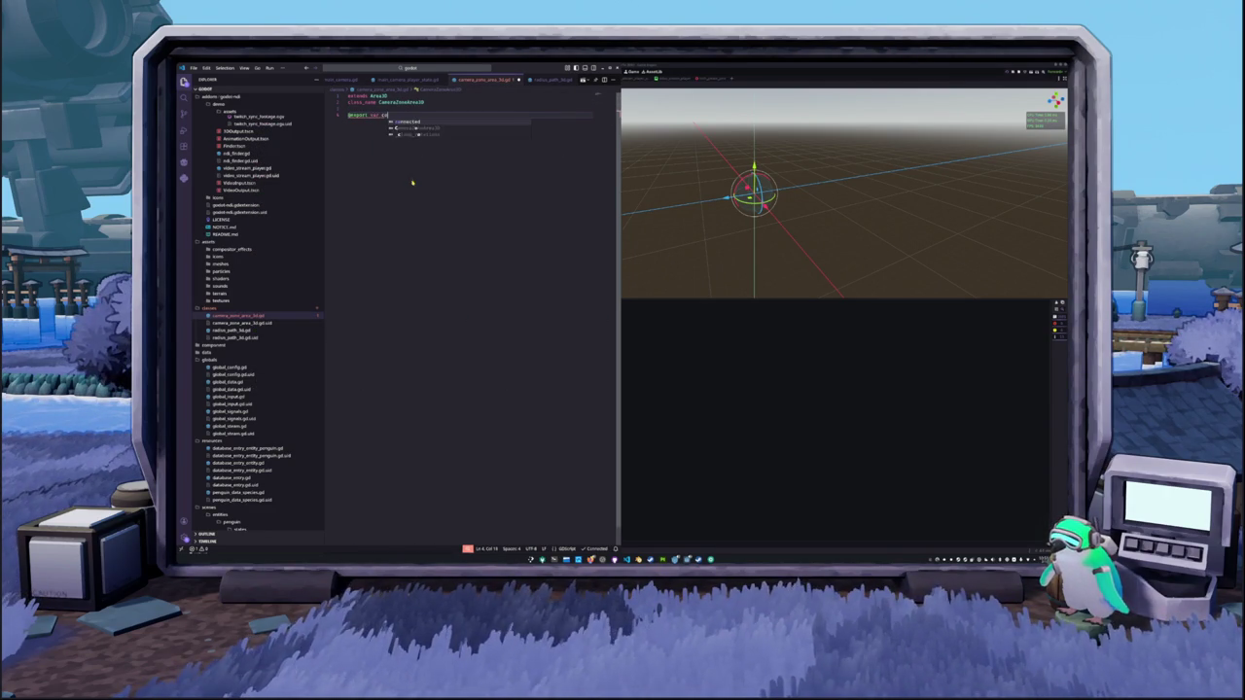
{"action": "type", "text": "n : bool = fal"}
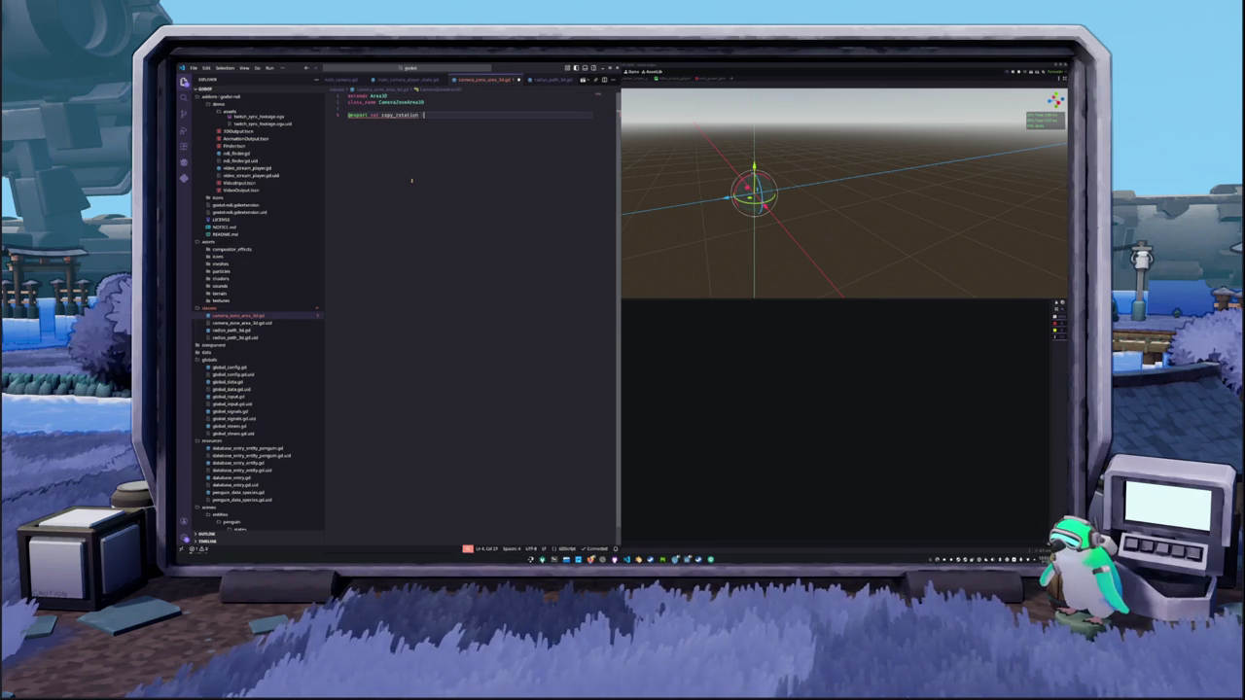
{"action": "type", "text": "se"}
{"action": "key", "text": "Return"}
{"action": "type", "text": "@export var copy_lo"}
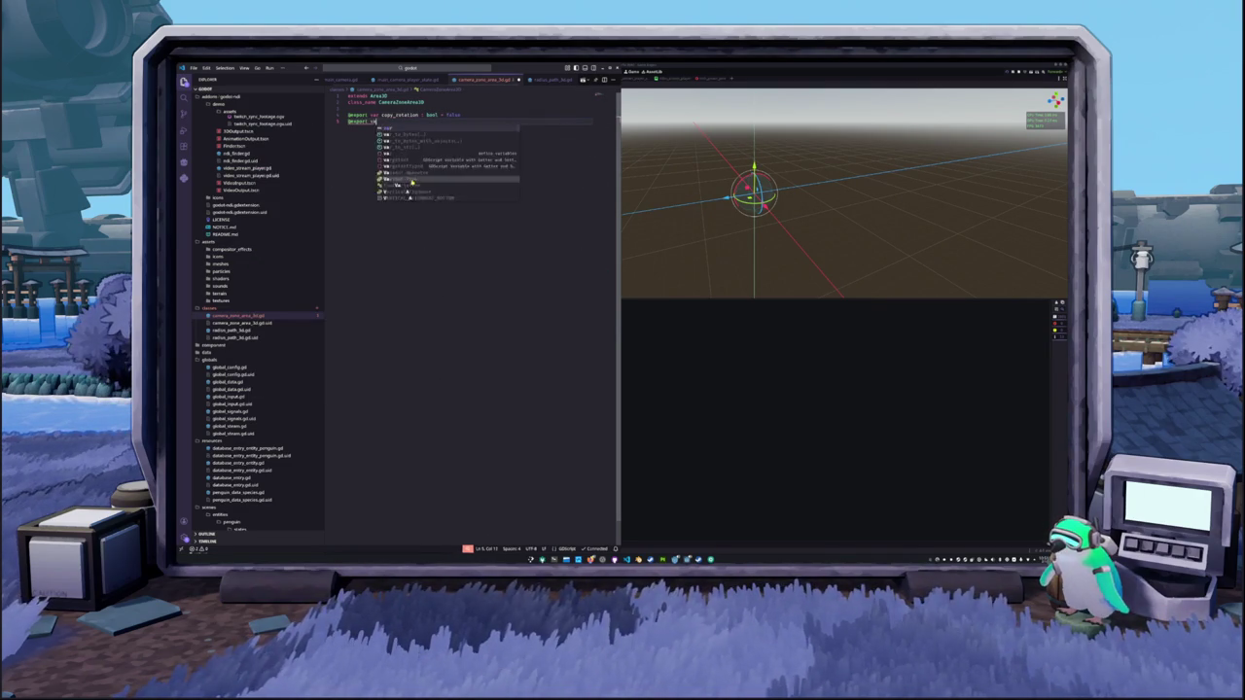
{"action": "type", "text": "cation : "}
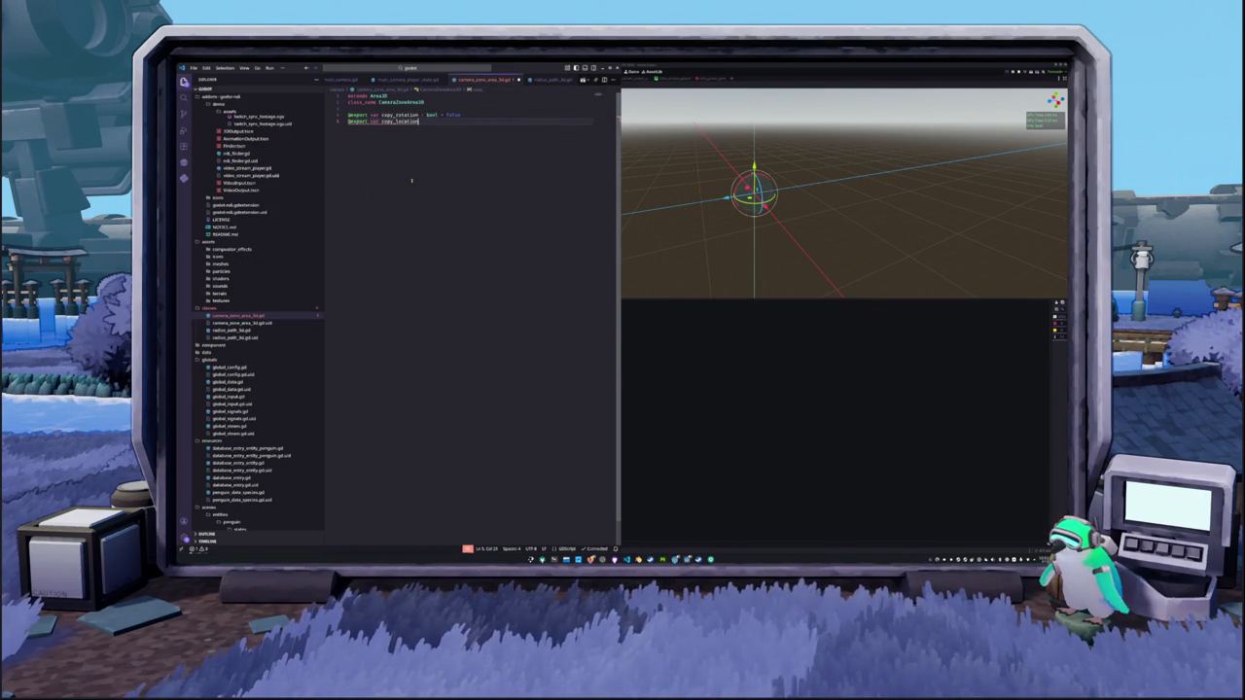
{"action": "type", "text": "bool = false"}
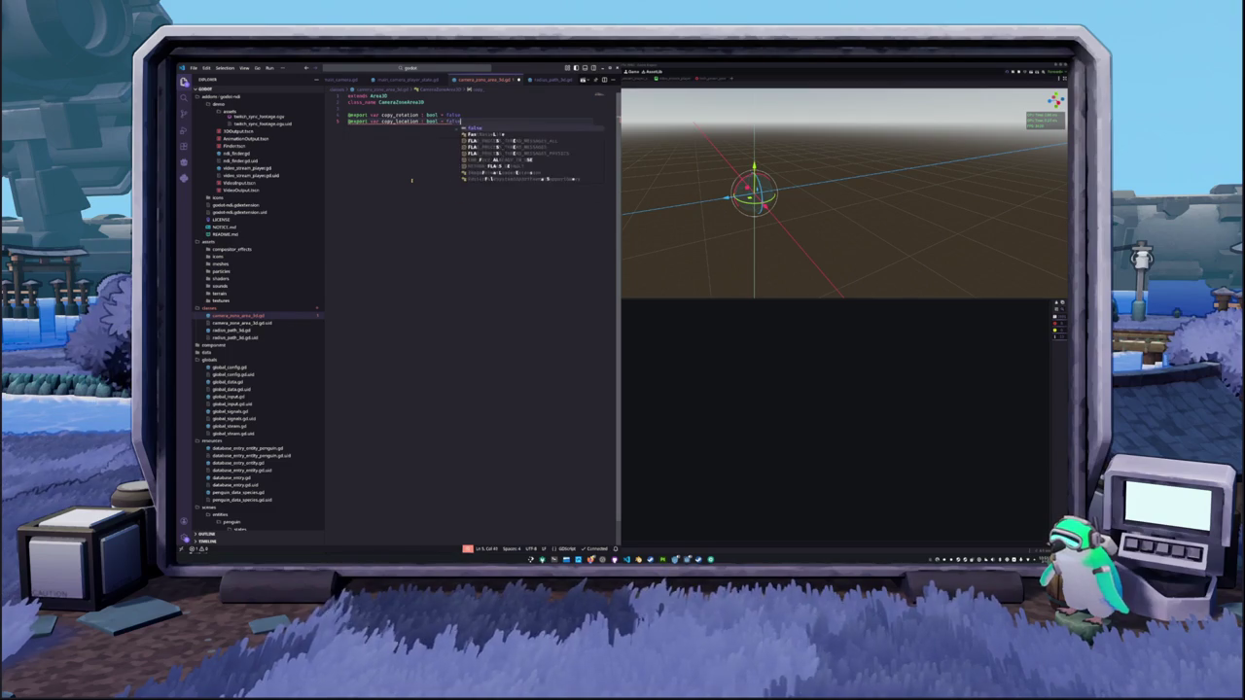
{"action": "key", "text": "Return"}
{"action": "key", "text": "Return"}
Step: Add an exported target_pitch float defaulting to deg_to_rad(-30), discarding a half-typed extra line
{"action": "type", "text": "@export "}
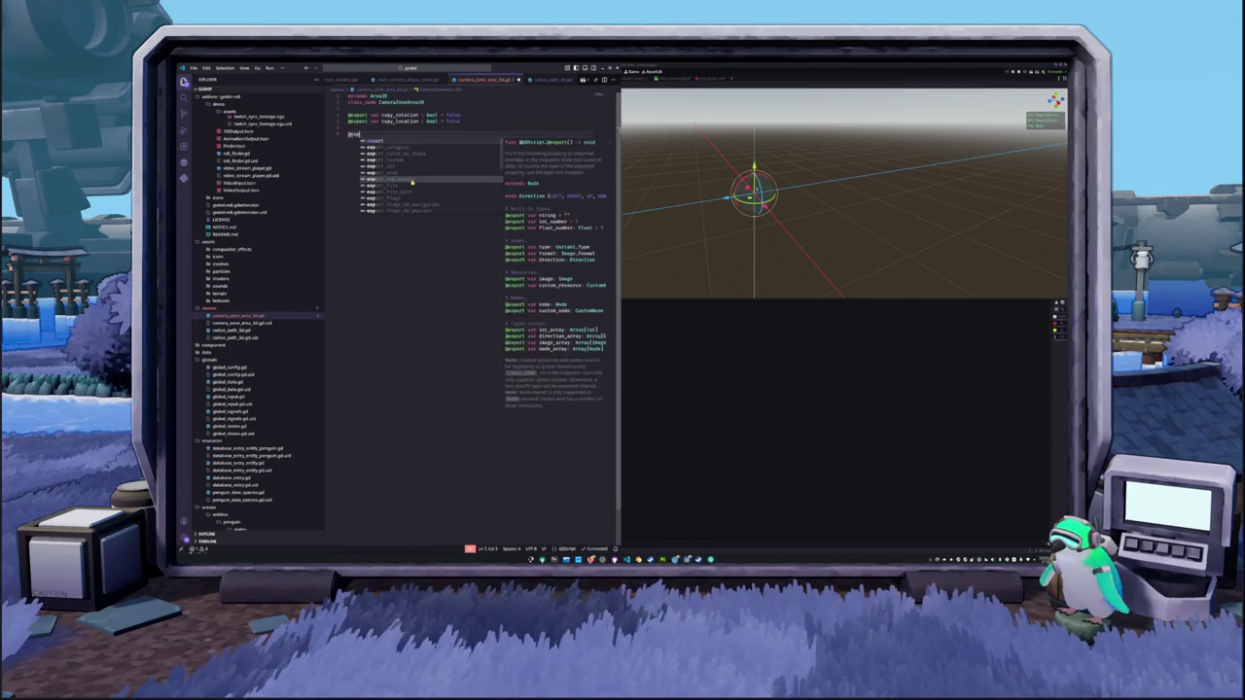
{"action": "type", "text": "var target_p"}
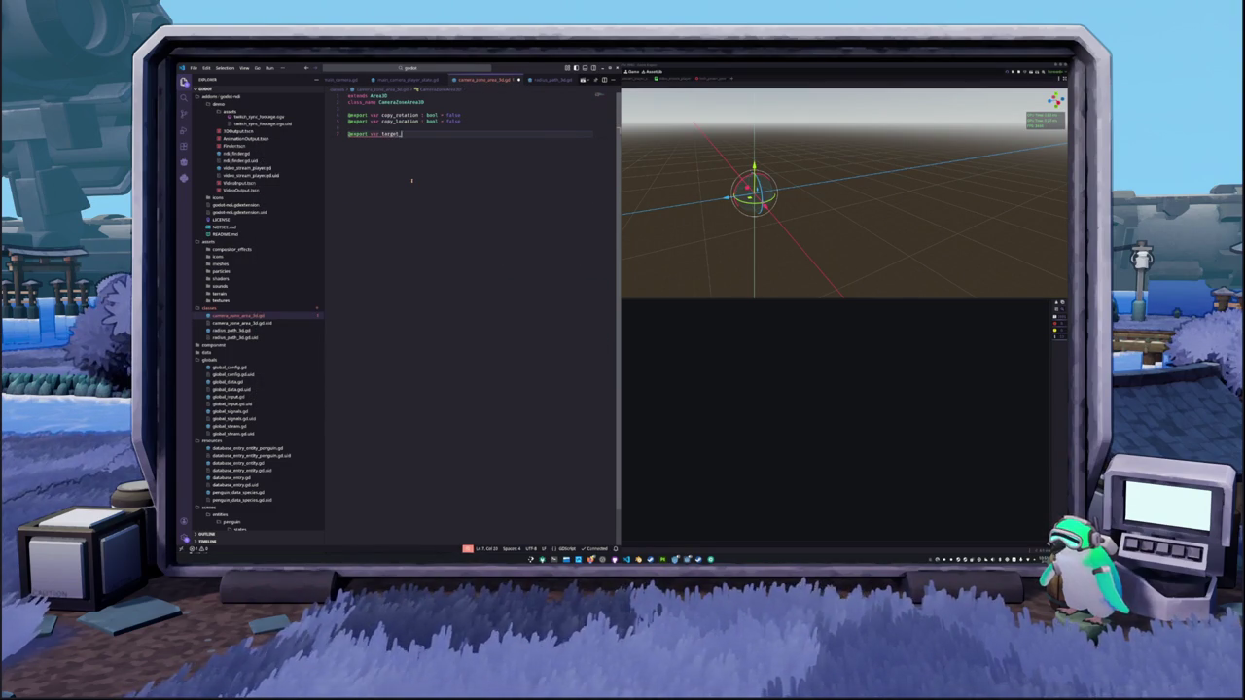
{"action": "type", "text": "itch : float = -"}
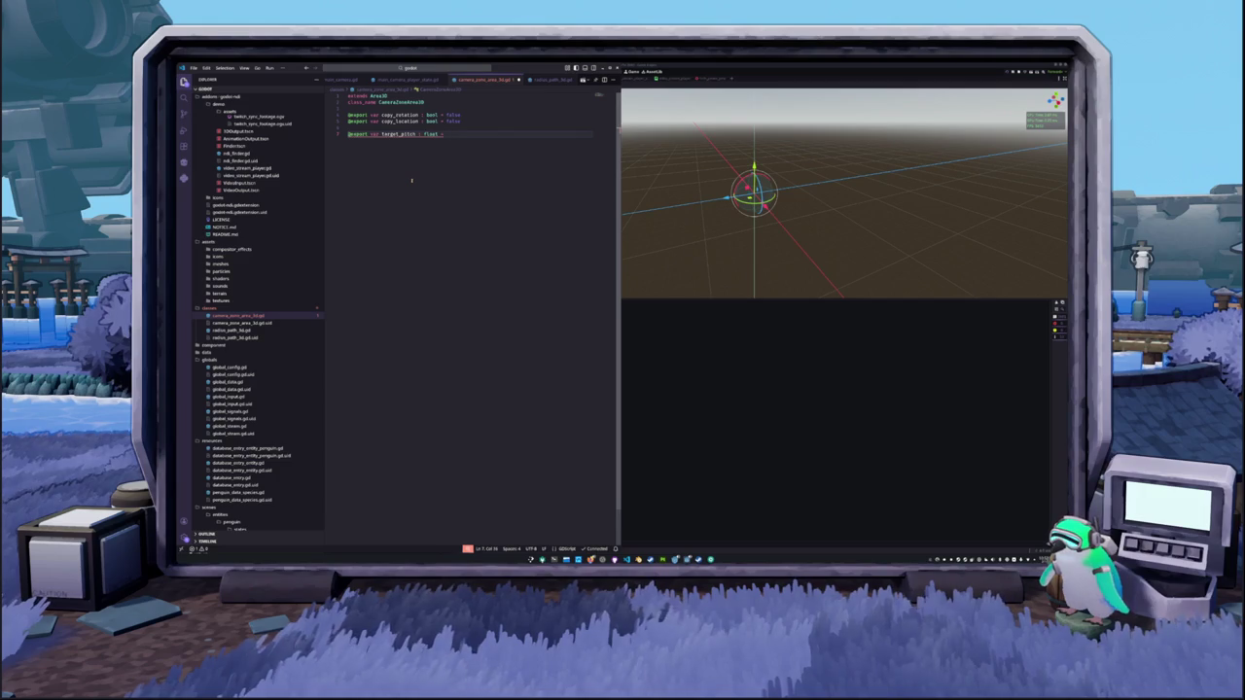
{"action": "type", "text": "20"}
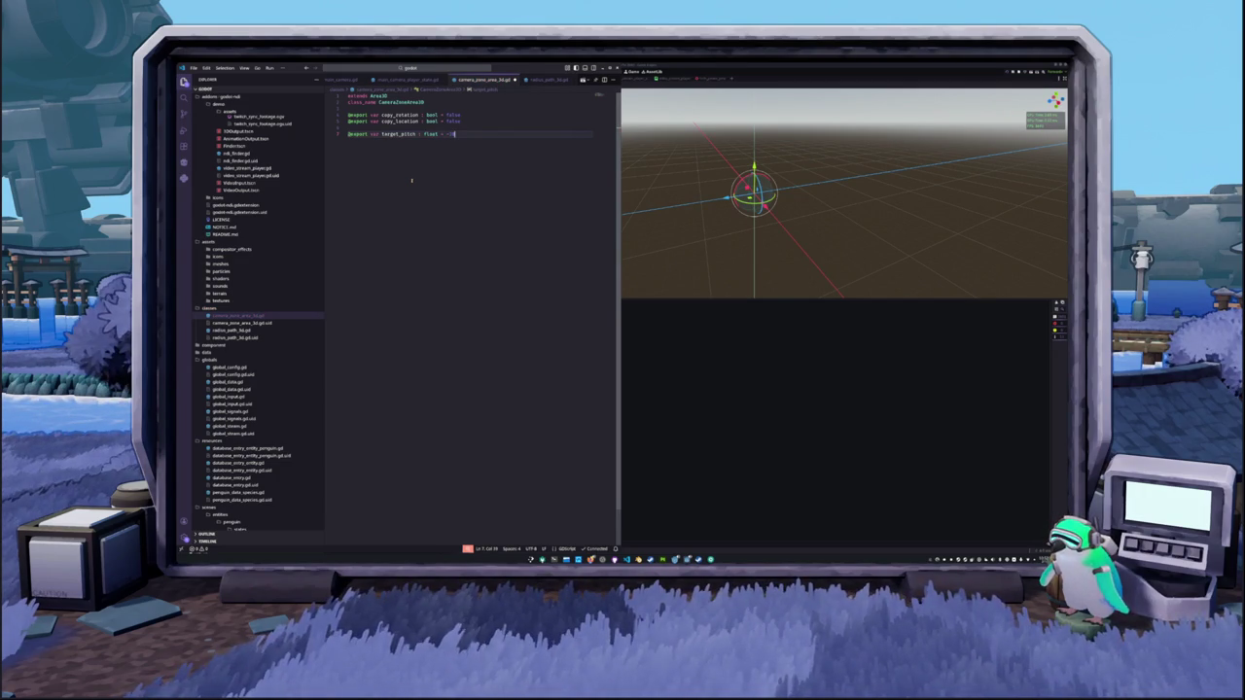
{"action": "key", "text": "BackSpace"}
{"action": "key", "text": "BackSpace"}
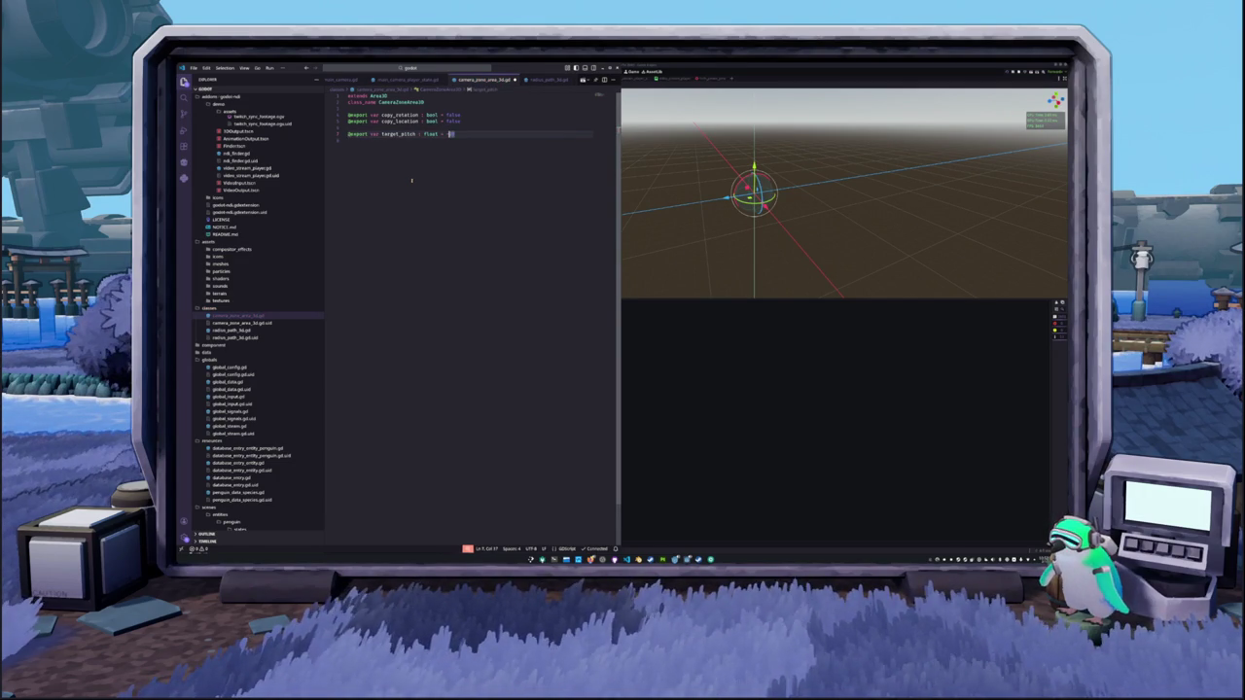
{"action": "key", "text": "ctrl+z"}
{"action": "type", "text": "deg_to_rad("}
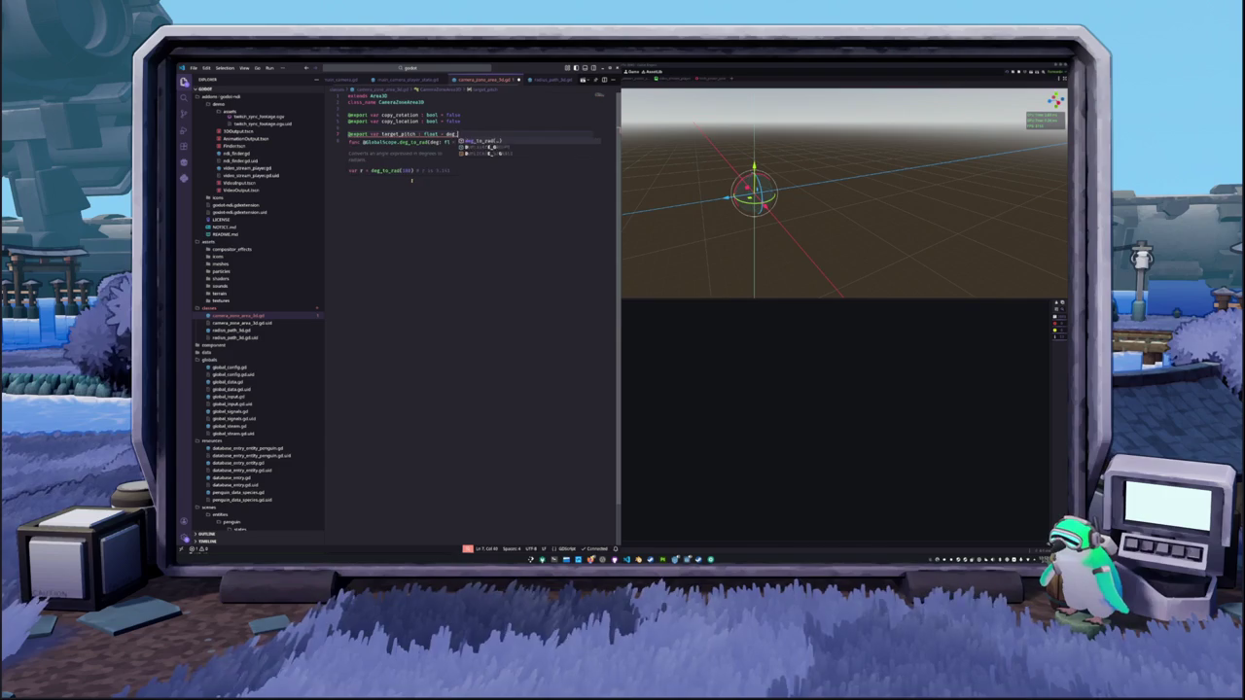
{"action": "type", "text": "-30"}
{"action": "key", "text": "Return"}
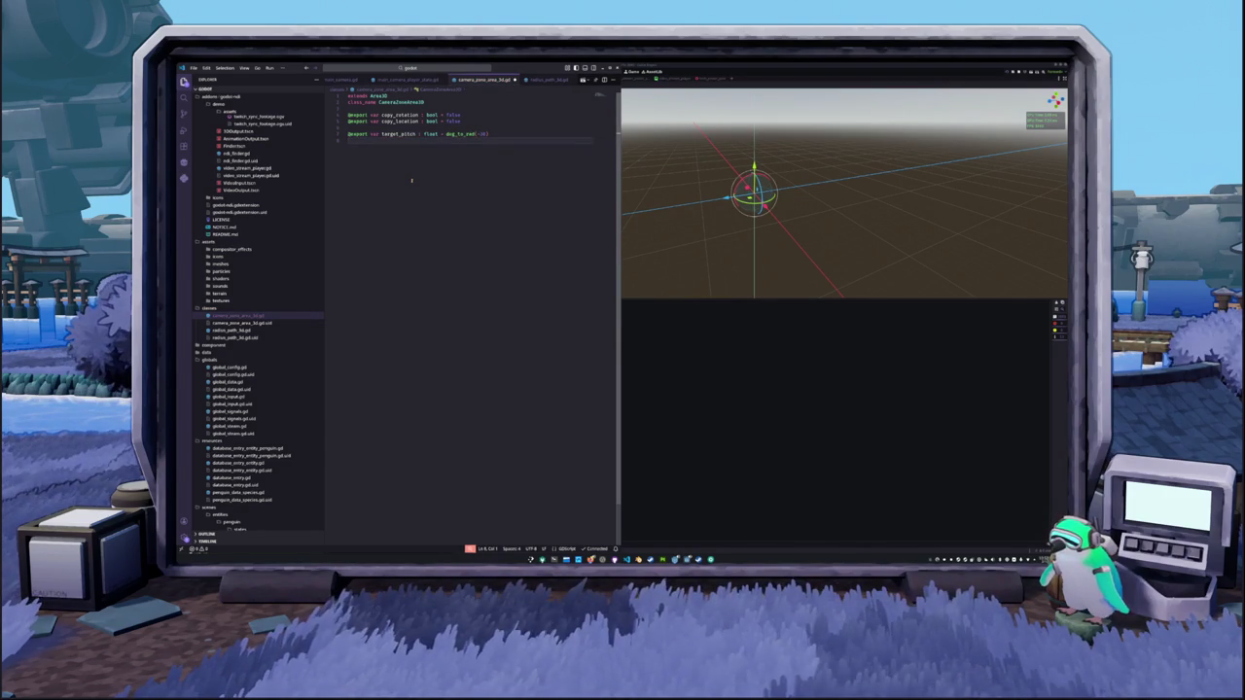
{"action": "type", "text": "@export var targ"}
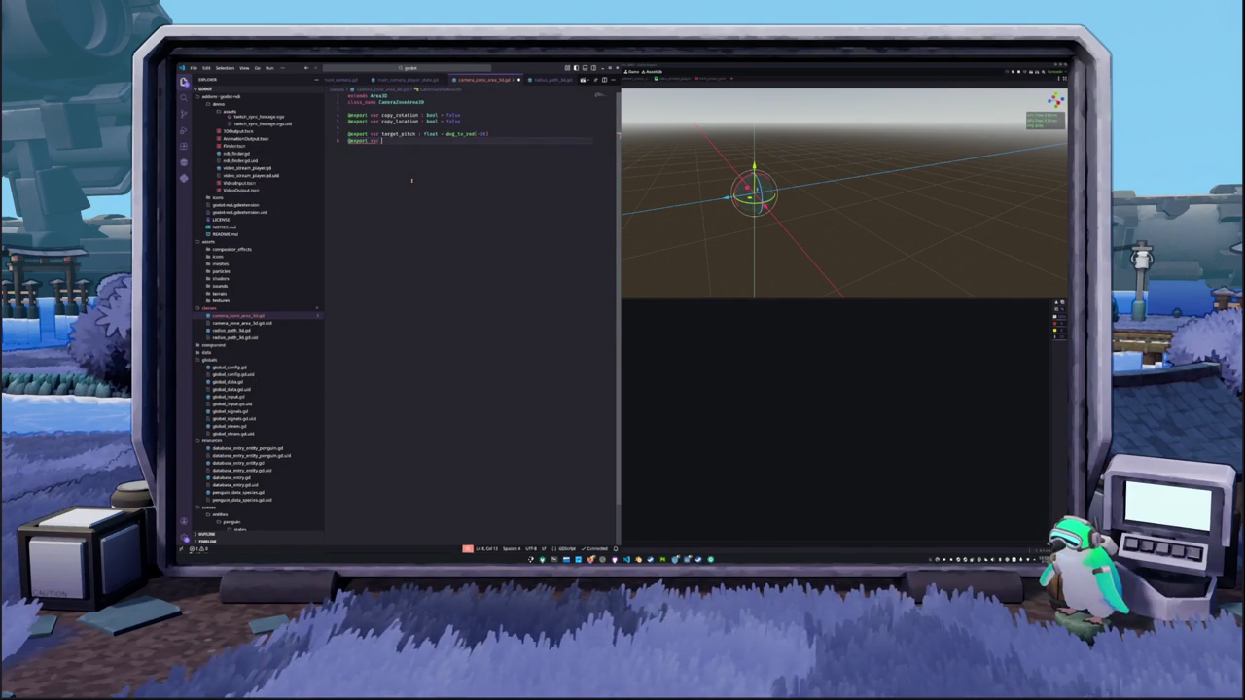
{"action": "type", "text": "et"}
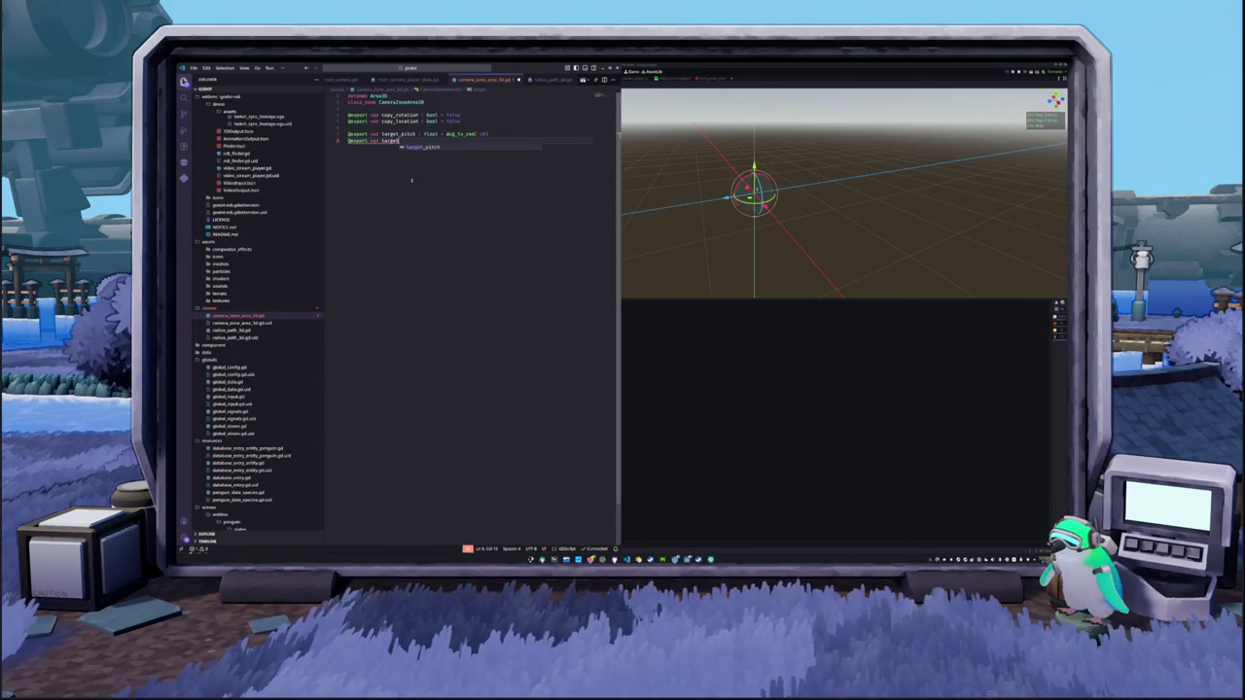
{"action": "key", "text": "ctrl+alt+Up"}
{"action": "key", "text": "ctrl+shift+Left"}
{"action": "key", "text": "ctrl+shift+Left"}
{"action": "key", "text": "ctrl+shift+Left"}
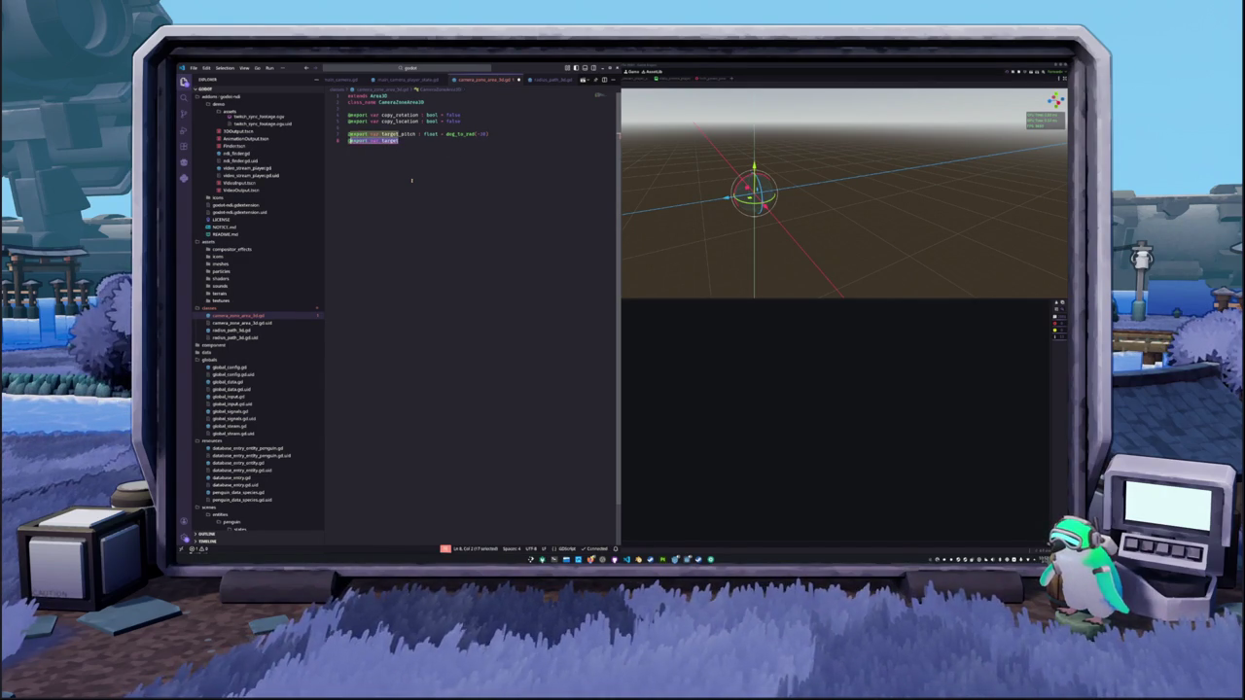
{"action": "key", "text": "ctrl+z"}
{"action": "key", "text": "ctrl+z"}
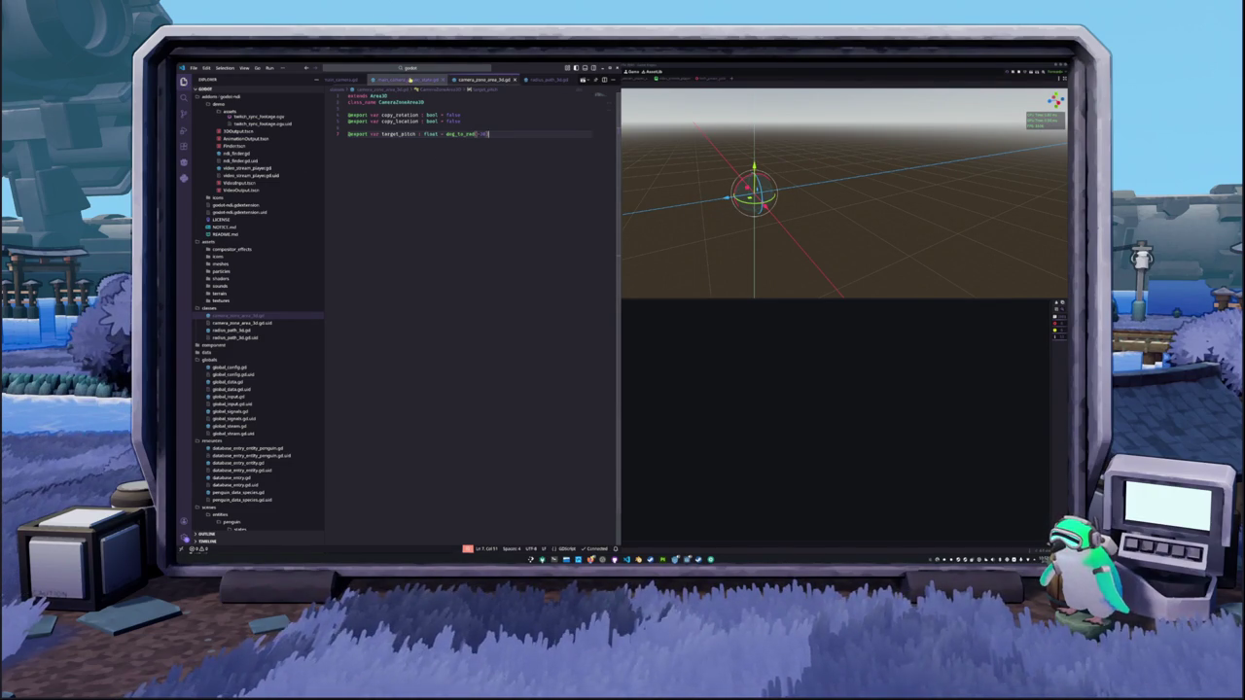
{"action": "left_click", "coordinate": [406, 80]}
Step: In main_camera.gd, add an empty update_camera_zones() -> void function above reset_interpolation and save
{"action": "left_click", "coordinate": [350, 79]}
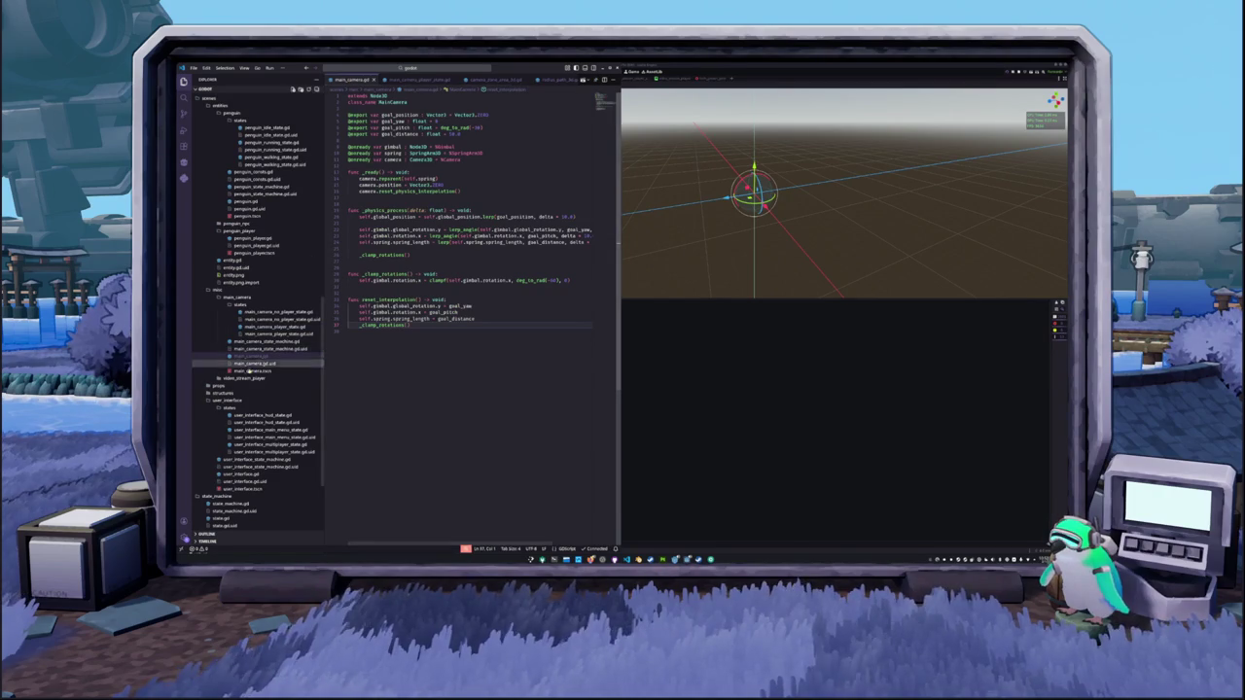
{"action": "left_click", "coordinate": [367, 355]}
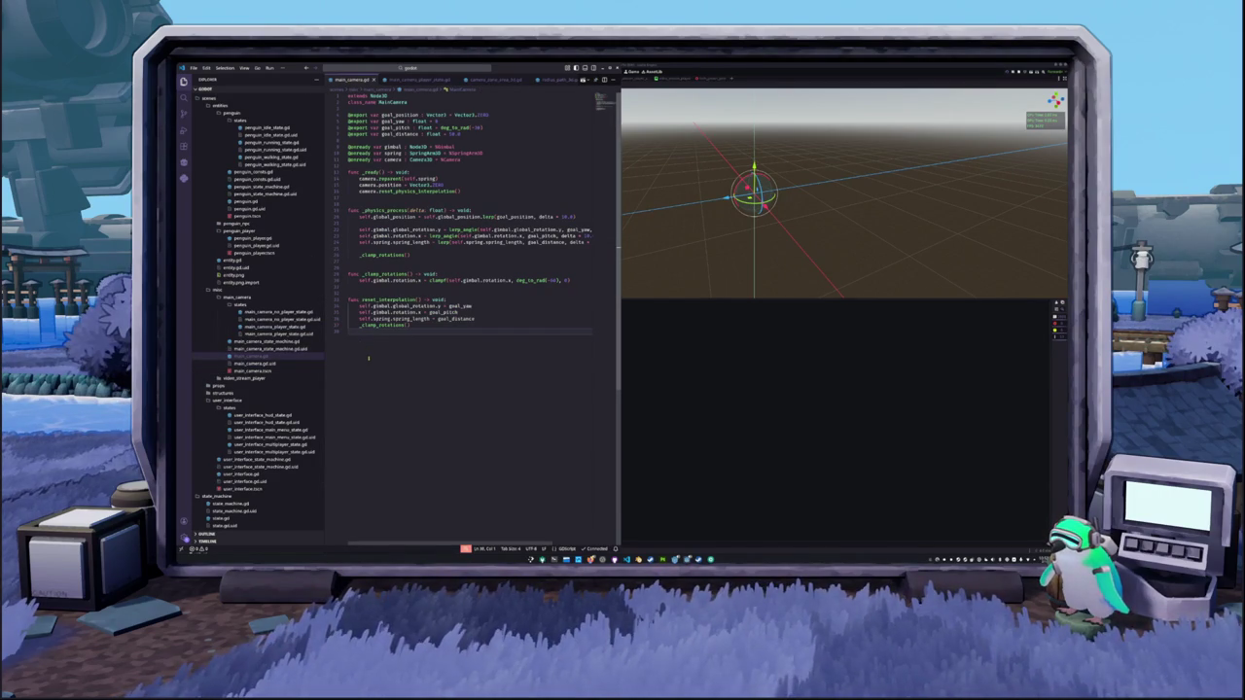
{"action": "key", "text": "alt+Up"}
{"action": "key", "text": "alt+Up"}
{"action": "key", "text": "alt+Up"}
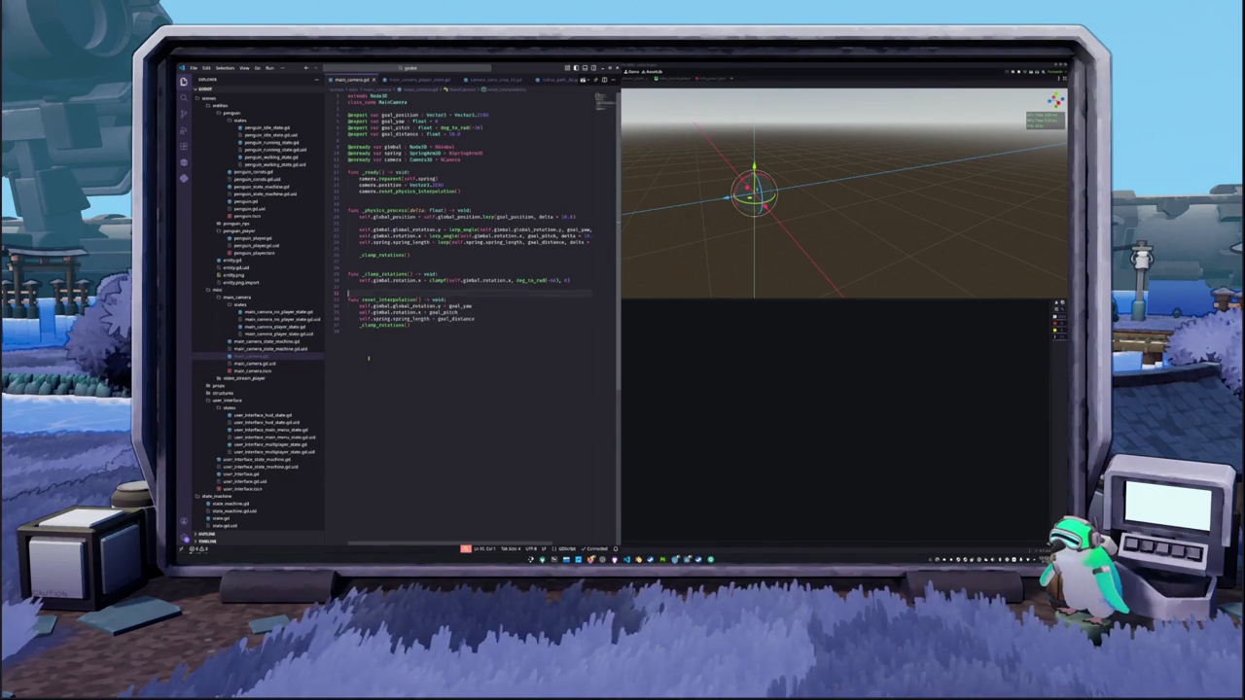
{"action": "type", "text": "func _g"}
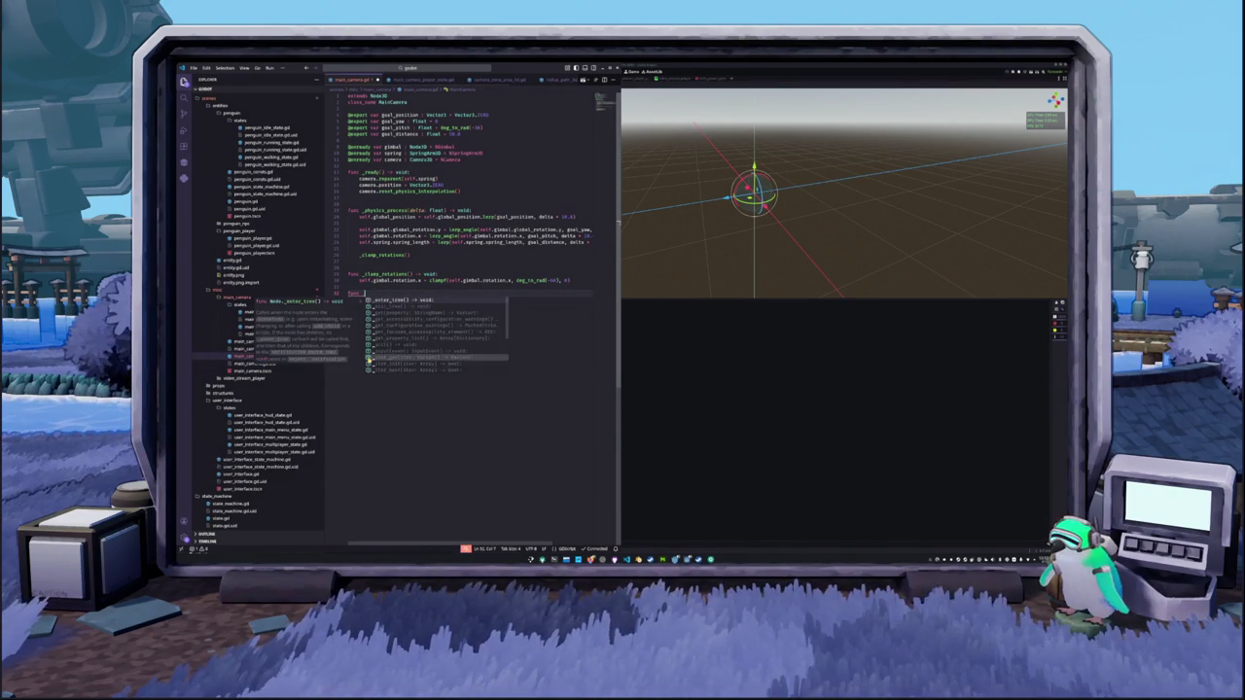
{"action": "key", "text": "BackSpace"}
{"action": "key", "text": "BackSpace"}
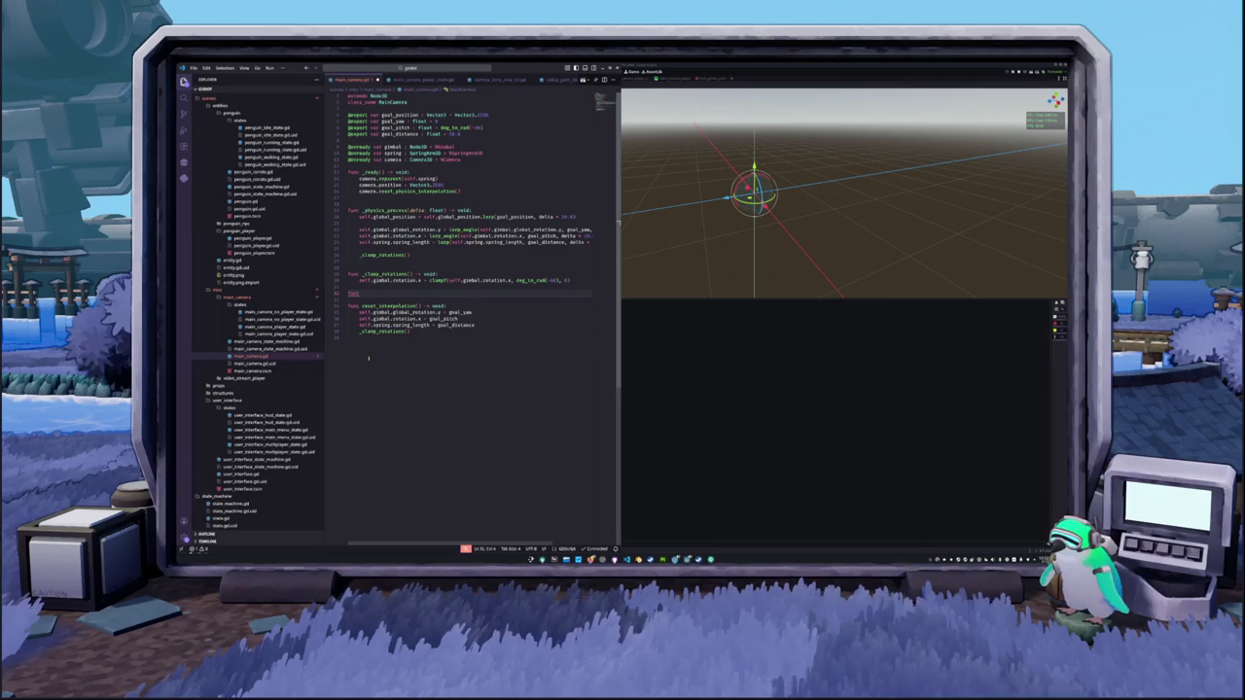
{"action": "type", "text": "update_camera_po"}
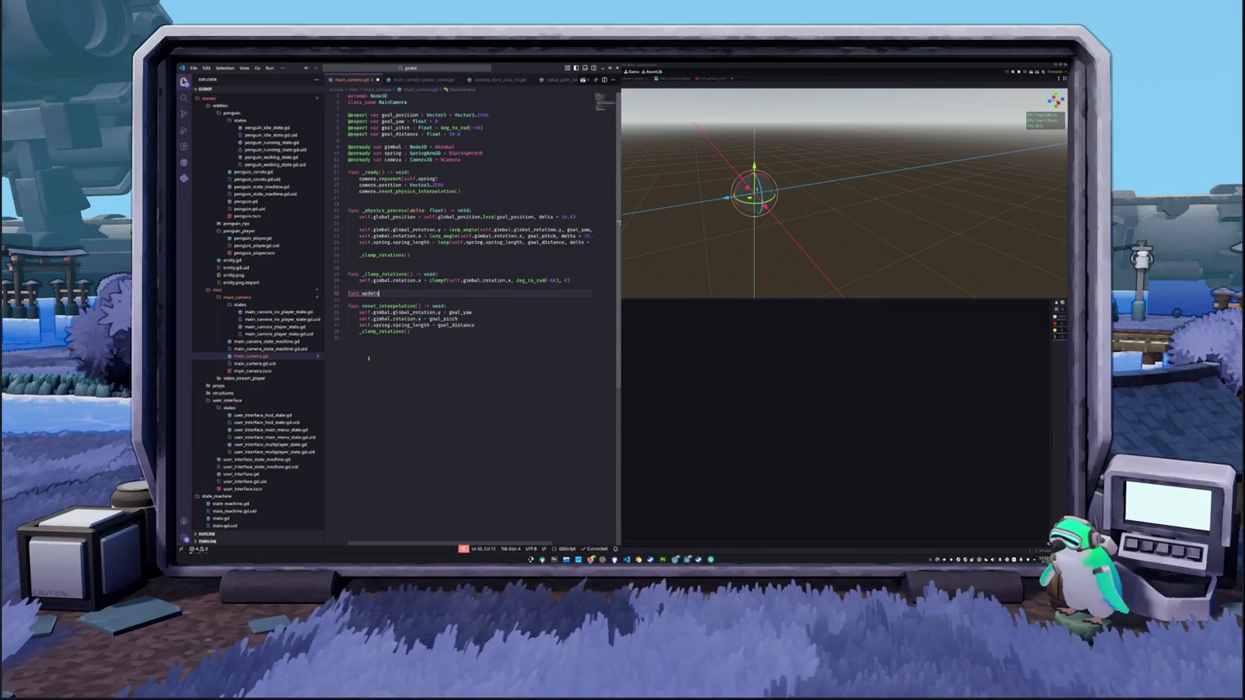
{"action": "type", "text": "om"}
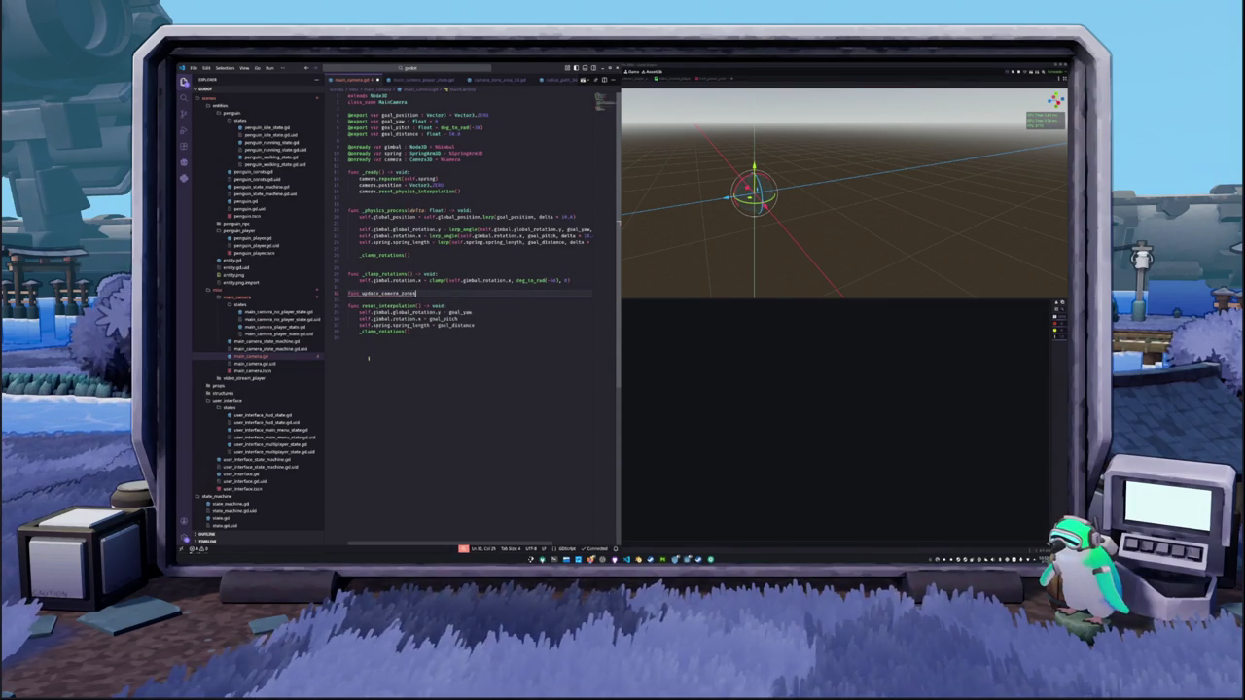
{"action": "type", "text": "() -> void:"}
{"action": "key", "text": "Return"}
{"action": "type", "text": "pass"}
{"action": "key", "text": "Down"}
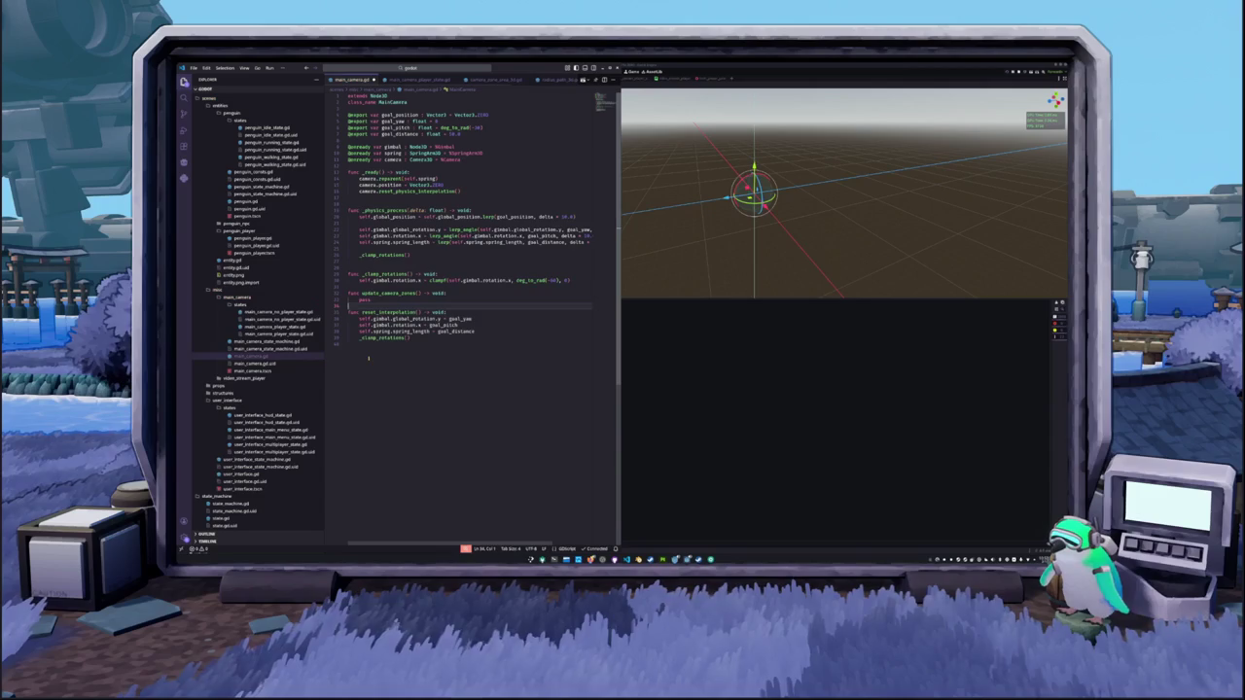
{"action": "key", "text": "ctrl+s"}
Step: Open blank lines inside _physics_process and above _ready, starting a camera_zone variable there
{"action": "key", "text": "Up"}
{"action": "key", "text": "Up"}
{"action": "key", "text": "Up"}
{"action": "key", "text": "Up"}
{"action": "key", "text": "Up"}
{"action": "key", "text": "Up"}
{"action": "key", "text": "Up"}
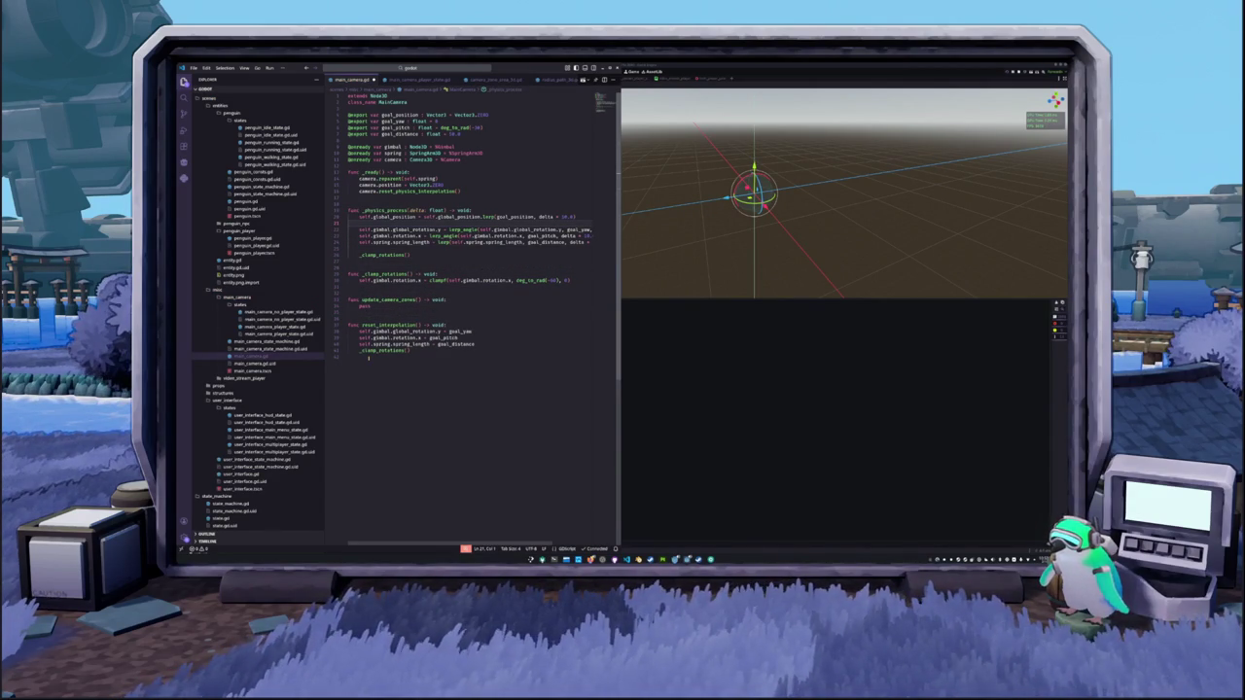
{"action": "key", "text": "Delete"}
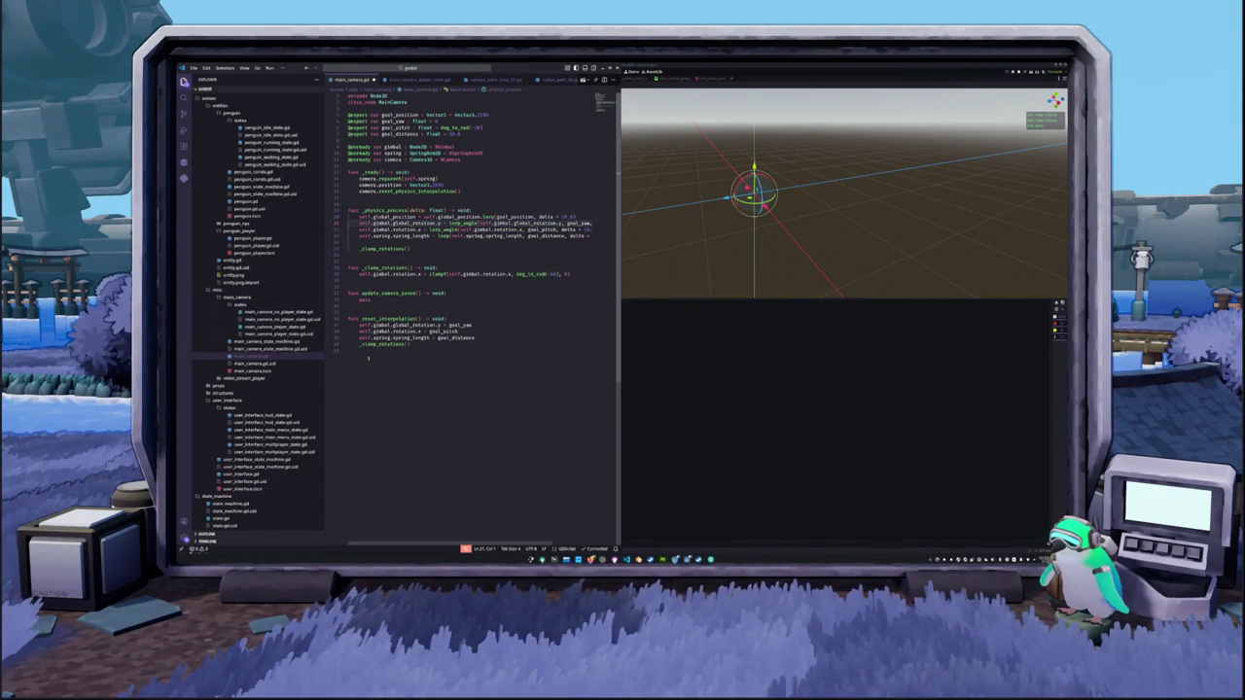
{"action": "key", "text": "Return"}
{"action": "key", "text": "Return"}
{"action": "key", "text": "Return"}
{"action": "key", "text": "Up"}
{"action": "key", "text": "Up"}
{"action": "key", "text": "Up"}
{"action": "key", "text": "Up"}
{"action": "key", "text": "Up"}
{"action": "key", "text": "Up"}
{"action": "key", "text": "Return"}
{"action": "key", "text": "Return"}
{"action": "key", "text": "Up"}
{"action": "type", "text": "r camer"}
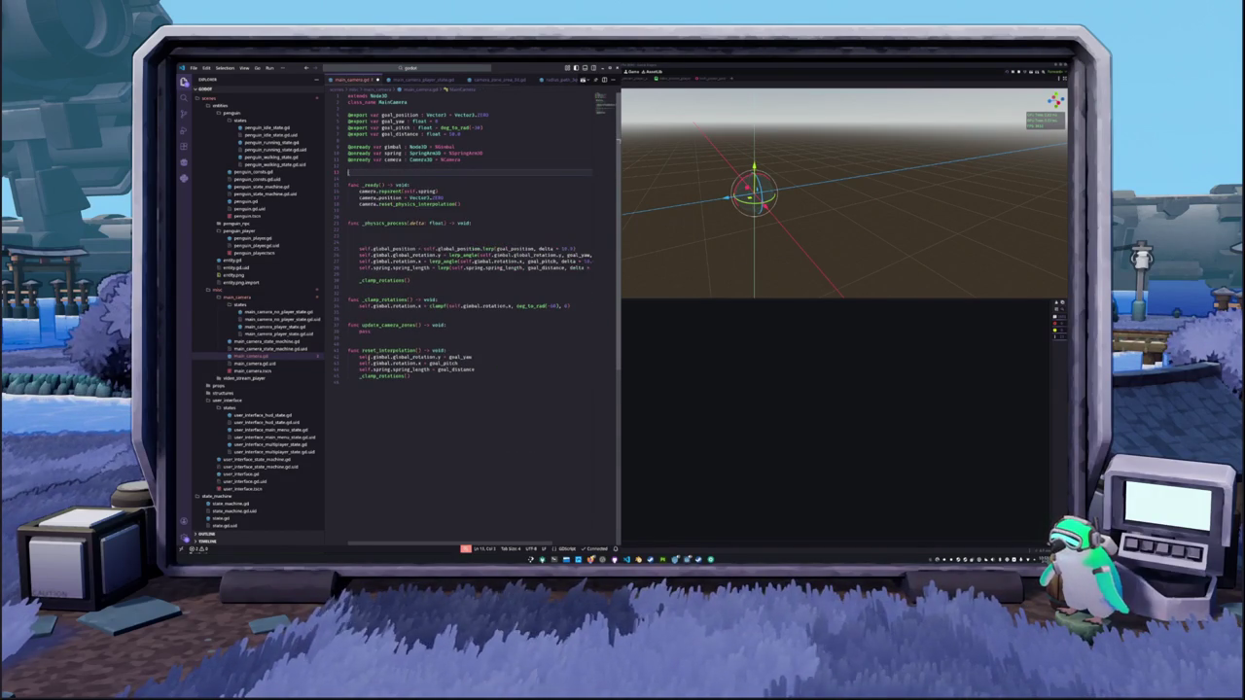
{"action": "type", "text": "a_zone : "}
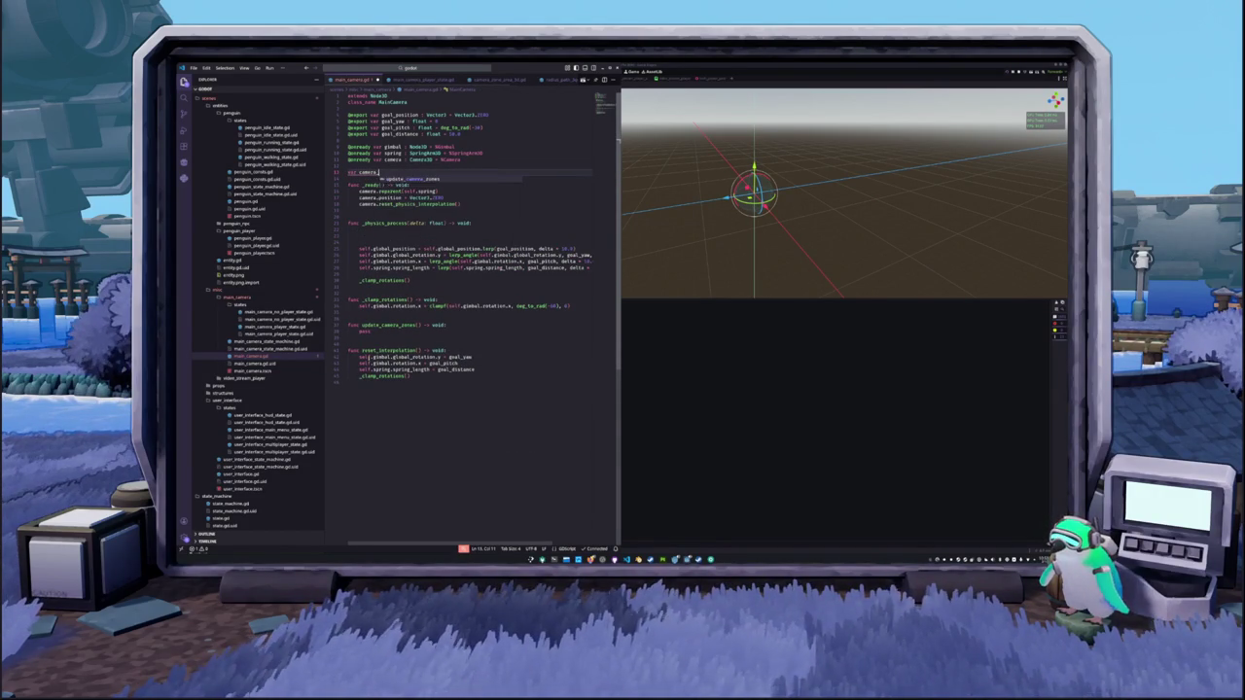
{"action": "type", "text": "Camera3D"}
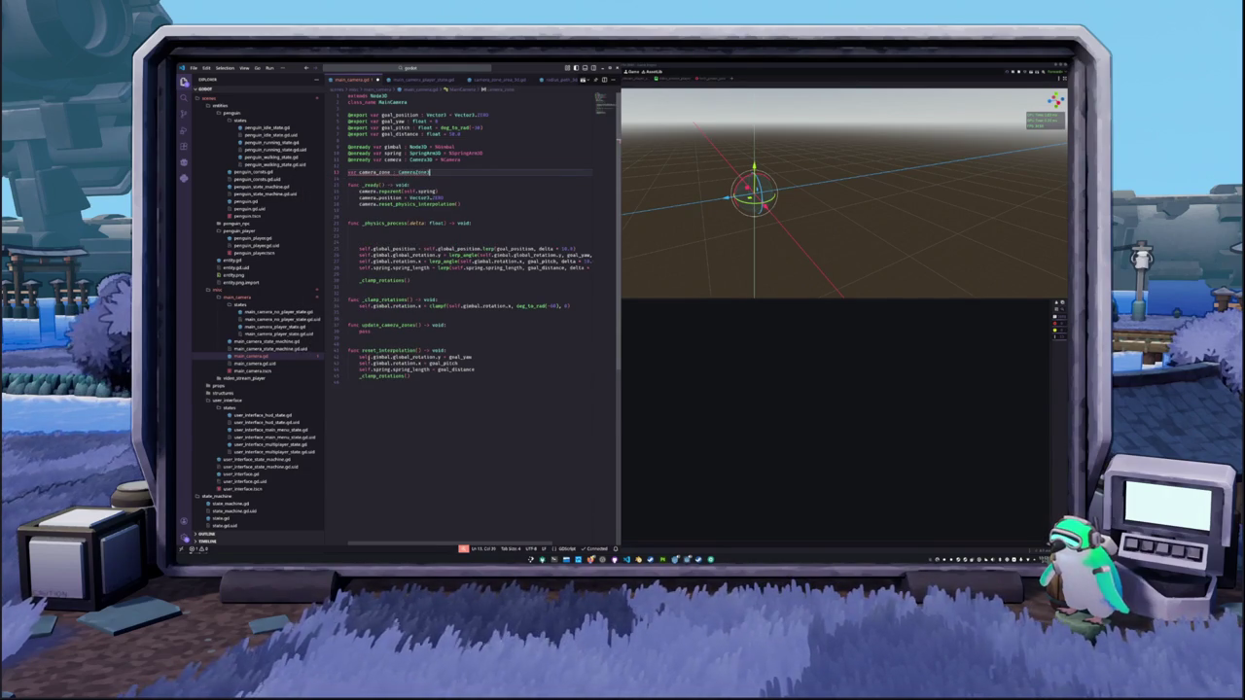
Step: Finish 'var camera_zone : CameraZoneArea3D = null' above _ready, add spacing lines, and return to Godot
{"action": "key", "text": "alt+Tab"}
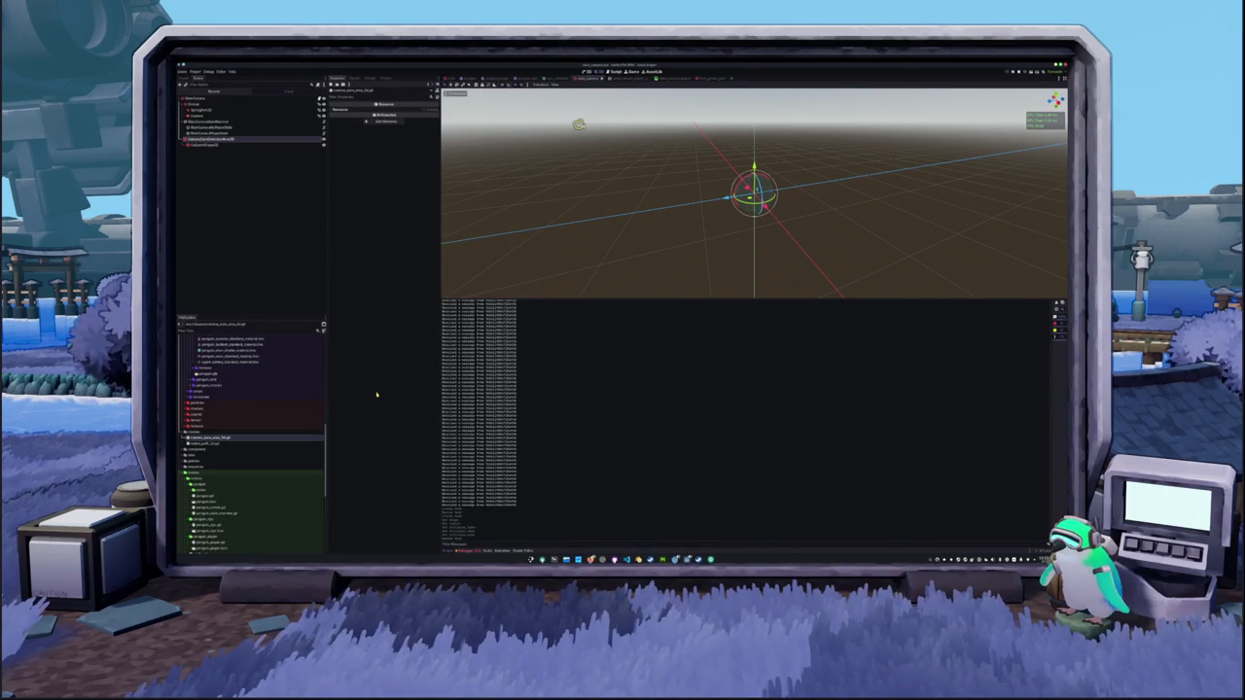
{"action": "key", "text": "alt+Tab"}
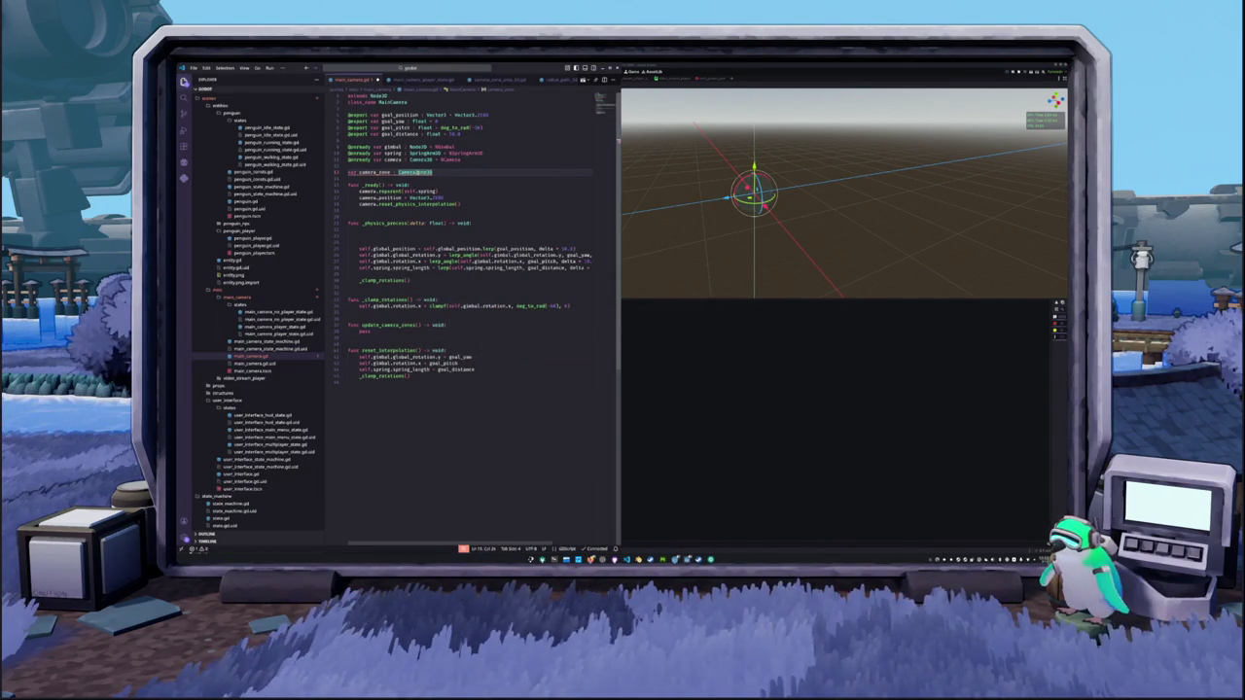
{"action": "type", "text": "Camera"}
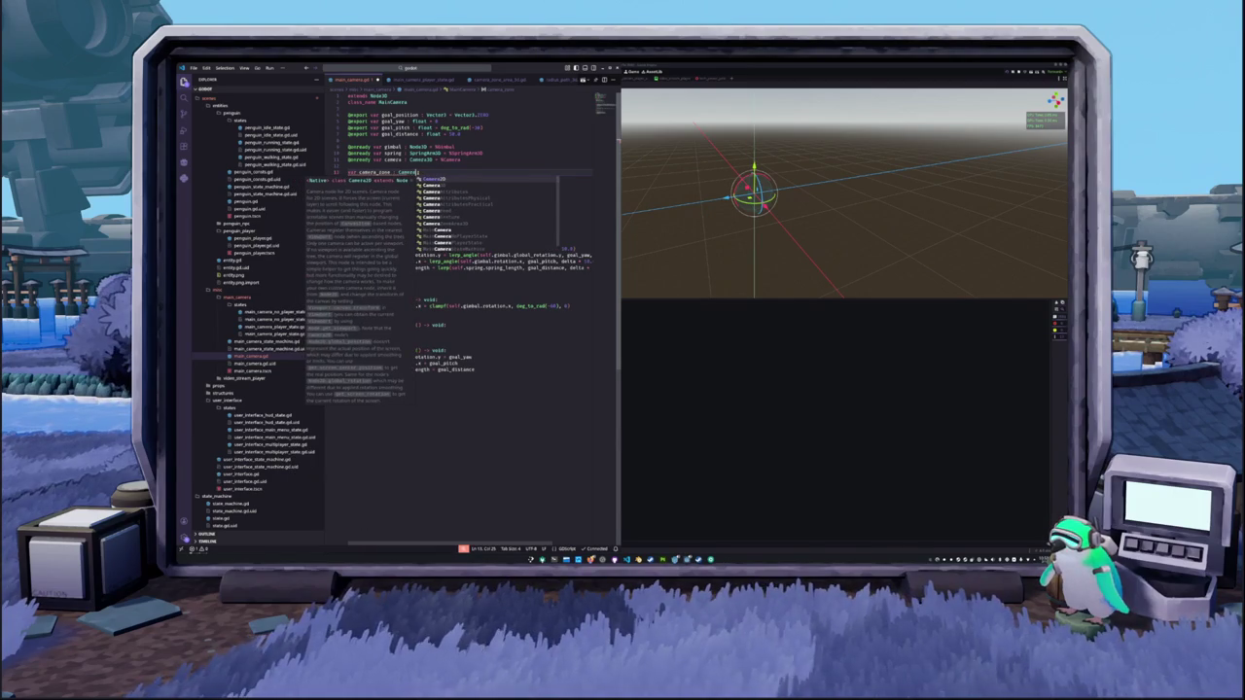
{"action": "type", "text": "Zone"}
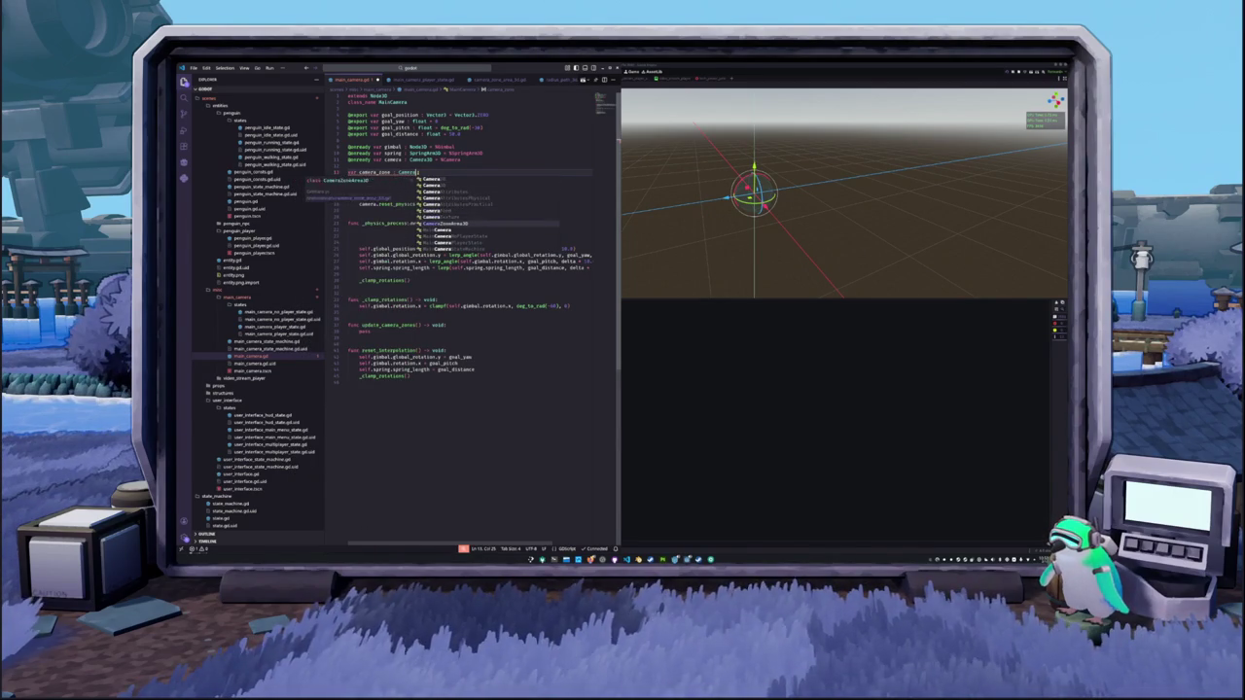
{"action": "key", "text": "Return"}
{"action": "type", "text": "= null"}
{"action": "key", "text": "Return"}
{"action": "key", "text": "Up"}
{"action": "key", "text": "Up"}
{"action": "key", "text": "Return"}
{"action": "key", "text": "Up"}
{"action": "key", "text": "Return"}
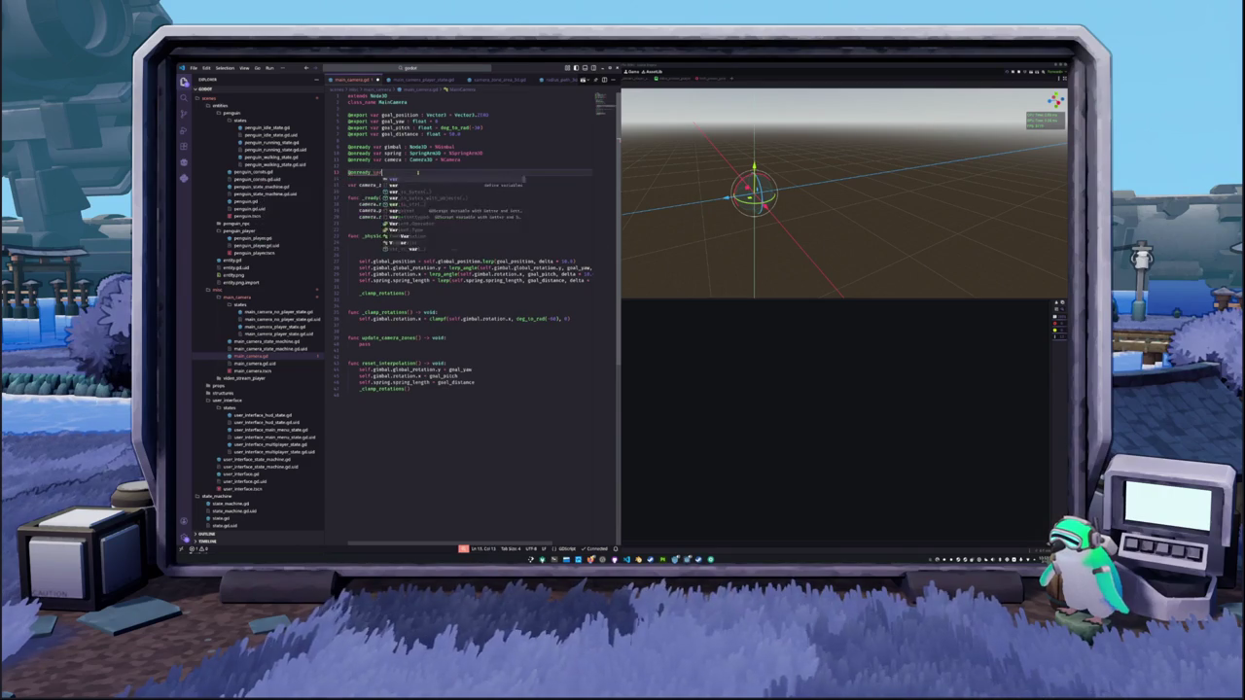
{"action": "key", "text": "alt+Tab"}
{"action": "right_click", "coordinate": [210, 143]}
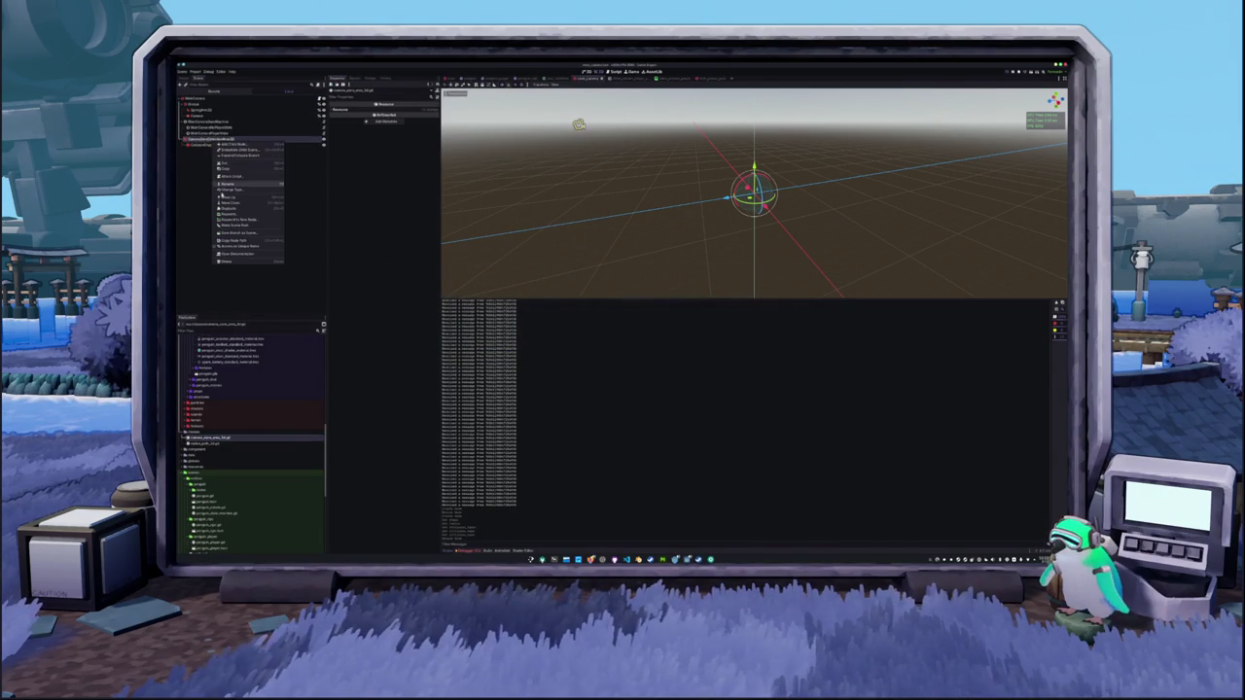
{"action": "left_click", "coordinate": [257, 156]}
{"action": "left_click", "coordinate": [245, 198]}
{"action": "key", "text": "alt+Tab"}
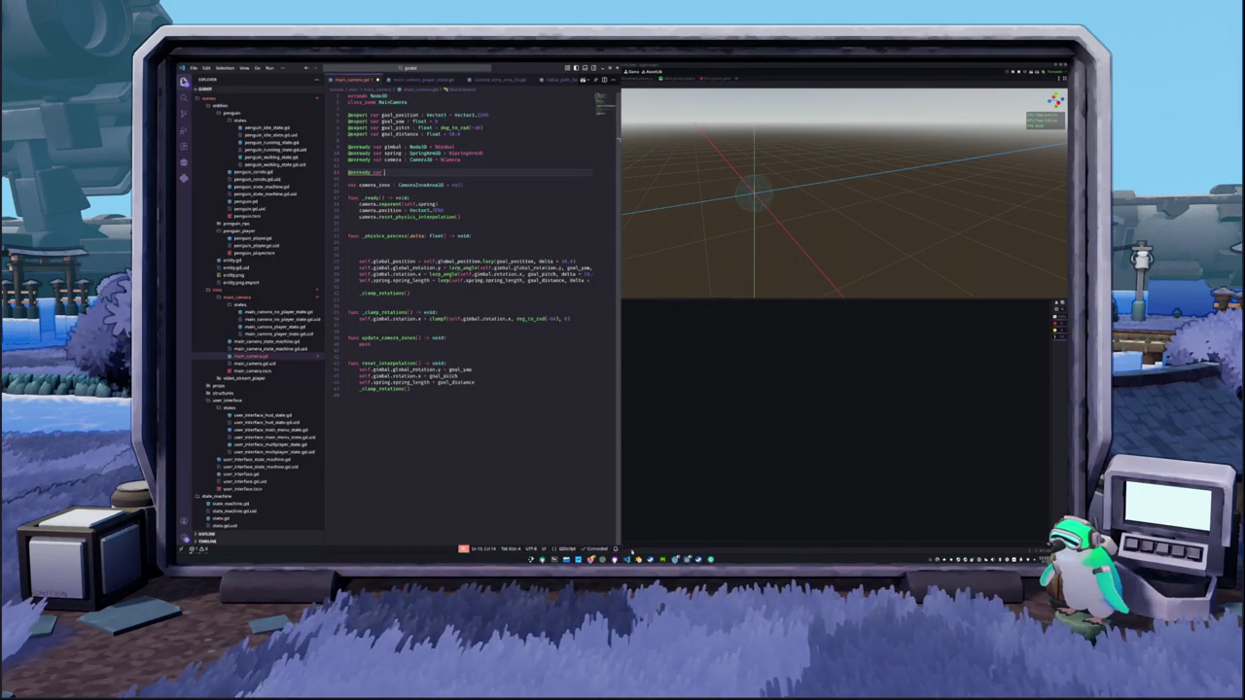
{"action": "type", "text": "camera"}
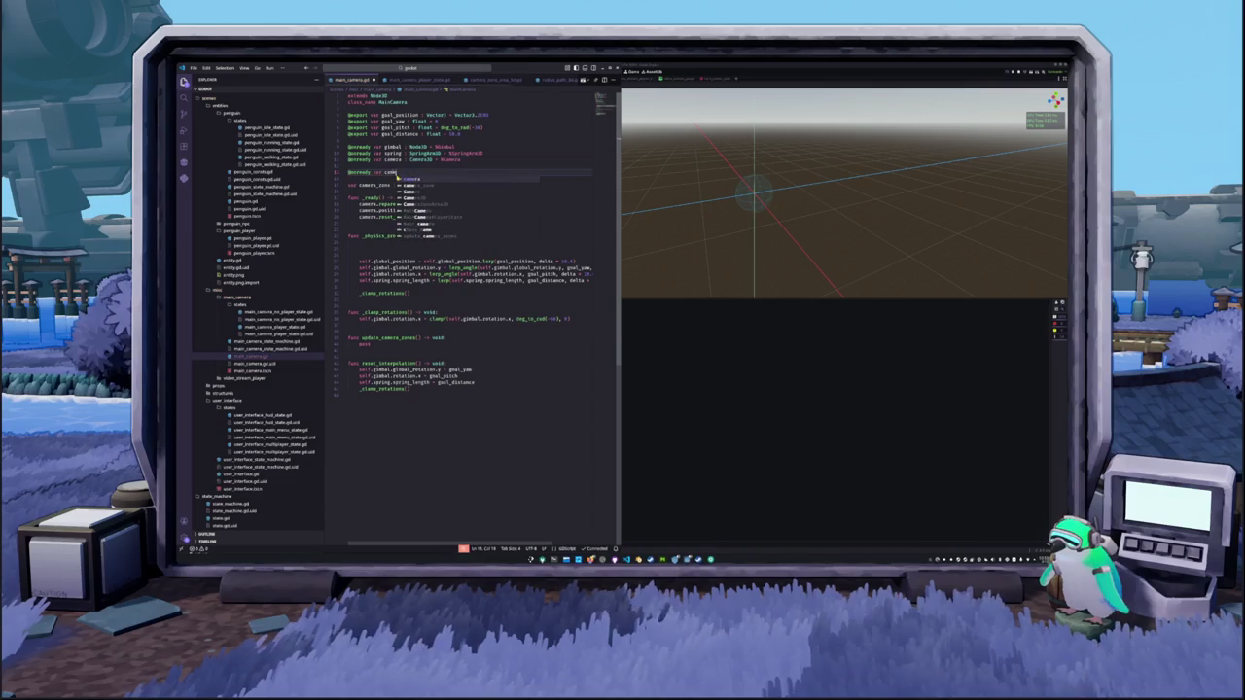
{"action": "type", "text": "_zone_"}
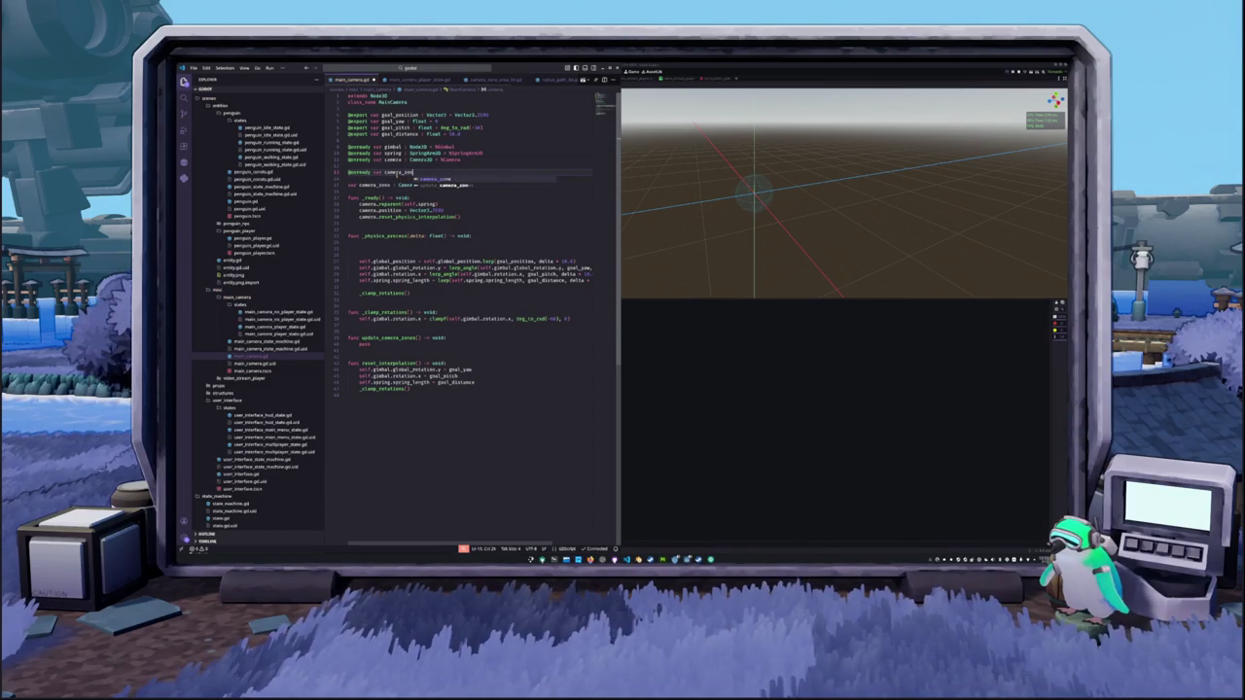
{"action": "type", "text": "q"}
{"action": "key", "text": "alt+Tab"}
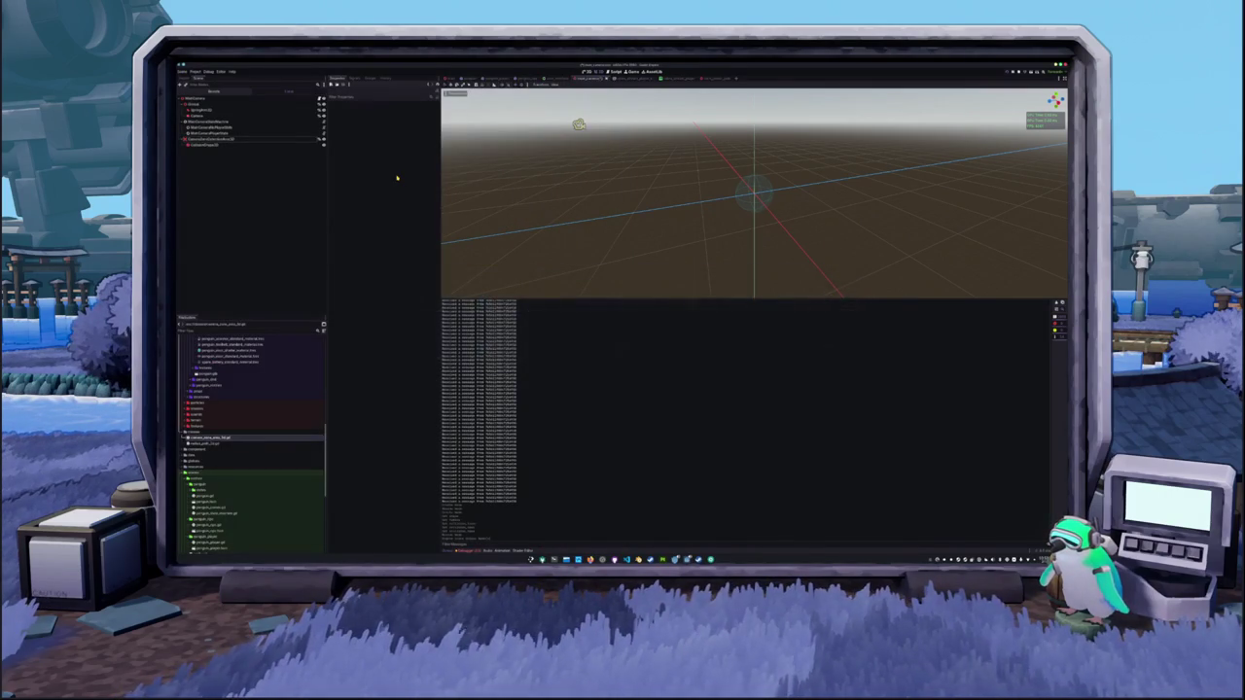
{"action": "key", "text": "alt+Tab"}
{"action": "type", "text": "etection_area : "}
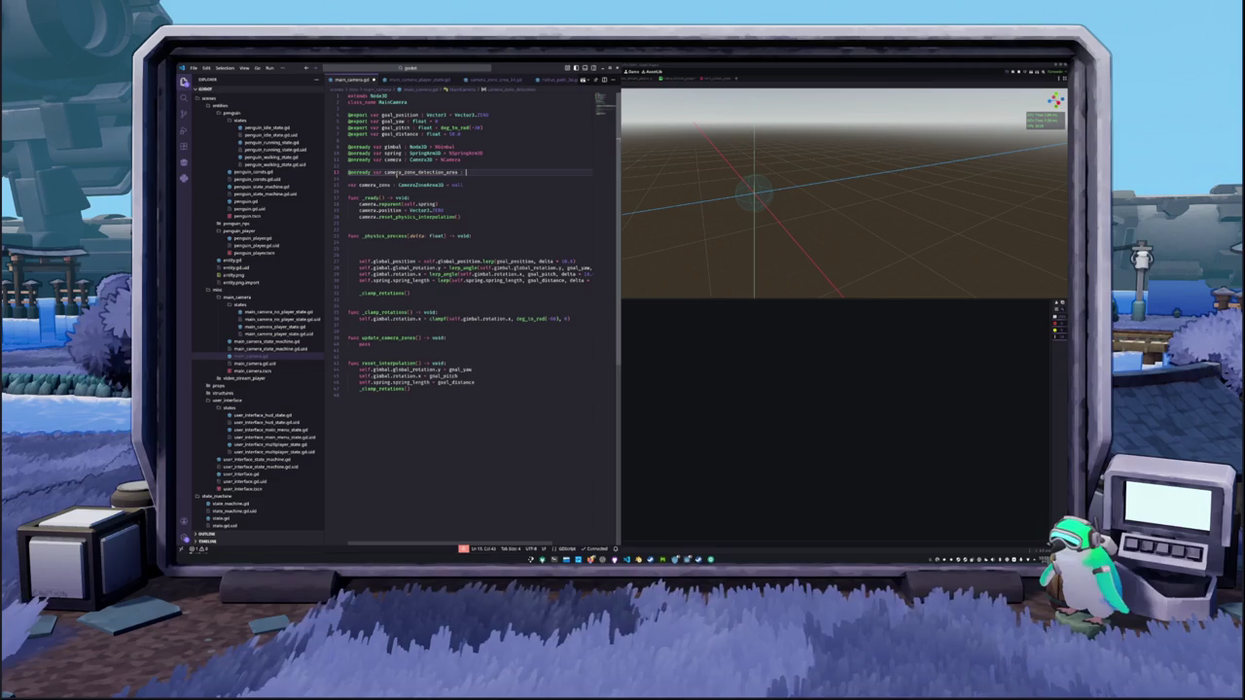
{"action": "type", "text": "Area3D"}
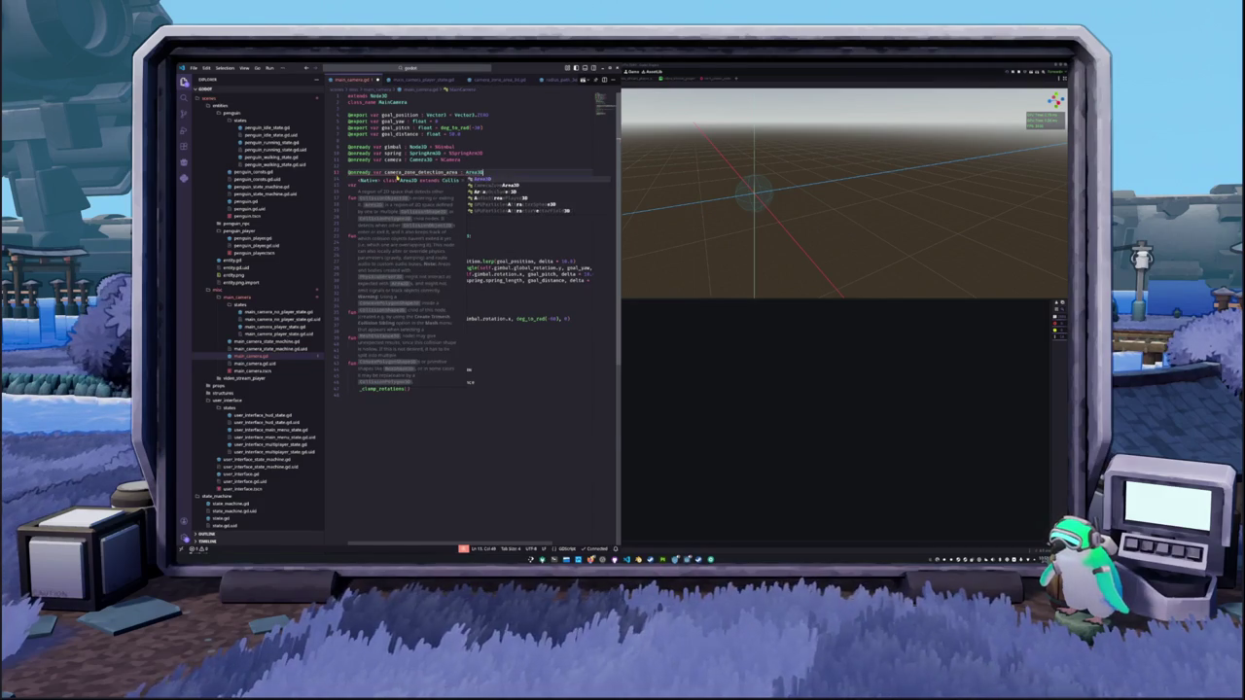
{"action": "key", "text": "Return"}
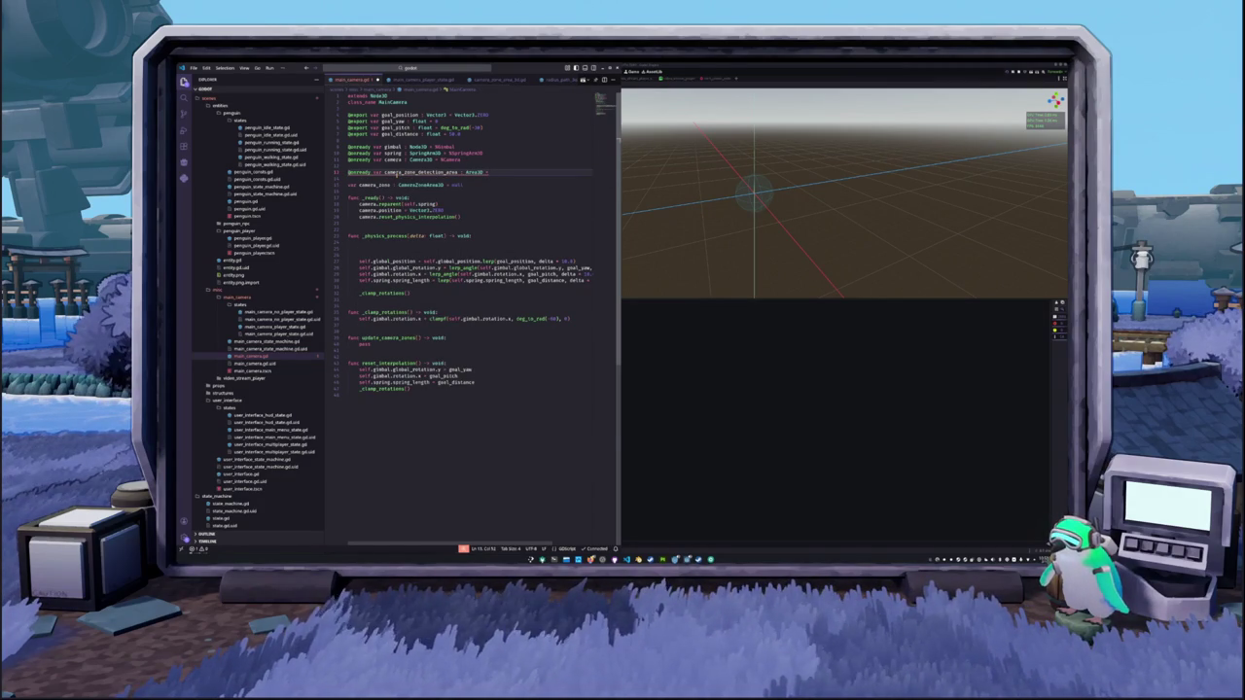
{"action": "type", "text": "%CameraZoneDetectionArea"}
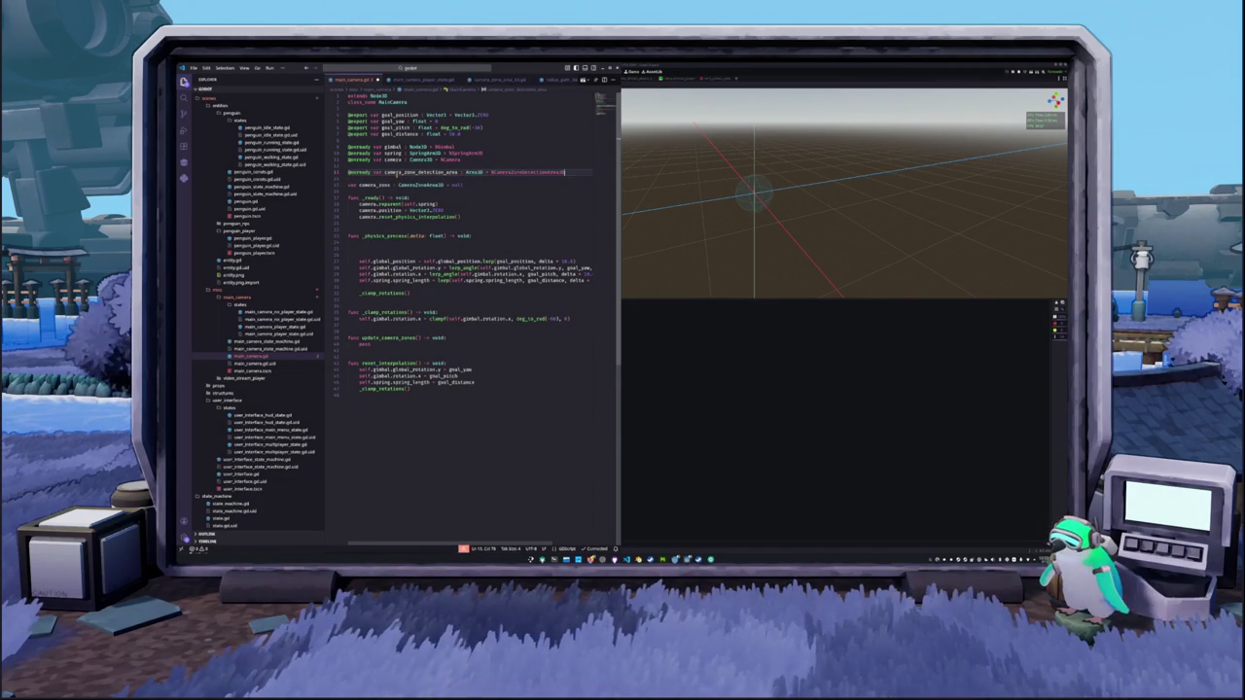
{"action": "key", "text": "alt+Tab"}
{"action": "key", "text": "alt+Tab"}
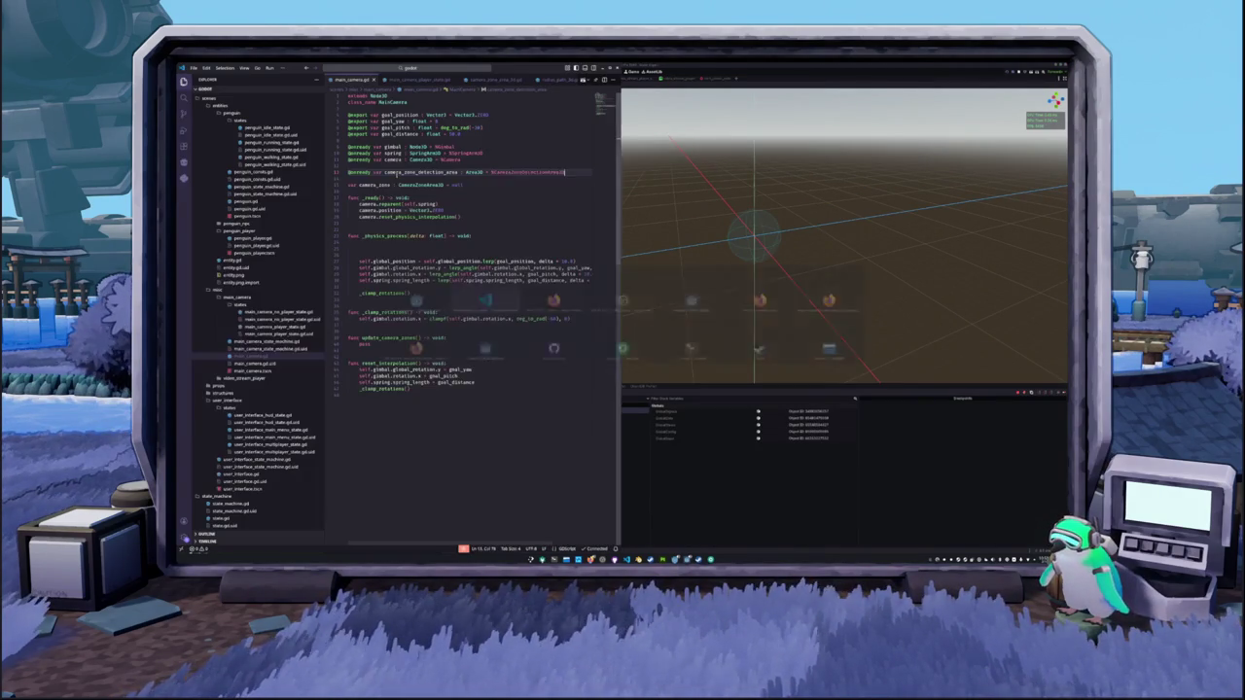
{"action": "key", "text": "Down"}
{"action": "key", "text": "Down"}
{"action": "key", "text": "Down"}
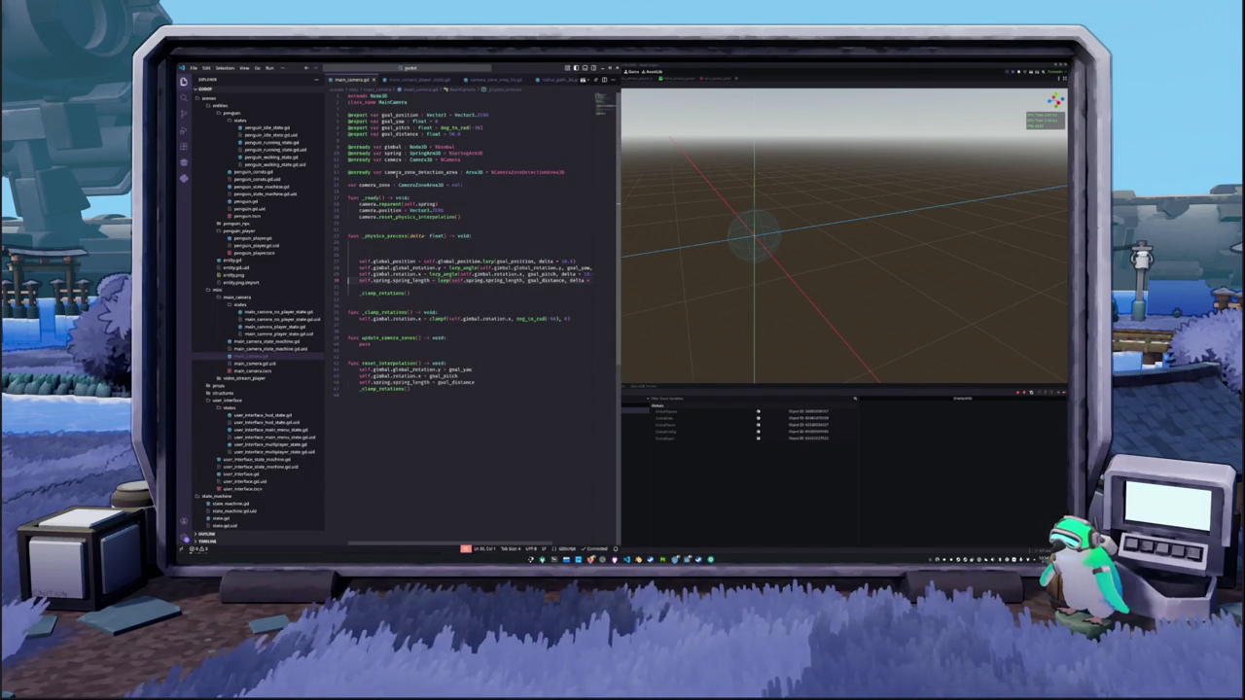
Step: Outline update_camera_zones with comments: poll camera zones, get the closest one, set the value
{"action": "left_click", "coordinate": [350, 318]}
{"action": "key", "text": "Down"}
{"action": "key", "text": "Down"}
{"action": "key", "text": "Down"}
{"action": "key", "text": "Return"}
{"action": "key", "text": "Return"}
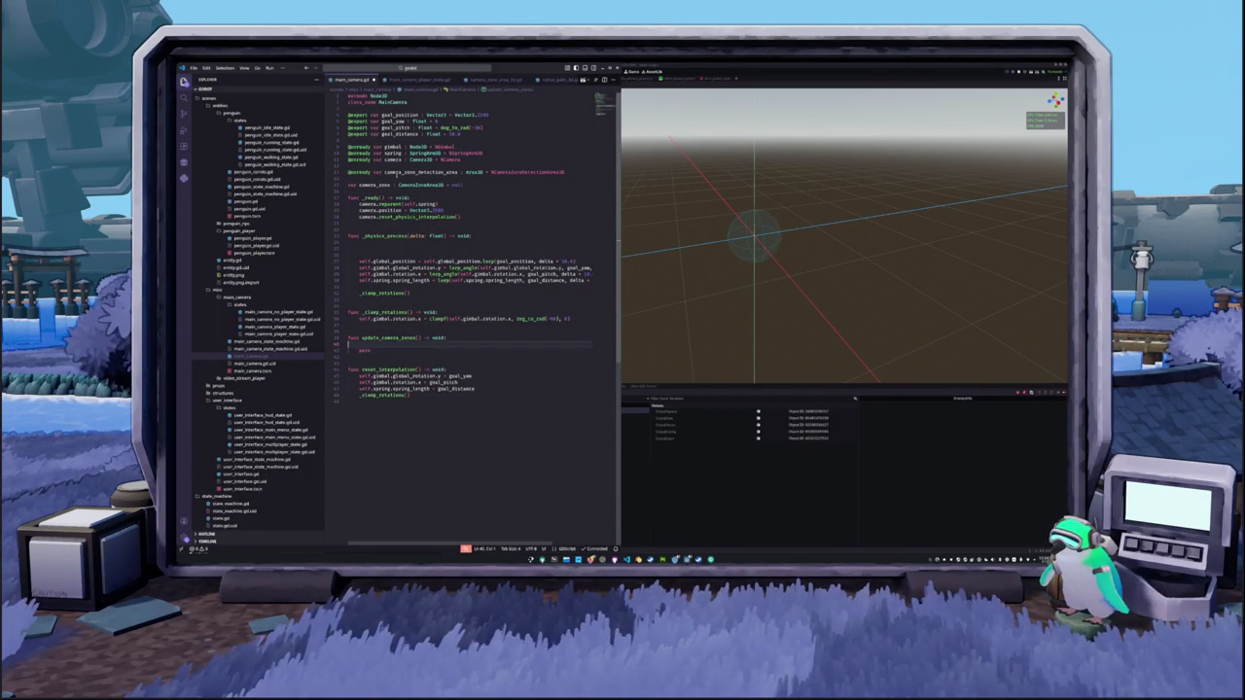
{"action": "key", "text": "Up"}
{"action": "key", "text": "Return"}
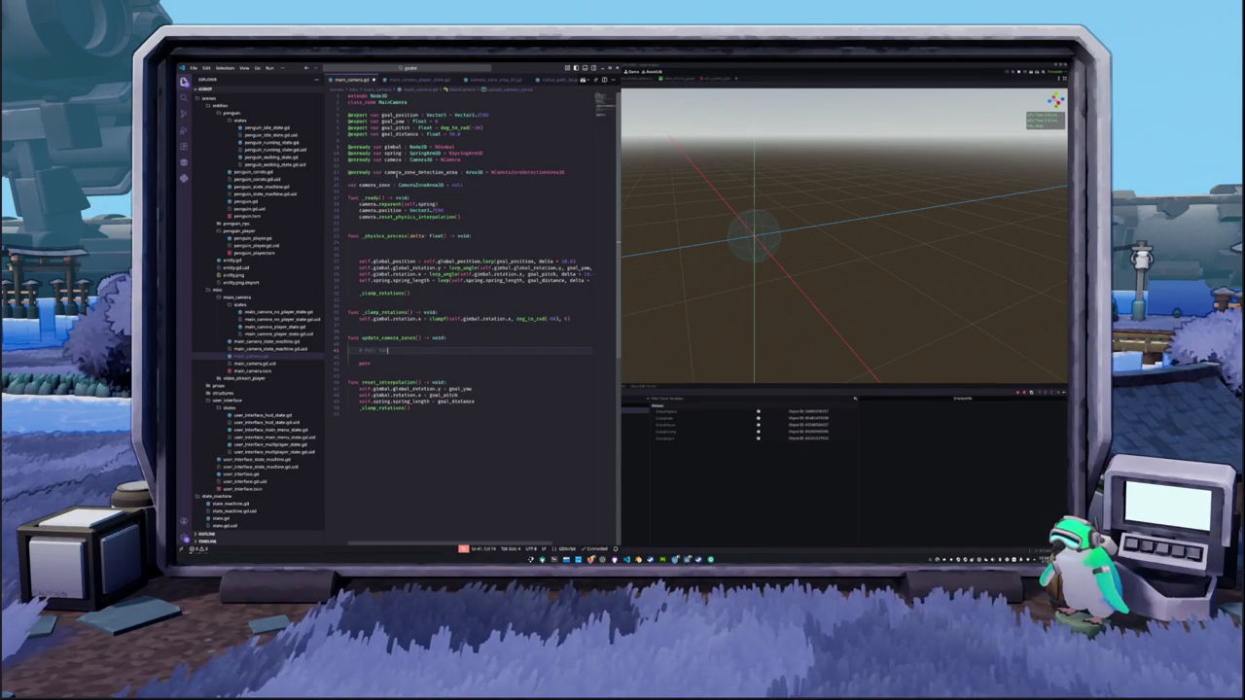
{"action": "type", "text": "ame"}
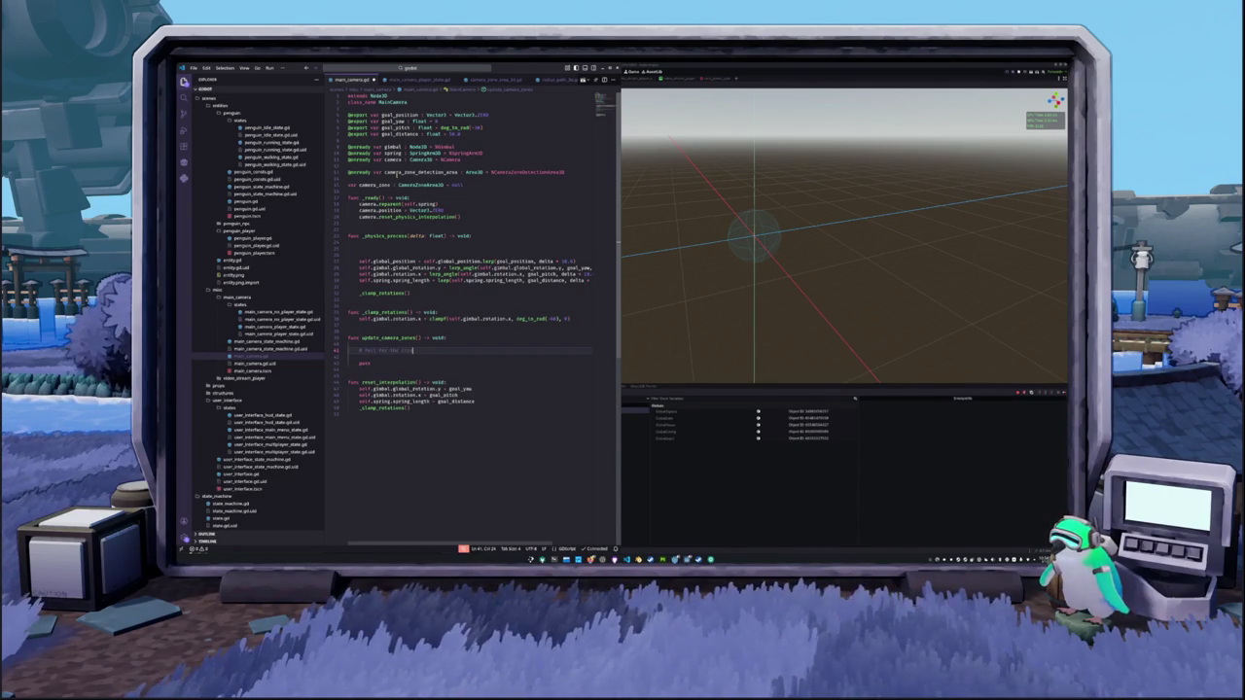
{"action": "type", "text": "c"}
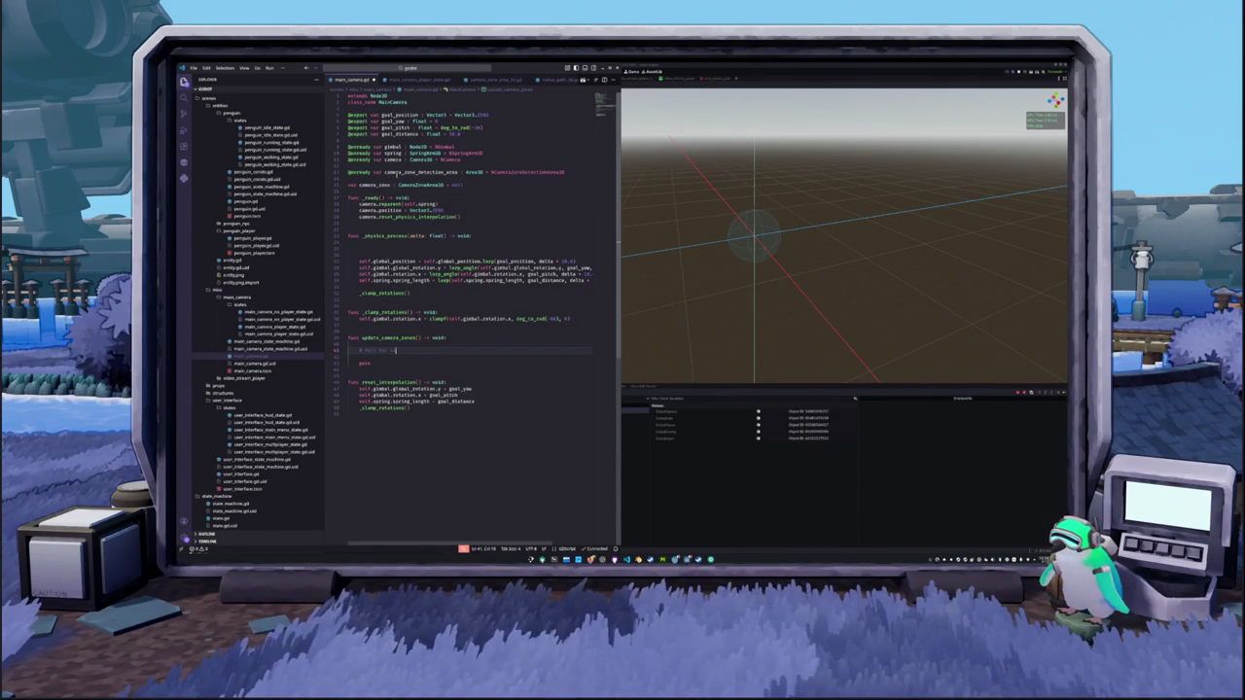
{"action": "type", "text": "a zones zone"}
{"action": "key", "text": "Return"}
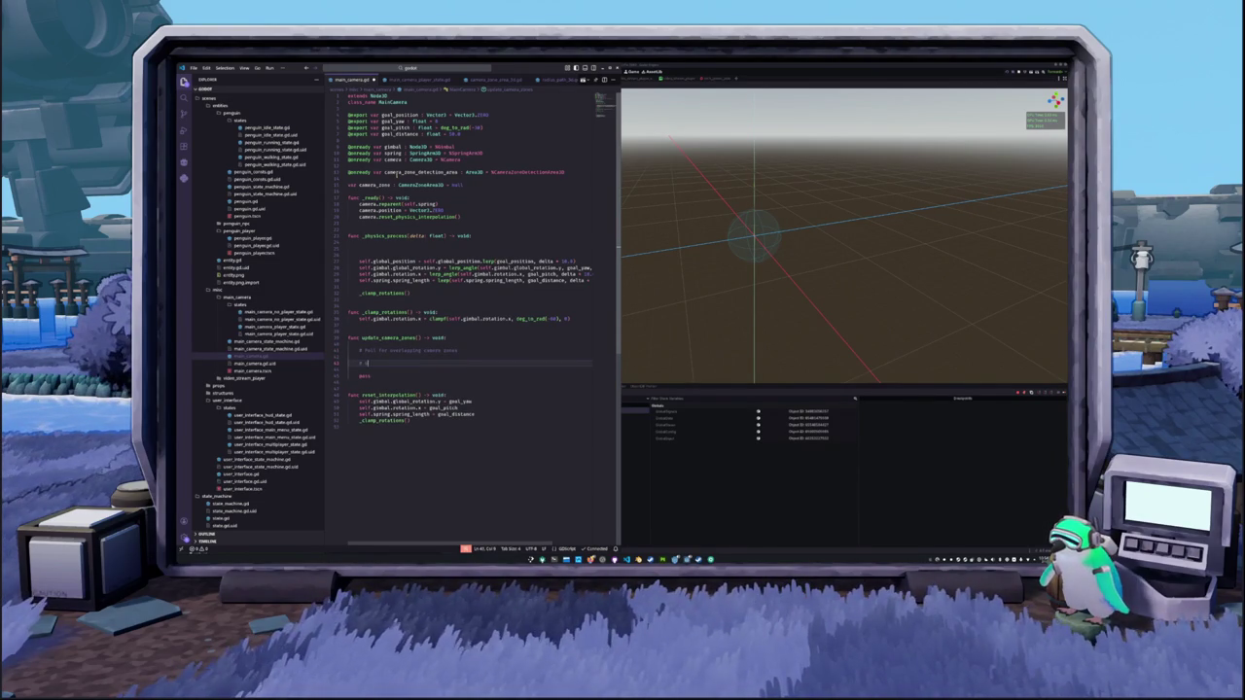
{"action": "type", "text": "Get the closest"}
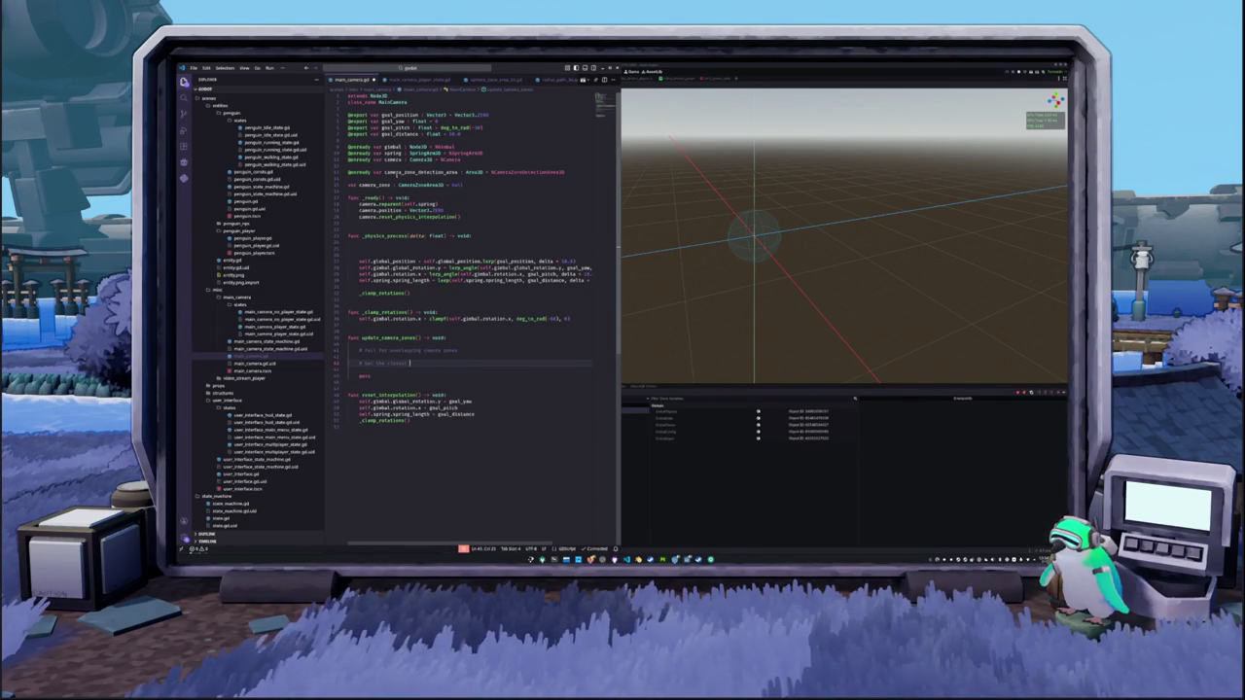
{"action": "type", "text": " ca"}
{"action": "key", "text": "Return"}
{"action": "type", "text": "Set"}
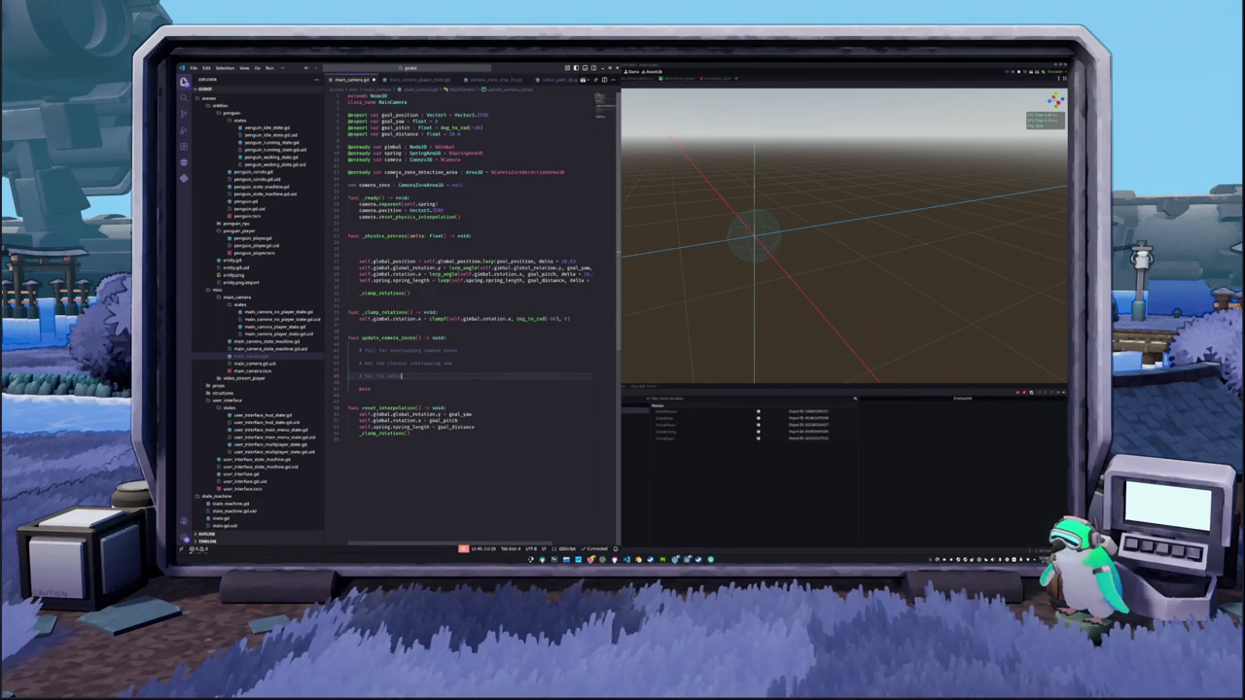
{"action": "key", "text": "Return"}
{"action": "key", "text": "BackSpace"}
{"action": "key", "text": "BackSpace"}
{"action": "key", "text": "BackSpace"}
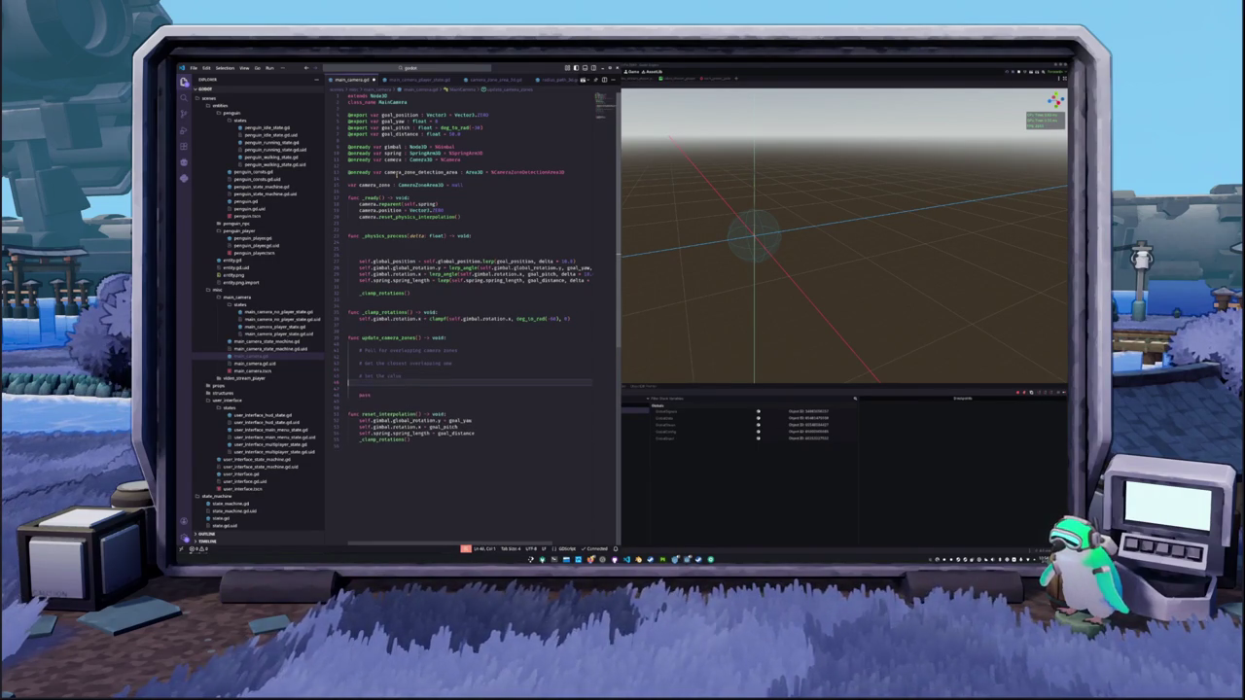
Step: Open a line under the polling comment and begin the for loop over overlapping areas
{"action": "key", "text": "Up"}
{"action": "key", "text": "Up"}
{"action": "key", "text": "Up"}
{"action": "key", "text": "Return"}
{"action": "key", "text": "Up"}
{"action": "type", "text": "for"}
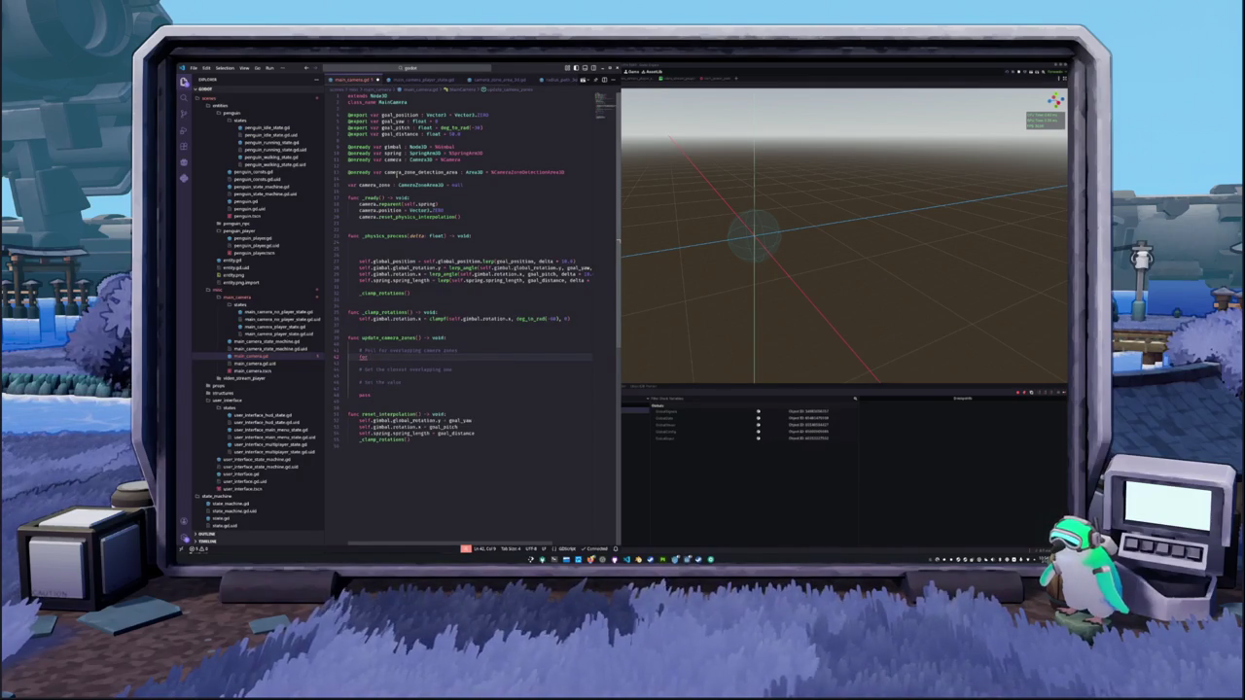
{"action": "type", "text": " overlapping"}
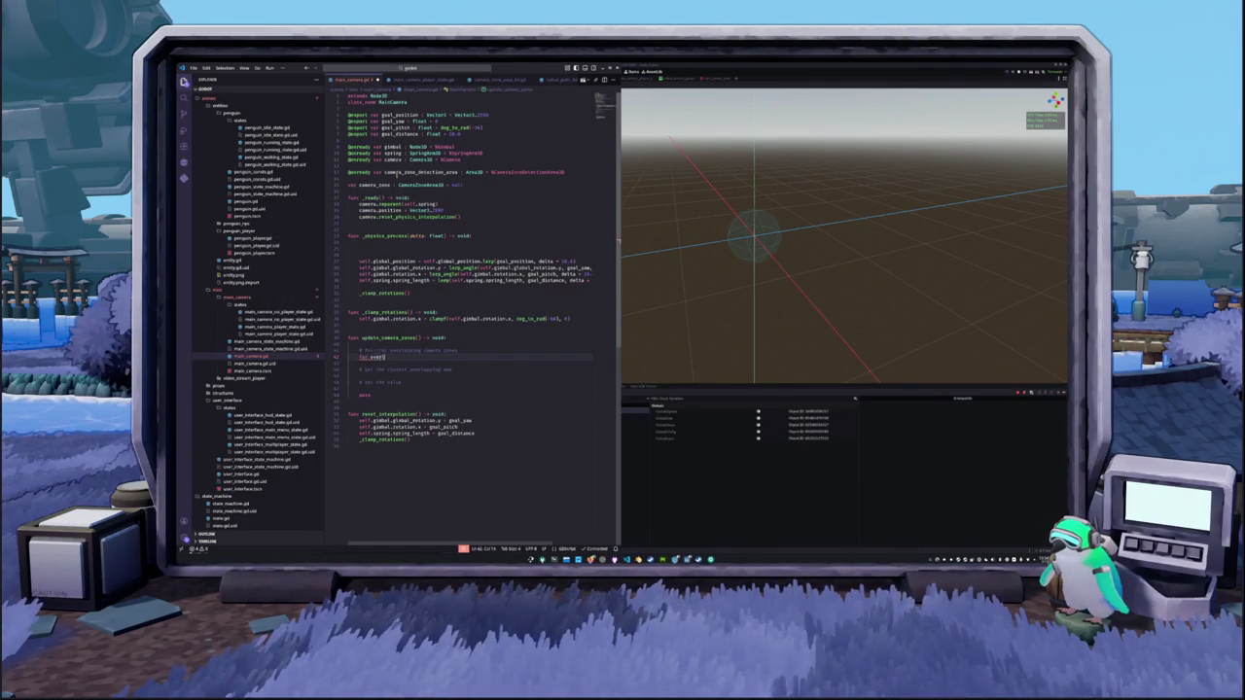
{"action": "type", "text": " in Array["}
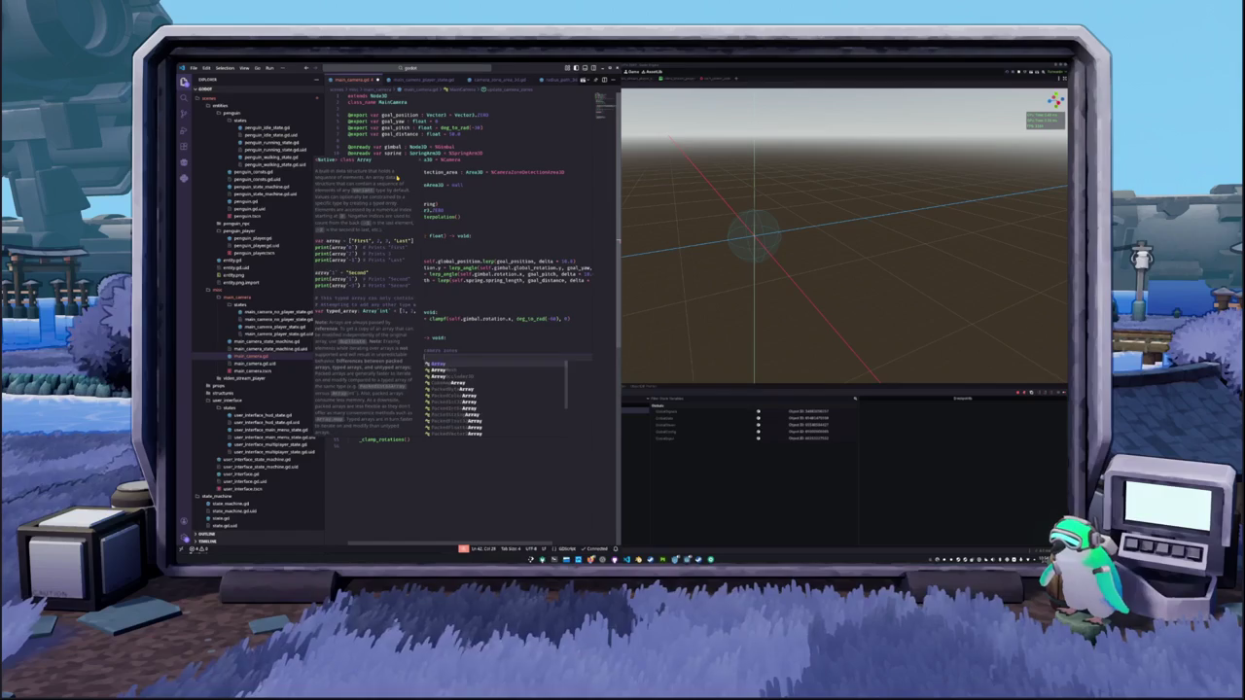
{"action": "type", "text": "A"}
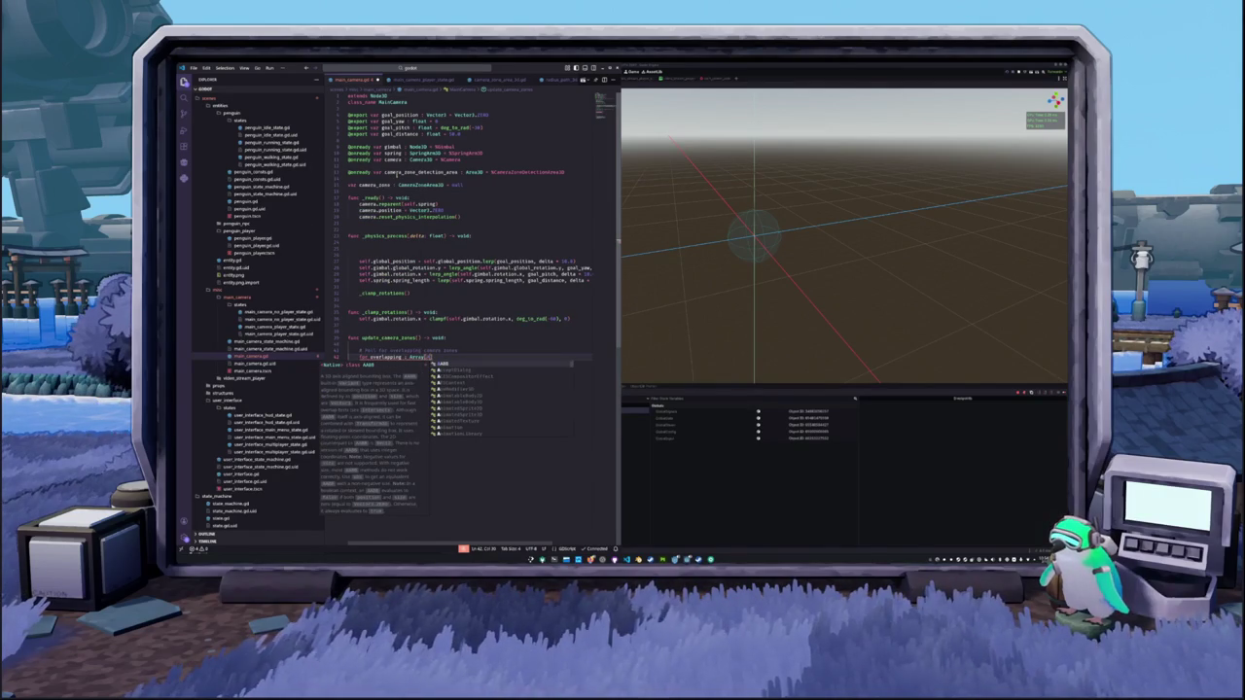
Step: Write 'for overlapping: Area3D in camera_zone_detection_area.get_overlapping_areas():' with an 'if overlapping is CameraZoneArea3D:' check
{"action": "key", "text": "BackSpace"}
{"action": "key", "text": "BackSpace"}
{"action": "key", "text": "BackSpace"}
{"action": "type", "text": "Area"}
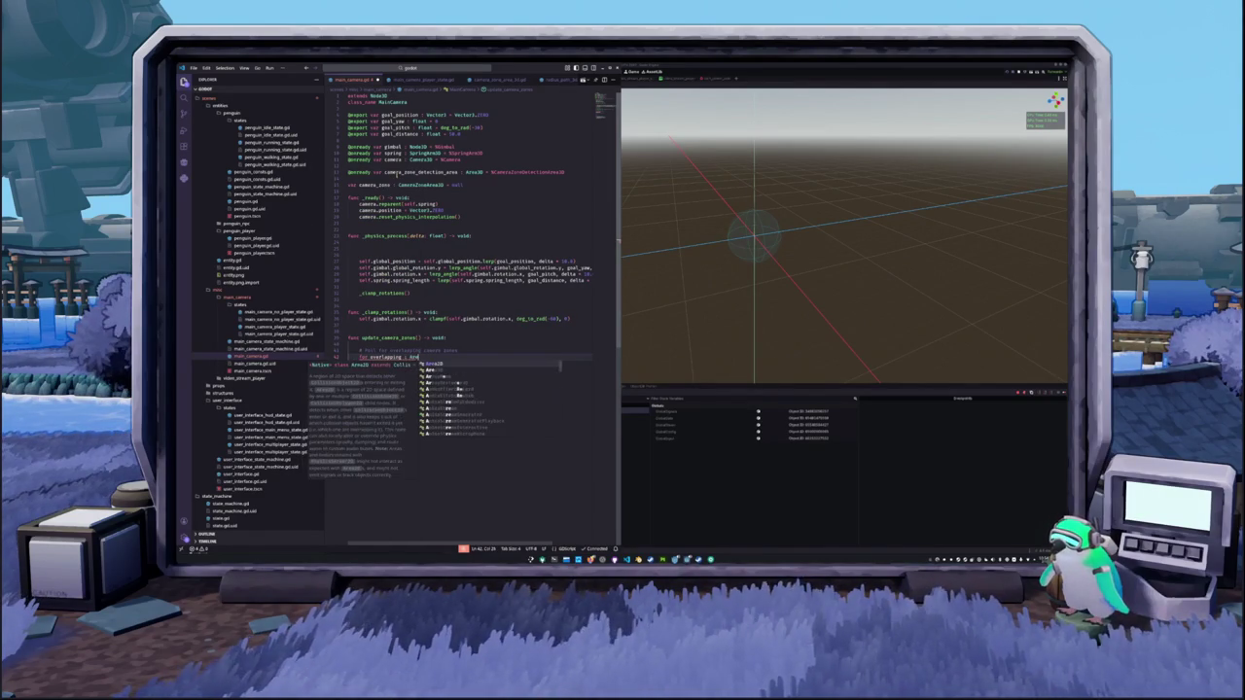
{"action": "type", "text": "3D in cam"}
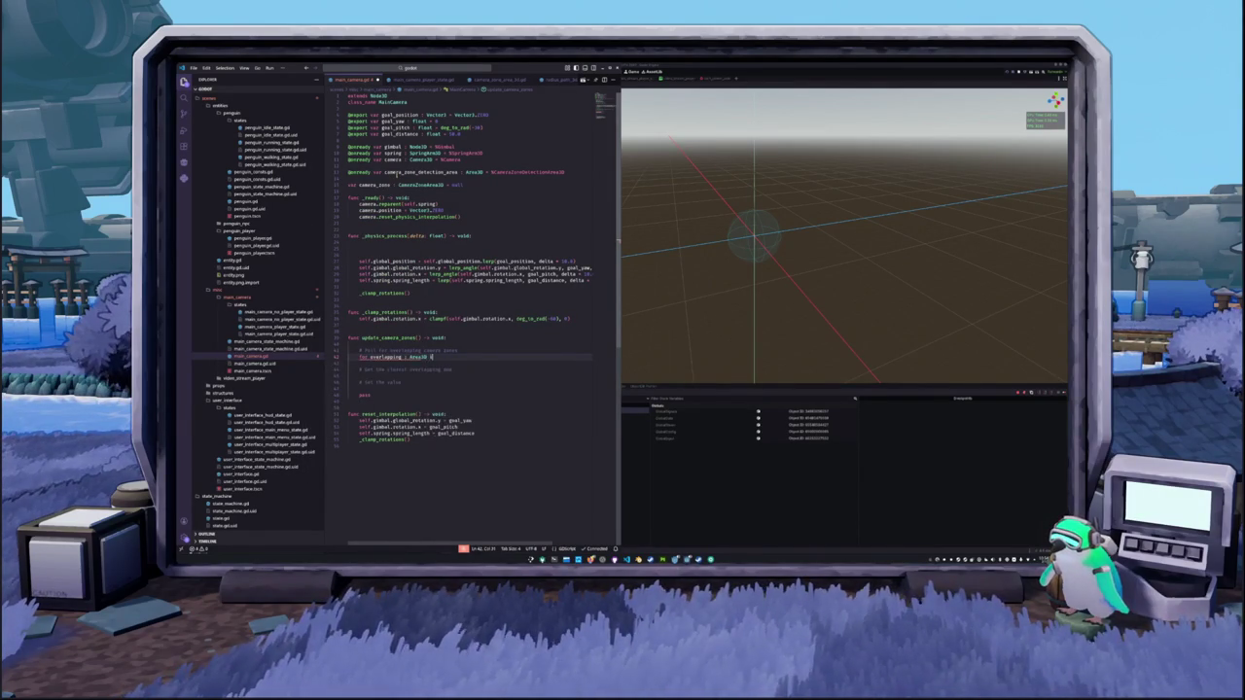
{"action": "type", "text": "era_zon"}
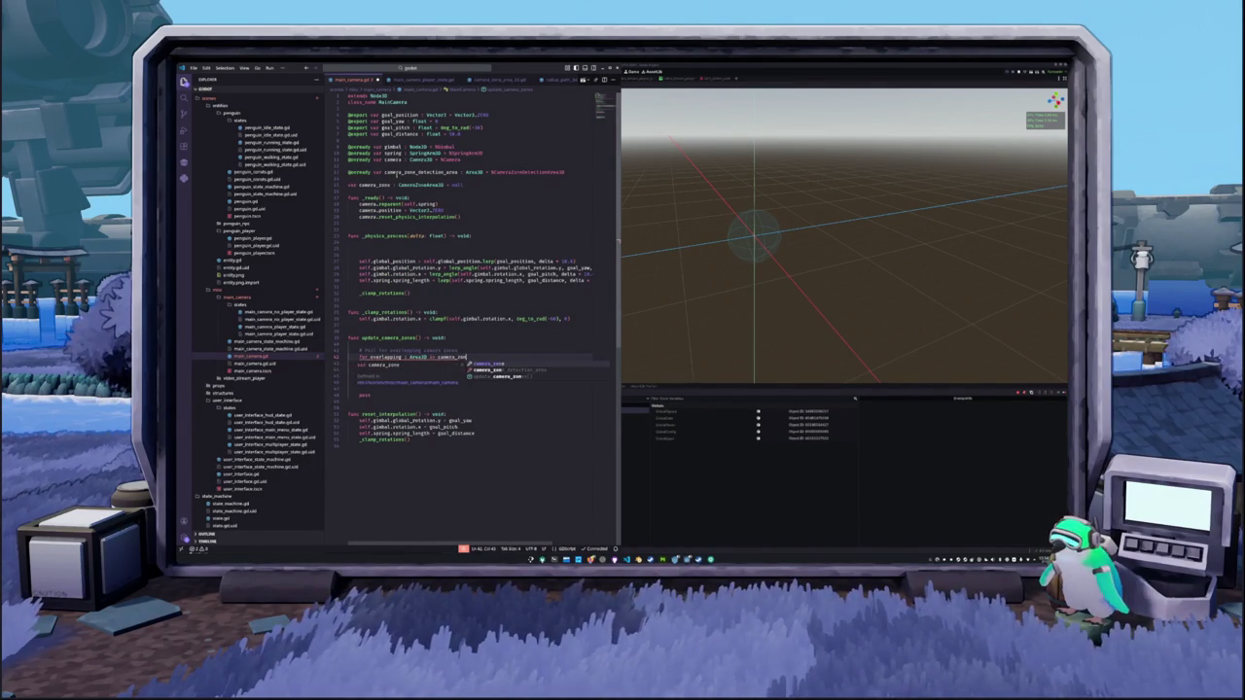
{"action": "key", "text": "Down"}
{"action": "key", "text": "Return"}
{"action": "type", "text": ".get_over"}
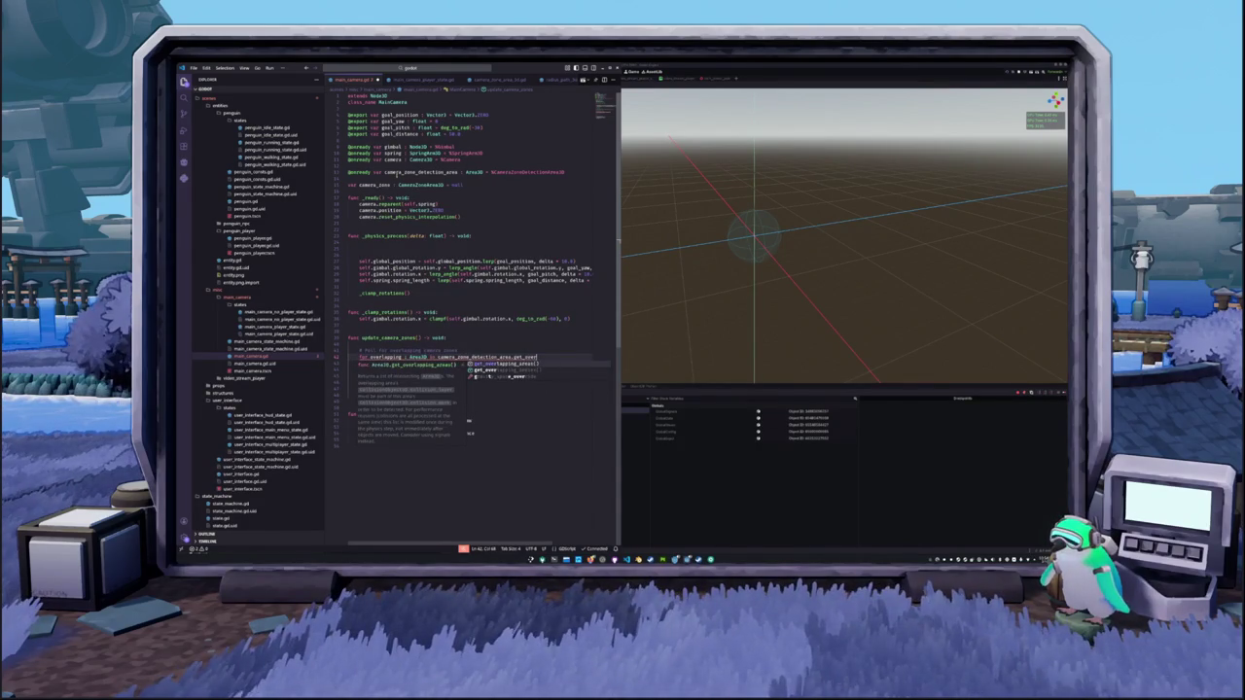
{"action": "key", "text": "Return"}
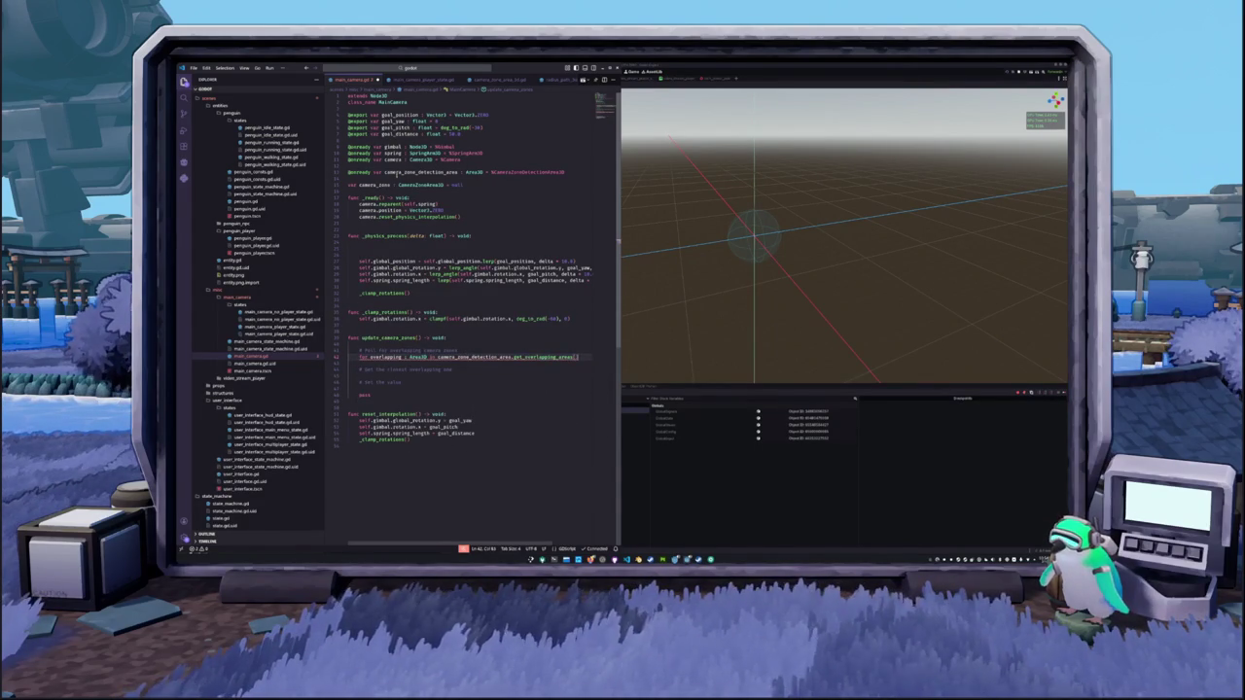
{"action": "type", "text": ":"}
{"action": "key", "text": "Return"}
{"action": "type", "text": "if over"}
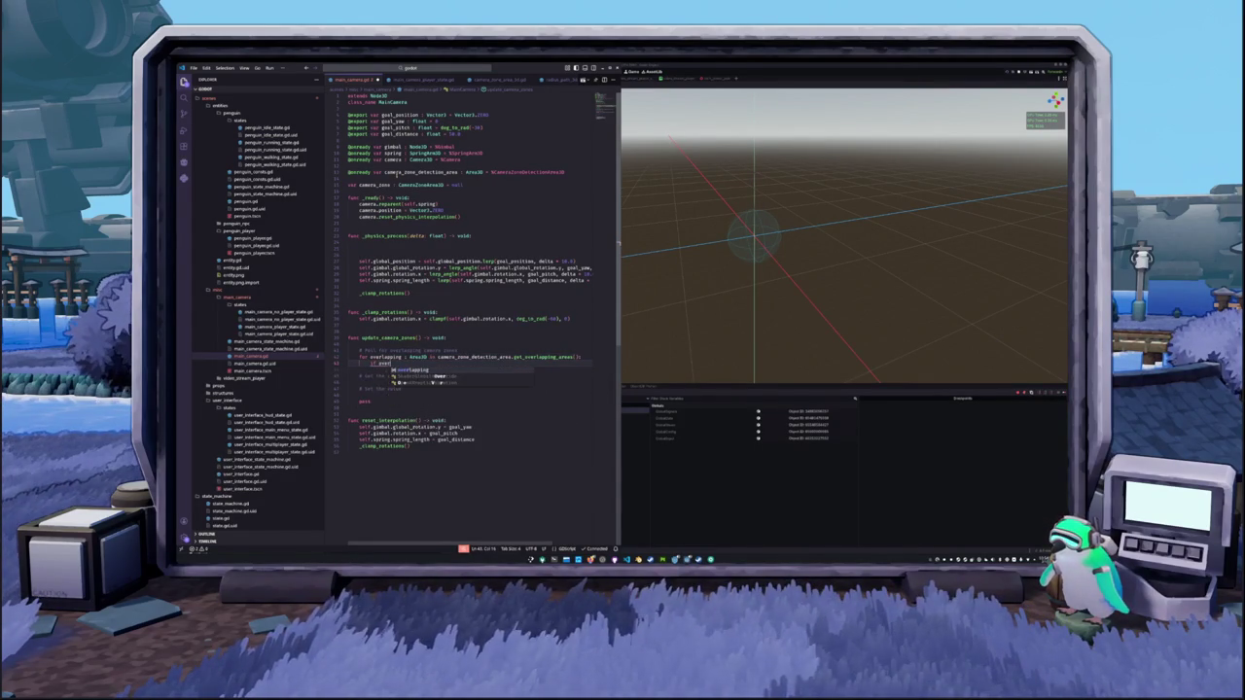
{"action": "key", "text": "Return"}
{"action": "type", "text": "is "}
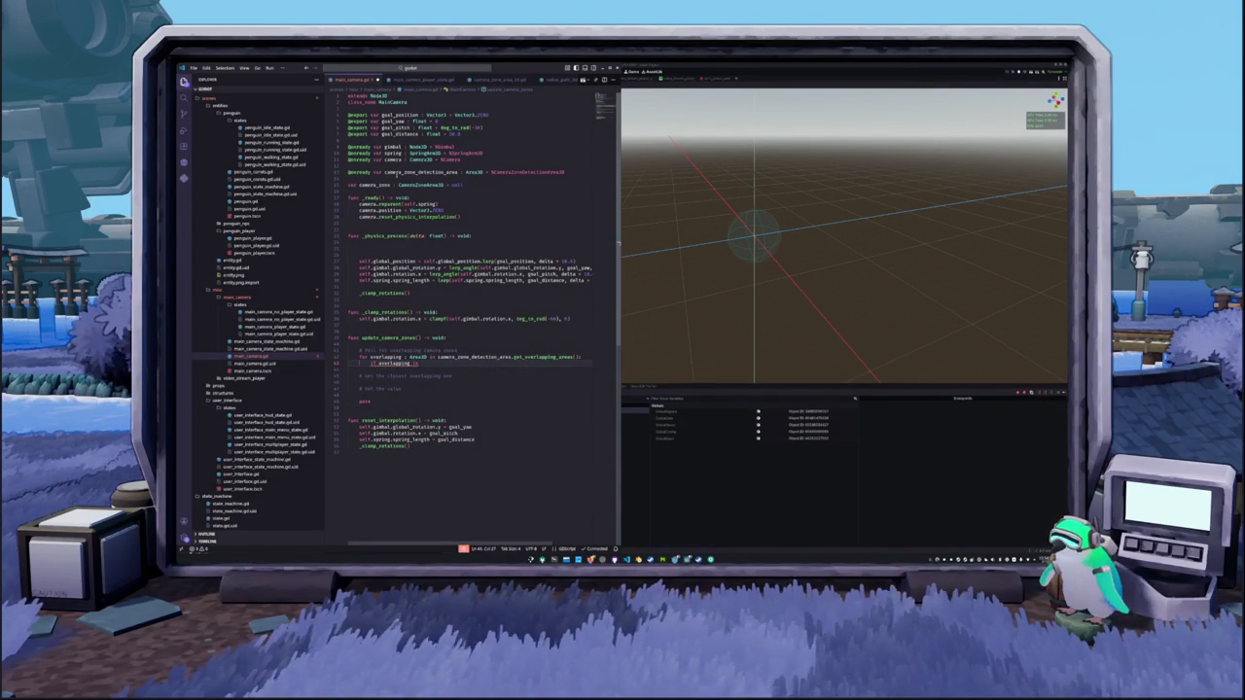
{"action": "type", "text": "Came"}
{"action": "key", "text": "Return"}
{"action": "type", "text": ":"}
{"action": "key", "text": "Return"}
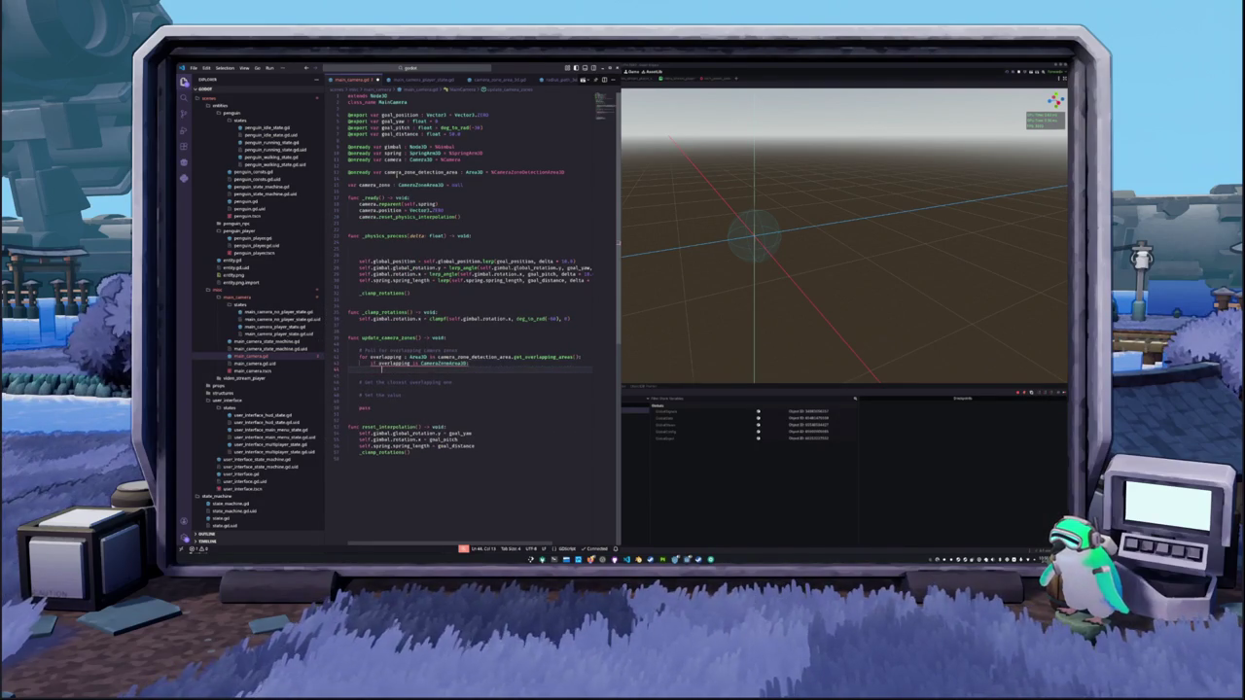
Step: Declare closest_camera_zone : CameraZoneArea3D = null and closest_camera_zone_distance : float = inf above the loop
{"action": "left_click", "coordinate": [459, 351]}
{"action": "key", "text": "Return"}
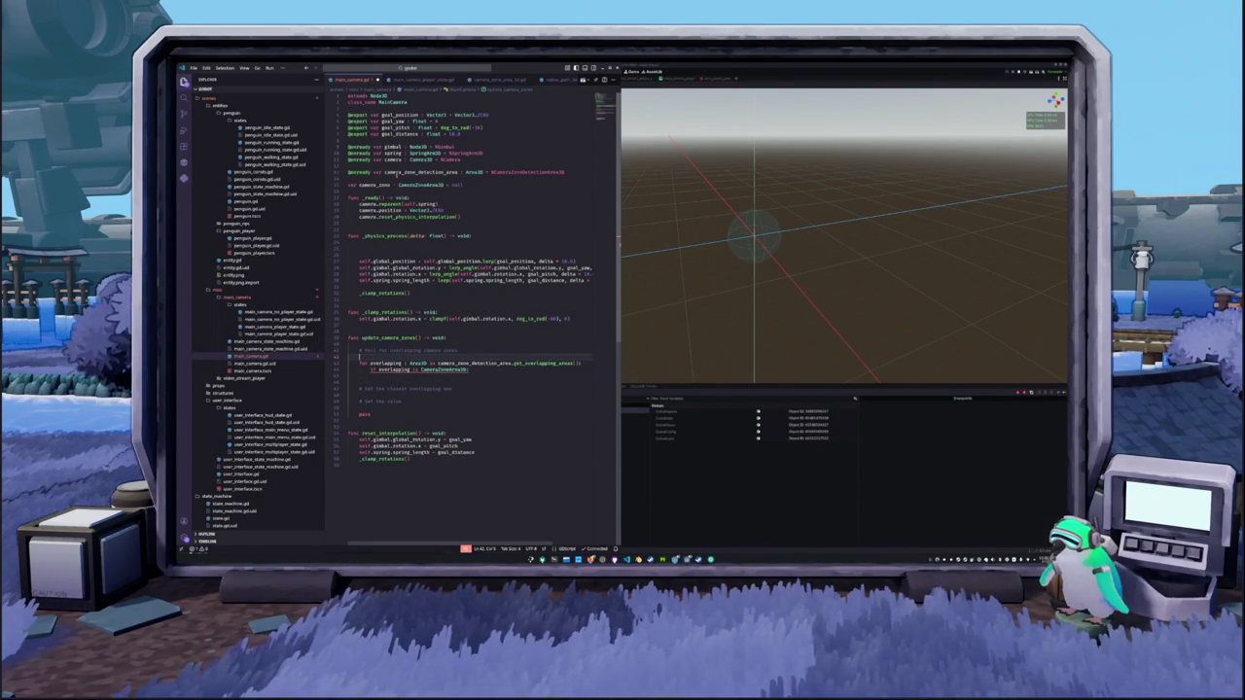
{"action": "type", "text": "varclosest_zone: Camera"}
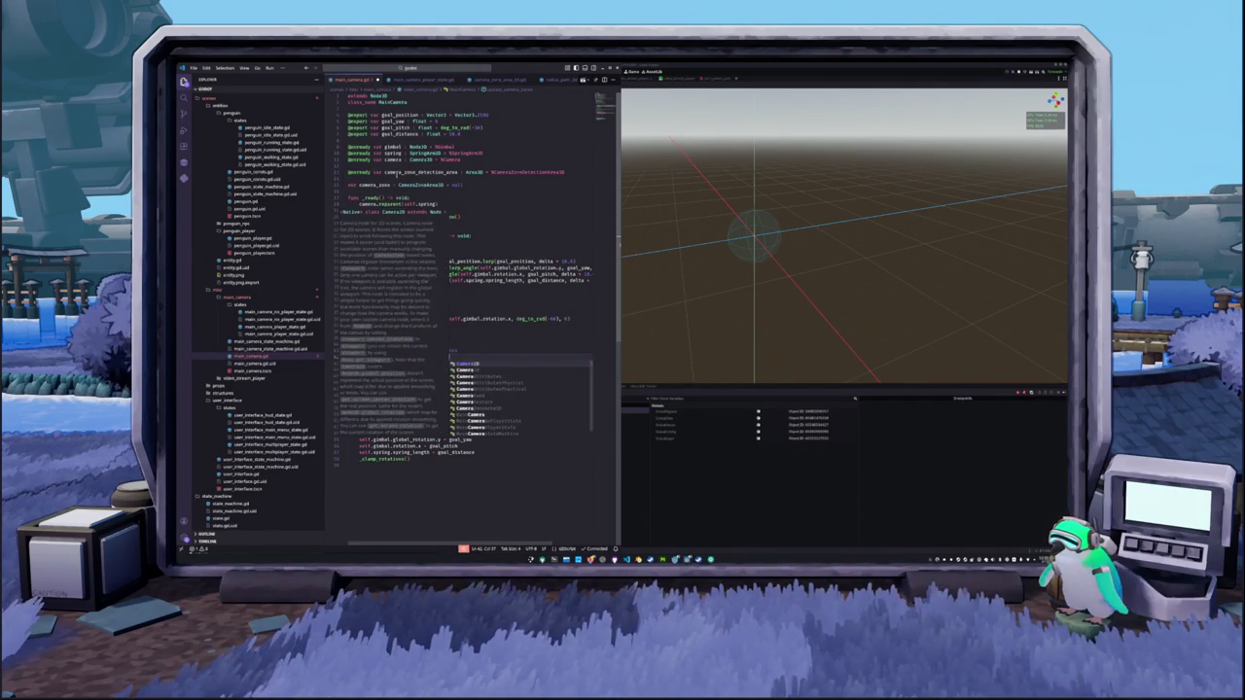
{"action": "key", "text": "Return"}
{"action": "type", "text": "= nu"}
{"action": "key", "text": "Return"}
{"action": "key", "text": "Return"}
{"action": "type", "text": "var closest_camera_zone_distance: float = "}
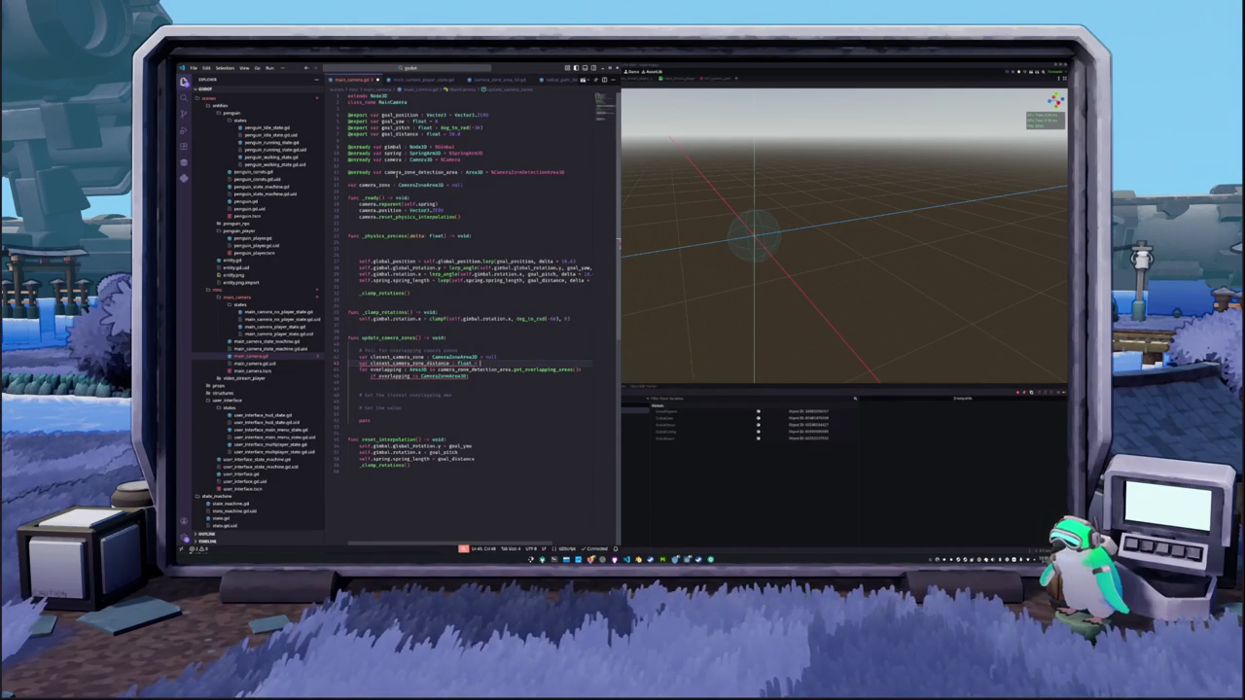
{"action": "type", "text": "inf"}
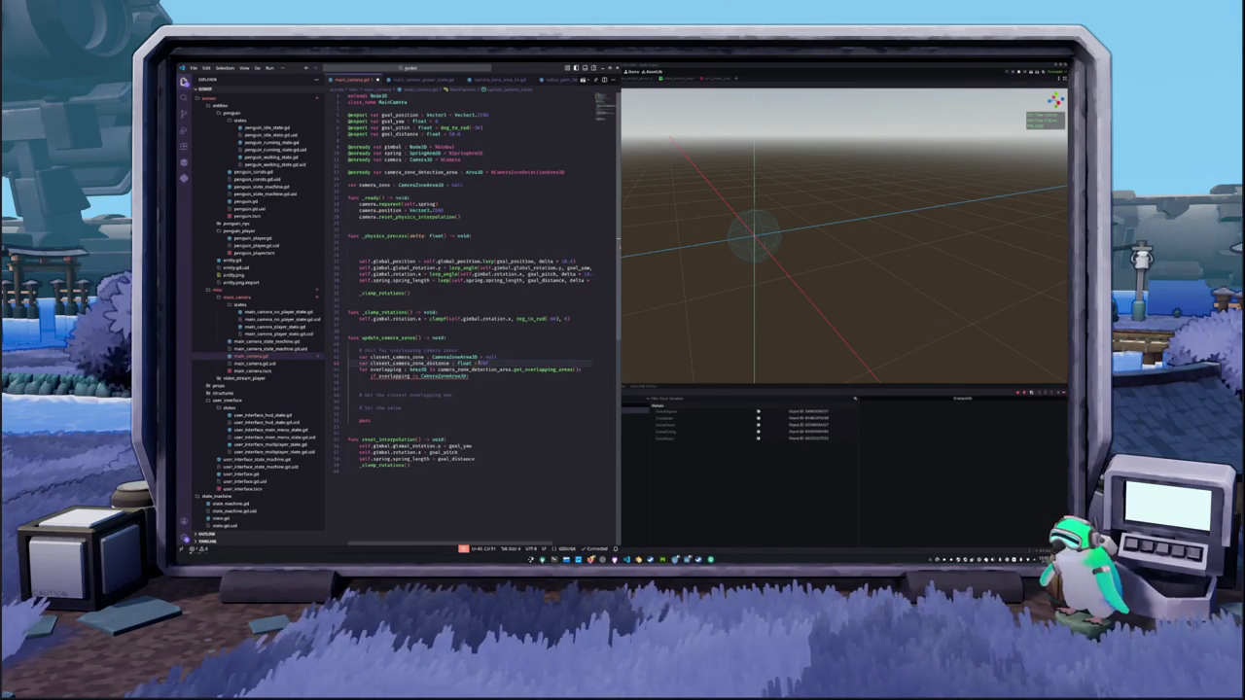
Step: Begin 'var distance : float = self.get_distan…' on a new line inside the CameraZoneArea3D check
{"action": "mouse_move", "coordinate": [484, 364]}
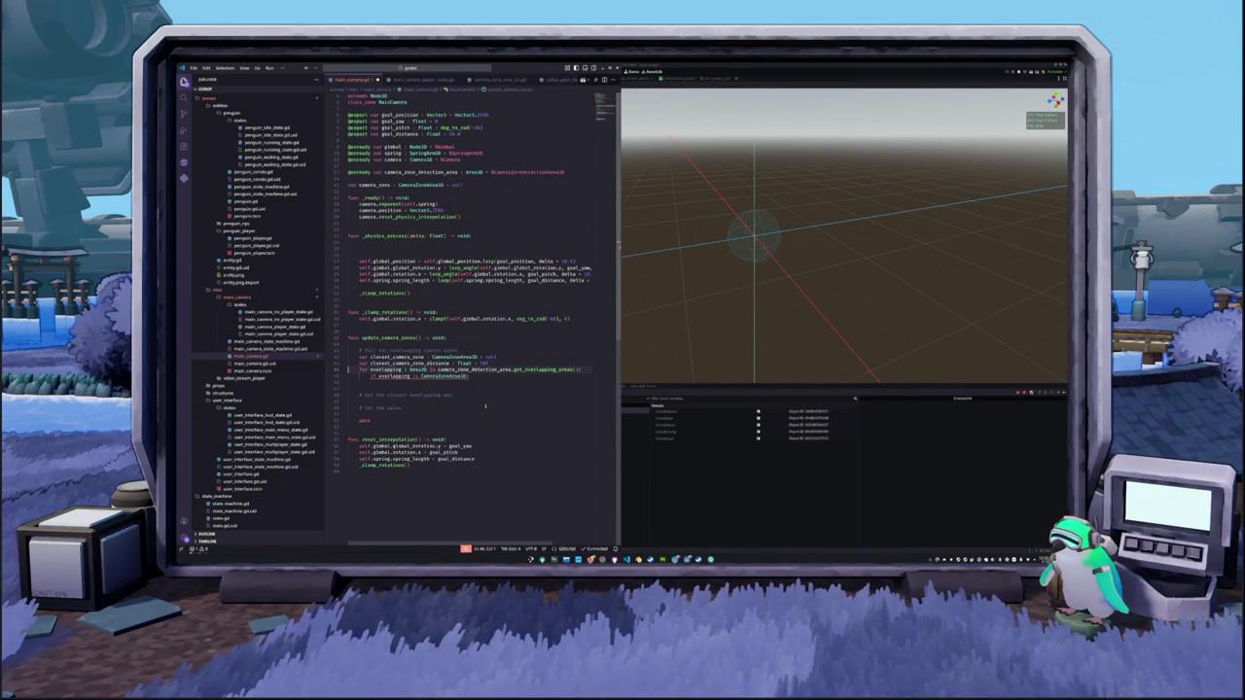
{"action": "key", "text": "Return"}
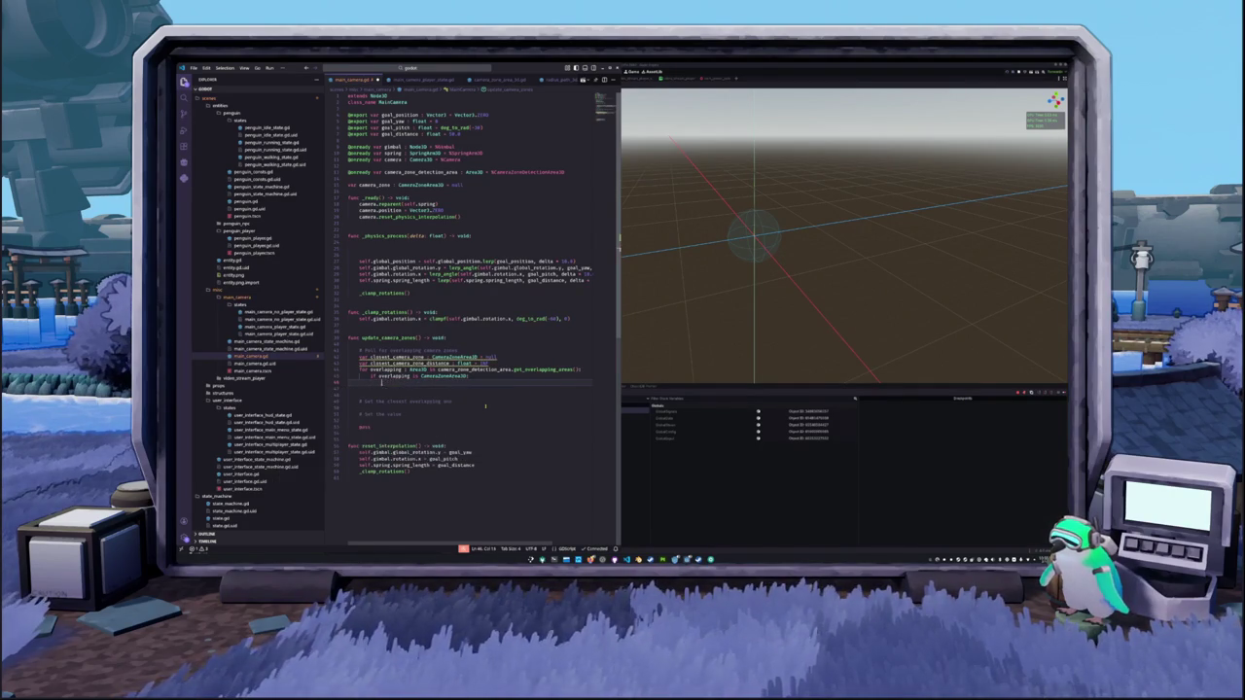
{"action": "type", "text": "var distance : float = self.get_distan"}
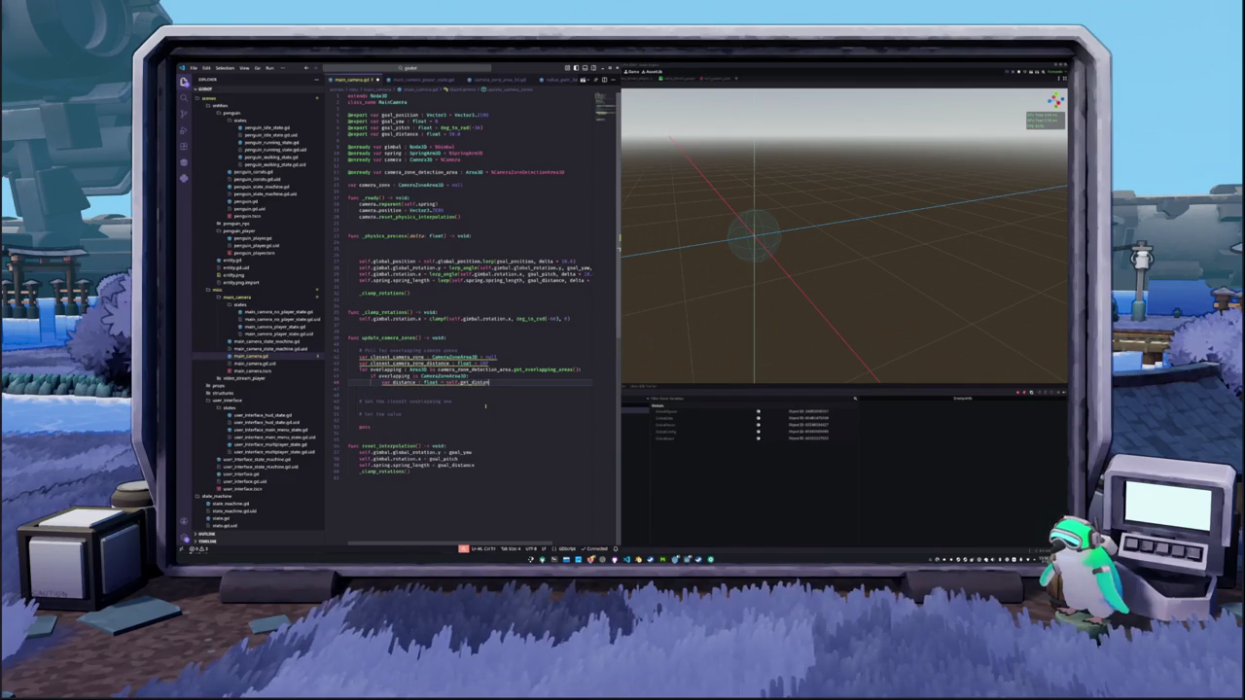
Step: Compute distance as global_position.distance_squared_to(overlapping.global_position)
{"action": "key", "text": "BackSpace"}
{"action": "key", "text": "BackSpace"}
{"action": "key", "text": "BackSpace"}
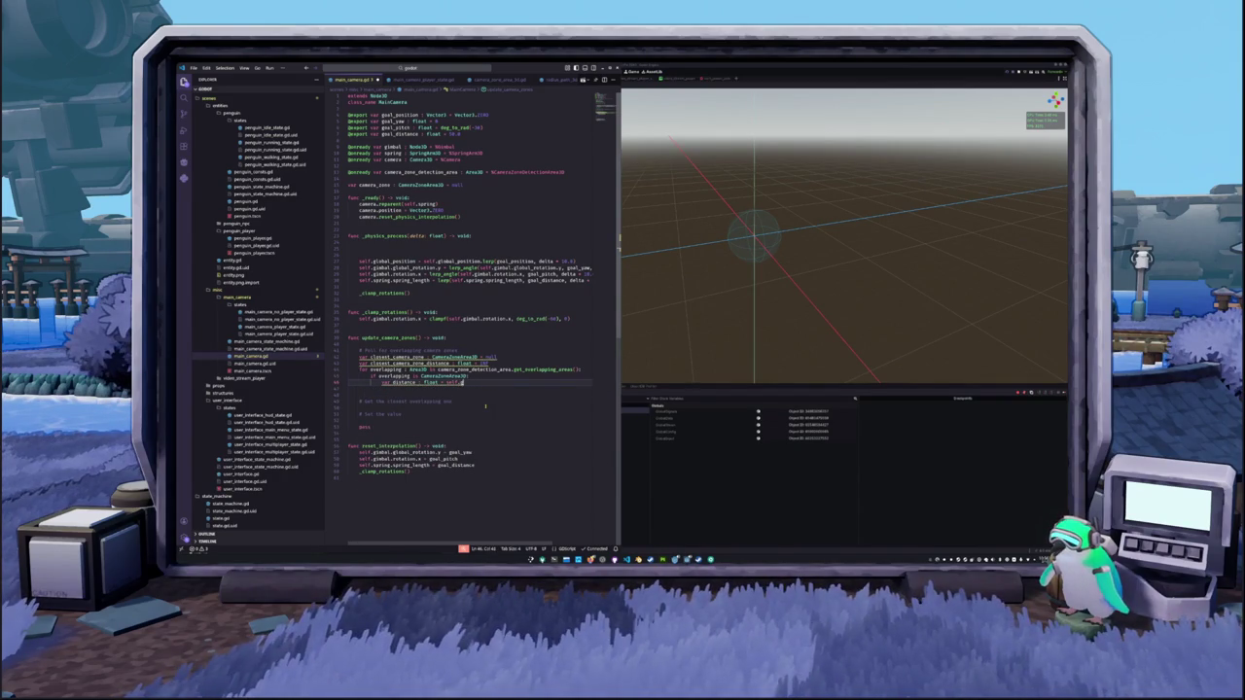
{"action": "type", "text": "global_position.distance_squared_to("}
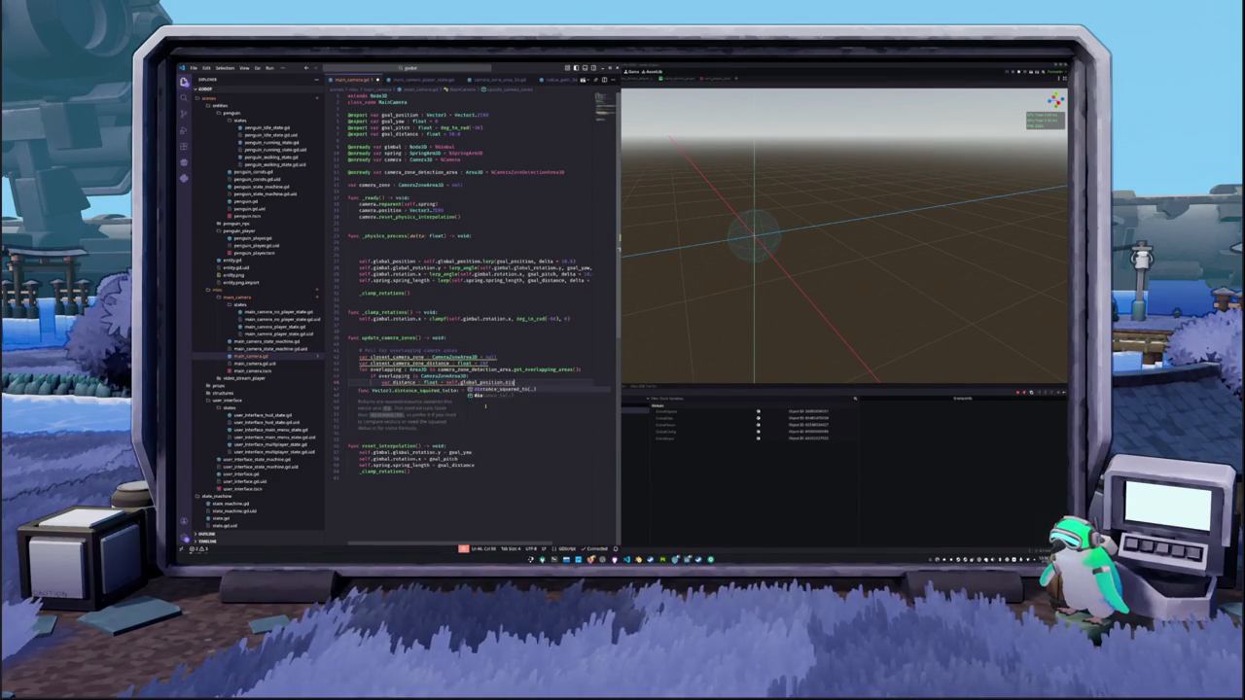
{"action": "type", "text": "se"}
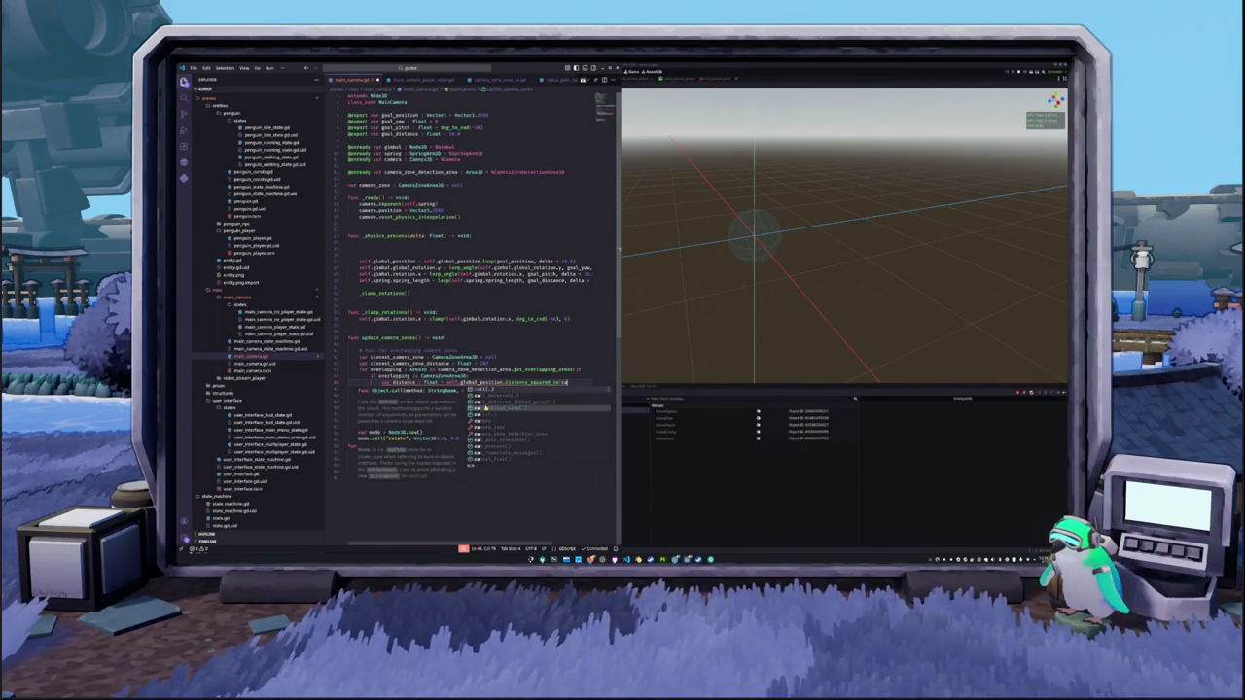
{"action": "key", "text": "BackSpace"}
{"action": "key", "text": "BackSpace"}
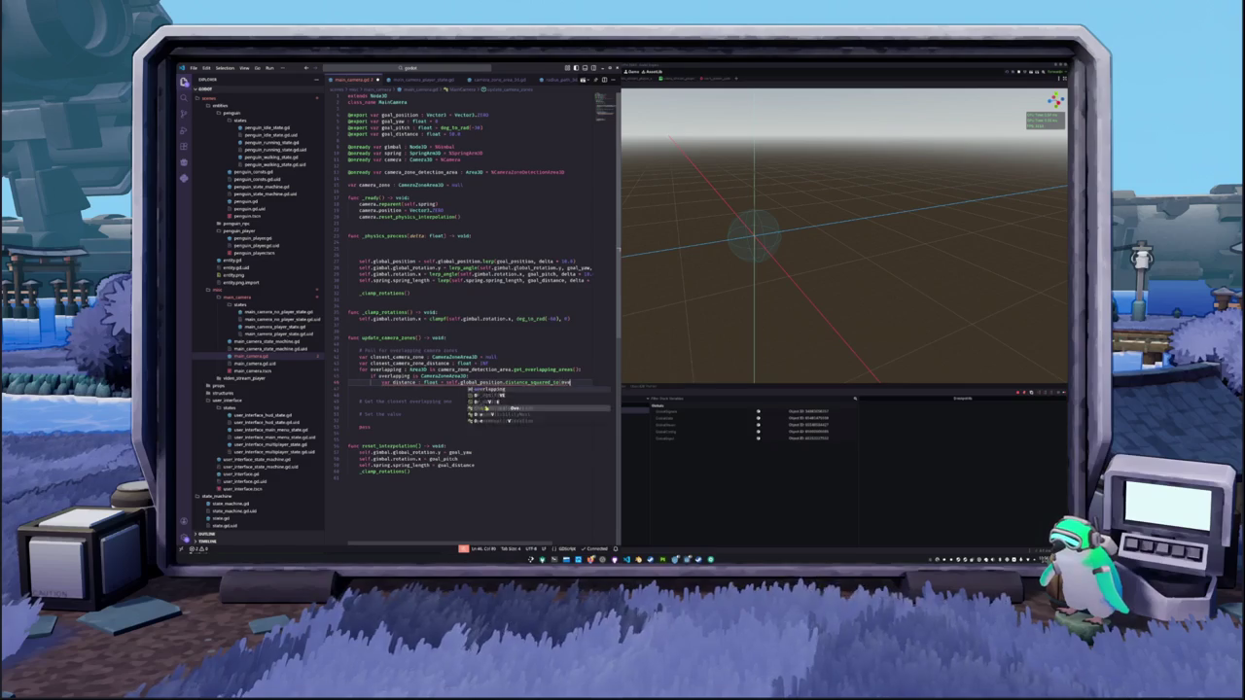
{"action": "type", "text": "overlapping"}
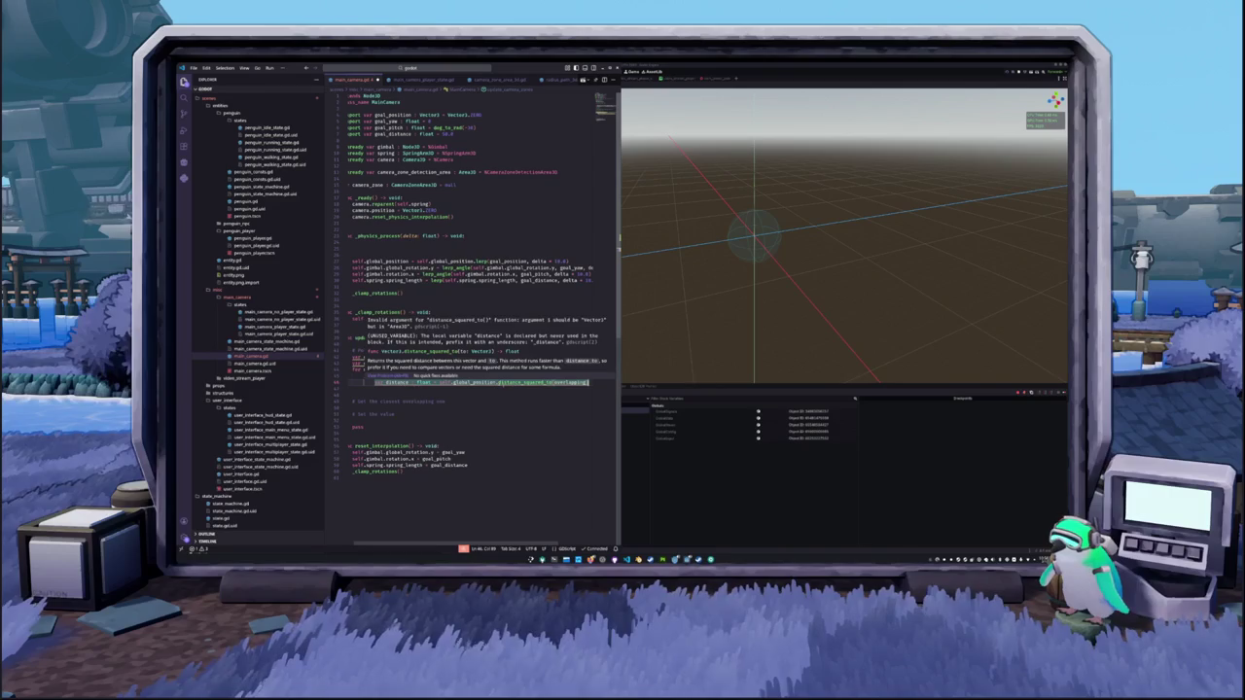
{"action": "type", "text": ".global_position"}
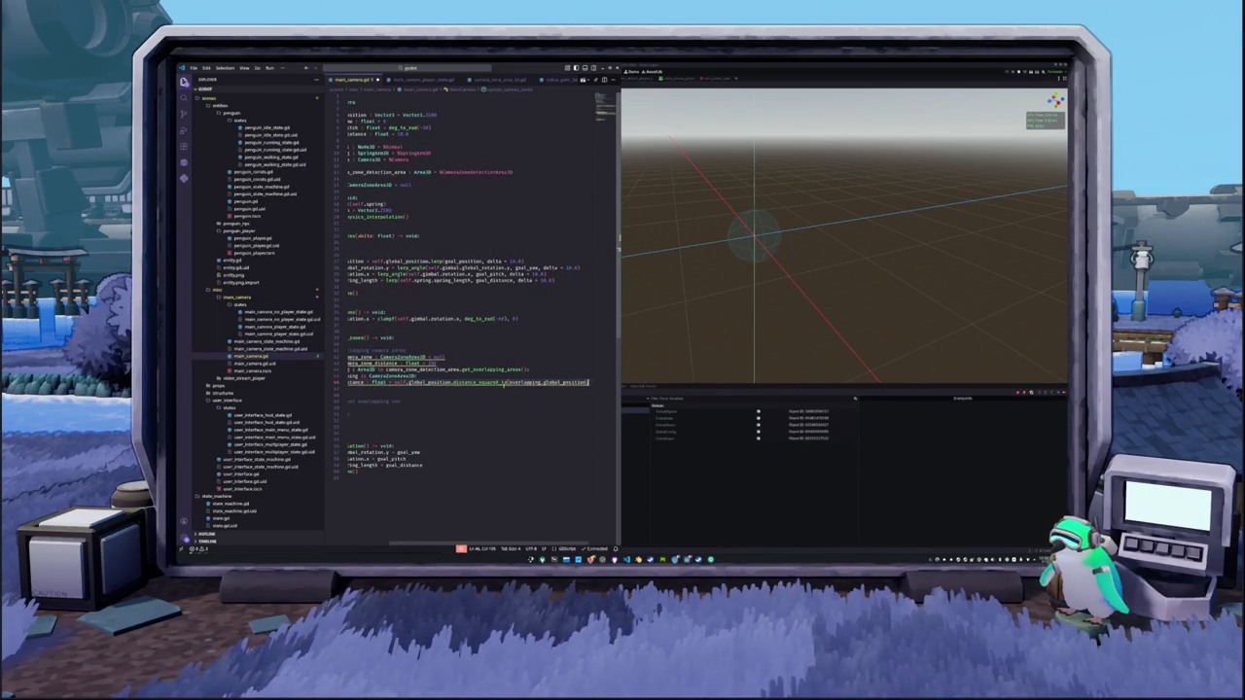
Step: Add 'if distance < closest_camera_zone_distance:' that stores overlapping and distance as the closest zone
{"action": "key", "text": "Return"}
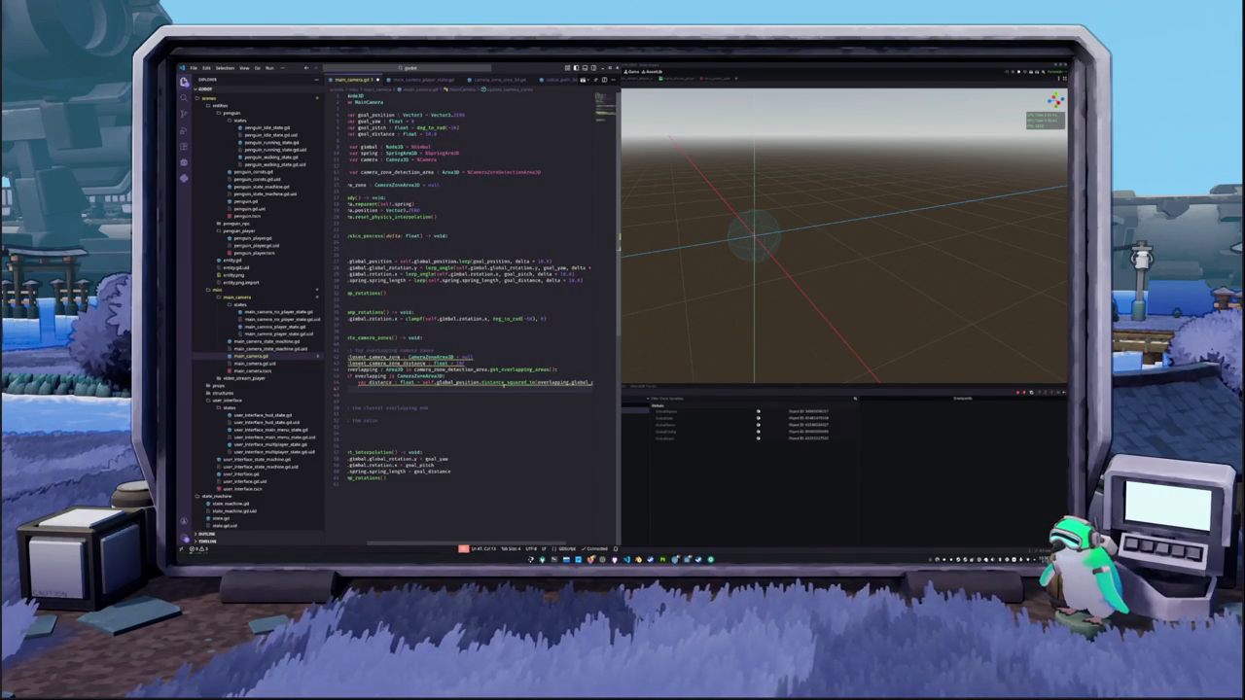
{"action": "type", "text": "if distance <"}
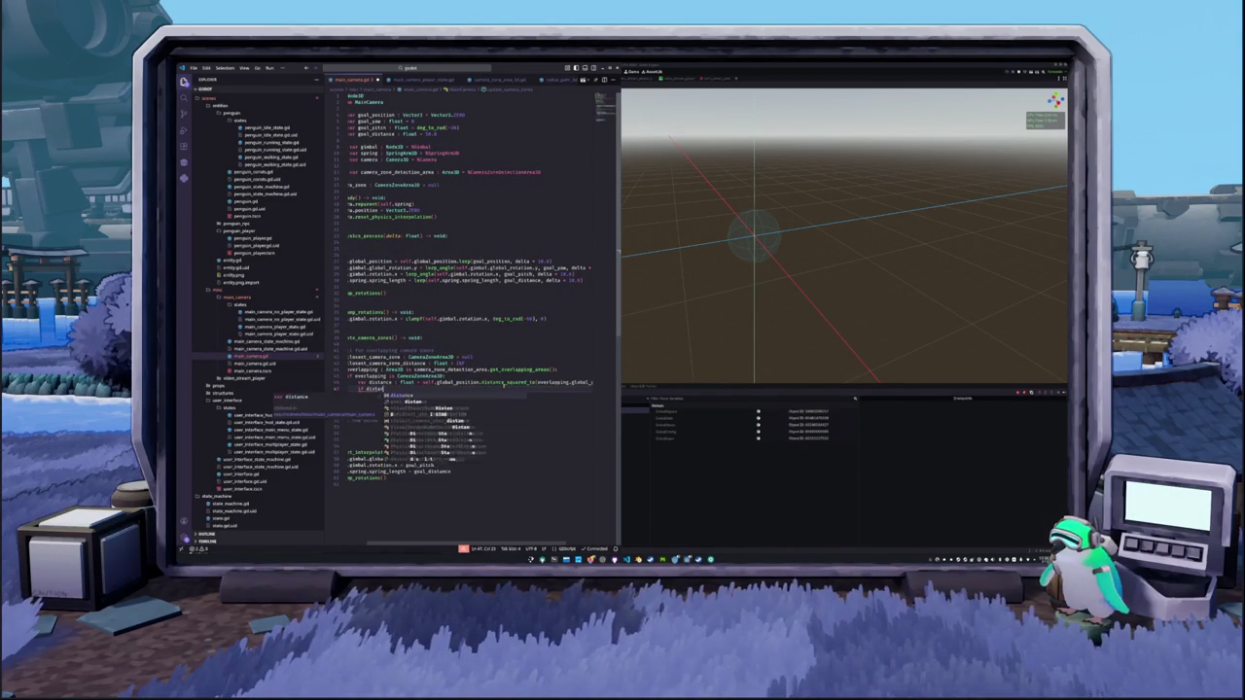
{"action": "type", "text": " closest_camera_zone_distance"}
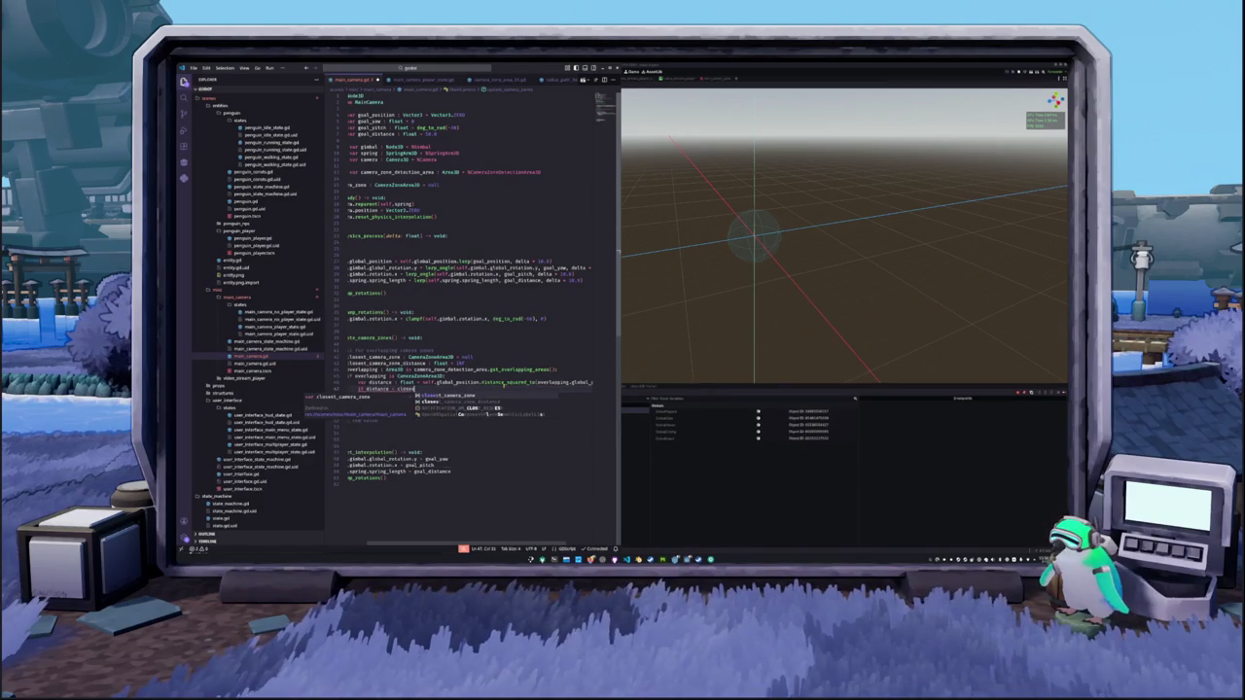
{"action": "type", "text": ":"}
{"action": "key", "text": "Return"}
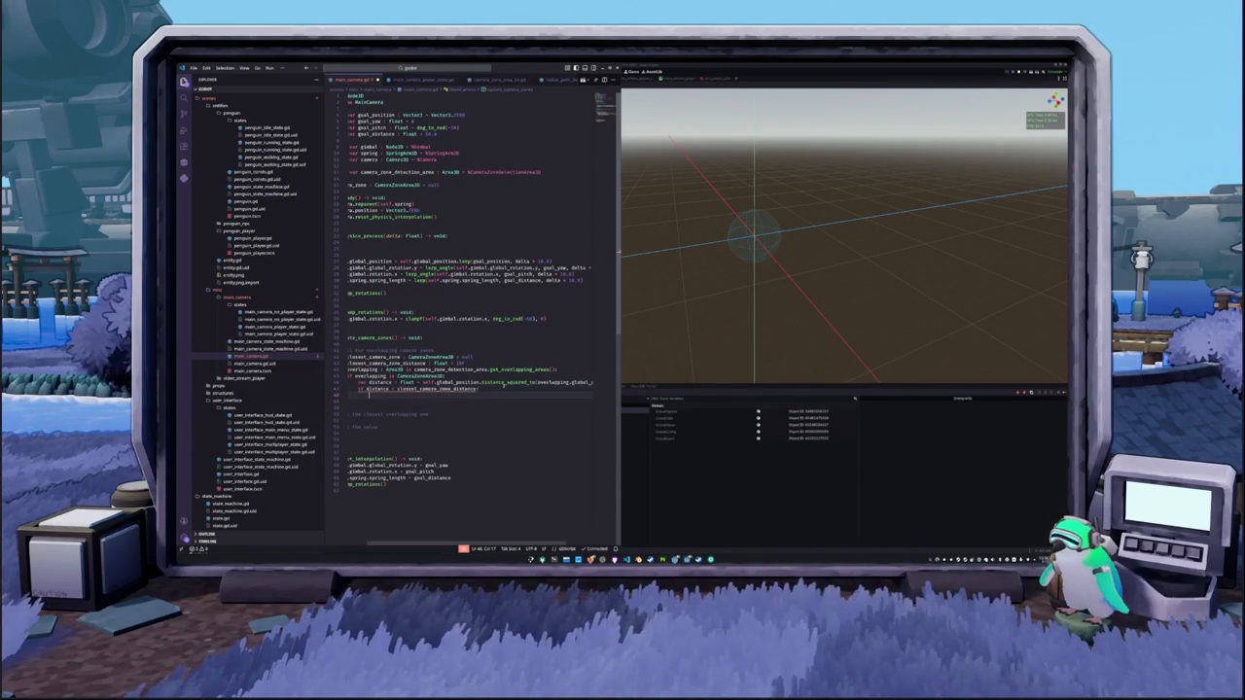
{"action": "type", "text": "closest_camera_zone"}
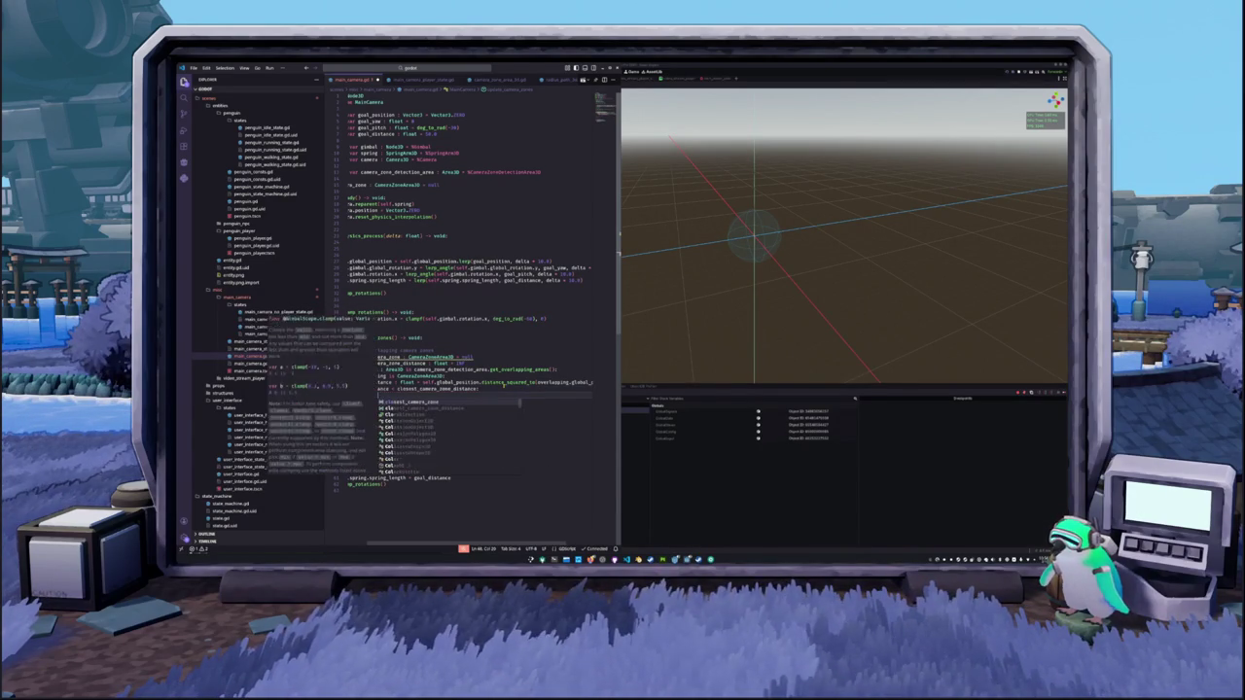
{"action": "type", "text": " = overlapping"}
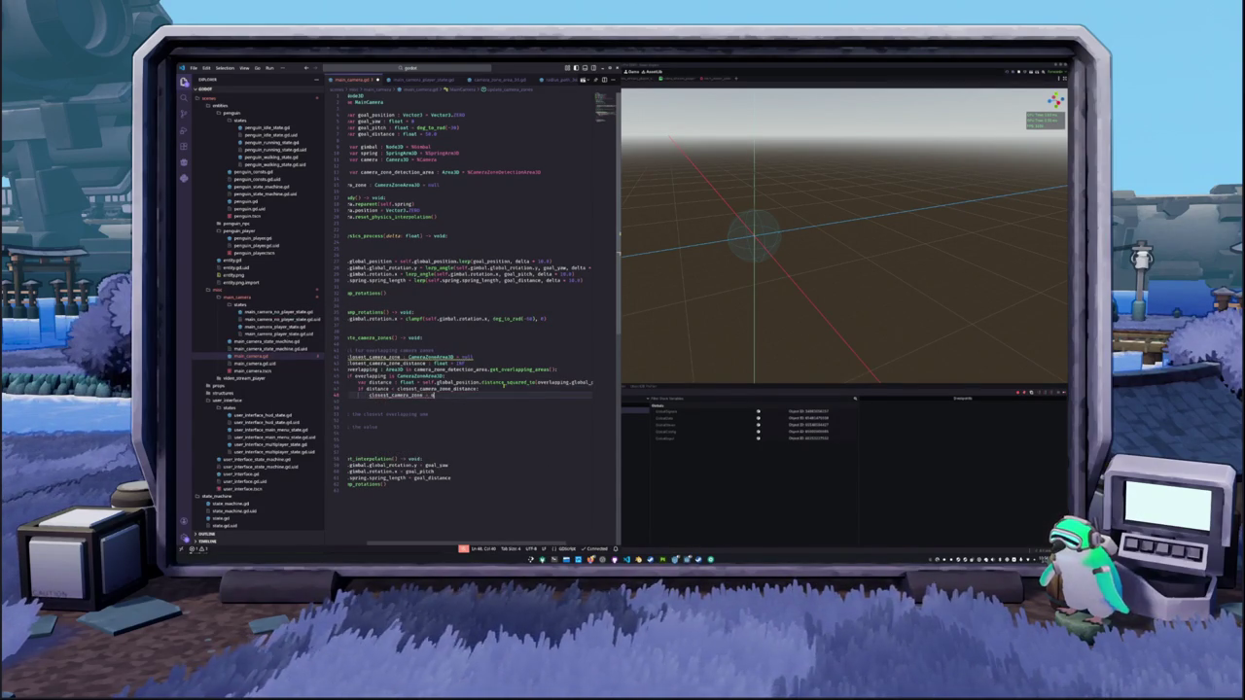
{"action": "key", "text": "Return"}
{"action": "type", "text": "closest_camera_zone_distance"}
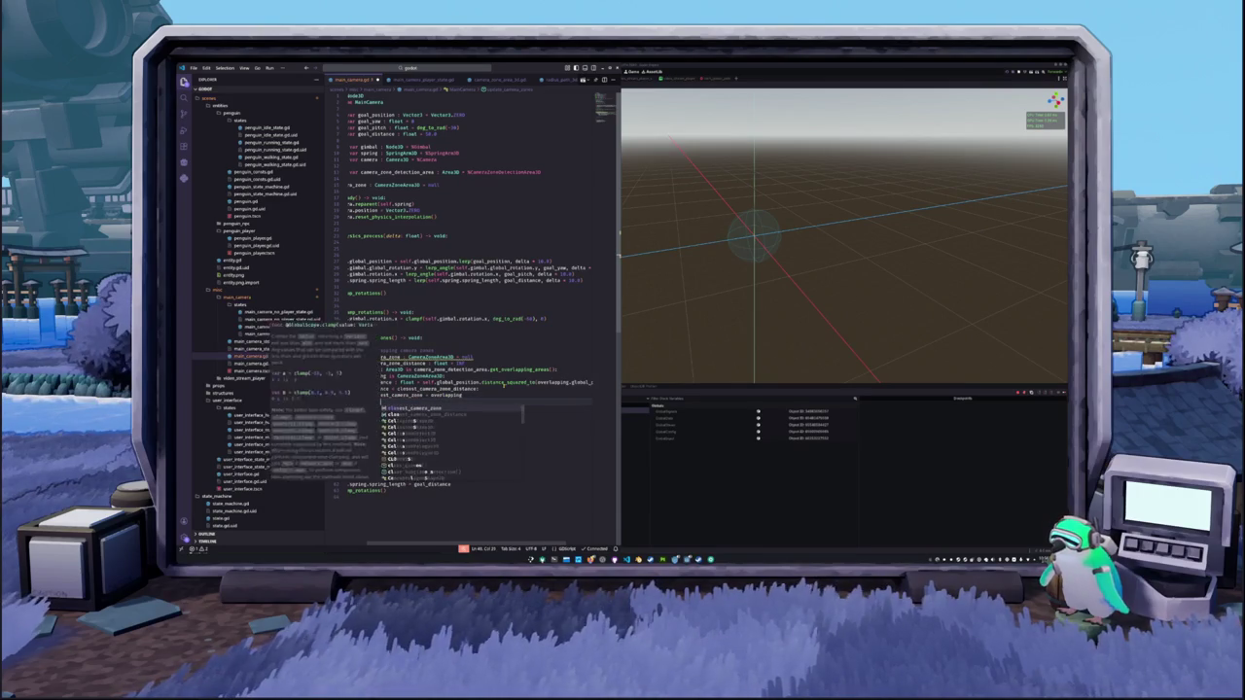
{"action": "type", "text": " = distance"}
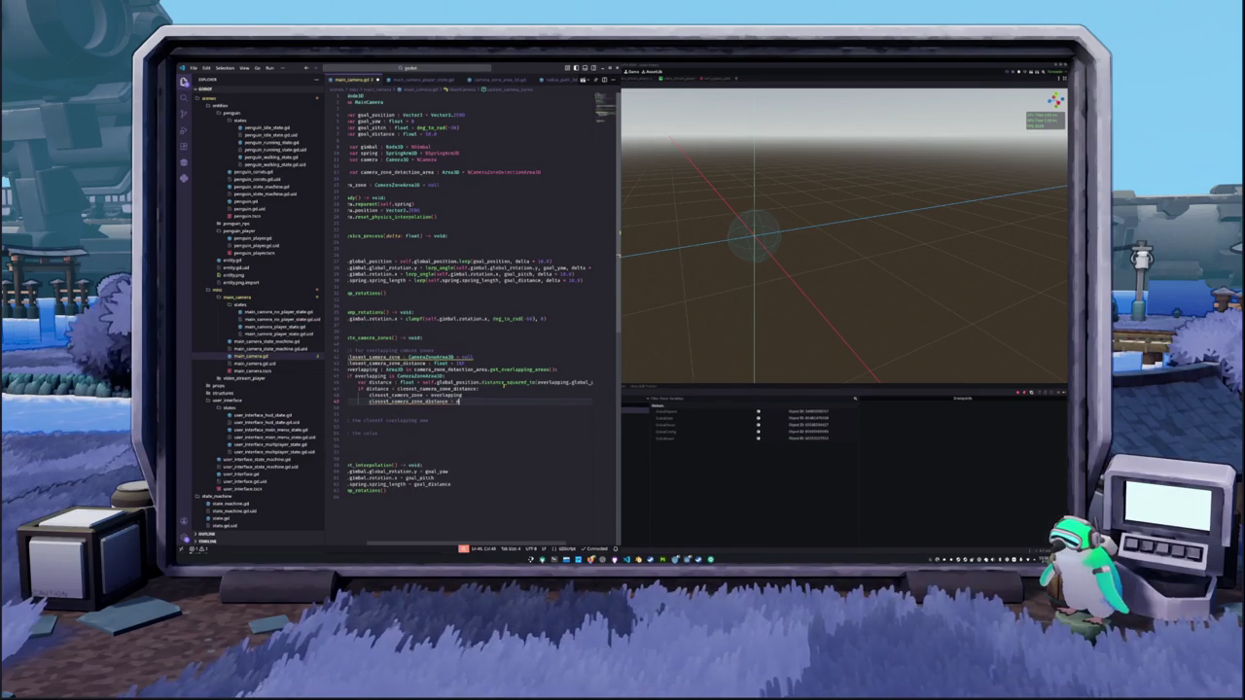
{"action": "key", "text": "Down"}
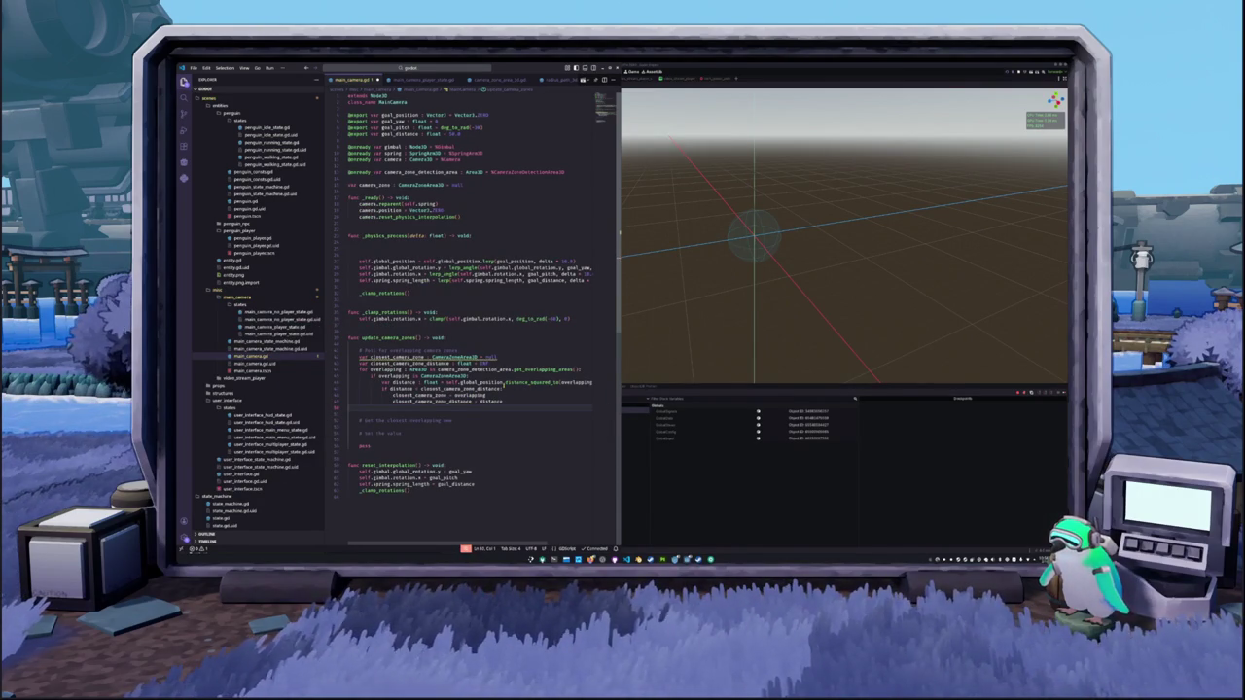
{"action": "key", "text": "shift+Home"}
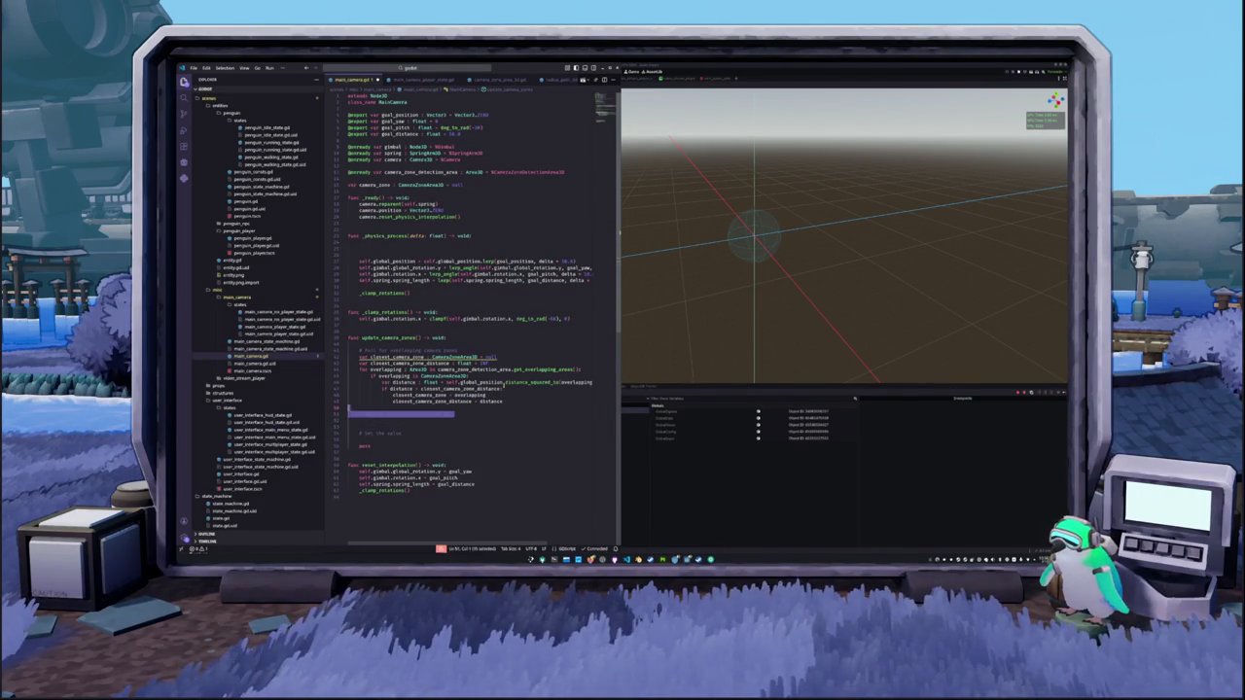
Step: Replace the old comment and pass with camera_zone = closest_camera_zone
{"action": "key", "text": "ctrl+shift+k"}
{"action": "key", "text": "ctrl+shift+k"}
{"action": "key", "text": "ctrl+shift+k"}
{"action": "key", "text": "Down"}
{"action": "key", "text": "Return"}
{"action": "type", "text": "camera_zone = closest_camera_zone"}
{"action": "key", "text": "Down"}
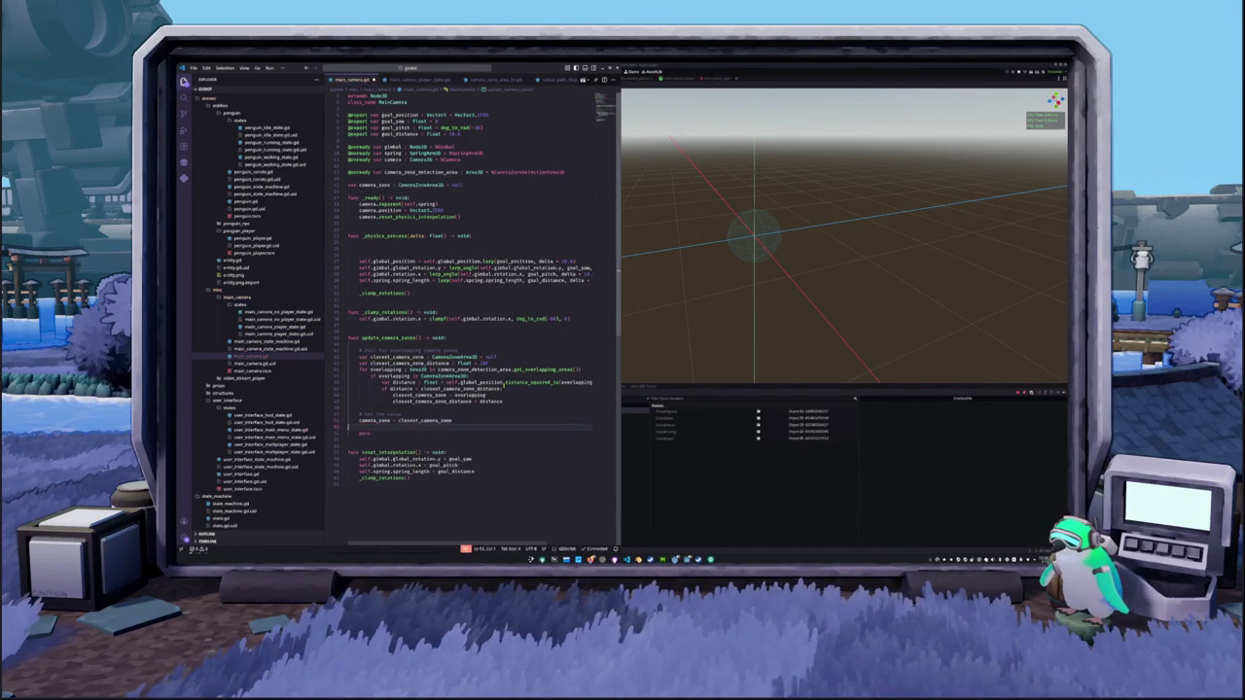
{"action": "key", "text": "shift+Down"}
{"action": "key", "text": "shift+Down"}
{"action": "key", "text": "BackSpace"}
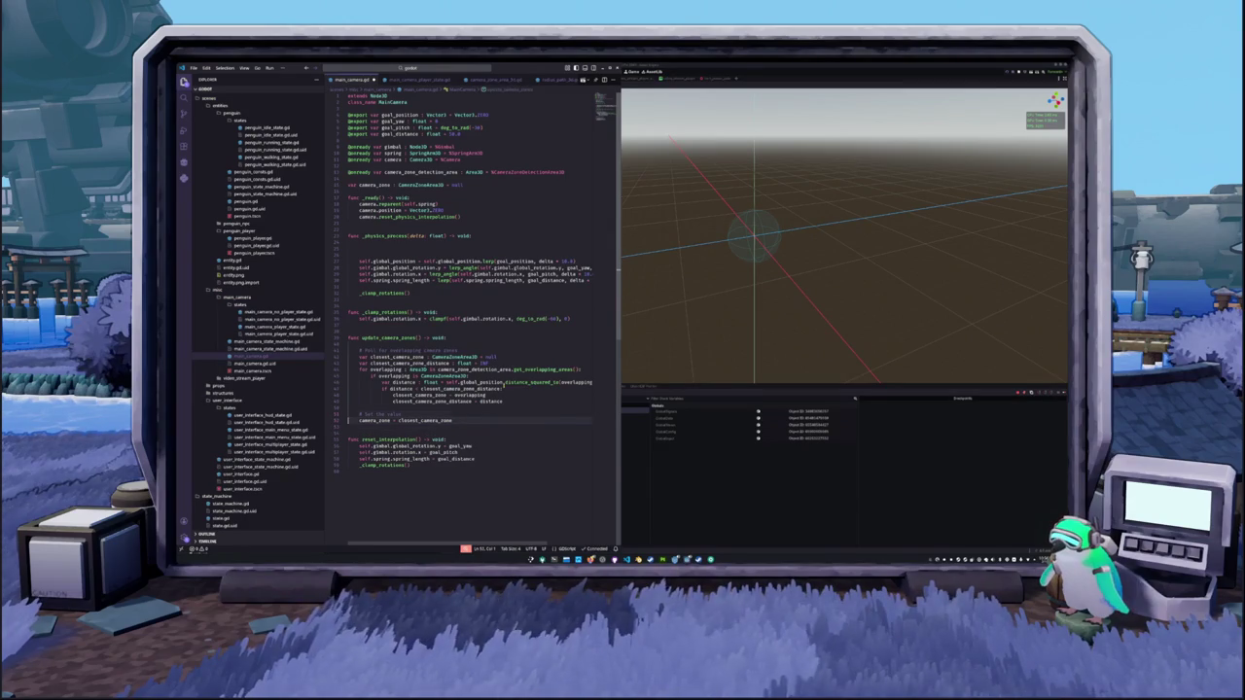
Step: Add func clear_camera_zones() -> void: that sets camera_zone = null
{"action": "key", "text": "Return"}
{"action": "type", "text": "func close_ca"}
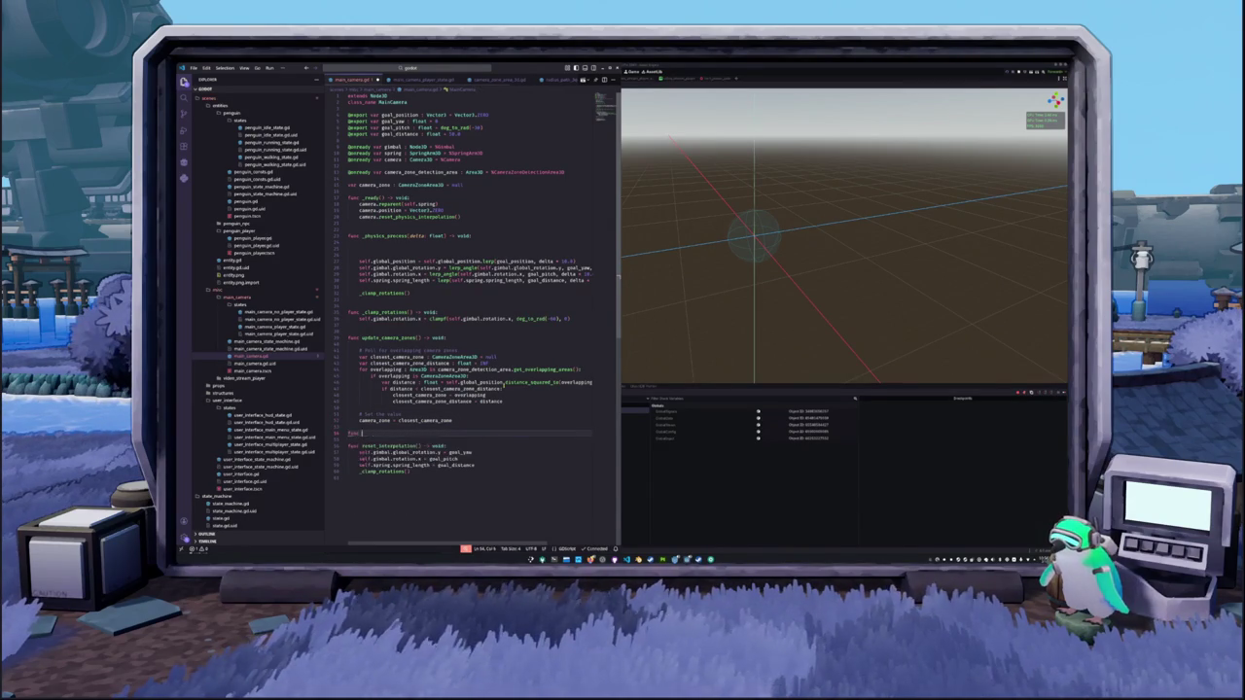
{"action": "type", "text": "mera_zones() -"}
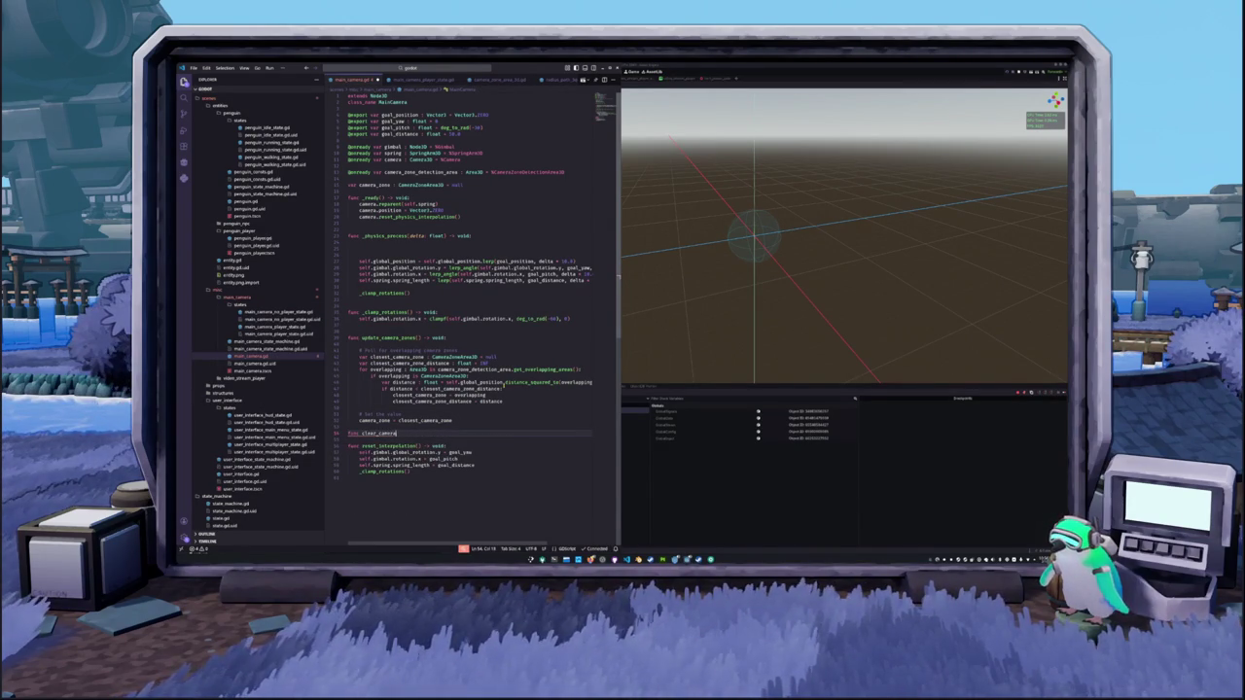
{"action": "type", "text": "> void:"}
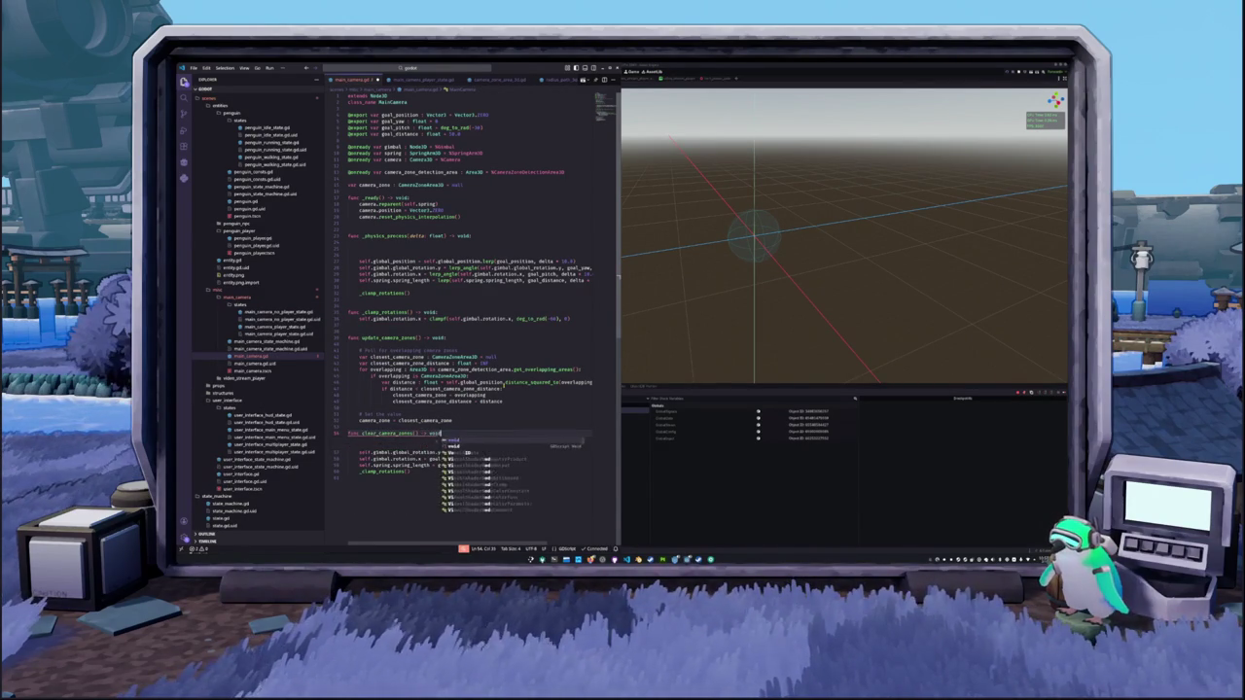
{"action": "key", "text": "Return"}
{"action": "type", "text": "camera_zone = null"}
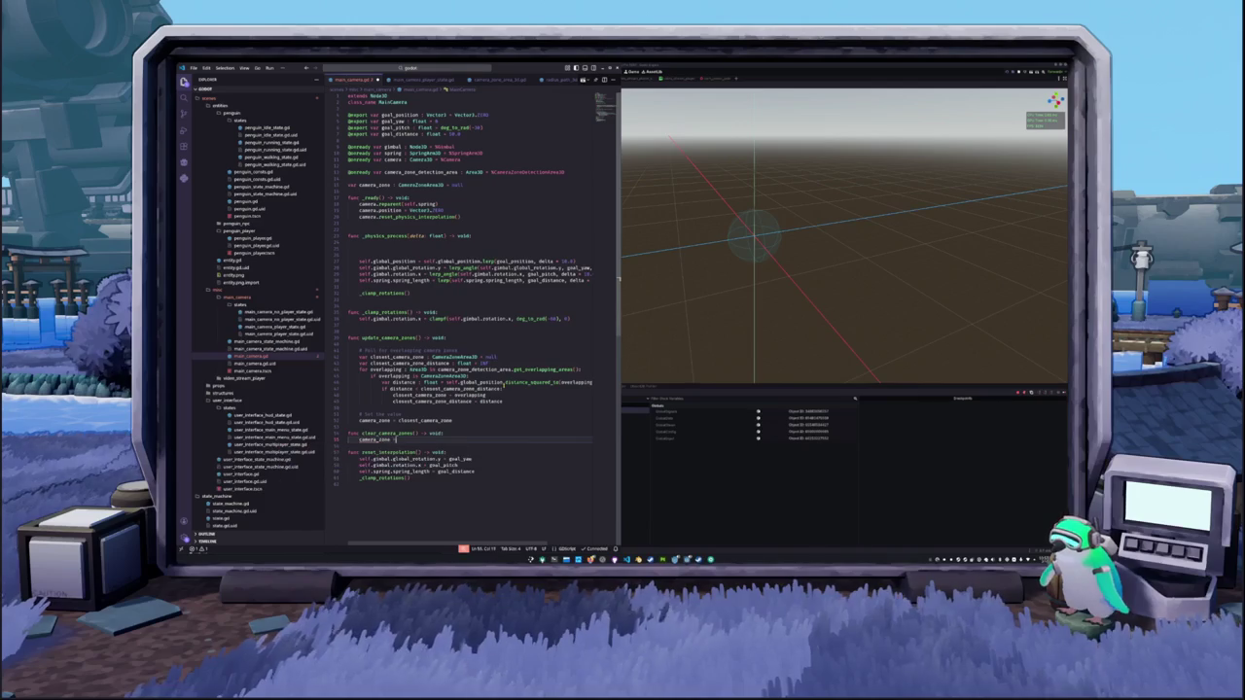
{"action": "key", "text": "Down"}
{"action": "key", "text": "Return"}
{"action": "key", "text": "Up"}
{"action": "key", "text": "Up"}
{"action": "key", "text": "Up"}
{"action": "key", "text": "Return"}
{"action": "key", "text": "Up"}
{"action": "key", "text": "Up"}
{"action": "key", "text": "Up"}
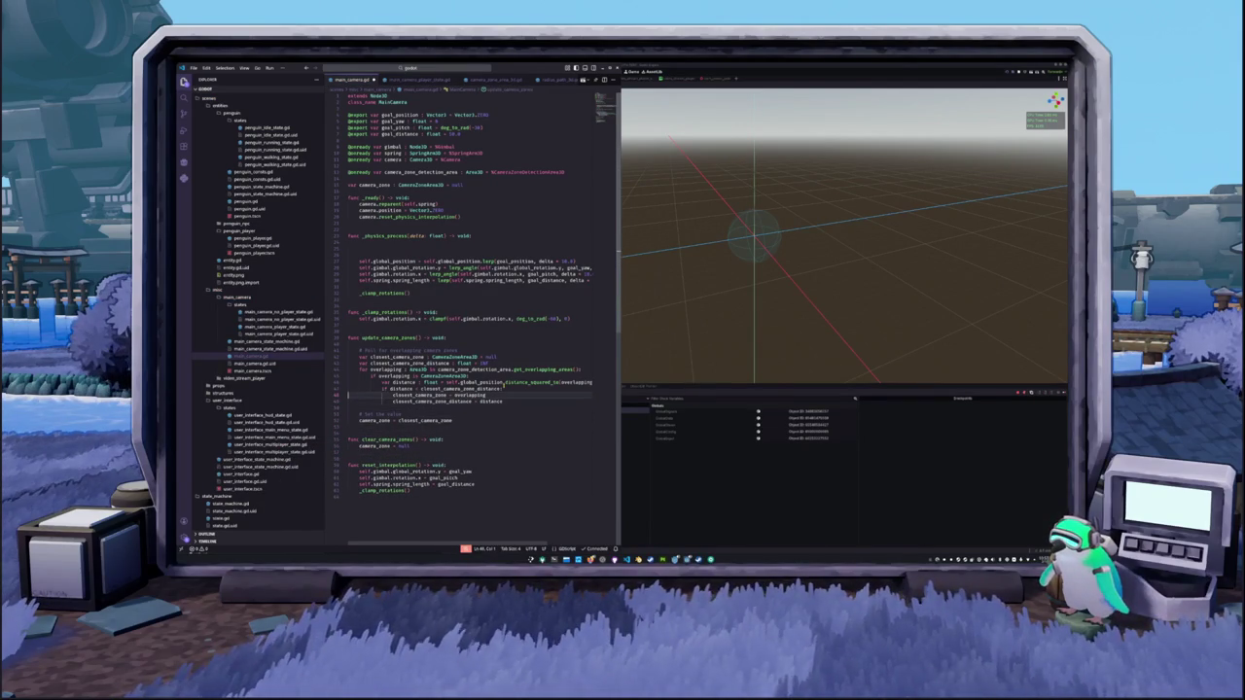
{"action": "key", "text": "Up"}
{"action": "key", "text": "Up"}
{"action": "key", "text": "Up"}
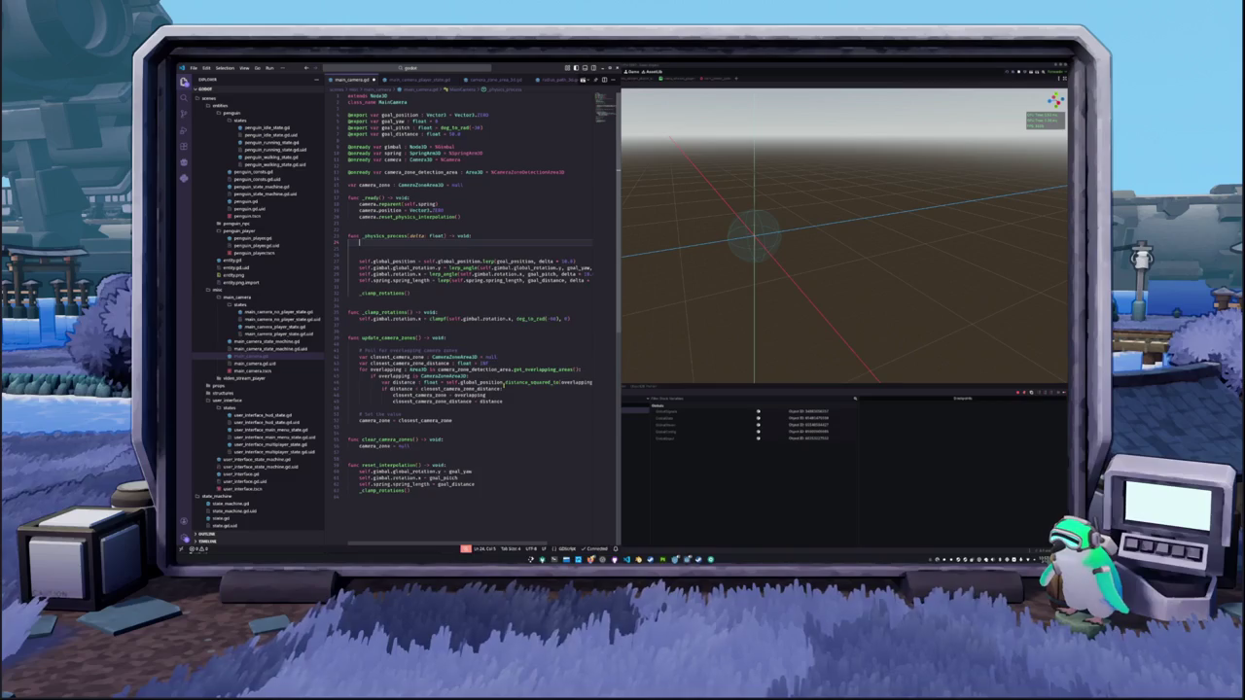
Step: Start _physics_process with 'if is_instance_valid(camera_zone):' followed by return
{"action": "type", "text": "if"}
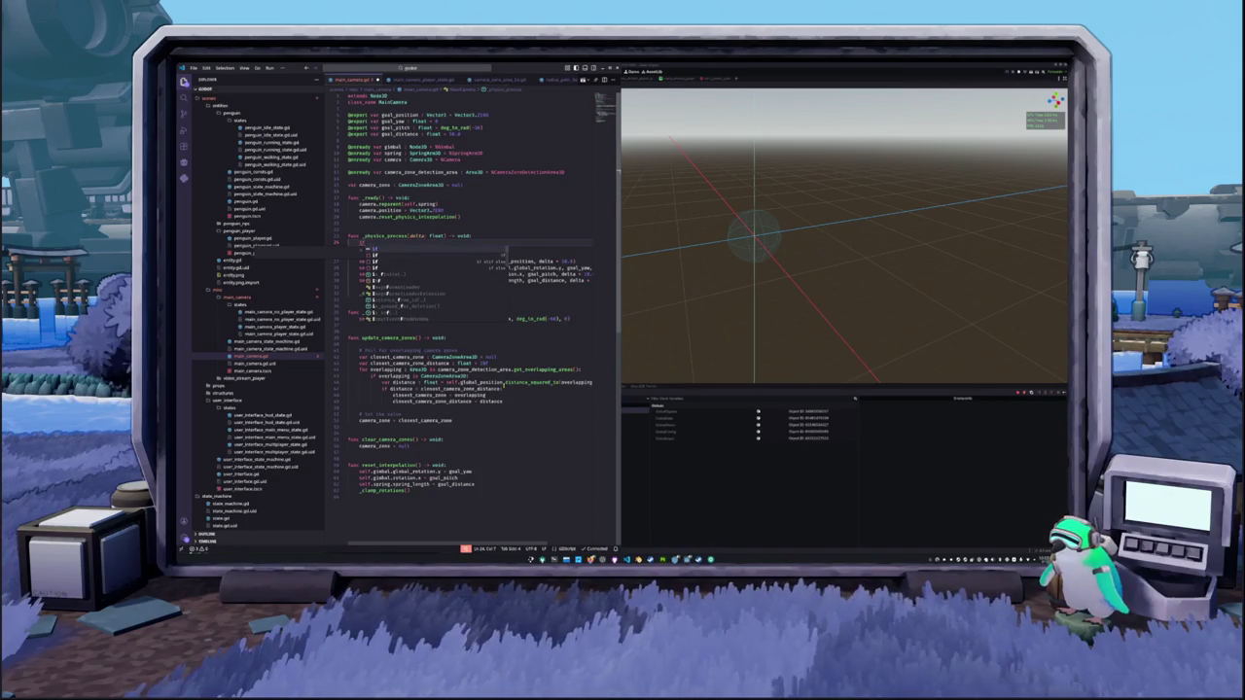
{"action": "type", "text": " is"}
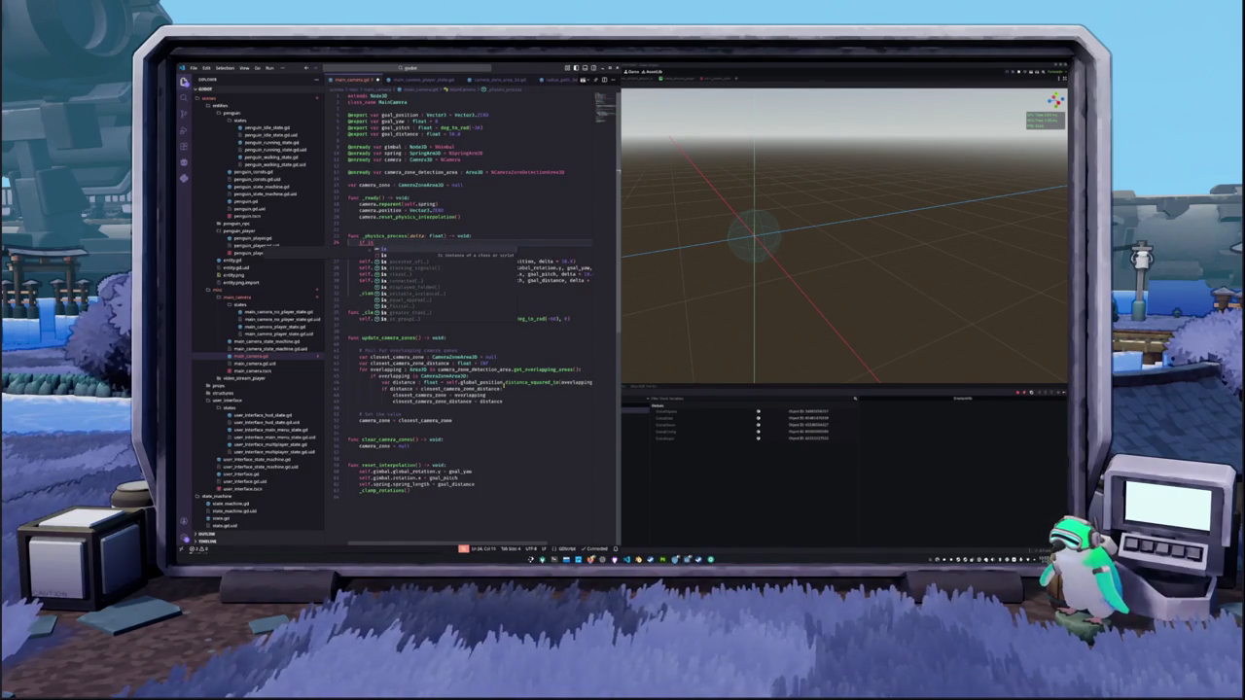
{"action": "type", "text": "_instance_valid"}
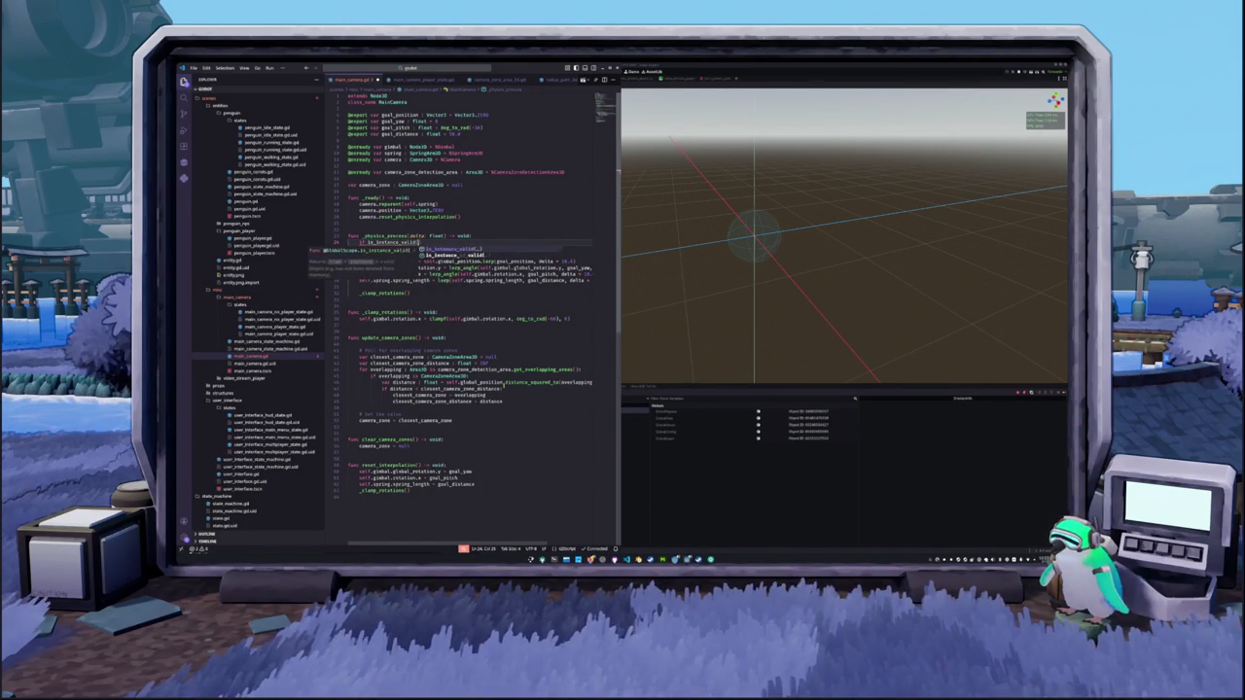
{"action": "type", "text": "(camera_zone"}
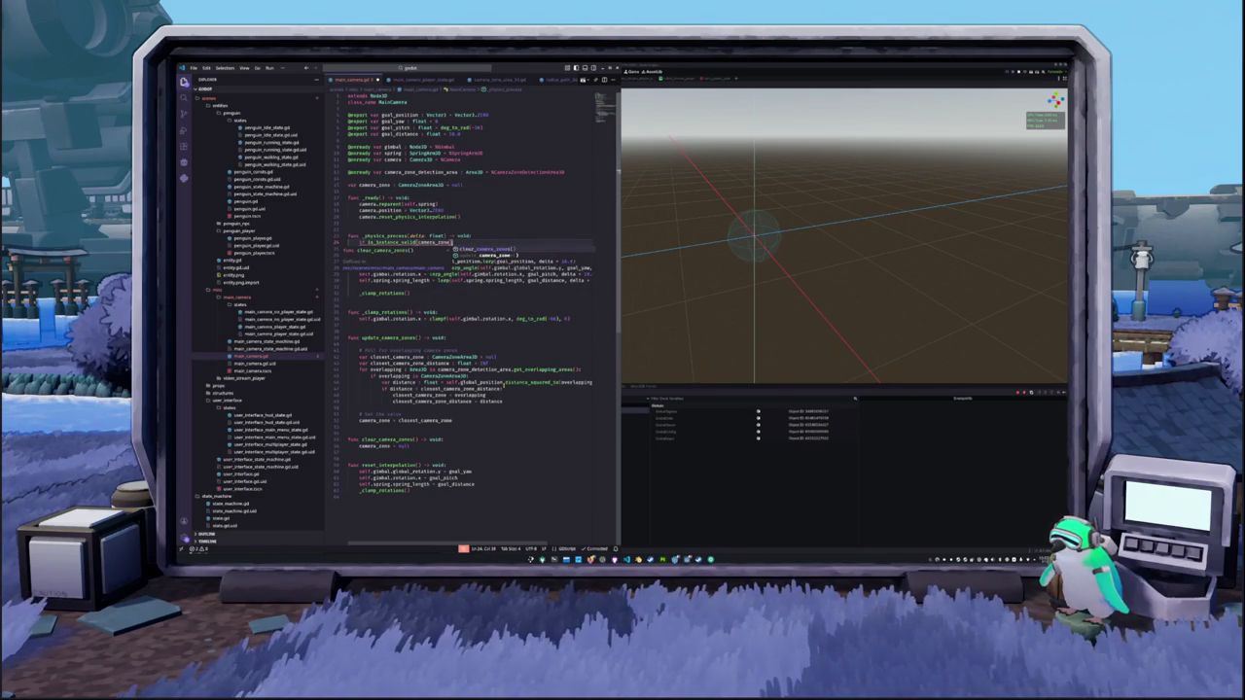
{"action": "type", "text": "):"}
{"action": "key", "text": "Return"}
{"action": "type", "text": "return"}
{"action": "key", "text": "Return"}
{"action": "key", "text": "Return"}
Step: Drop an abandoned func _copy_zone line and begin an _update_zone_position(delta) call inside the check
{"action": "key", "text": "Up"}
{"action": "key", "text": "Up"}
{"action": "key", "text": "Up"}
{"action": "key", "text": "Return"}
{"action": "key", "text": "Up"}
{"action": "type", "text": "func _r"}
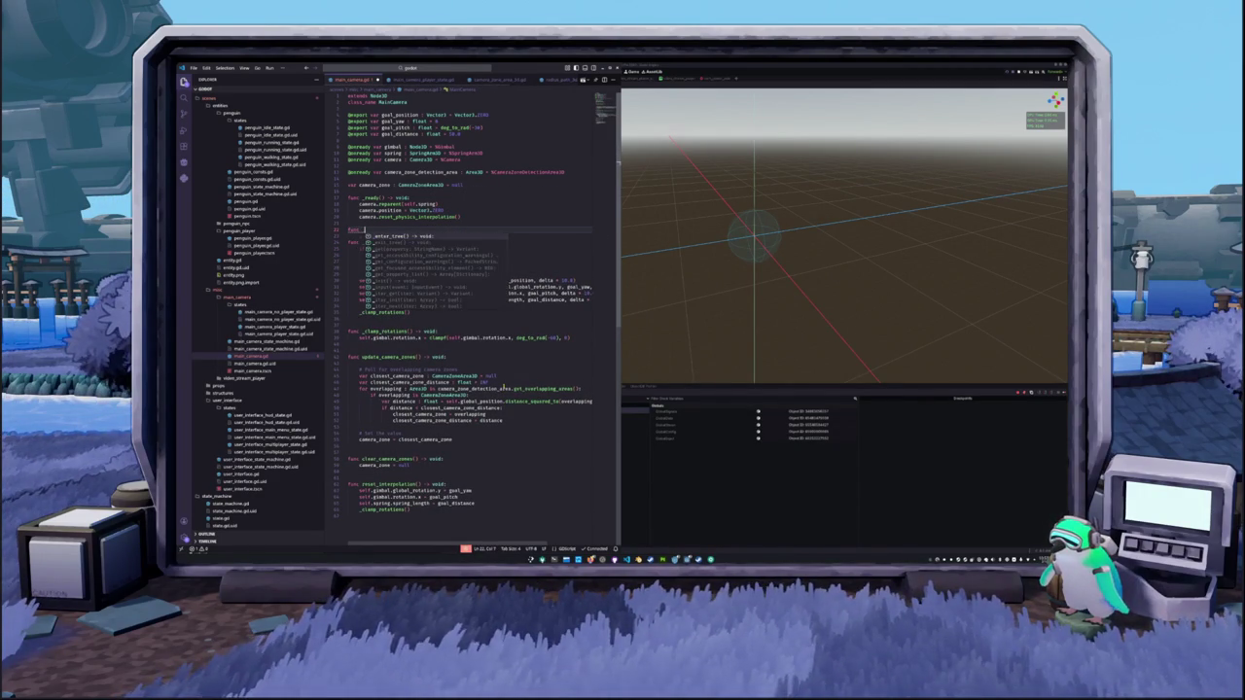
{"action": "type", "text": "opy_zone"}
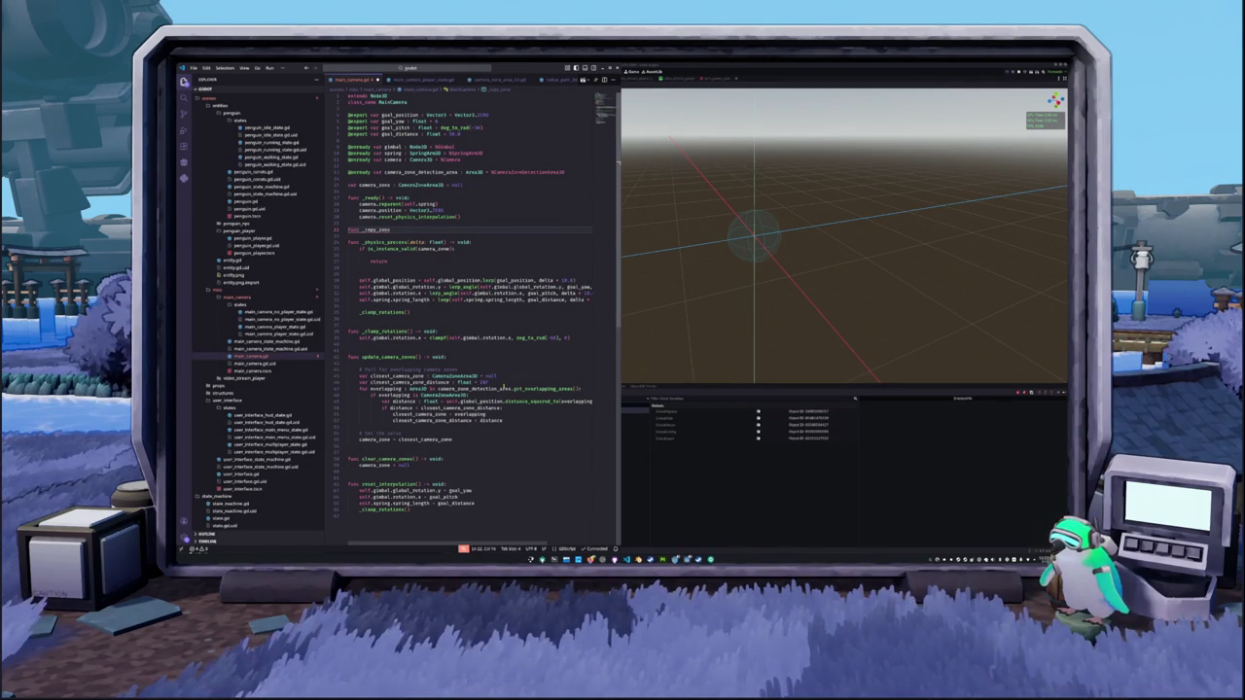
{"action": "key", "text": "shift+Home"}
{"action": "key", "text": "BackSpace"}
{"action": "key", "text": "BackSpace"}
{"action": "key", "text": "Down"}
{"action": "key", "text": "Down"}
{"action": "key", "text": "Down"}
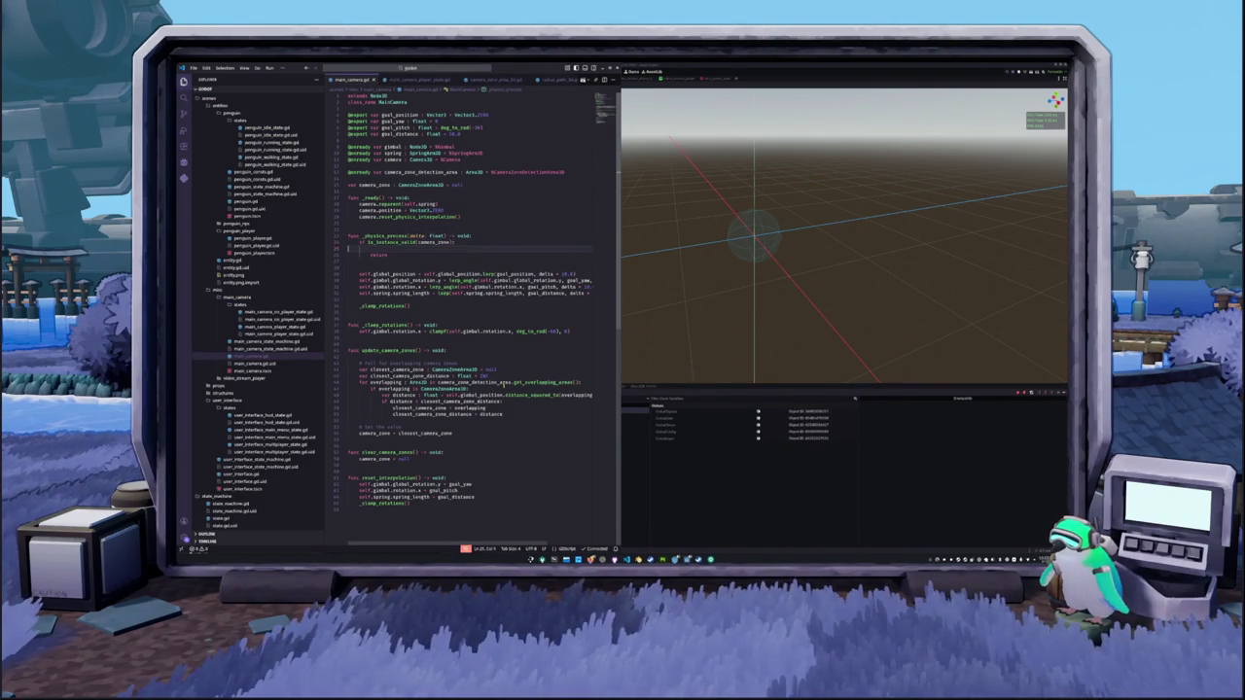
{"action": "type", "text": "_"}
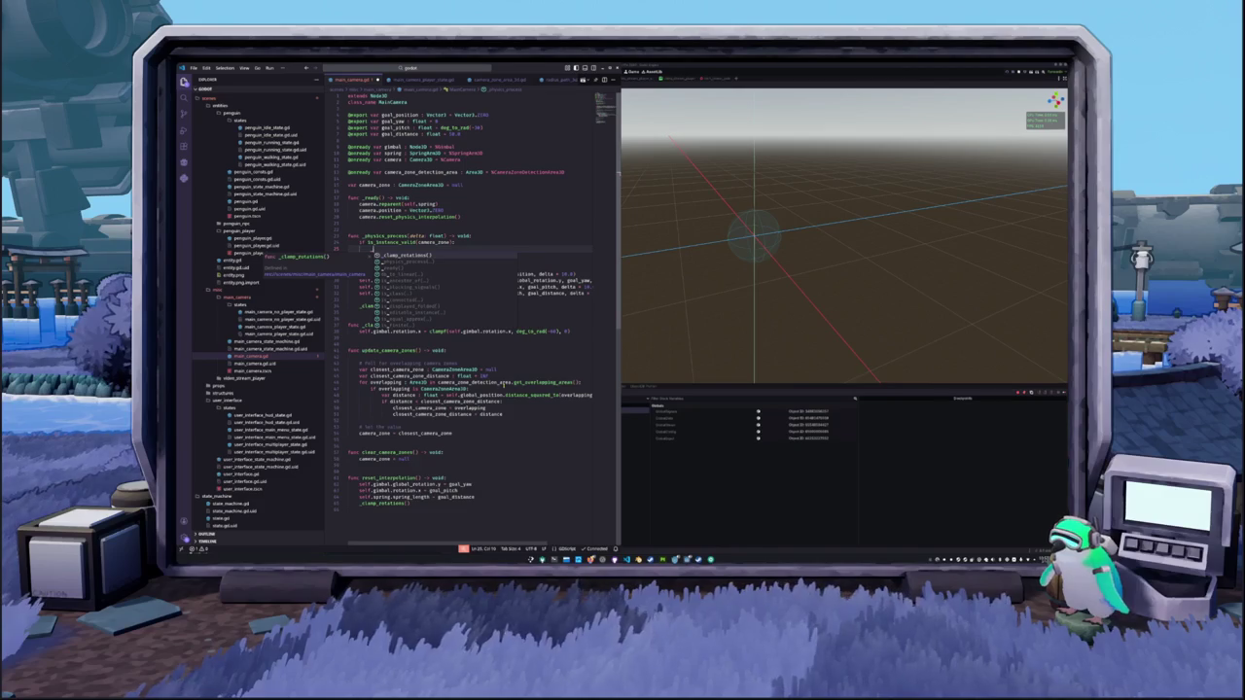
{"action": "type", "text": "update_ro"}
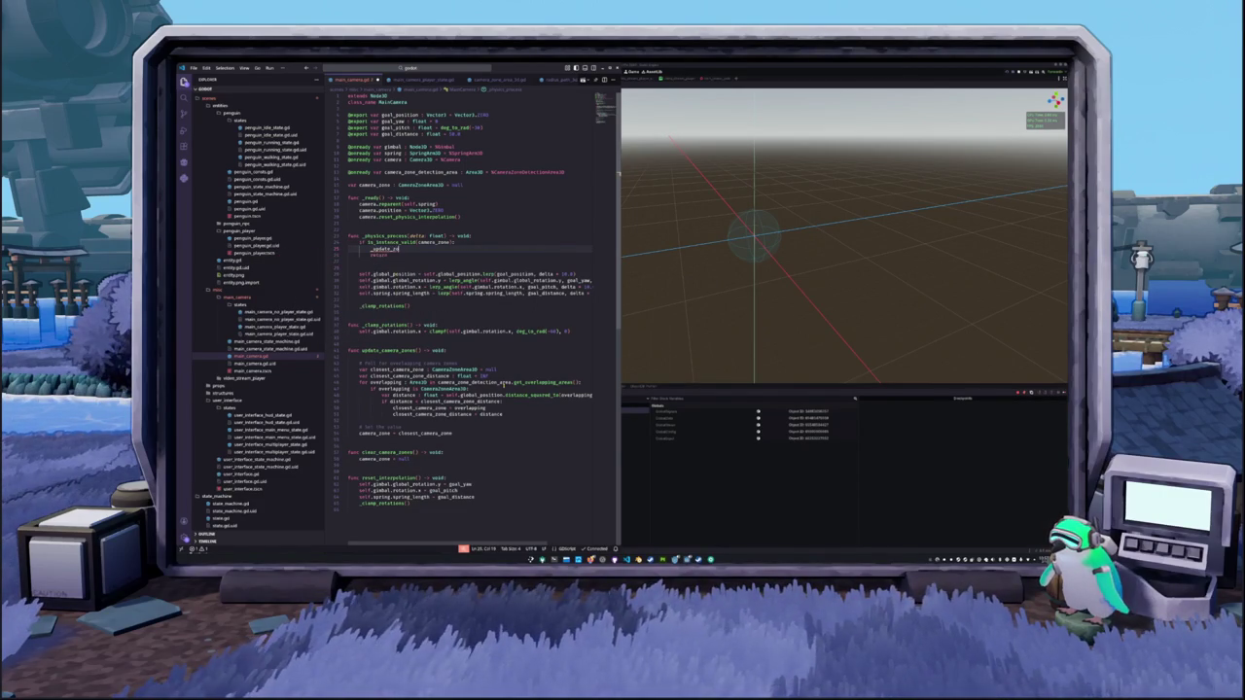
{"action": "type", "text": "ition"}
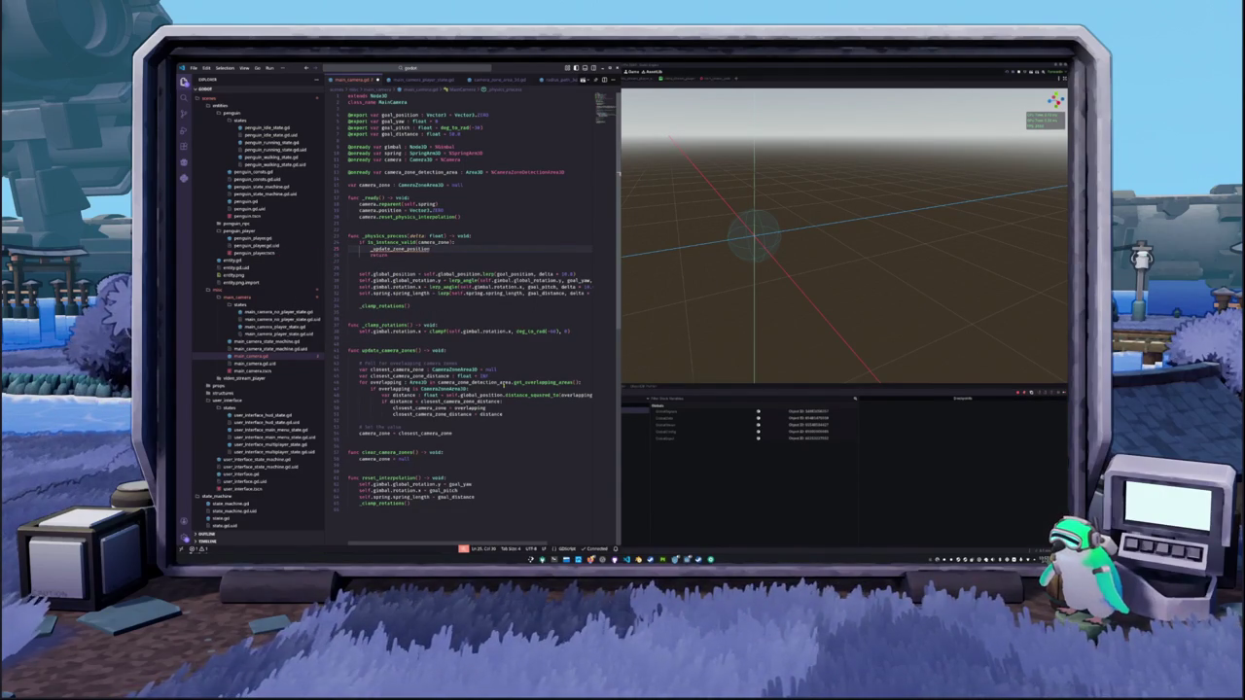
{"action": "type", "text": "(delta)"}
Step: Add a stub func _update_camera_zone(delta) -> void: pass below _ready
{"action": "left_click", "coordinate": [348, 255]}
{"action": "key", "text": "Up"}
{"action": "key", "text": "Up"}
{"action": "key", "text": "Up"}
{"action": "key", "text": "Return"}
{"action": "type", "text": "func _update_camera_zone"}
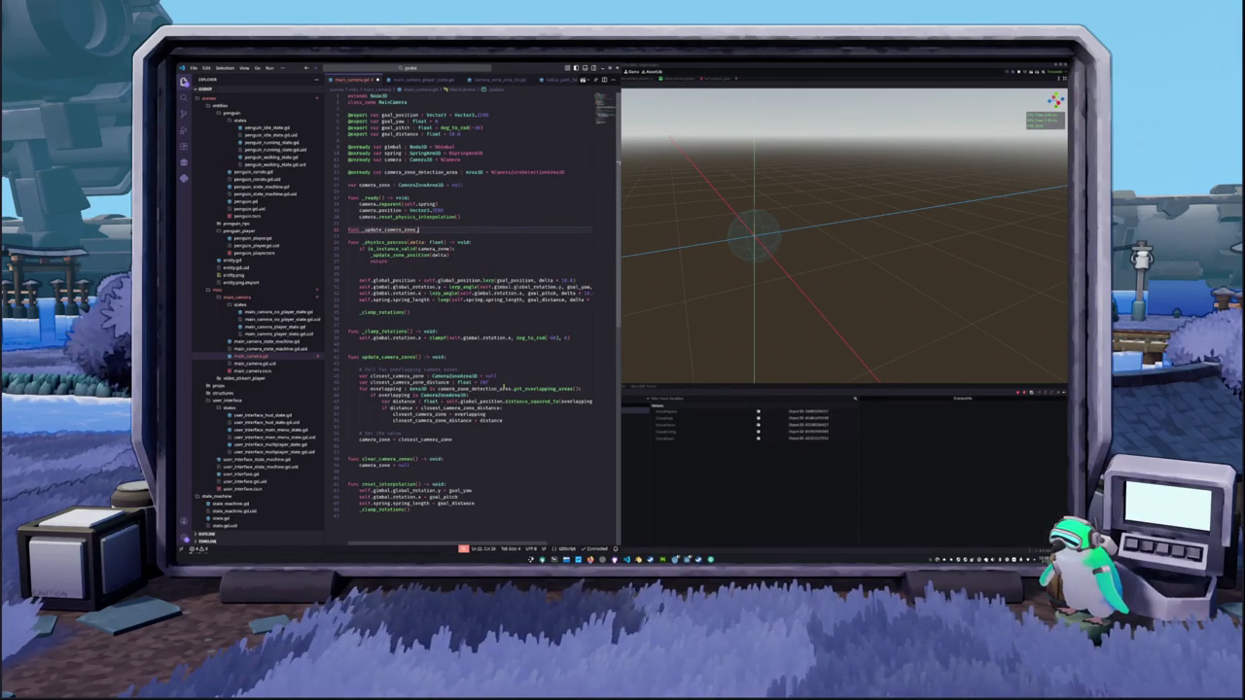
{"action": "type", "text": "(delta) -> void:"}
{"action": "key", "text": "Return"}
{"action": "type", "text": "pass"}
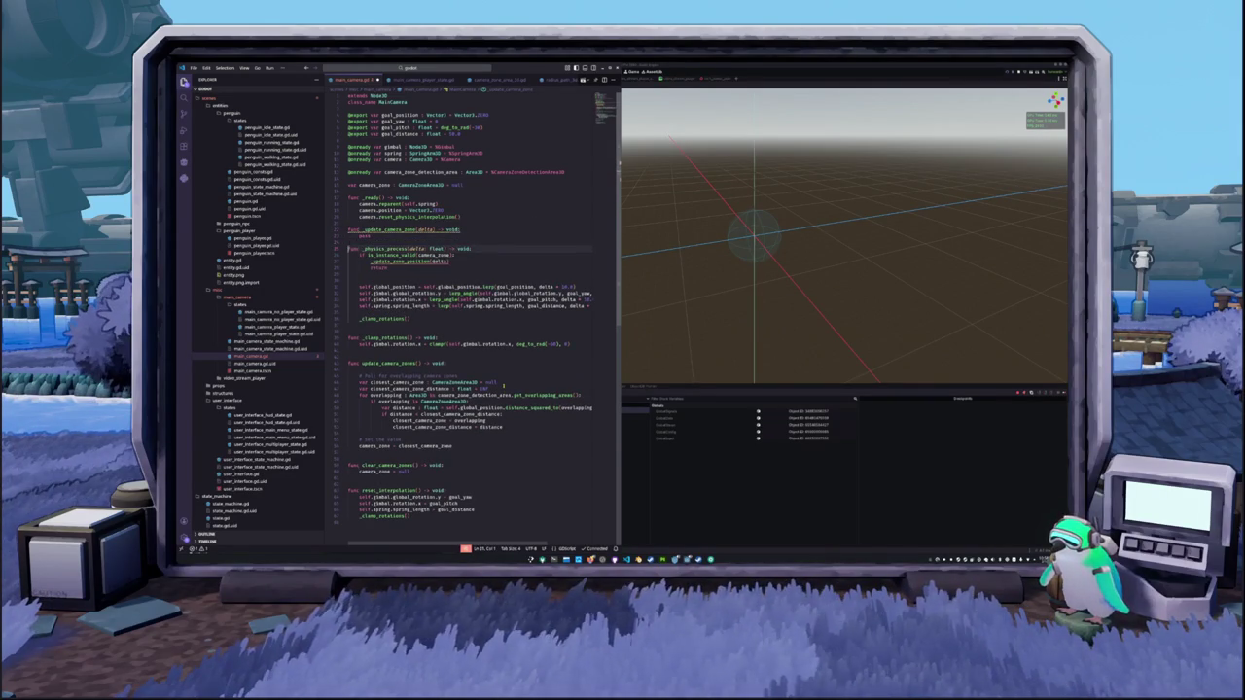
Step: Rename the call in the validity check to _update_camera_zone, then view camera_zone_area_3d.gd
{"action": "double_click", "coordinate": [399, 261]}
{"action": "type", "text": "_update_camera_zone"}
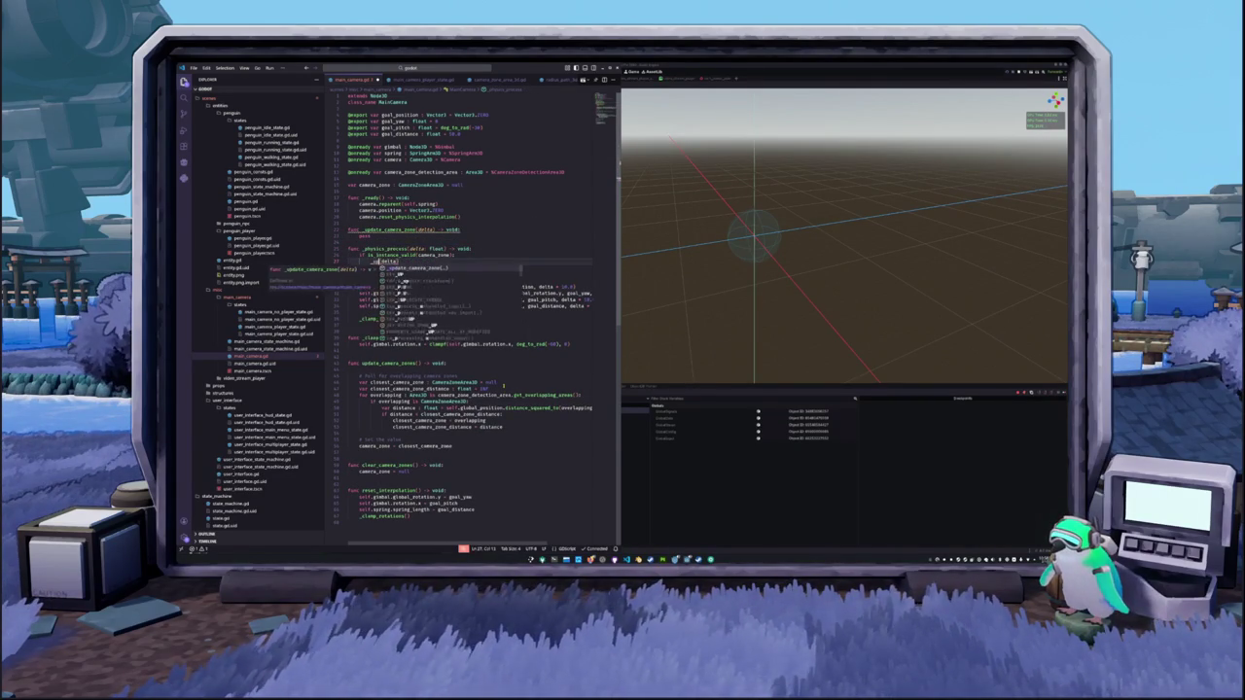
{"action": "left_click", "coordinate": [460, 230]}
{"action": "key", "text": "Return"}
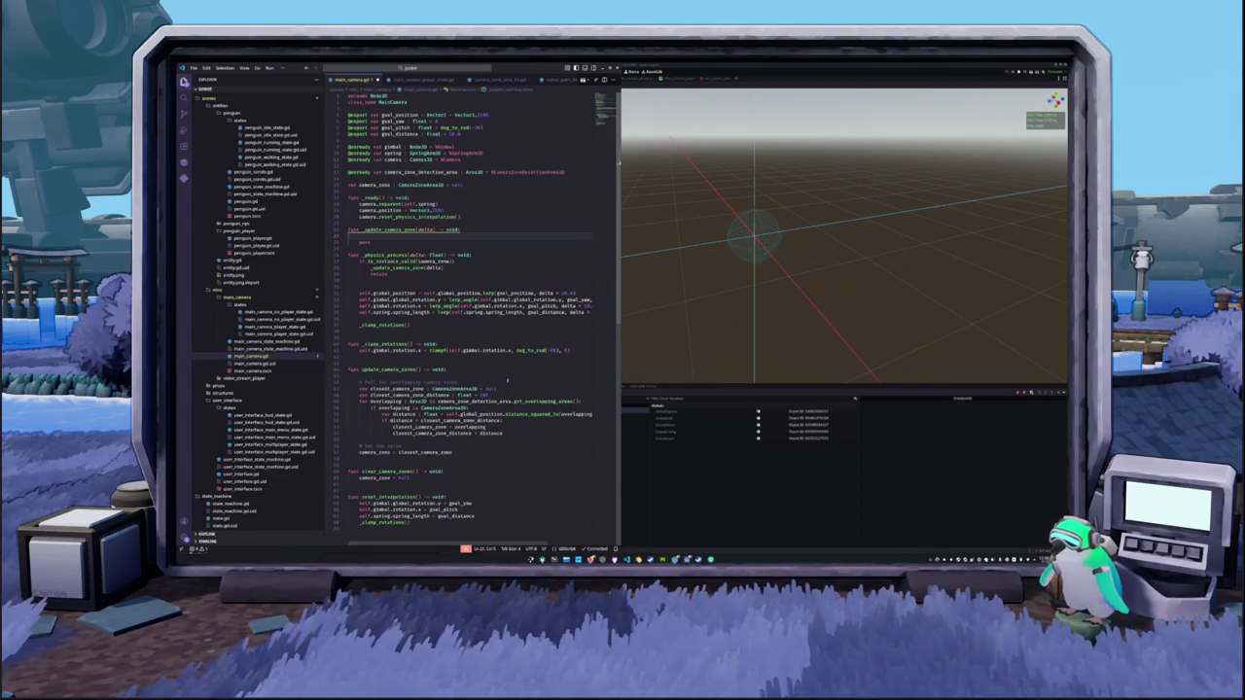
{"action": "left_click", "coordinate": [499, 79]}
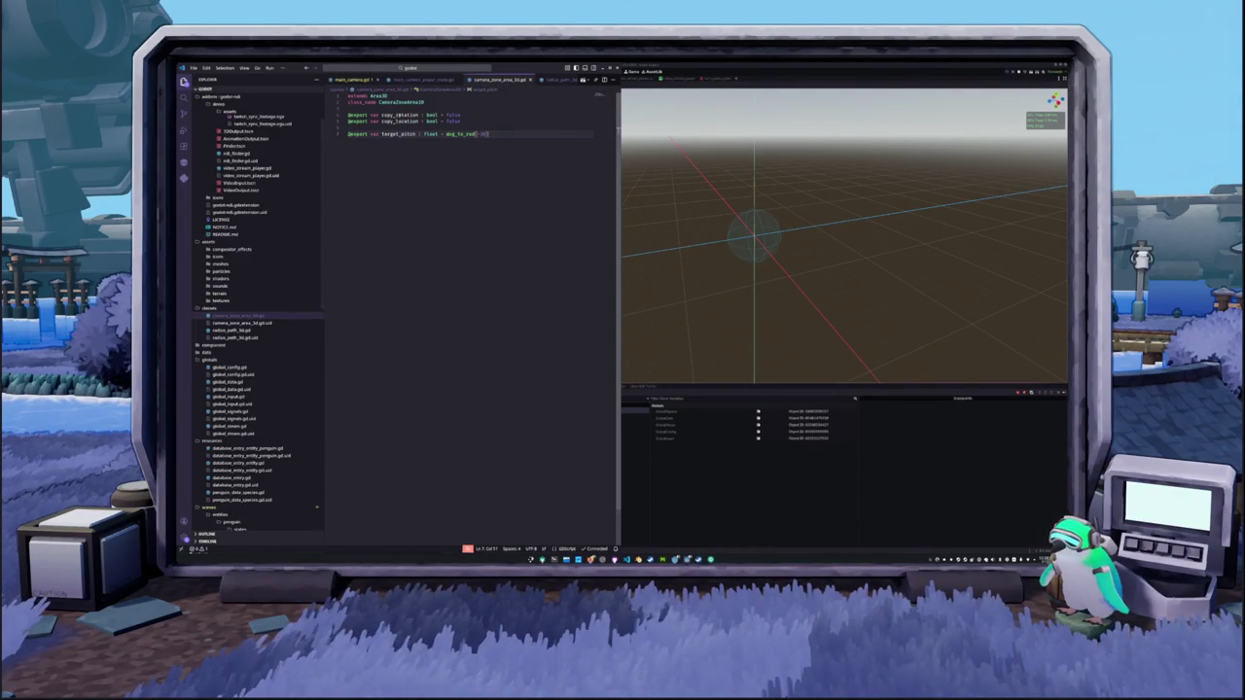
Step: Check the zone script, then write 'if camera_zone.copy_location:' in _update_camera_zone
{"action": "double_click", "coordinate": [398, 133]}
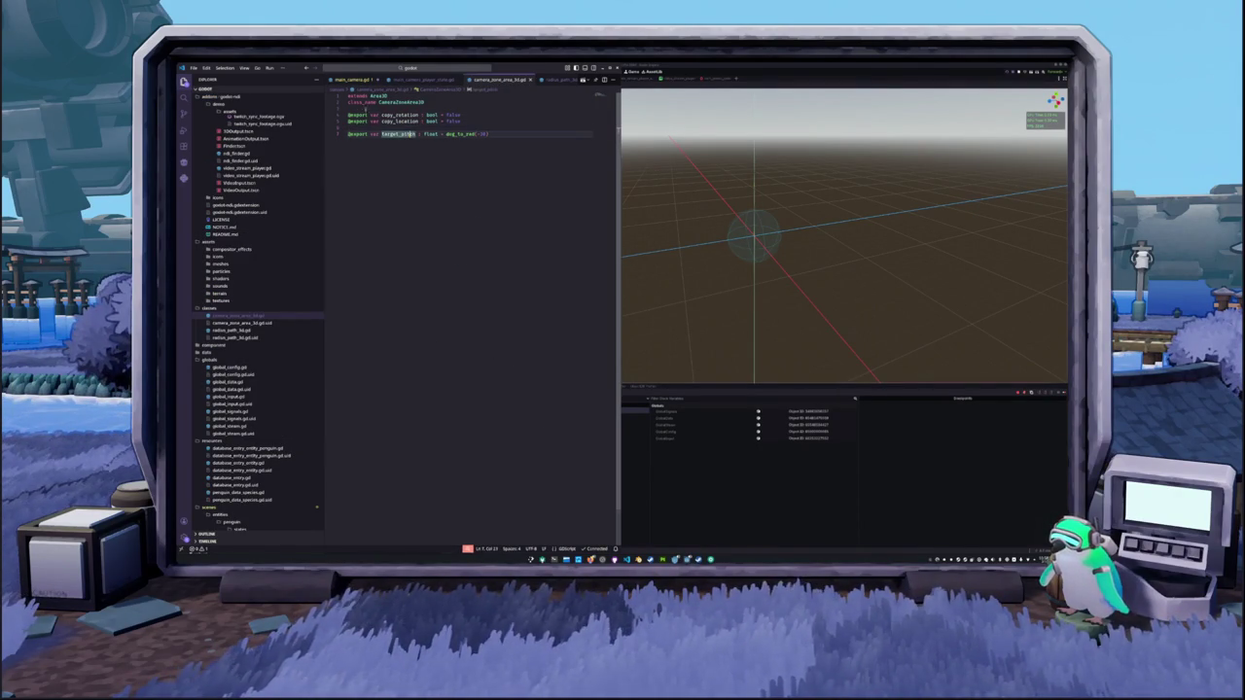
{"action": "left_click", "coordinate": [352, 78]}
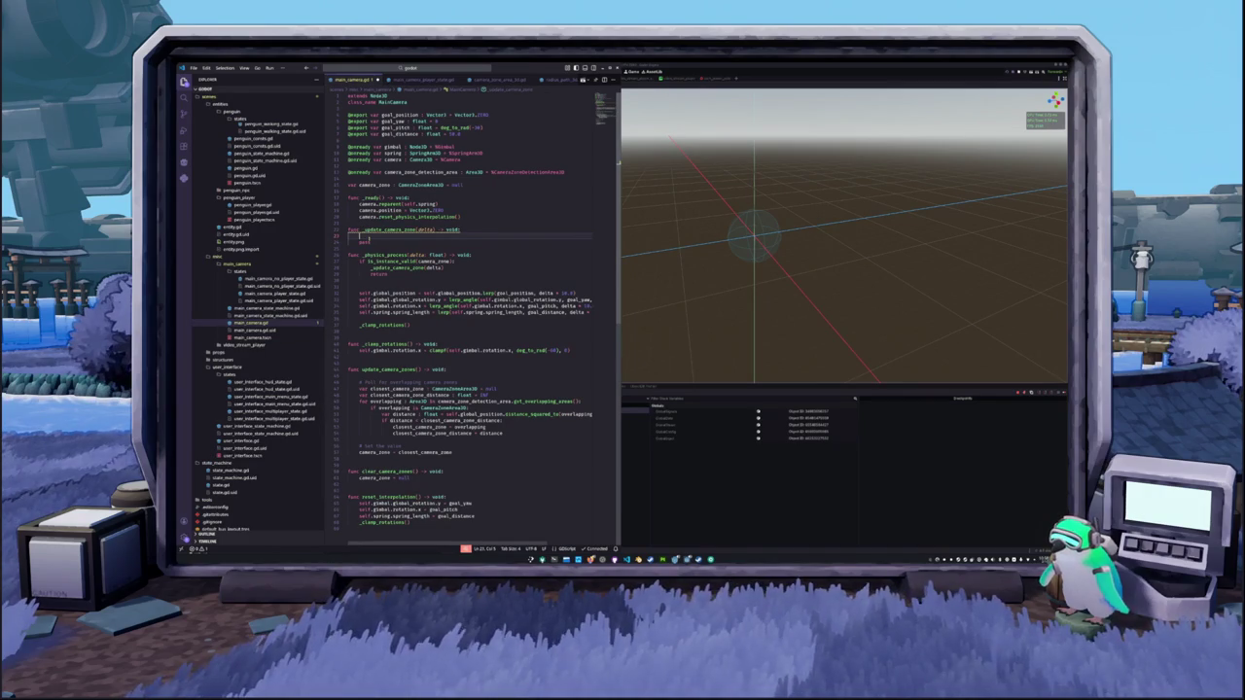
{"action": "type", "text": "if camera_zone."}
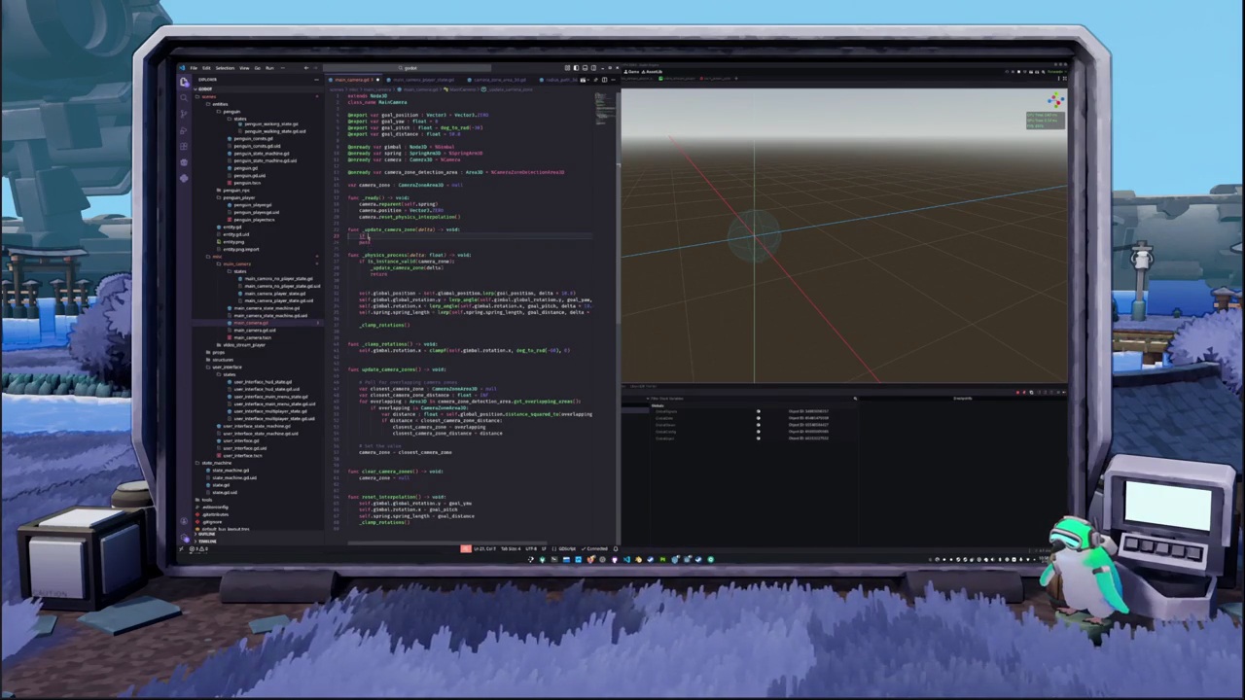
{"action": "type", "text": "copy"}
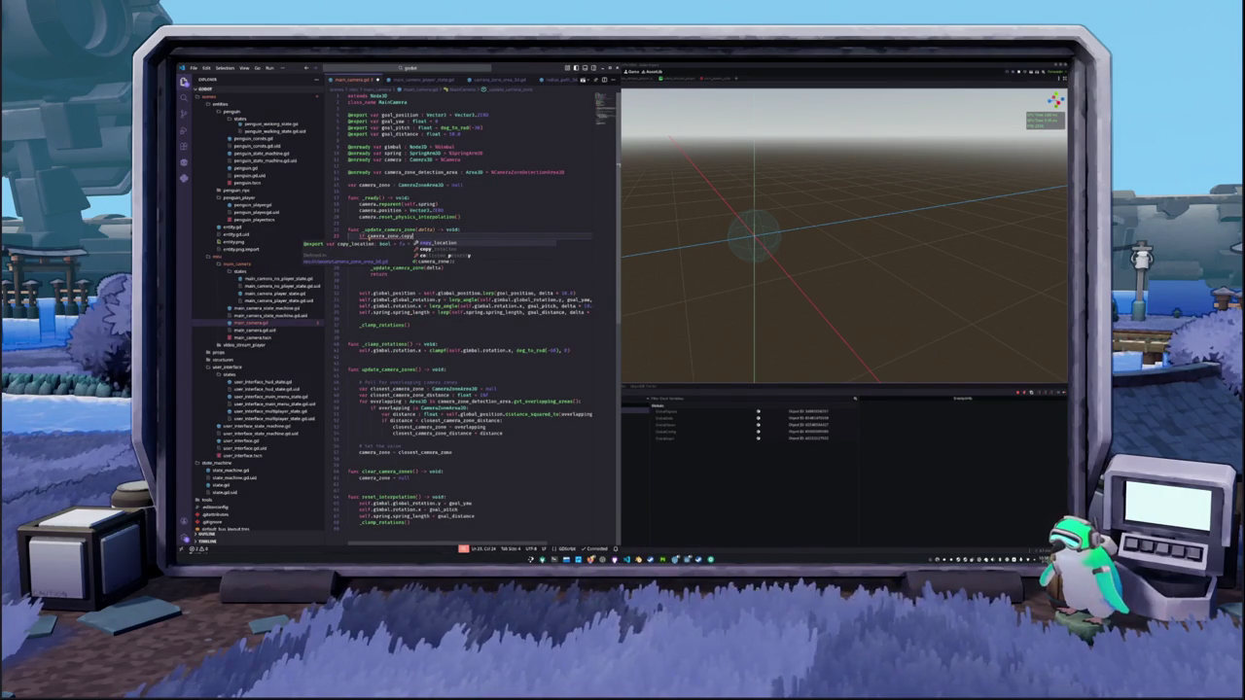
{"action": "key", "text": "Return"}
{"action": "type", "text": ":"}
{"action": "key", "text": "Return"}
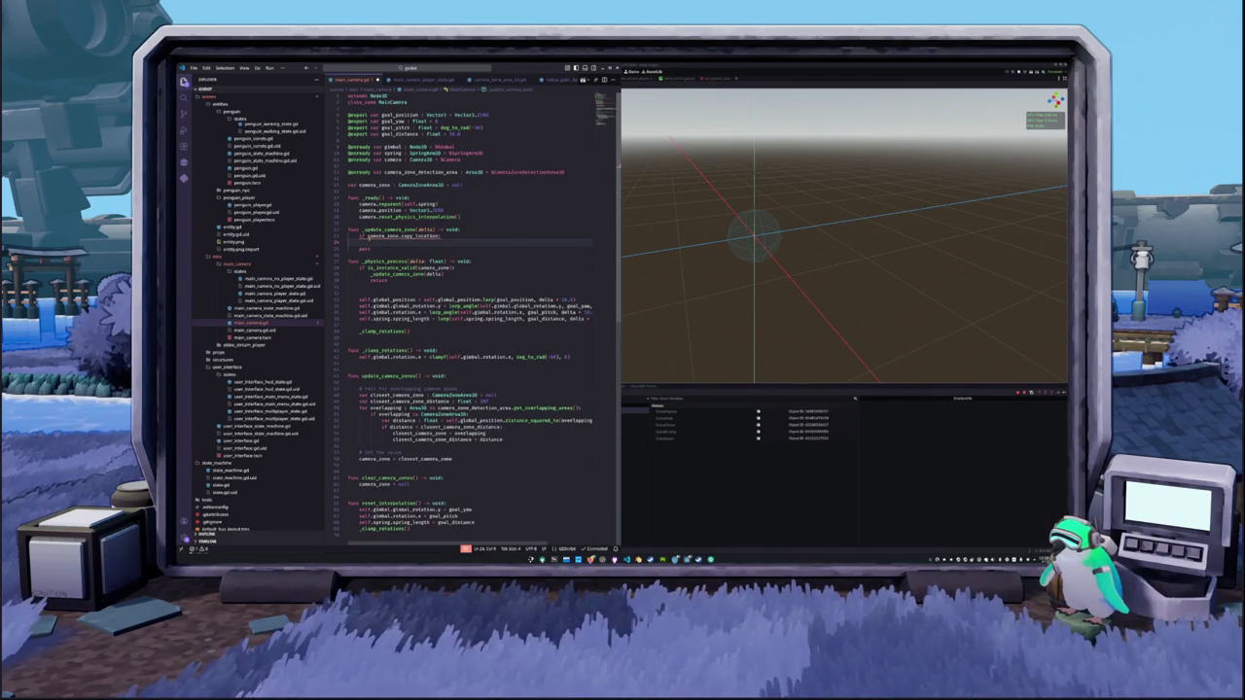
Step: Replace that condition with _update_camera_zone_position(delta) and begin declaring that function above
{"action": "key", "text": "shift+Up"}
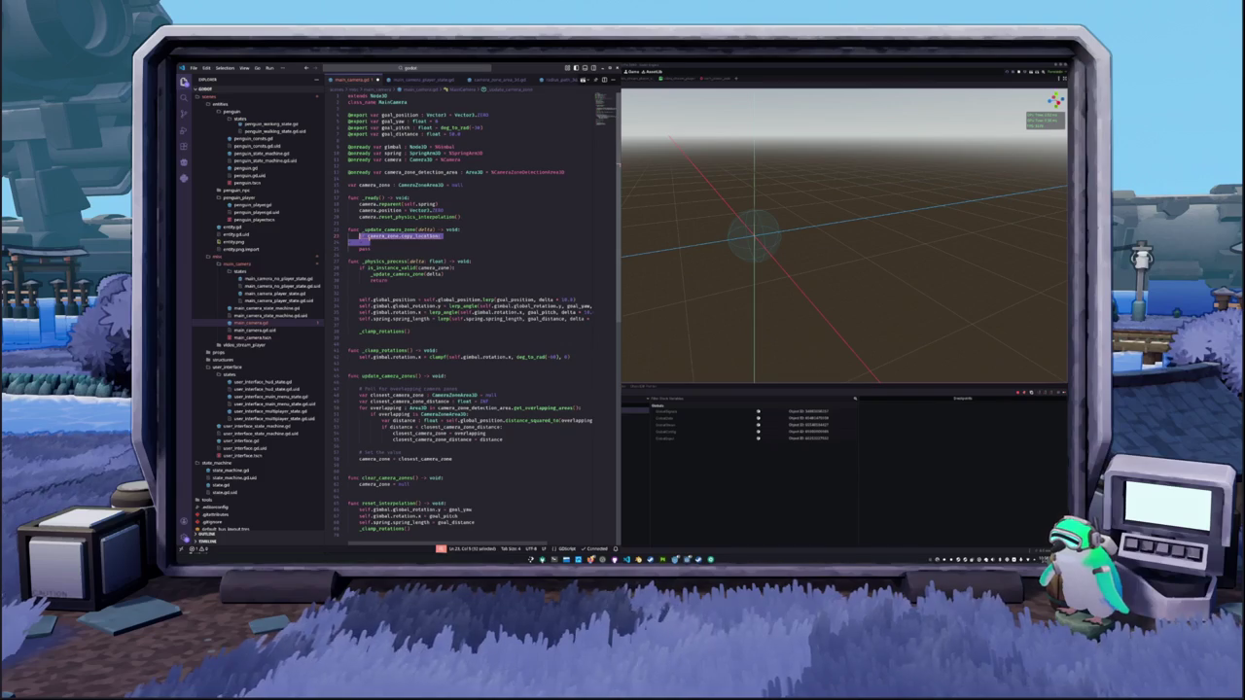
{"action": "key", "text": "BackSpace"}
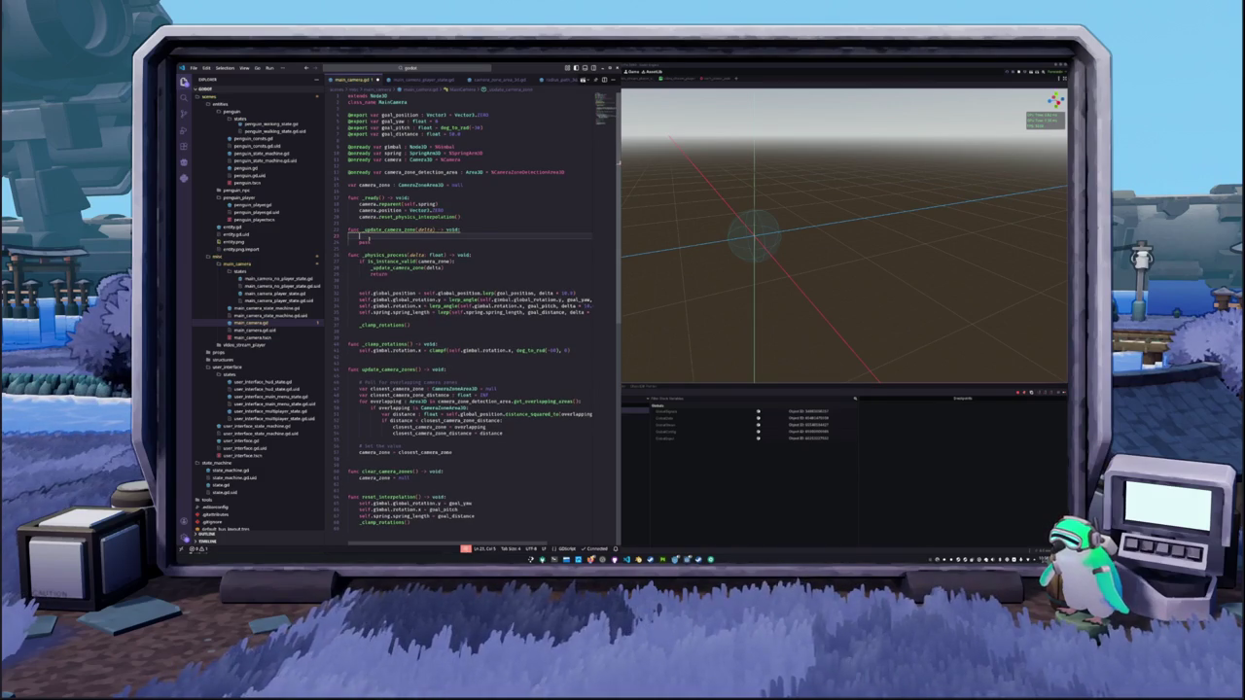
{"action": "type", "text": "_update"}
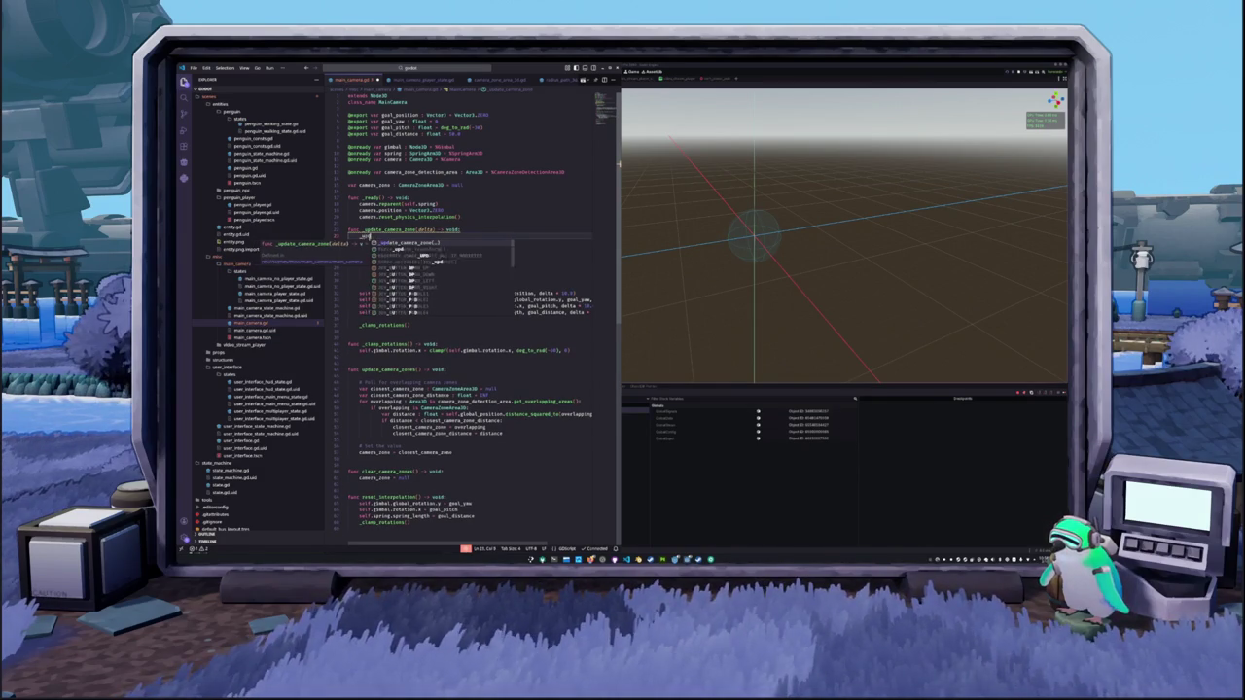
{"action": "type", "text": "_camera_zone"}
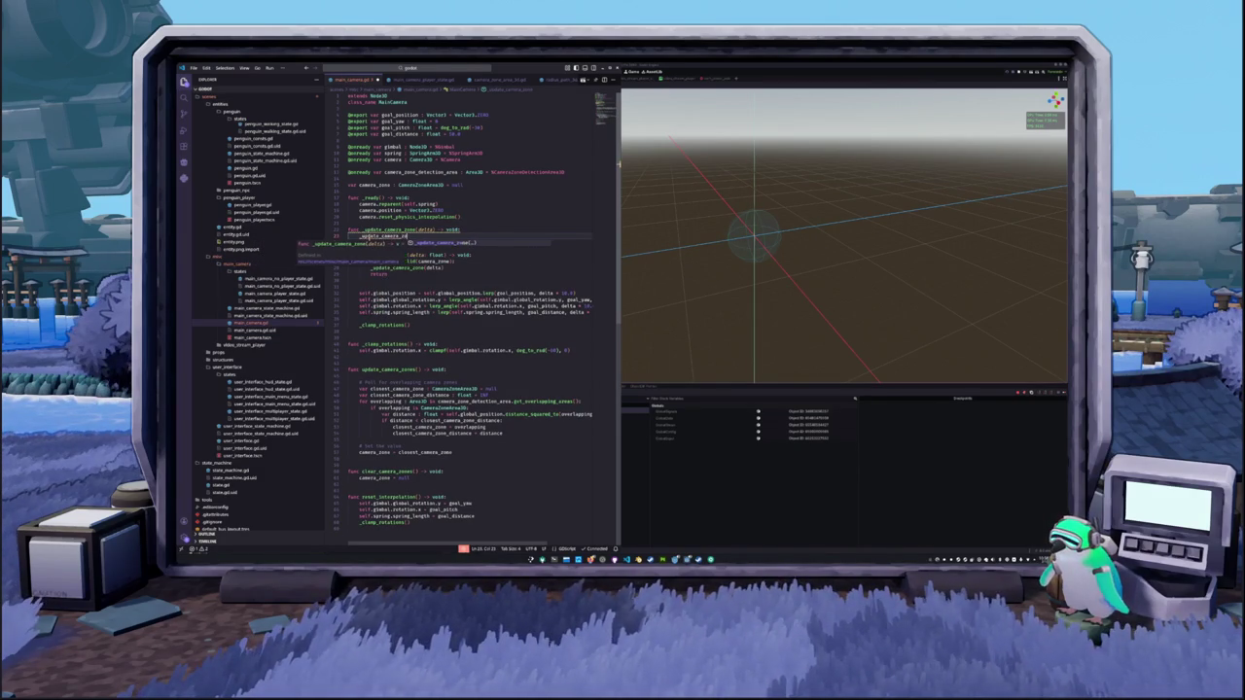
{"action": "type", "text": "_position("}
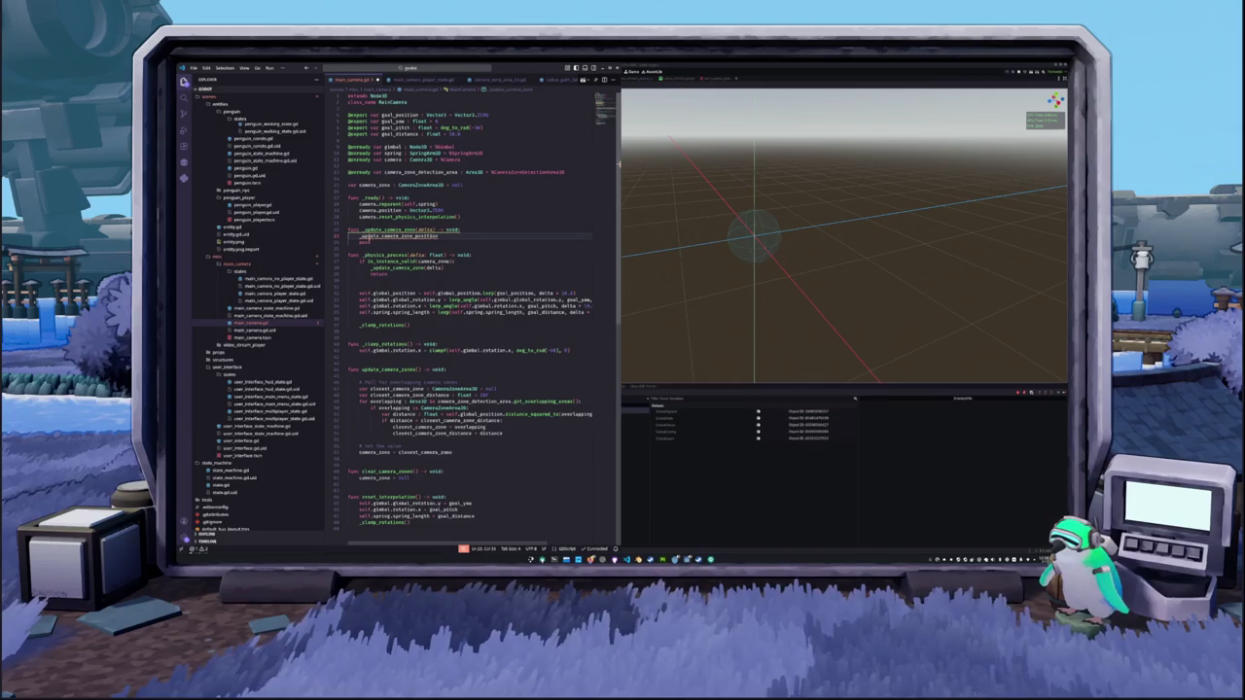
{"action": "type", "text": "delta"}
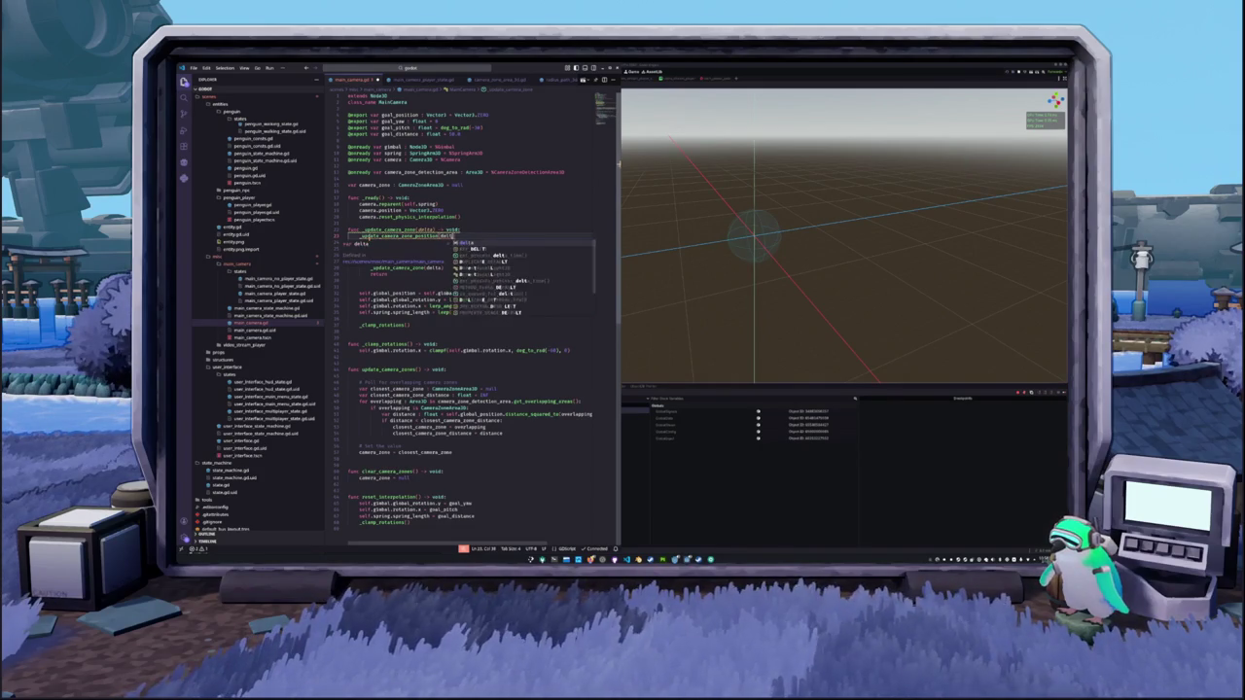
{"action": "key", "text": "Up"}
{"action": "key", "text": "Up"}
{"action": "key", "text": "Return"}
{"action": "key", "text": "Return"}
{"action": "type", "text": "func _update_camera_z"}
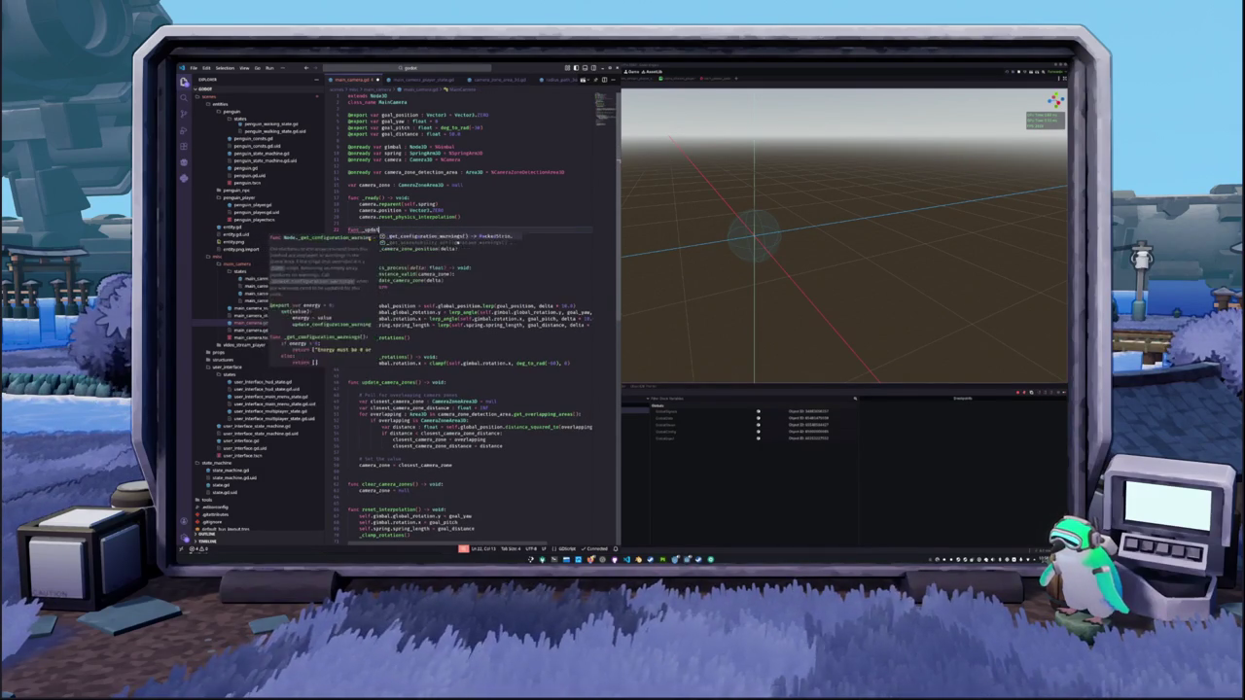
{"action": "type", "text": "one_pos"}
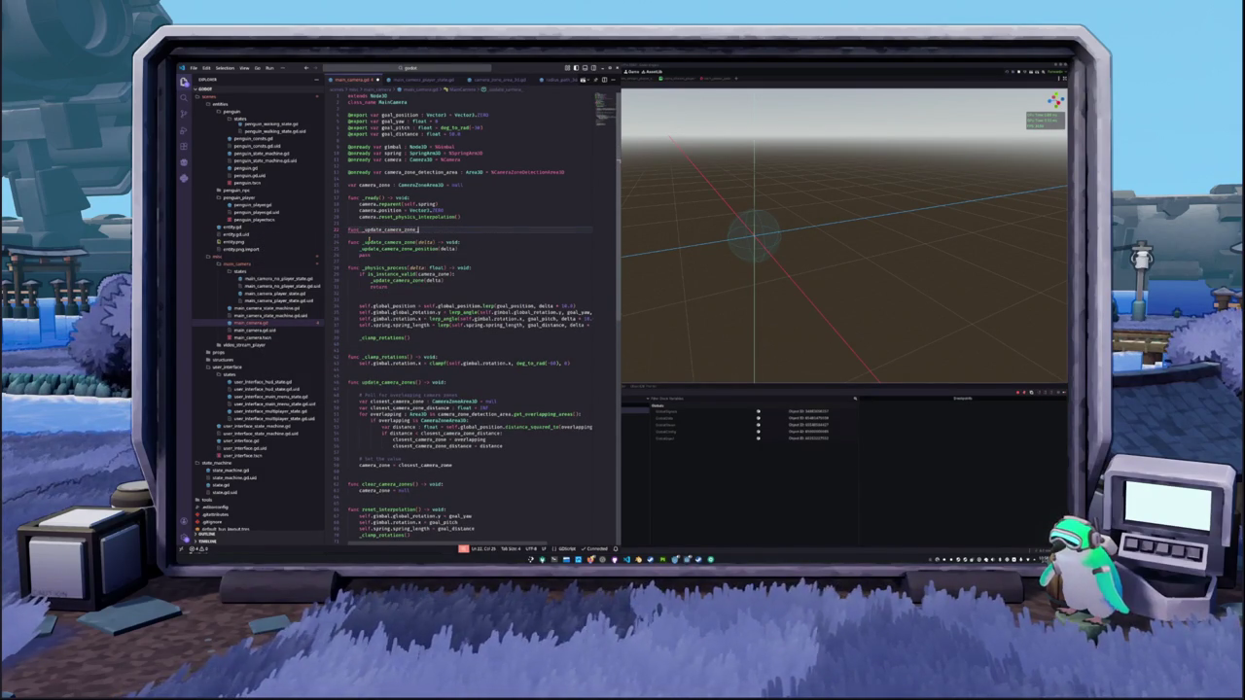
{"action": "type", "text": "ition(delta : float"}
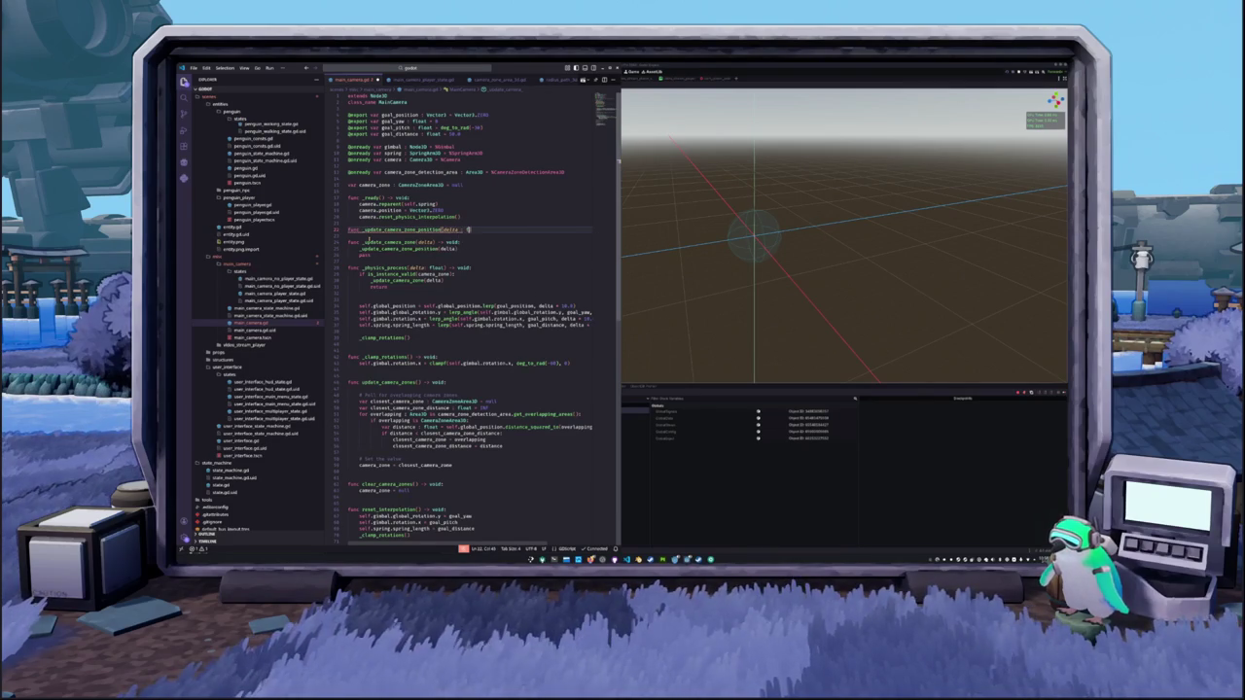
Step: Complete the signature as _update_camera_zone_position(delta : float) -> void:
{"action": "key", "text": "Escape"}
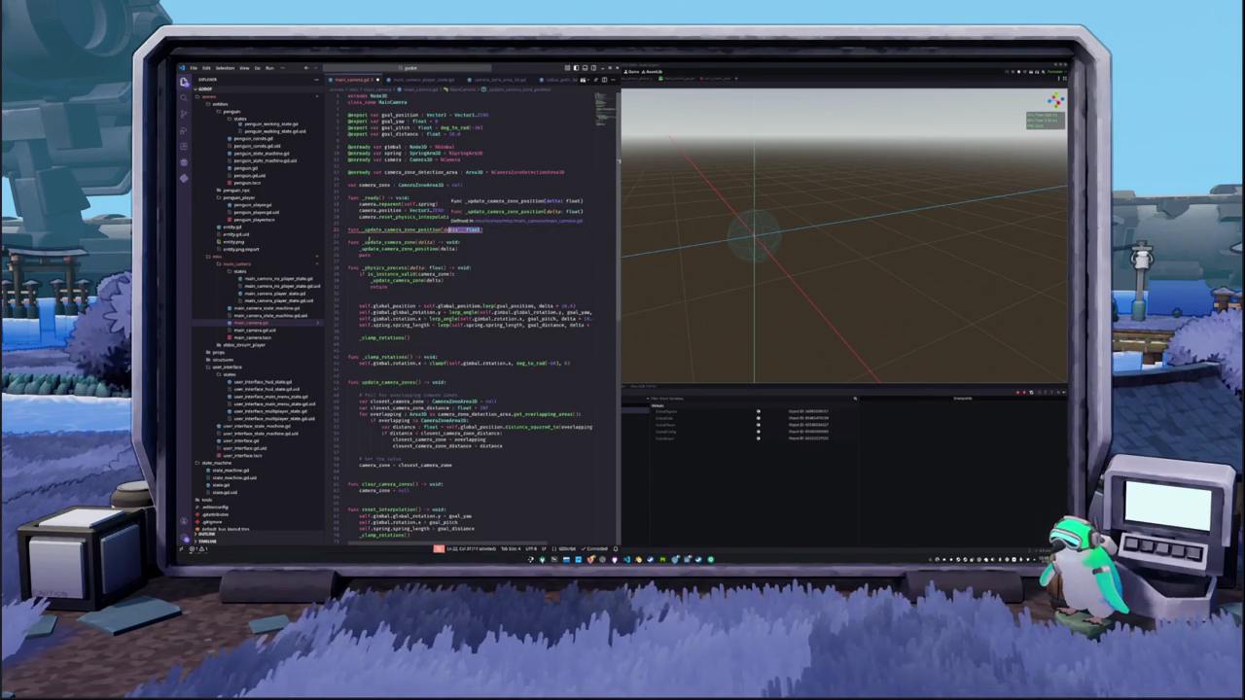
{"action": "left_click", "coordinate": [438, 243]}
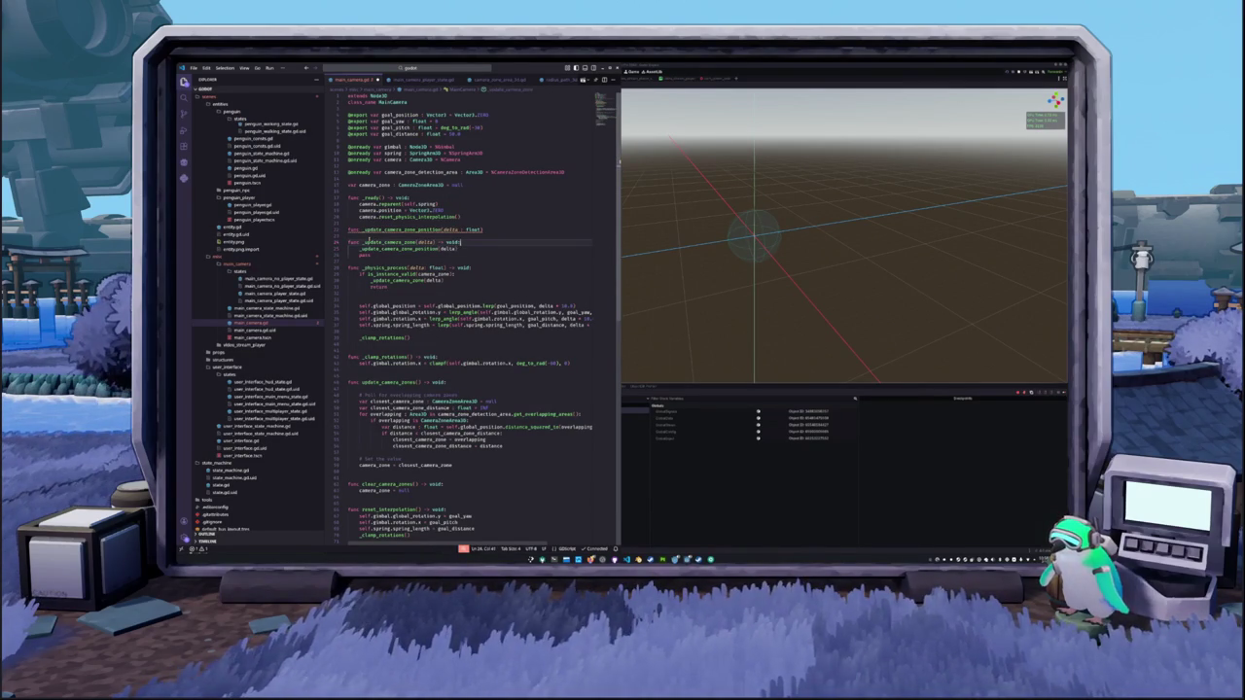
{"action": "type", "text": ": float)"}
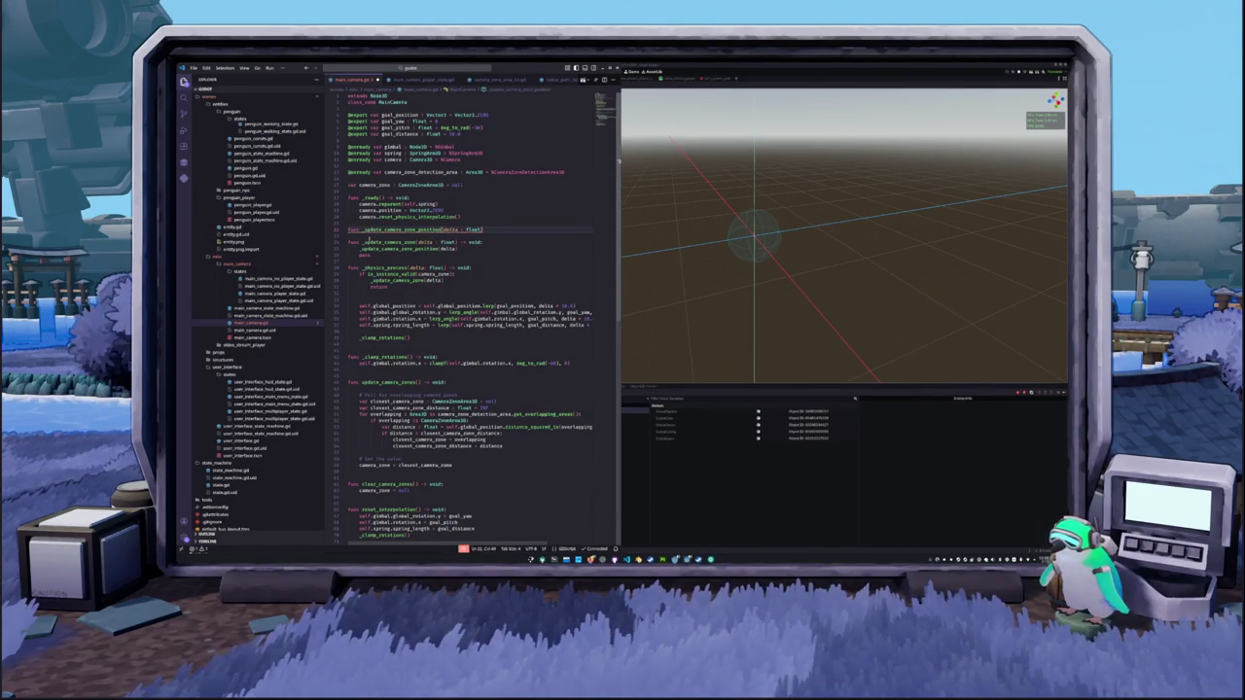
{"action": "type", "text": " -> void:"}
{"action": "key", "text": "Return"}
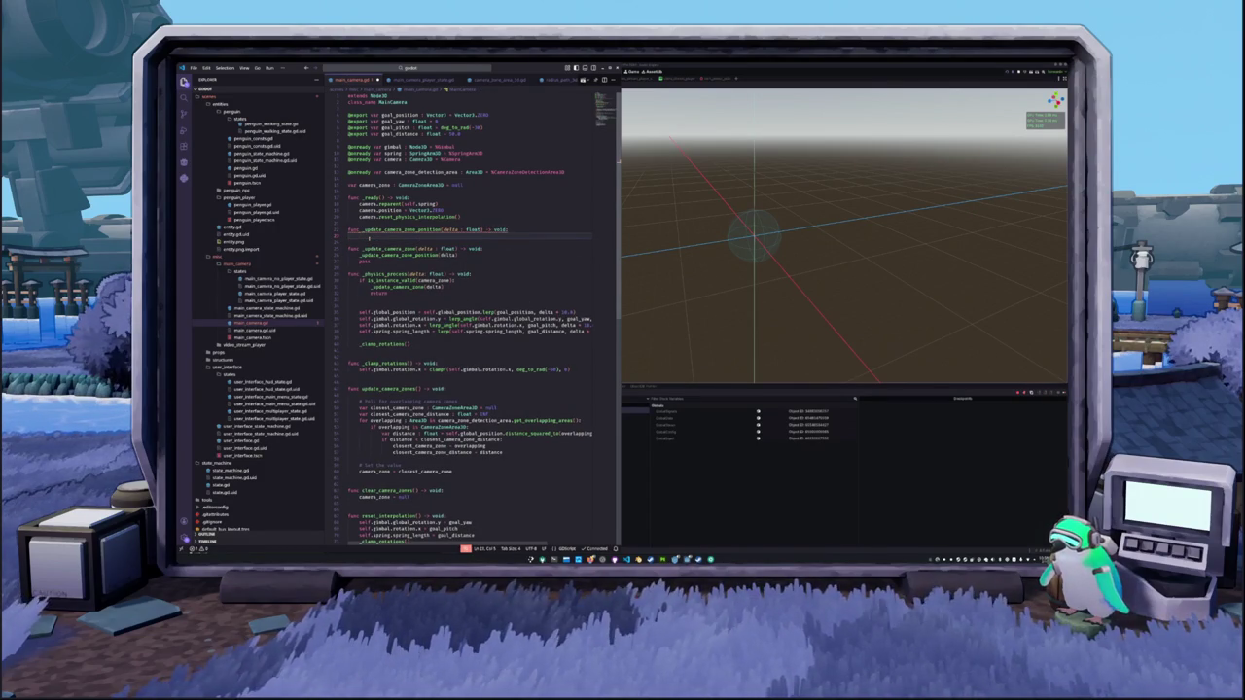
Step: Under 'if camera_zone.copy_location:', lerp global_position toward camera_zone.global_position by delta * 10.0
{"action": "type", "text": "if camera_zone.copy_location"}
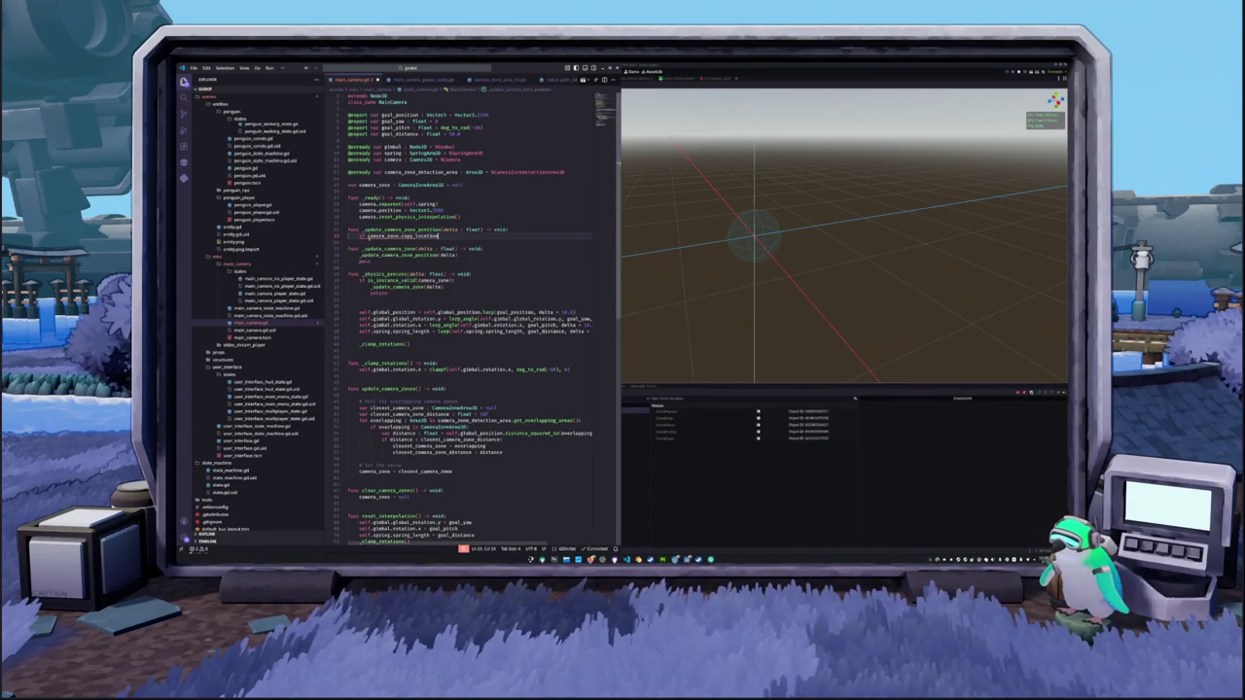
{"action": "type", "text": ":"}
{"action": "key", "text": "Return"}
{"action": "type", "text": "self.gl"}
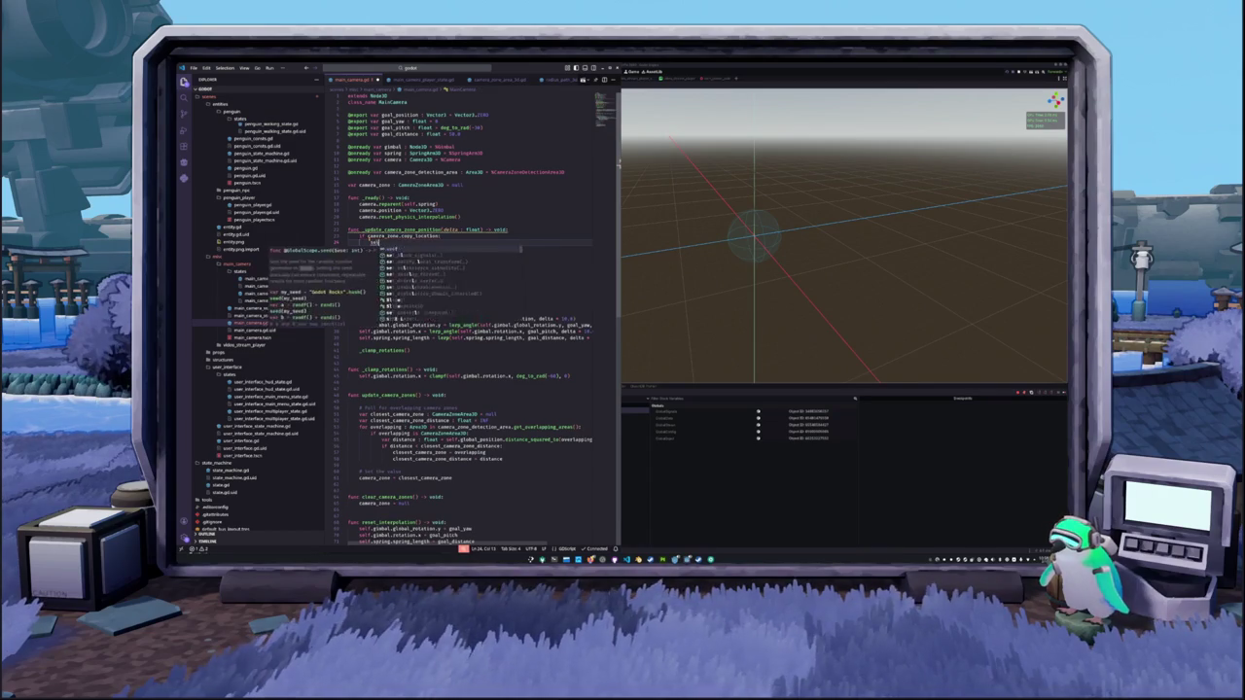
{"action": "type", "text": "obal_position "}
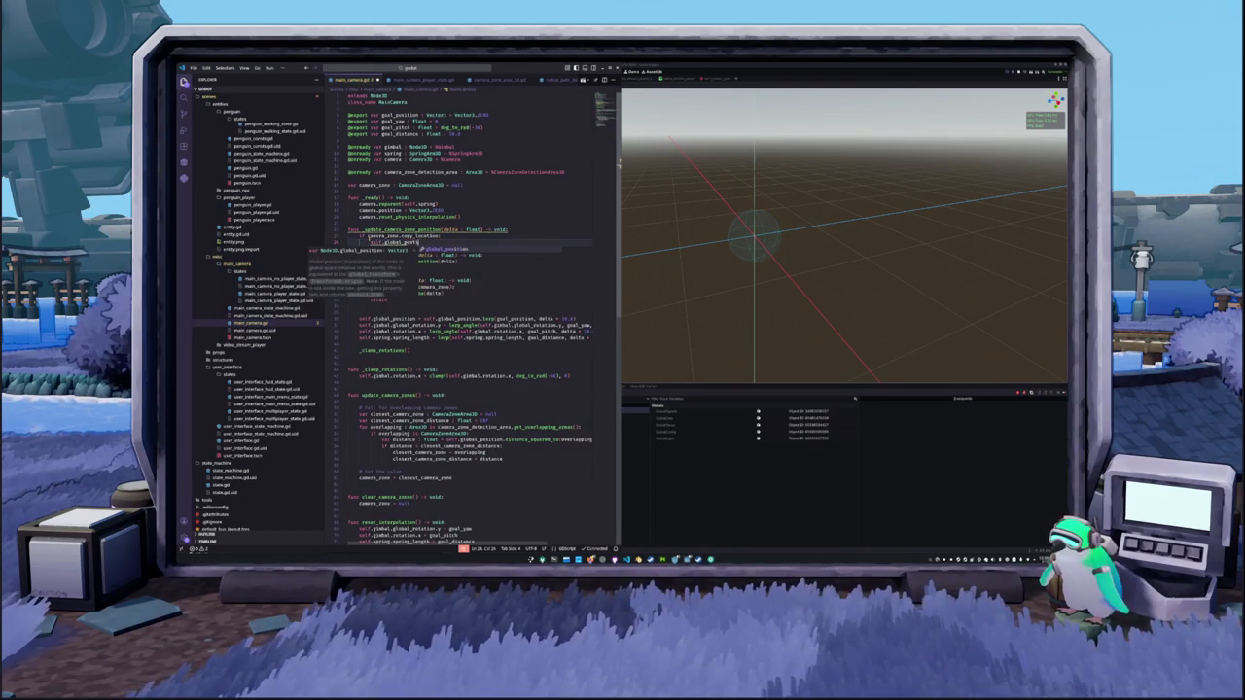
{"action": "type", "text": "= self.global_position.lerp"}
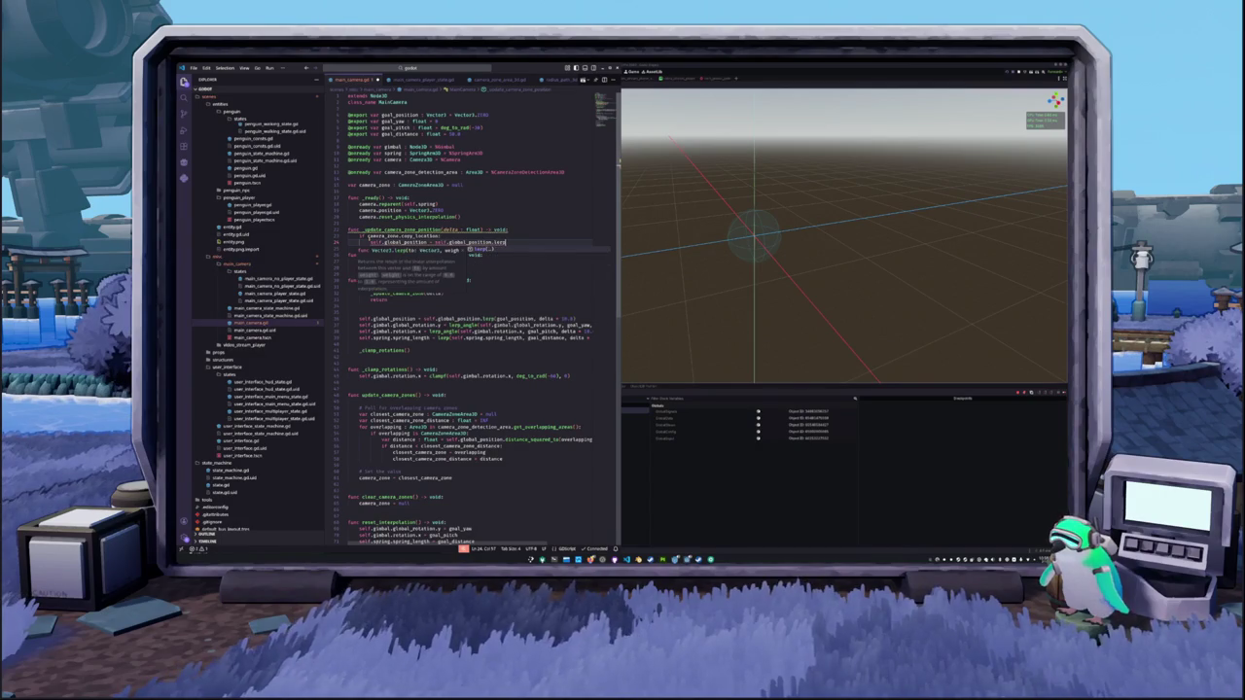
{"action": "type", "text": "(camera"}
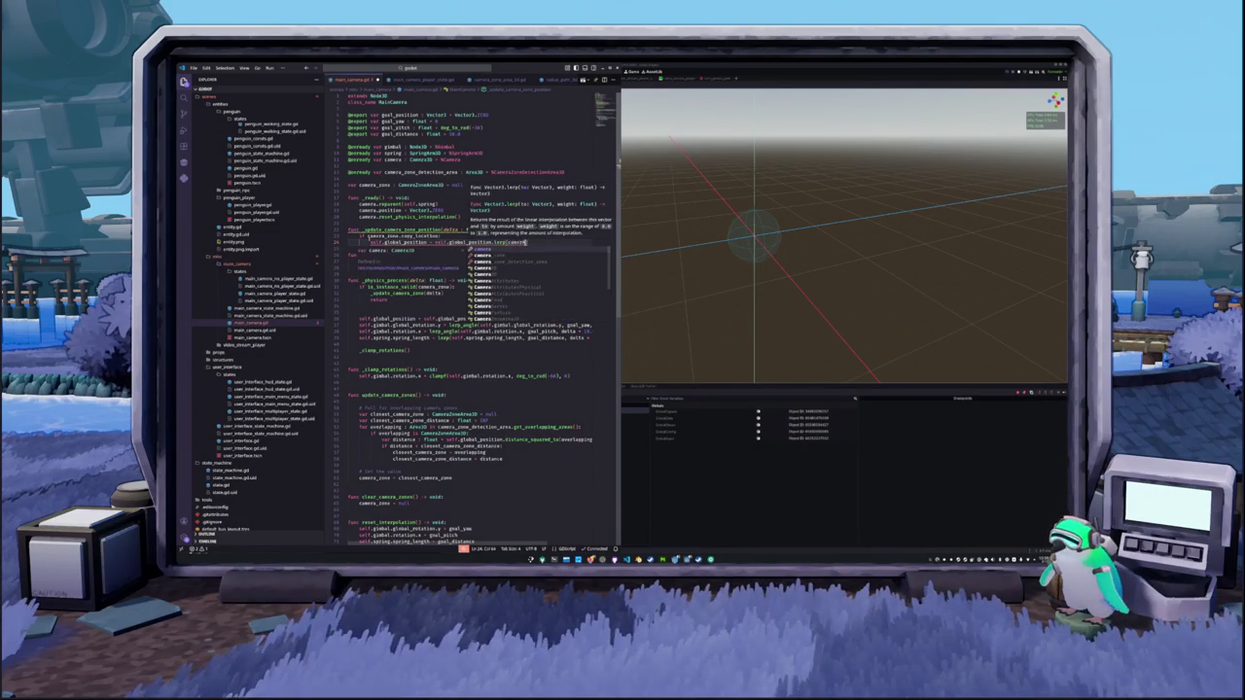
{"action": "type", "text": "_zone.global_"}
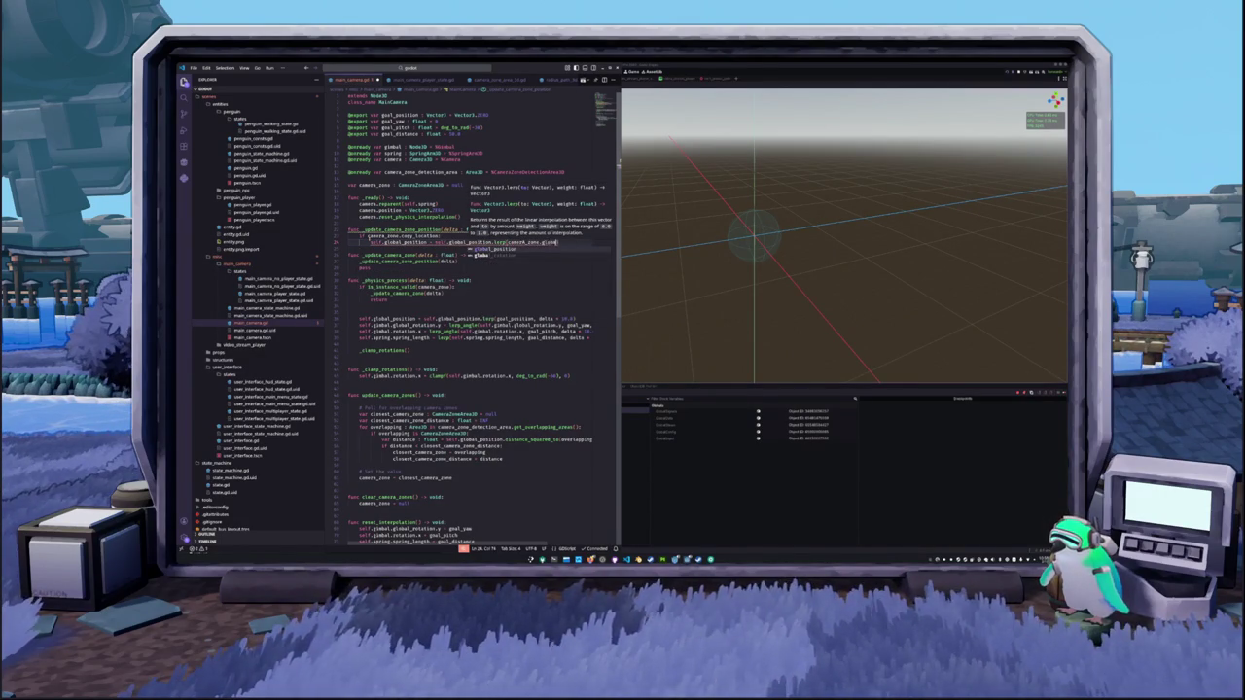
{"action": "key", "text": "Return"}
{"action": "key", "text": "Escape"}
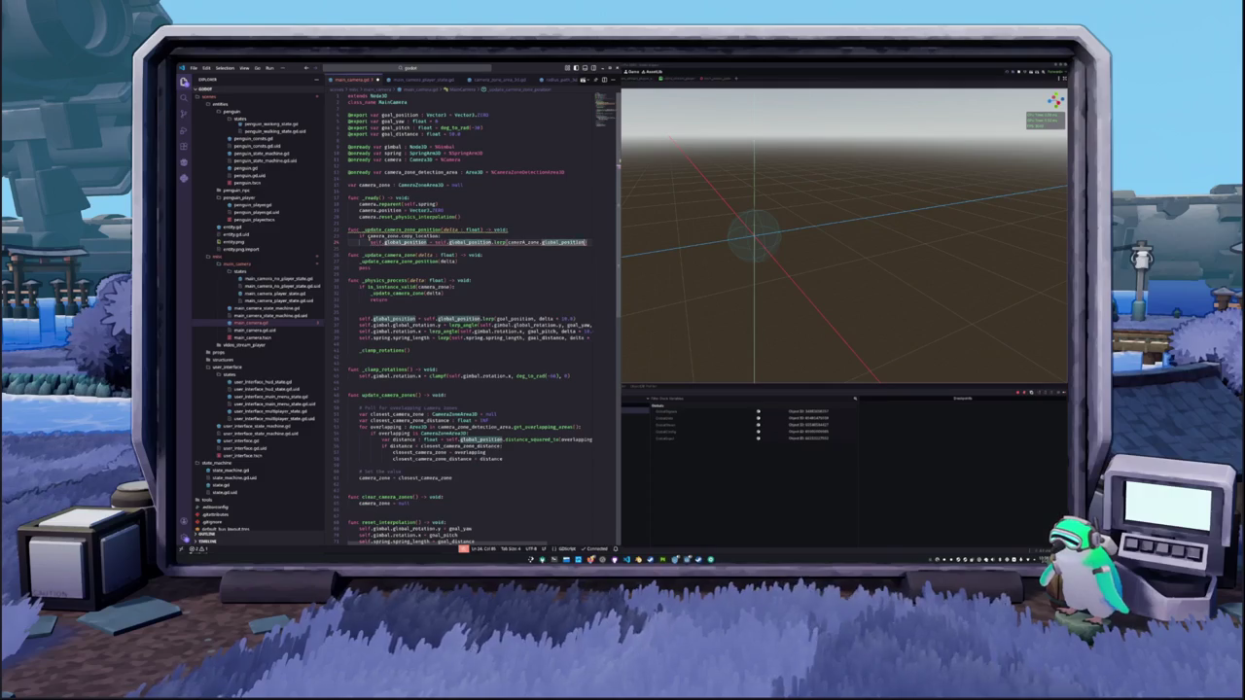
{"action": "type", "text": ", delta * 10.0"}
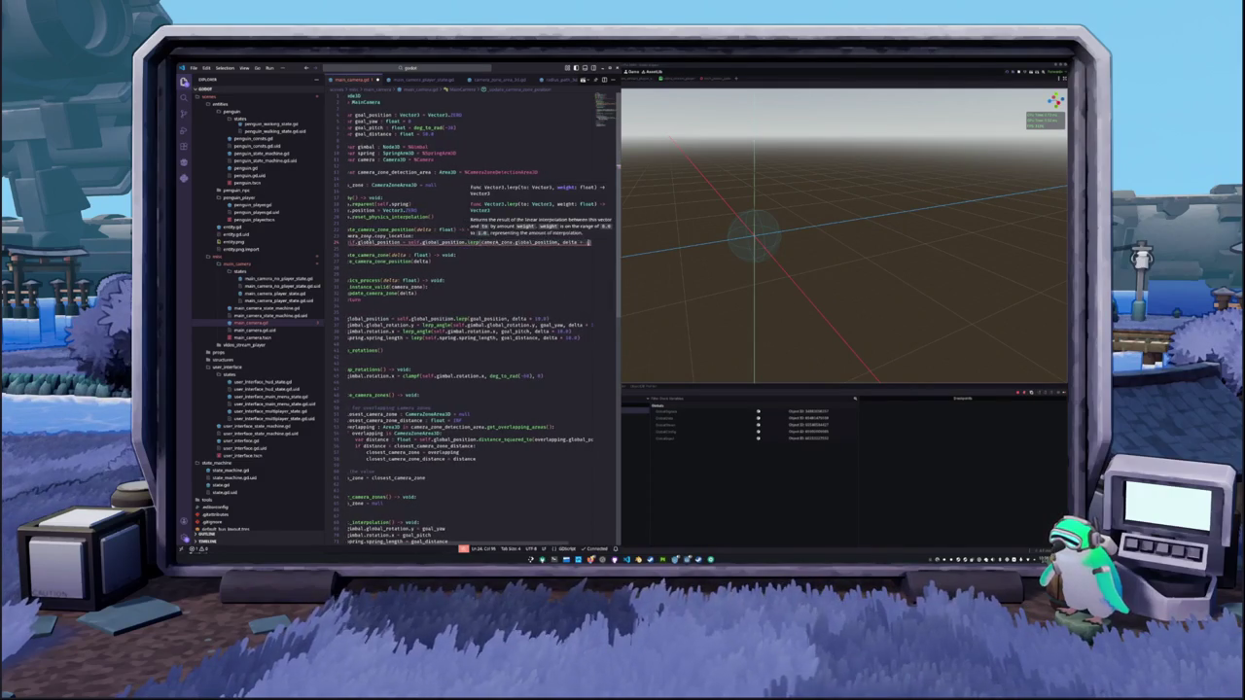
Step: Add a return after the lerp line in the copy_location branch
{"action": "key", "text": "Escape"}
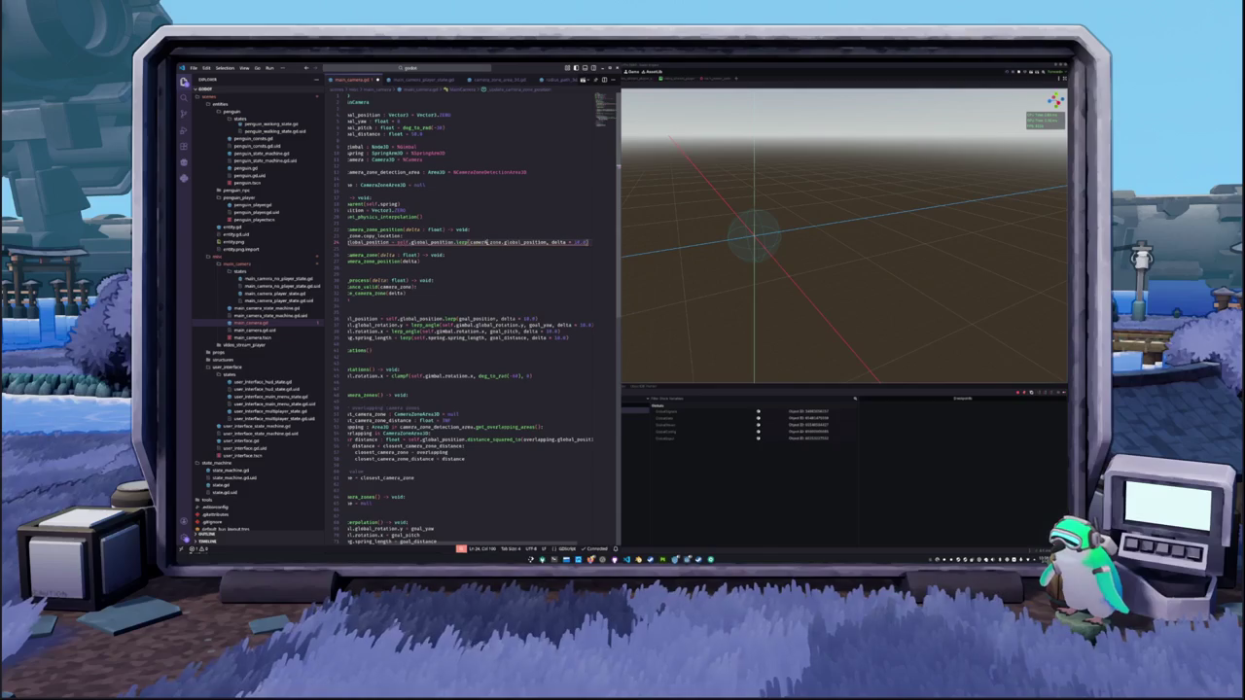
{"action": "left_click", "coordinate": [485, 243]}
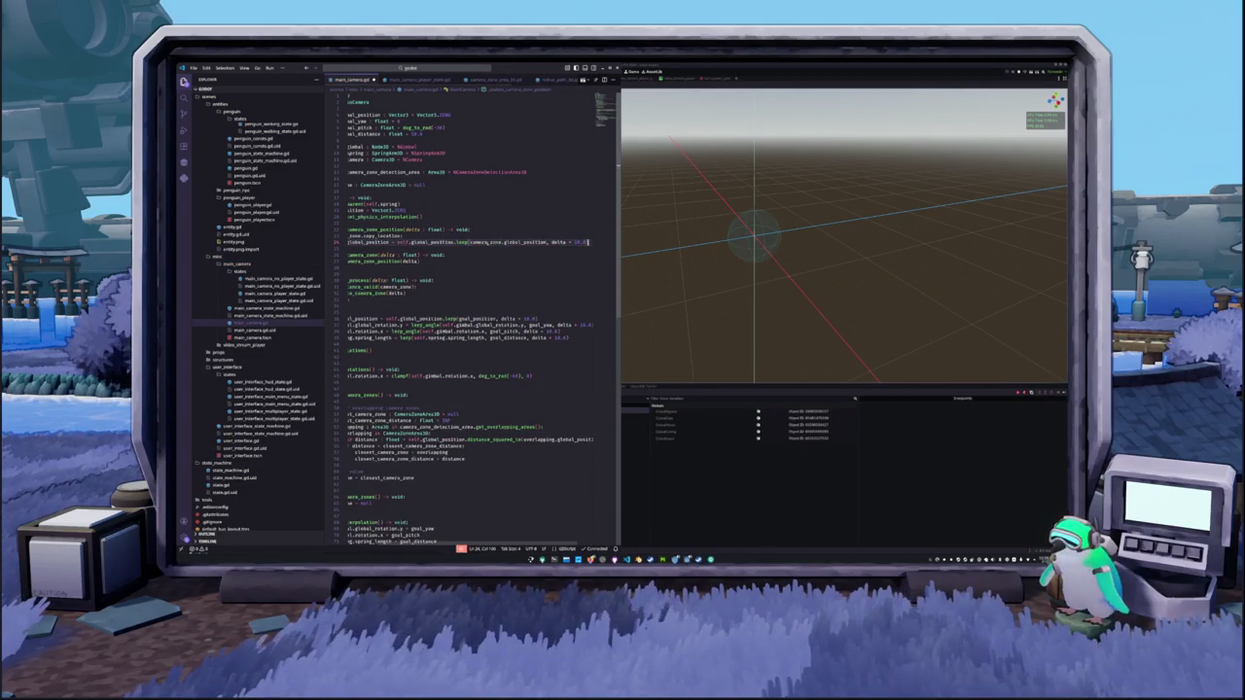
{"action": "key", "text": "Return"}
{"action": "type", "text": "return"}
{"action": "key", "text": "Return"}
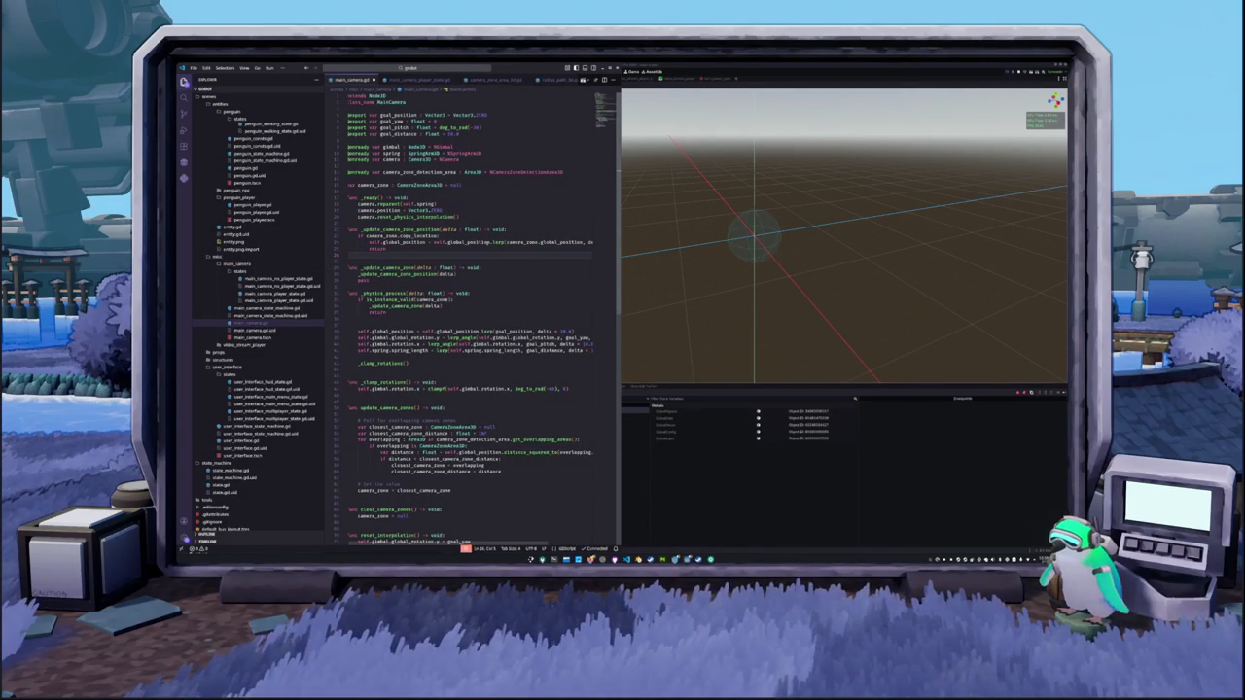
Step: Select the old global_position lerp line in _physics_process, then deselect it
{"action": "left_click", "coordinate": [350, 321]}
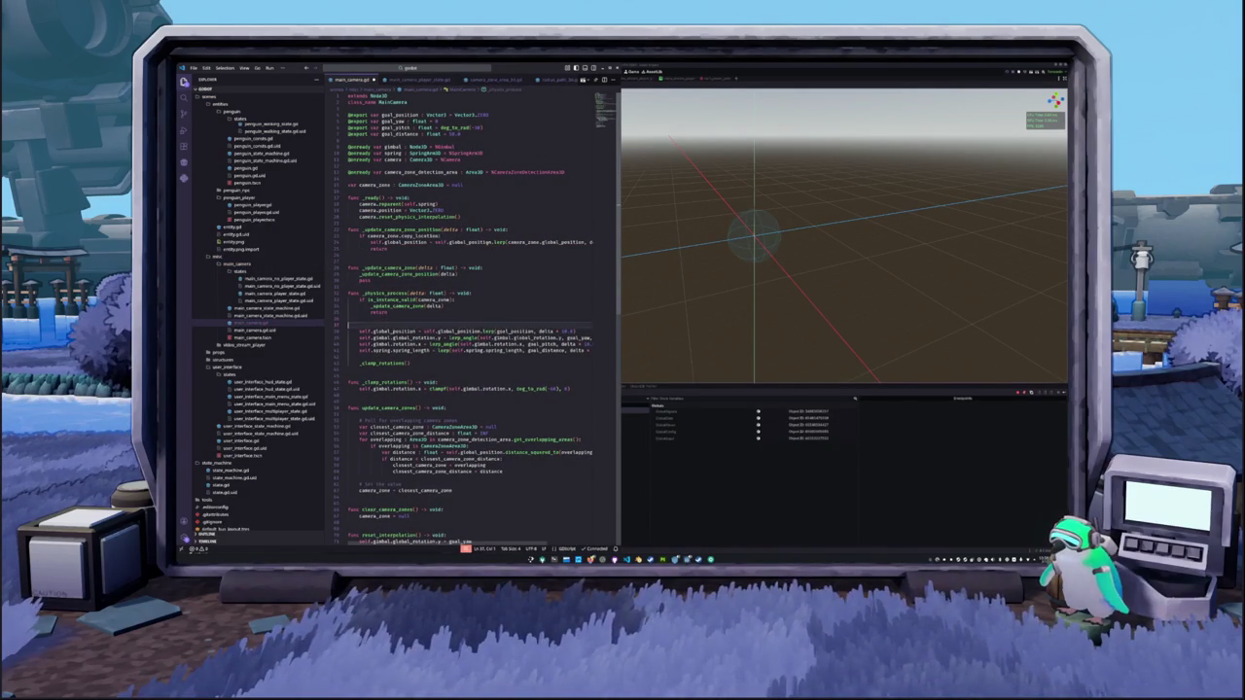
{"action": "left_click", "coordinate": [361, 330]}
{"action": "key", "text": "shift+Down"}
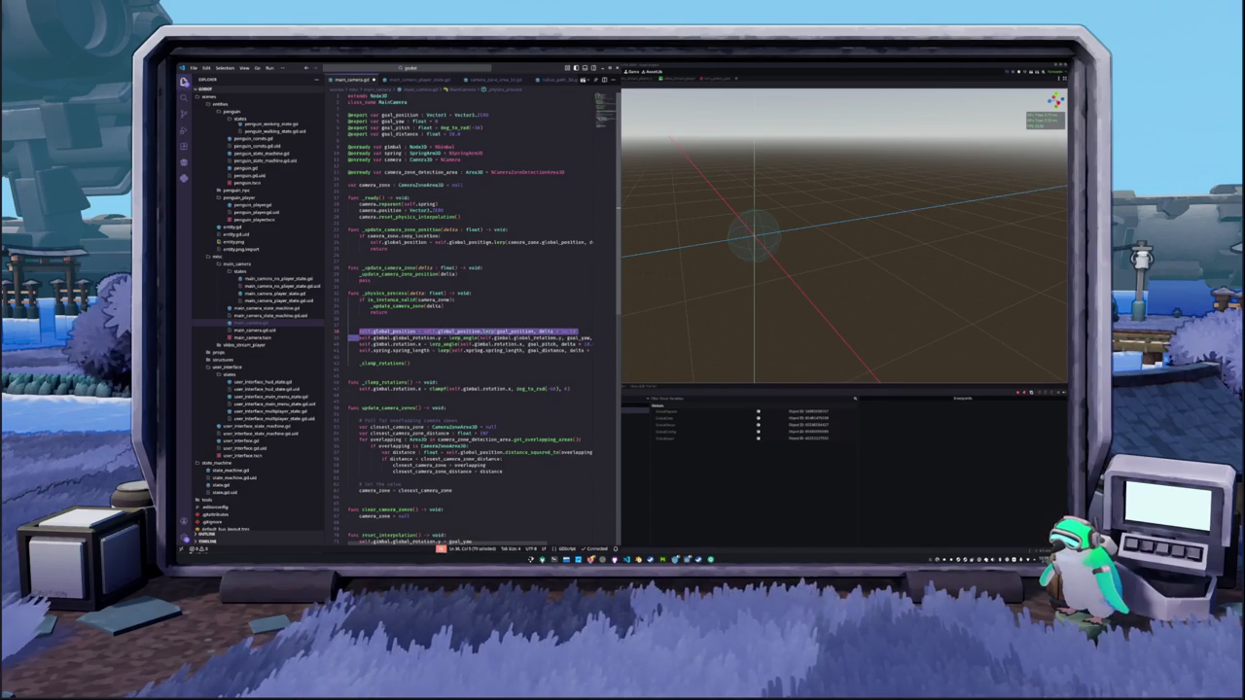
{"action": "key", "text": "Escape"}
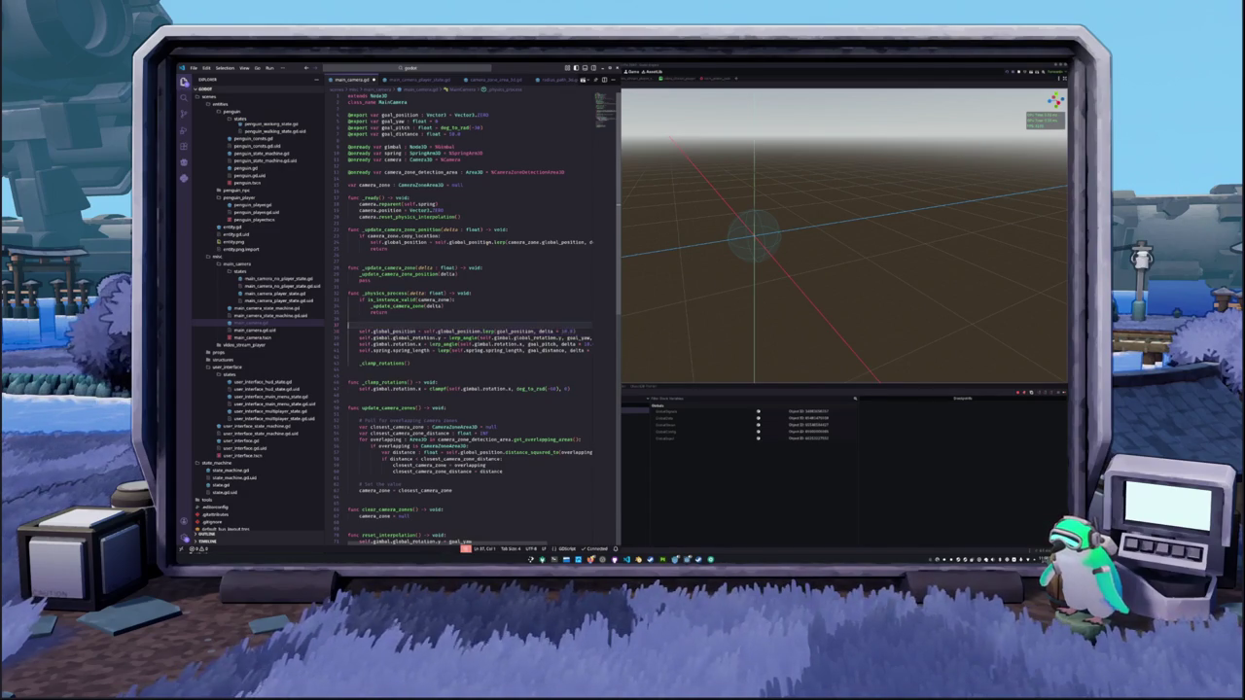
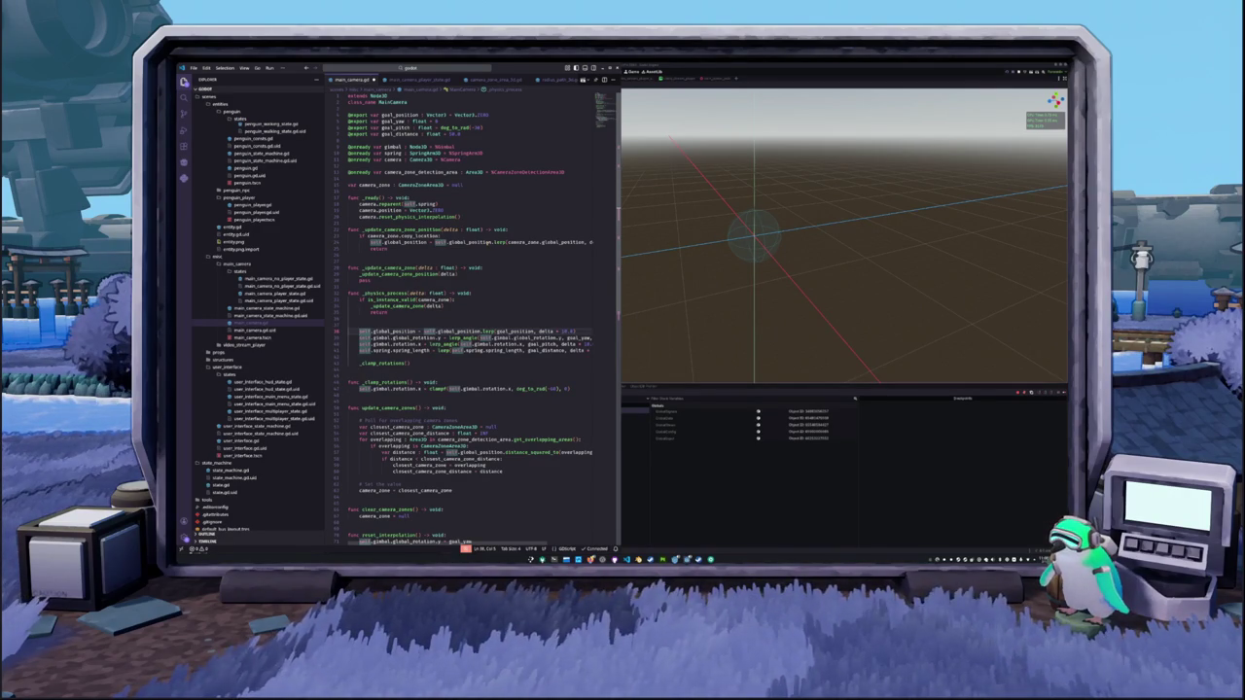
Step: Delete the _update_camera_zone_position function and its leftover call line
{"action": "key", "text": "Up"}
{"action": "key", "text": "Up"}
{"action": "key", "text": "Up"}
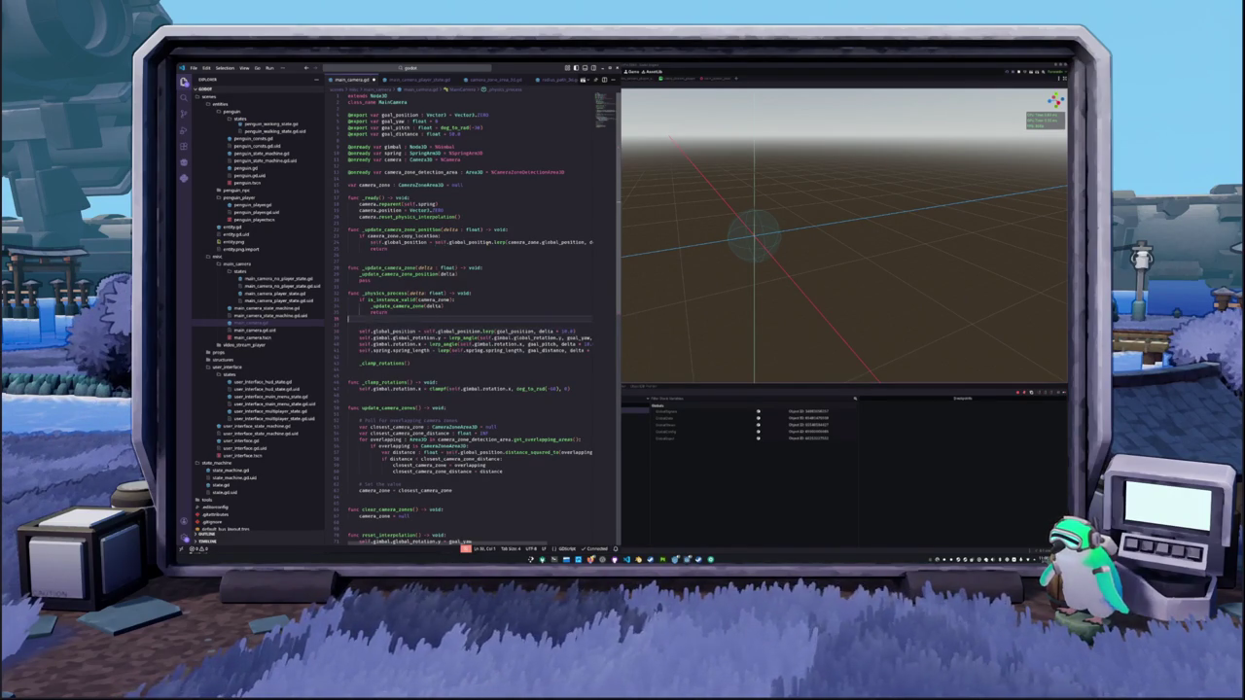
{"action": "key", "text": "shift+Up"}
{"action": "key", "text": "shift+Up"}
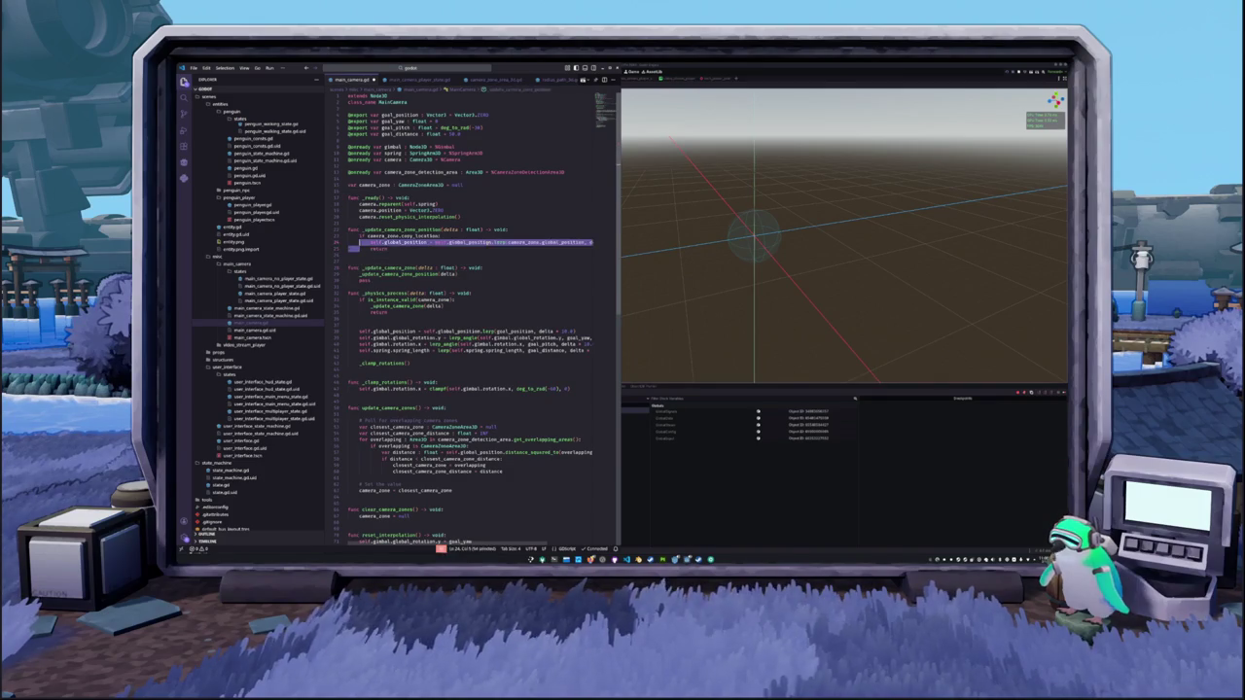
{"action": "key", "text": "BackSpace"}
{"action": "key", "text": "shift+Up"}
{"action": "key", "text": "BackSpace"}
{"action": "key", "text": "shift+Up"}
{"action": "key", "text": "shift+Up"}
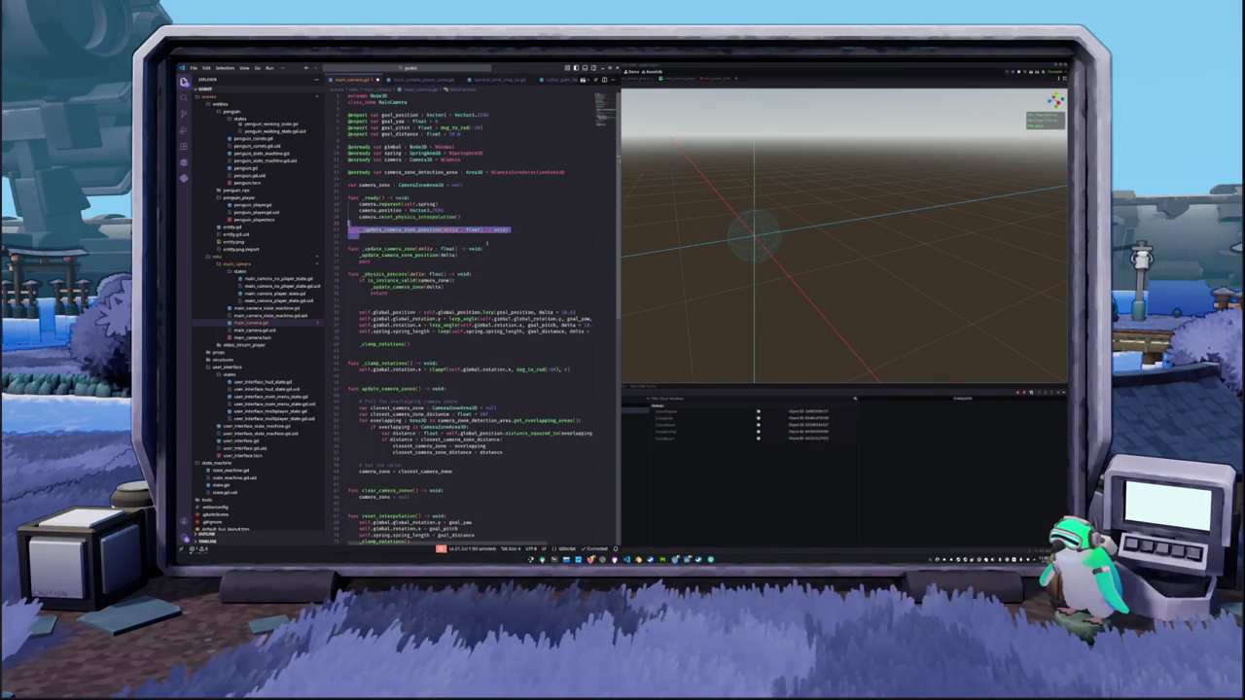
{"action": "key", "text": "BackSpace"}
{"action": "key", "text": "shift+Up"}
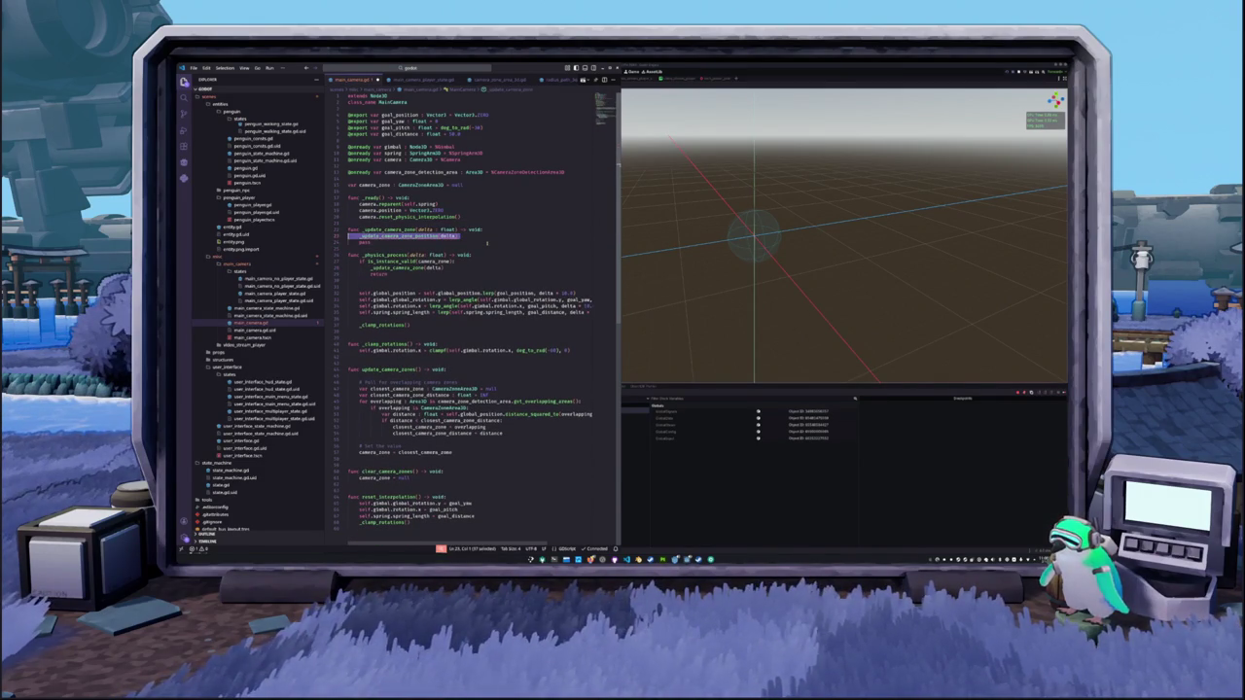
{"action": "key", "text": "BackSpace"}
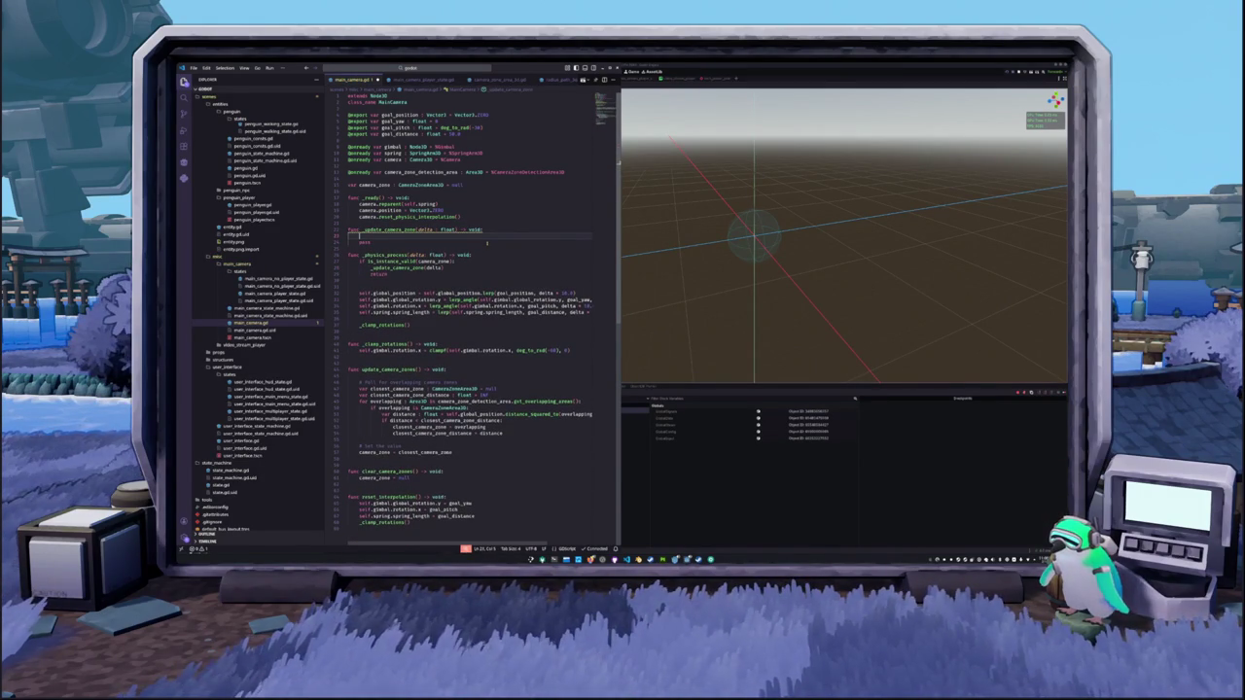
Step: Remove the delta parameter from _update_camera_zone's signature and from its call
{"action": "left_click", "coordinate": [434, 230]}
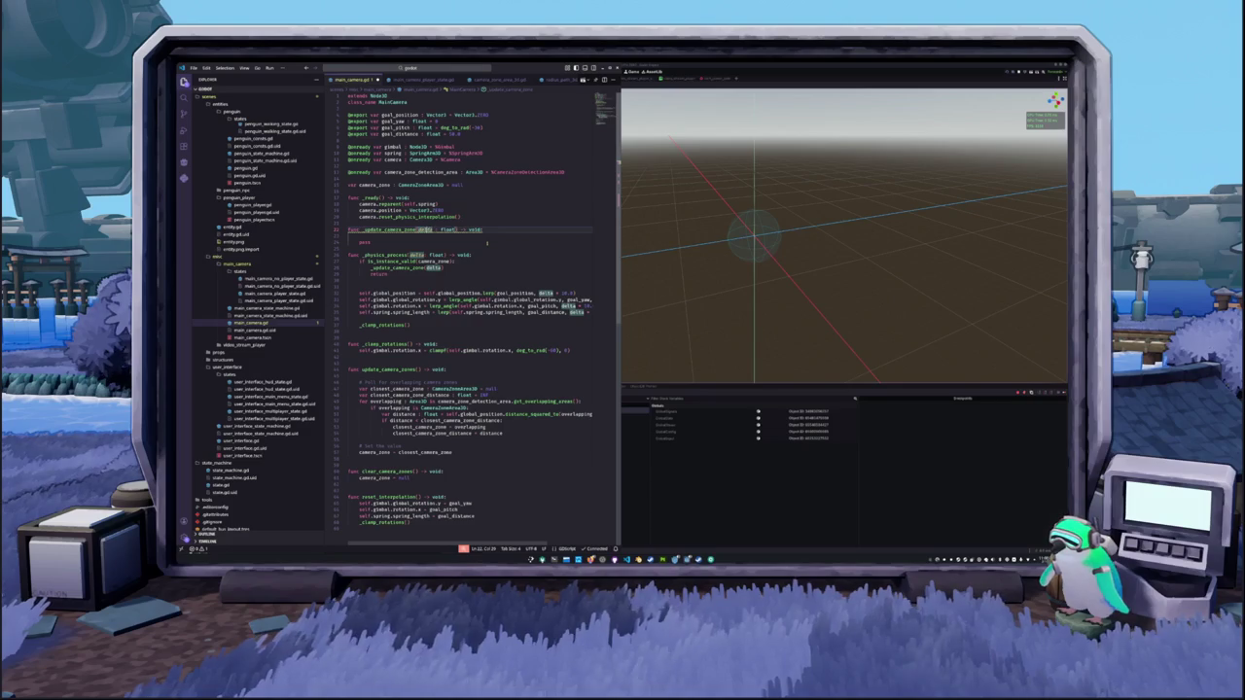
{"action": "key", "text": "ctrl+BackSpace"}
{"action": "key", "text": "ctrl+Delete"}
{"action": "key", "text": "Down"}
{"action": "key", "text": "Down"}
{"action": "key", "text": "Down"}
{"action": "key", "text": "Down"}
{"action": "key", "text": "End"}
{"action": "key", "text": "Left"}
{"action": "key", "text": "ctrl+BackSpace"}
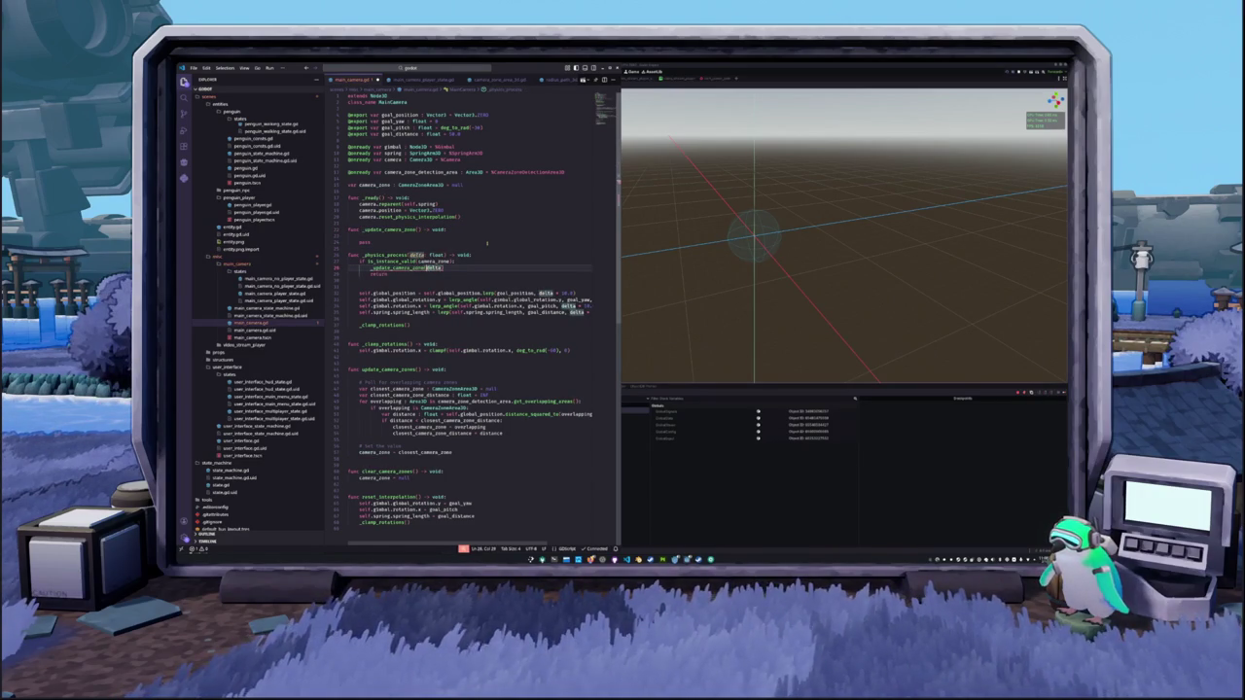
{"action": "key", "text": "Up"}
{"action": "key", "text": "Up"}
{"action": "key", "text": "Up"}
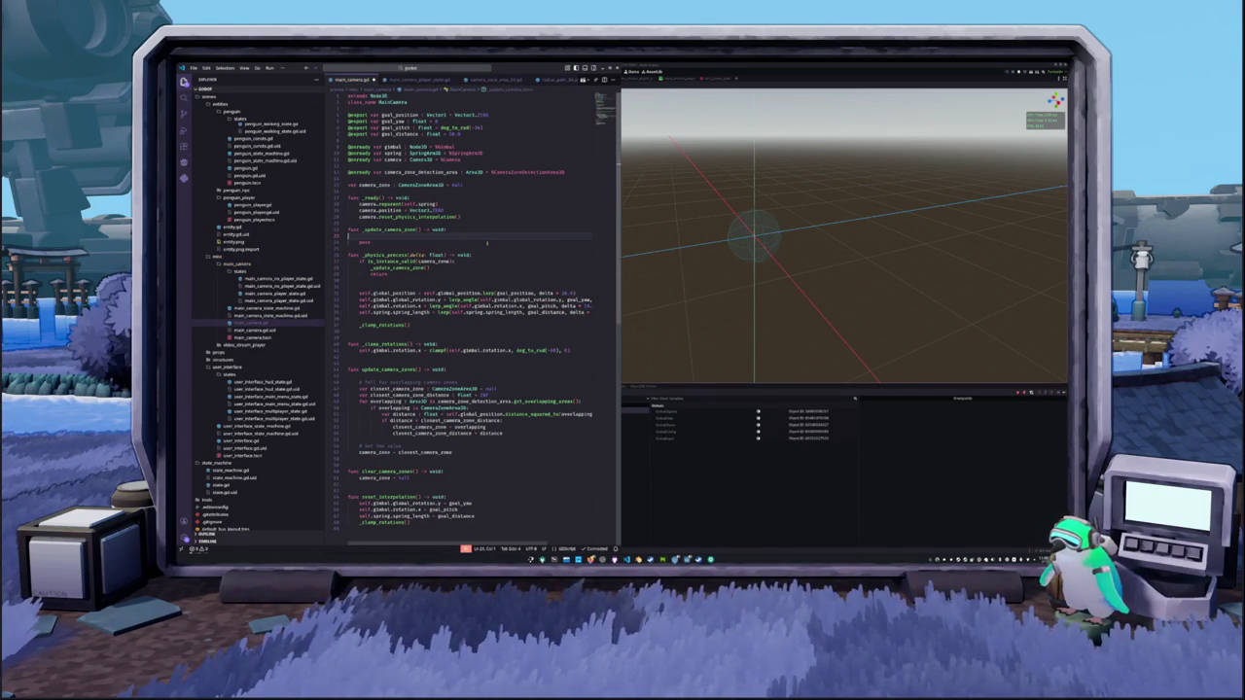
Step: Add 'if camera_zone.copy_location:' setting self.goal_position to camera_zone.global_position
{"action": "type", "text": "self.goal_pos"}
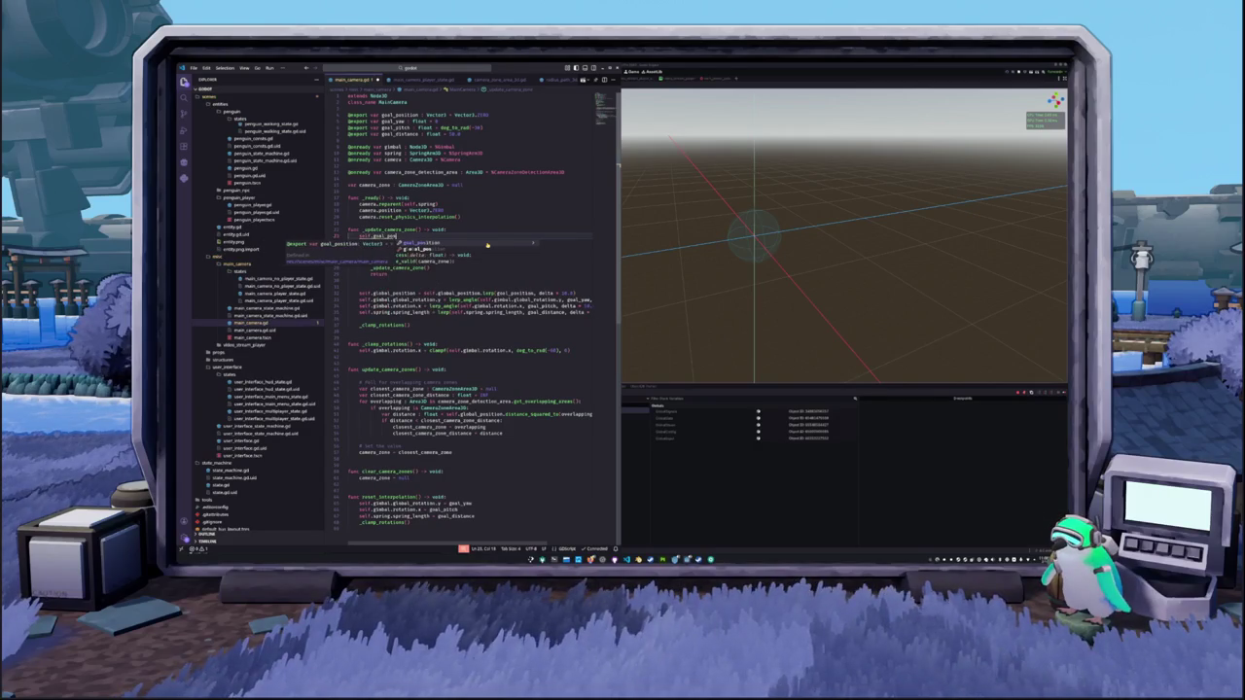
{"action": "key", "text": "Return"}
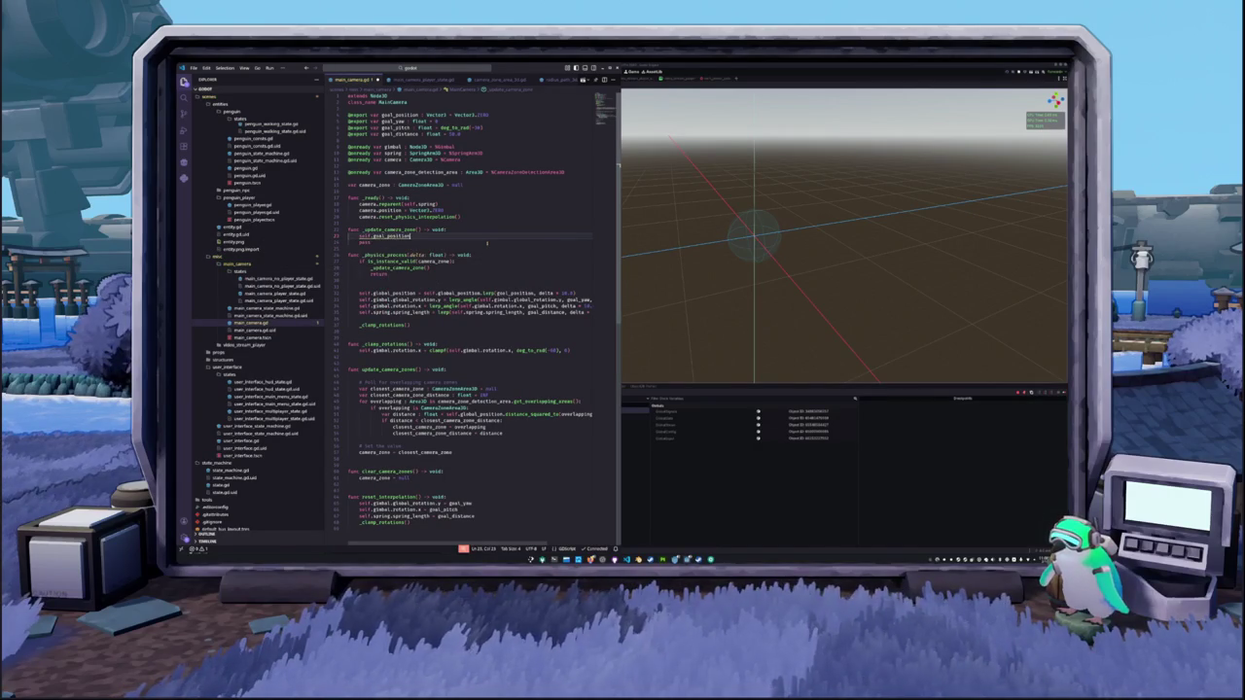
{"action": "key", "text": "ctrl+BackSpace"}
{"action": "key", "text": "ctrl+BackSpace"}
{"action": "key", "text": "ctrl+BackSpace"}
{"action": "type", "text": "if camera_zone.sc"}
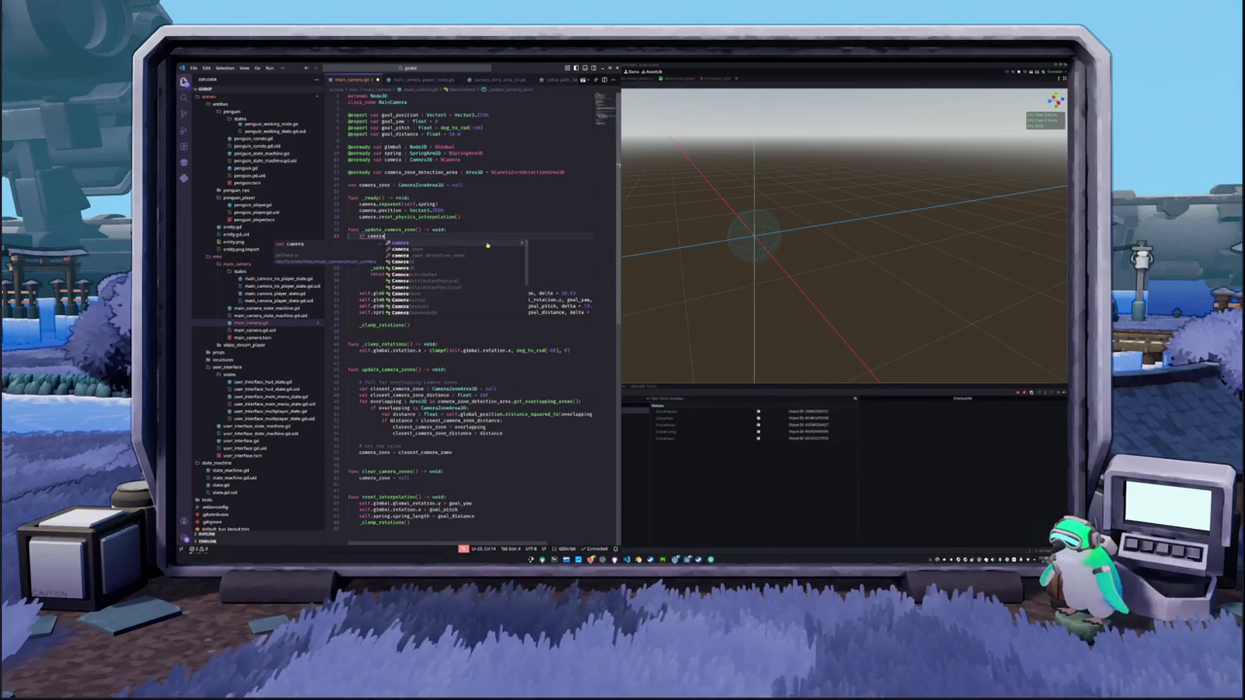
{"action": "key", "text": "BackSpace"}
{"action": "key", "text": "BackSpace"}
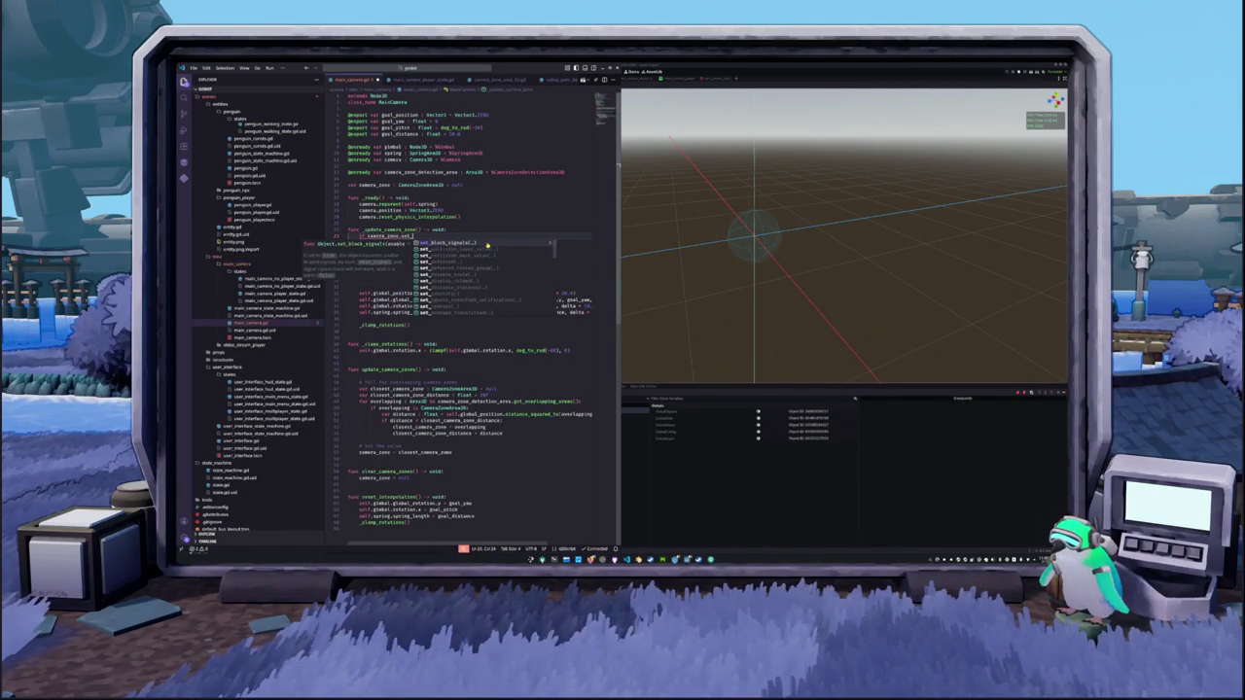
{"action": "type", "text": "copy"}
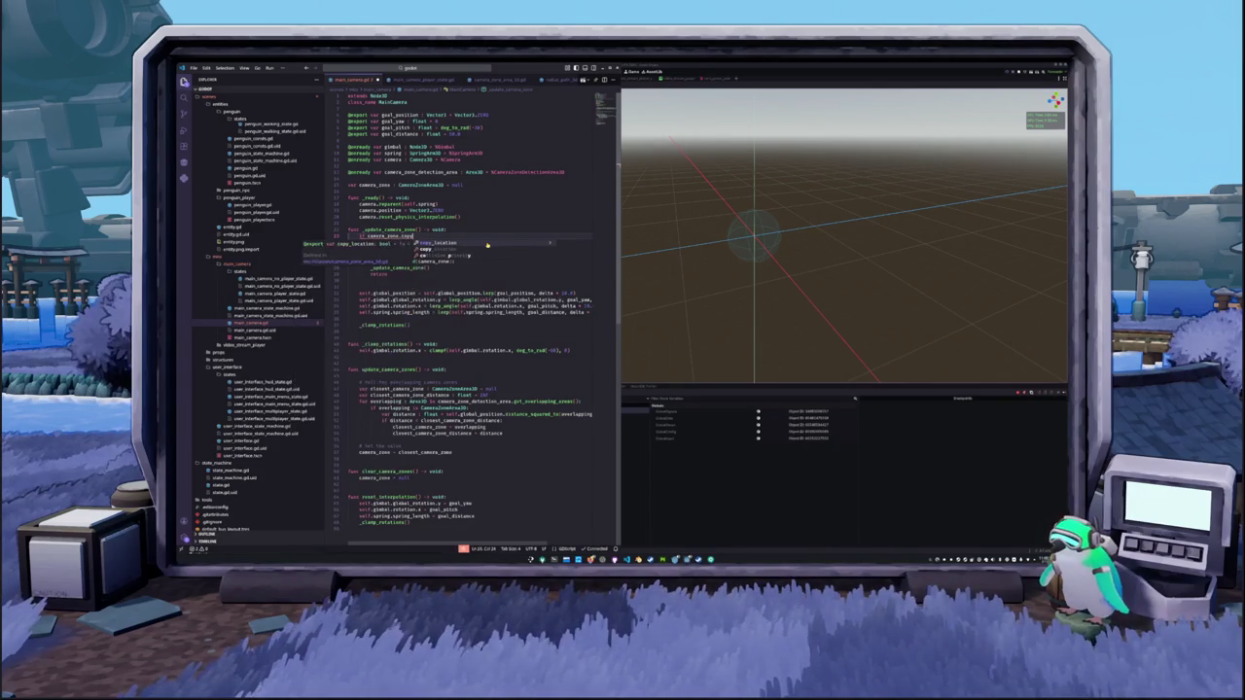
{"action": "key", "text": "Return"}
{"action": "type", "text": ":"}
{"action": "key", "text": "Return"}
{"action": "type", "text": "self.g"}
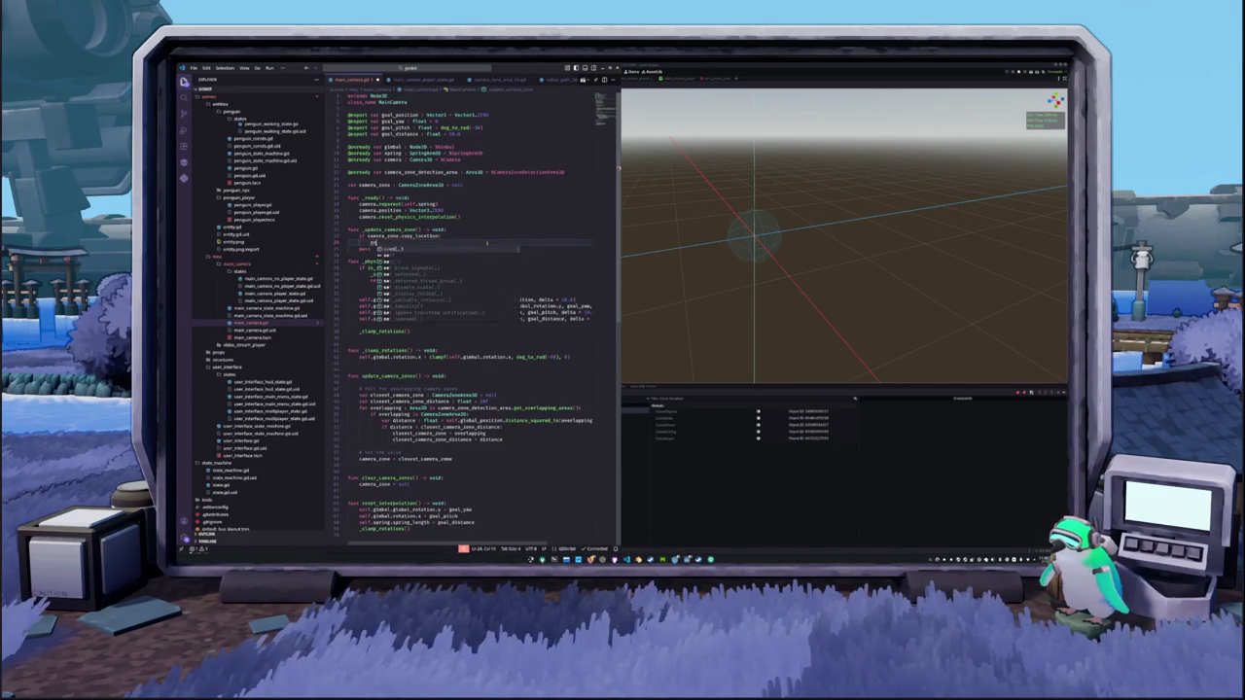
{"action": "type", "text": "oal_position = ca"}
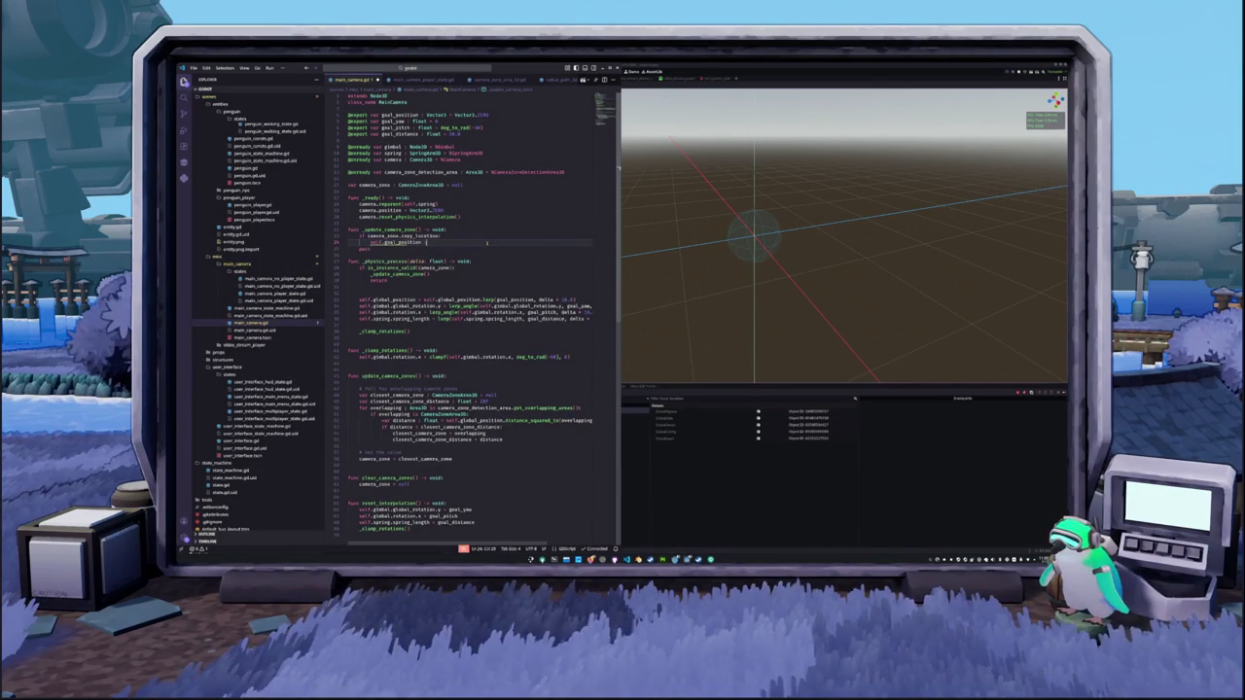
{"action": "type", "text": "mera_zone.go"}
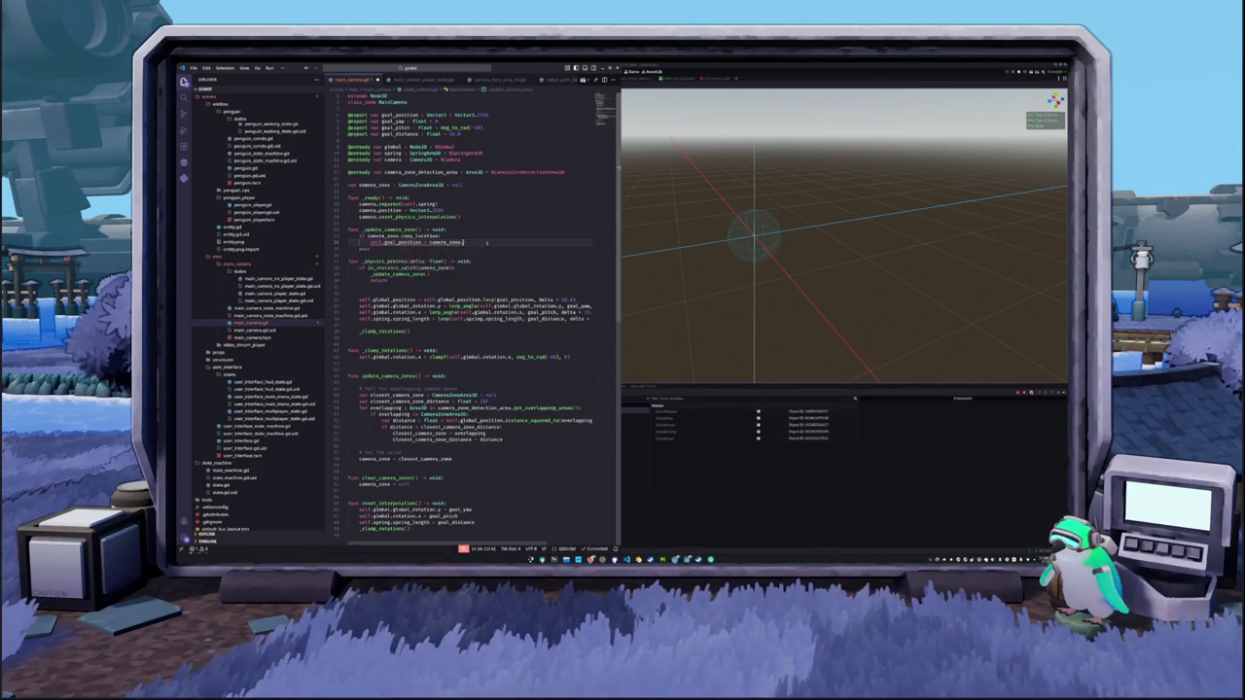
{"action": "key", "text": "BackSpace"}
{"action": "type", "text": "lobal_"}
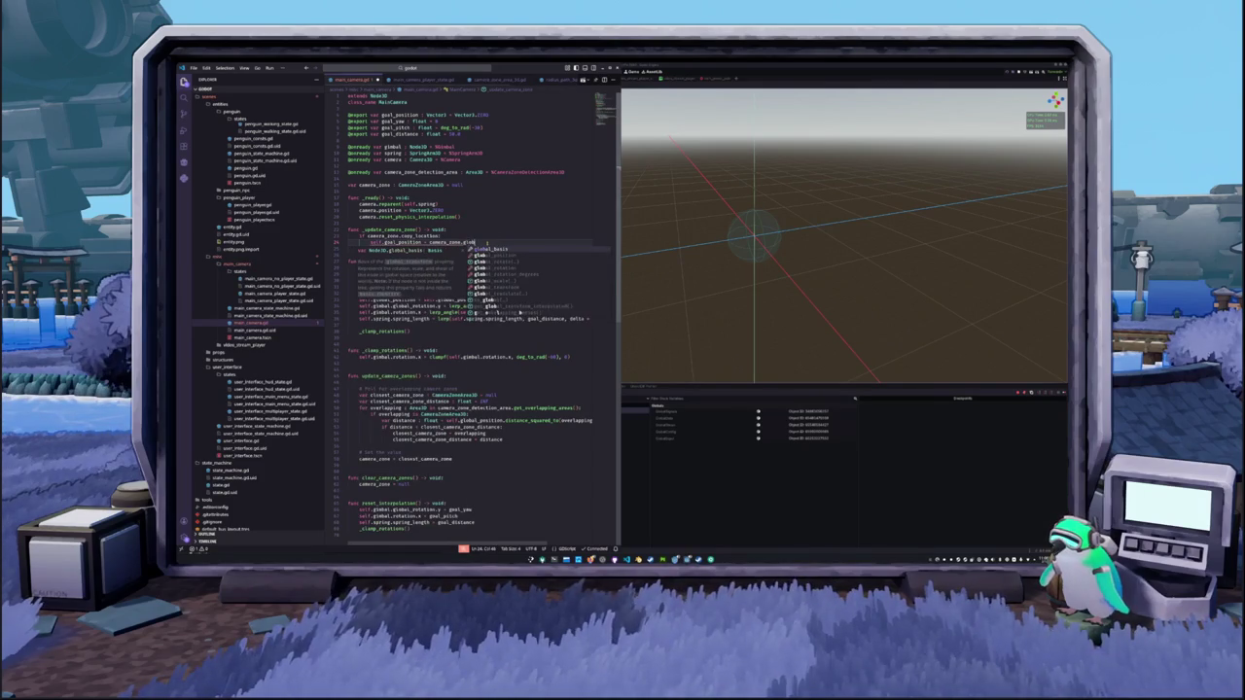
{"action": "type", "text": "p"}
{"action": "key", "text": "Return"}
{"action": "key", "text": "Return"}
Step: Add 'if camera_zone.copy_rotation:' setting self.goal_yaw to camera_zone.global_rotation.y
{"action": "key", "text": "BackSpace"}
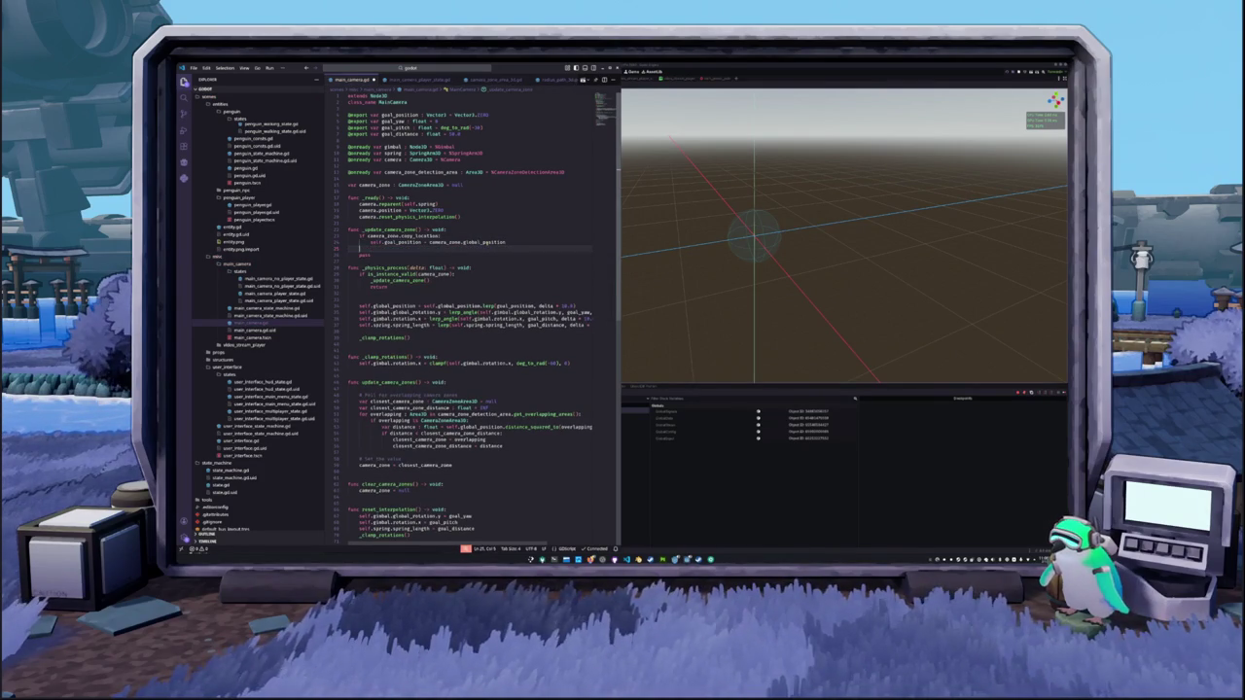
{"action": "type", "text": "if camera_zone.copy"}
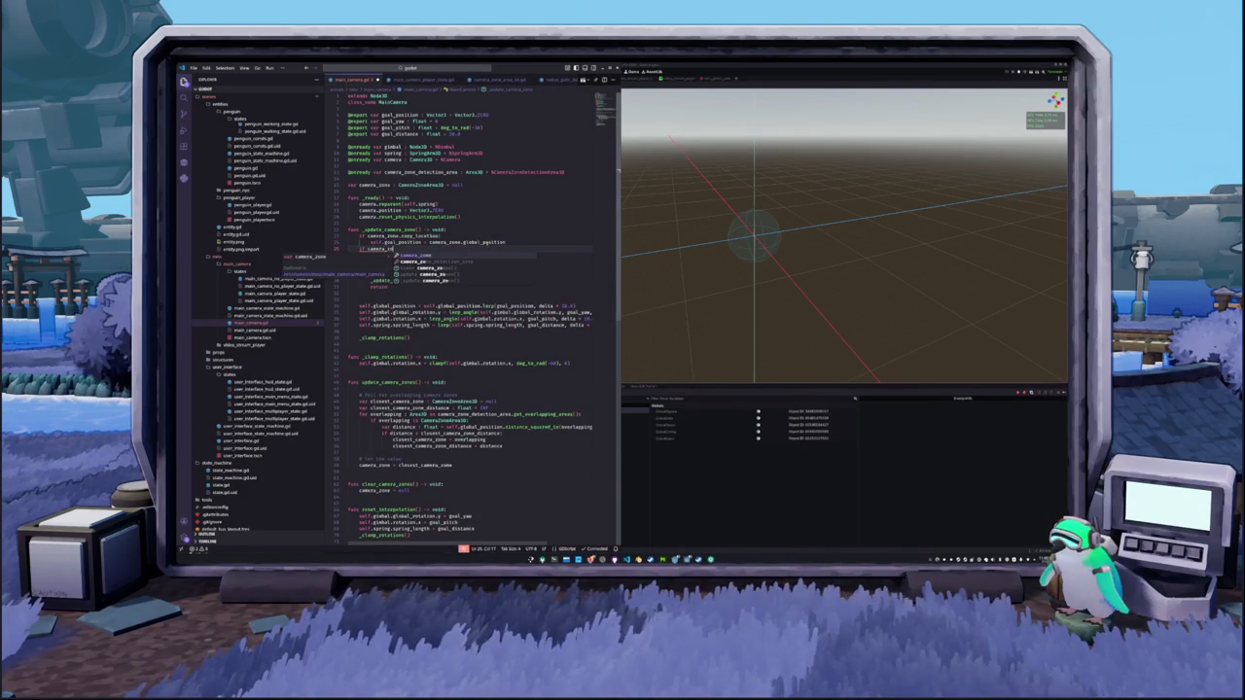
{"action": "type", "text": "_rotation:"}
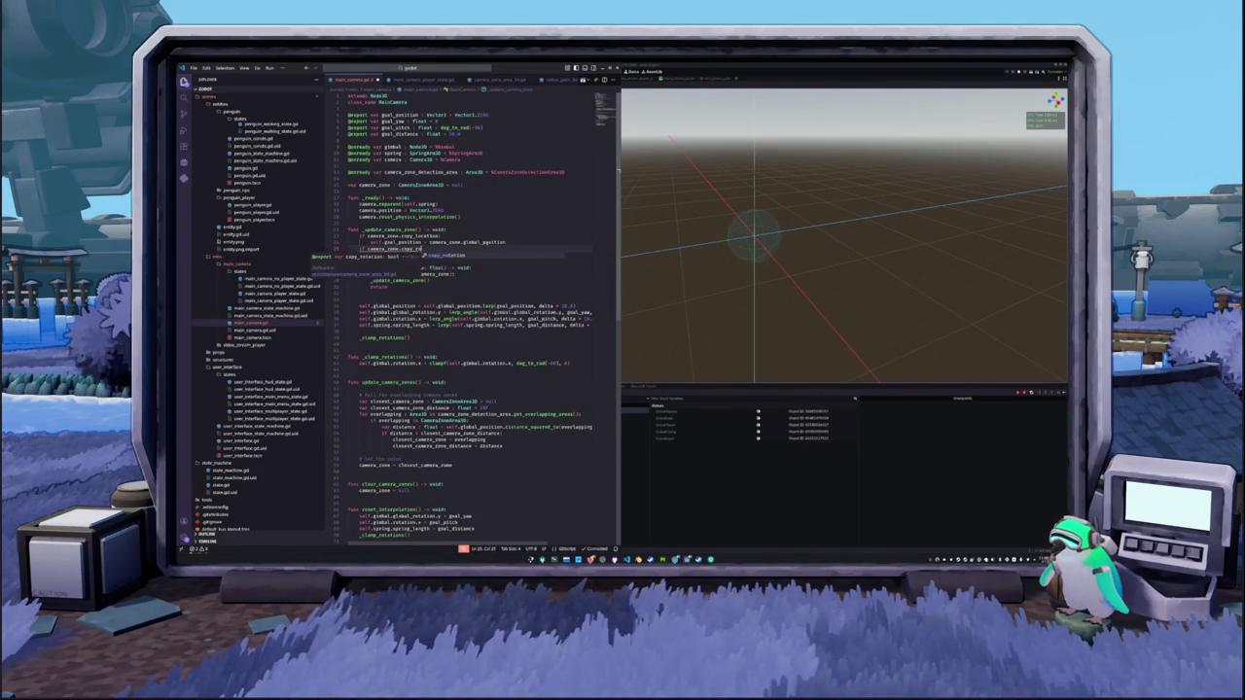
{"action": "key", "text": "Return"}
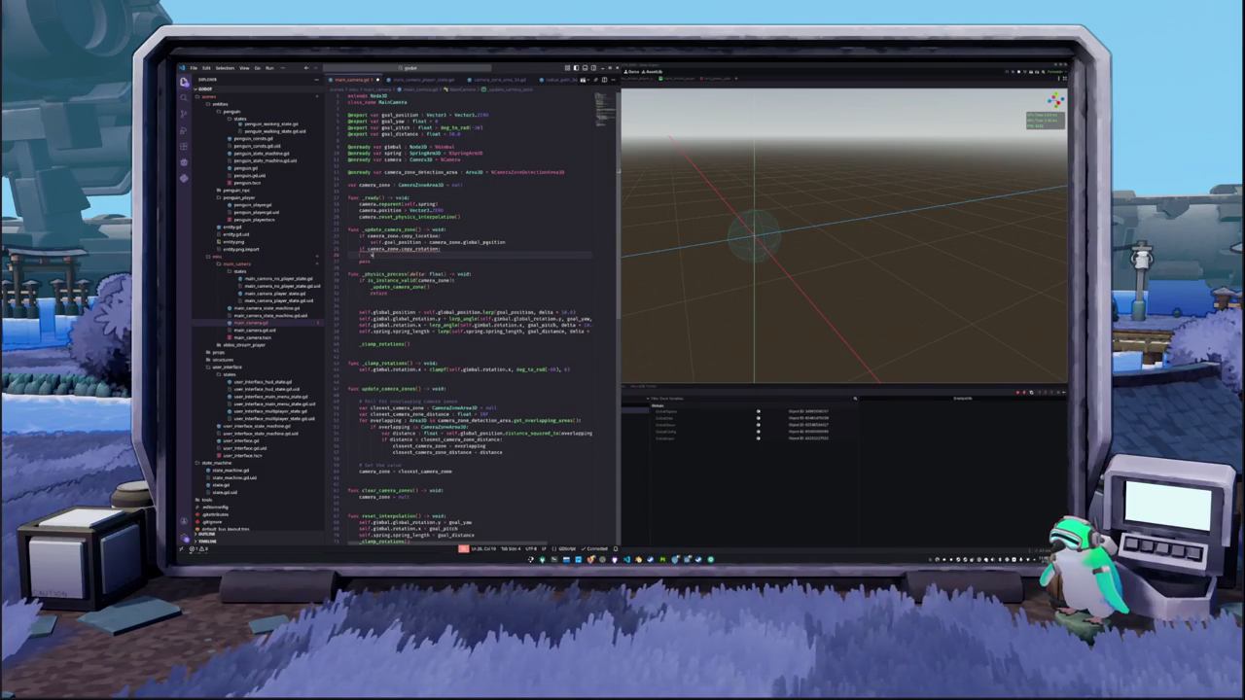
{"action": "type", "text": "self.goal_"}
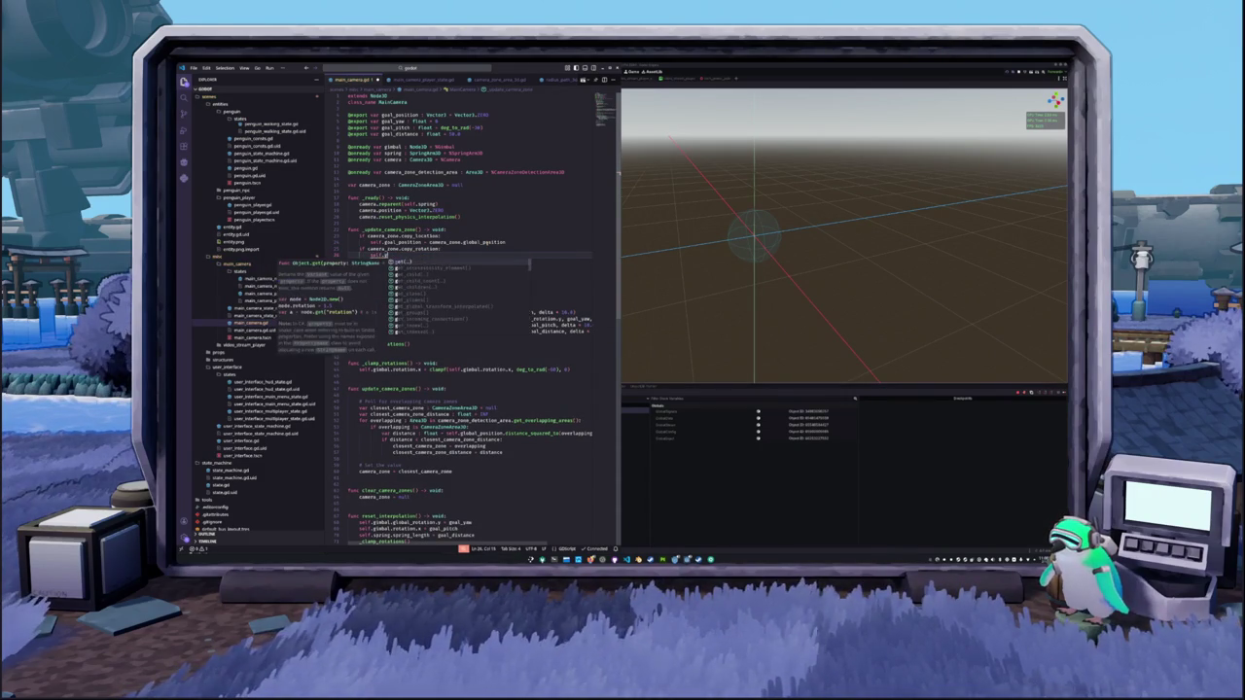
{"action": "type", "text": "yaw"}
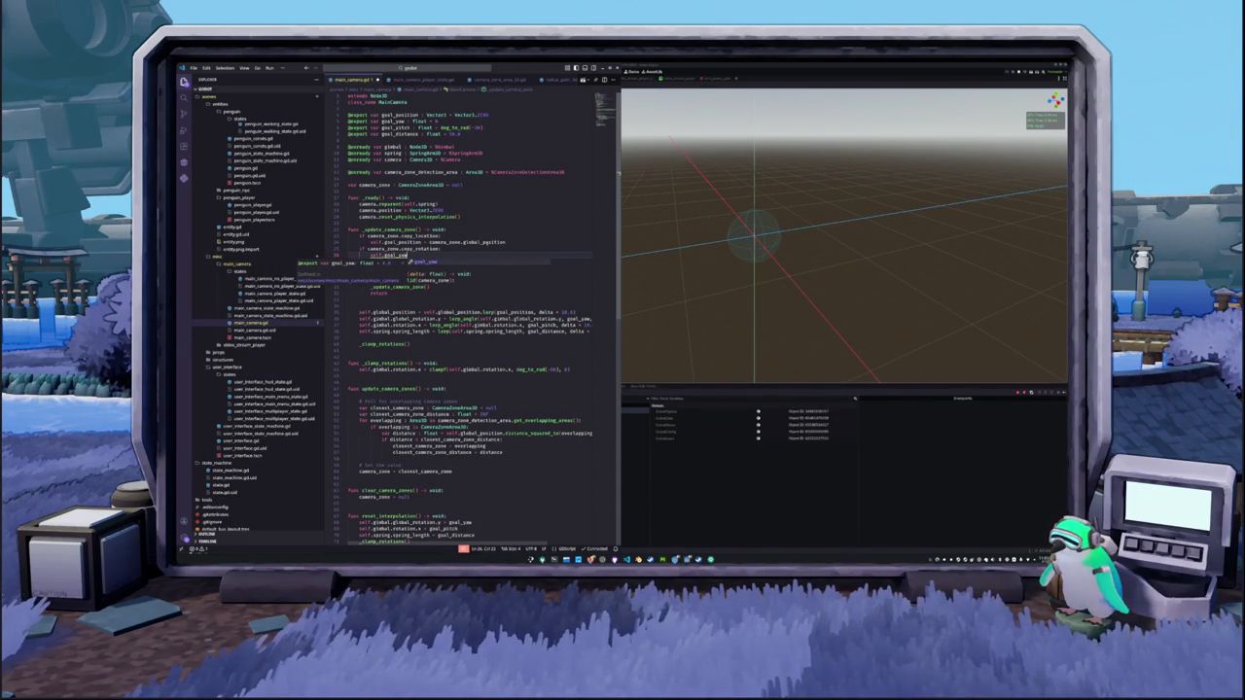
{"action": "key", "text": "Escape"}
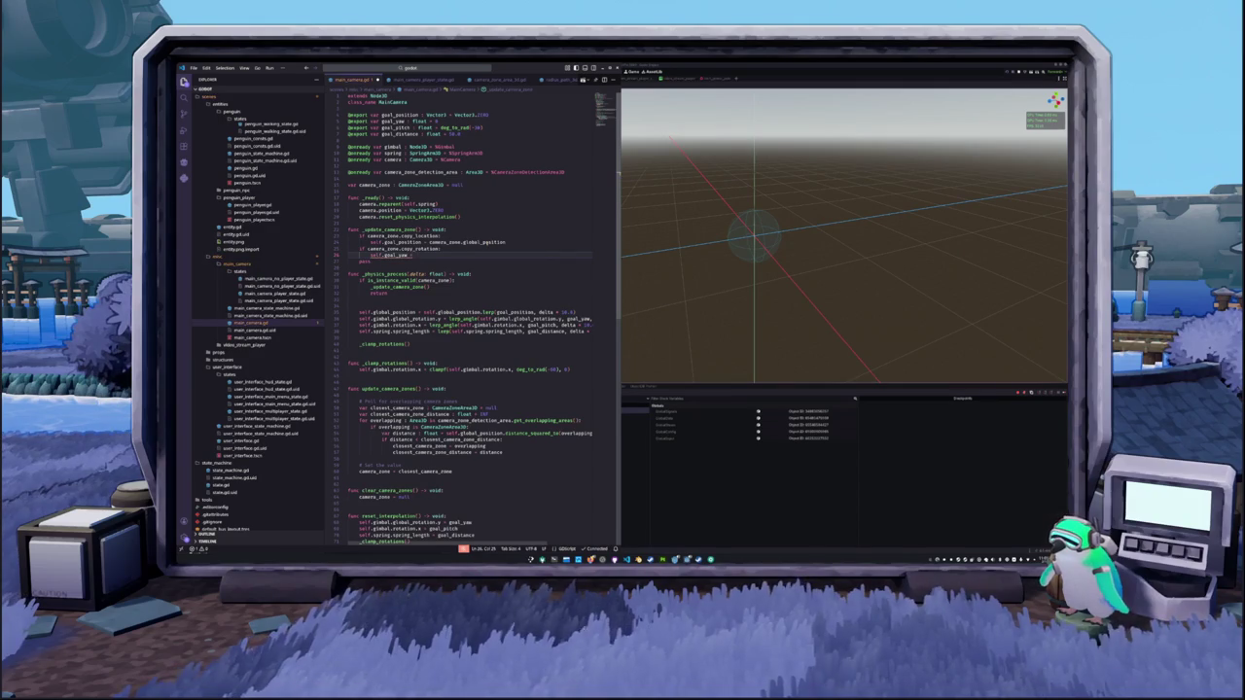
{"action": "type", "text": "camera_zone.g"}
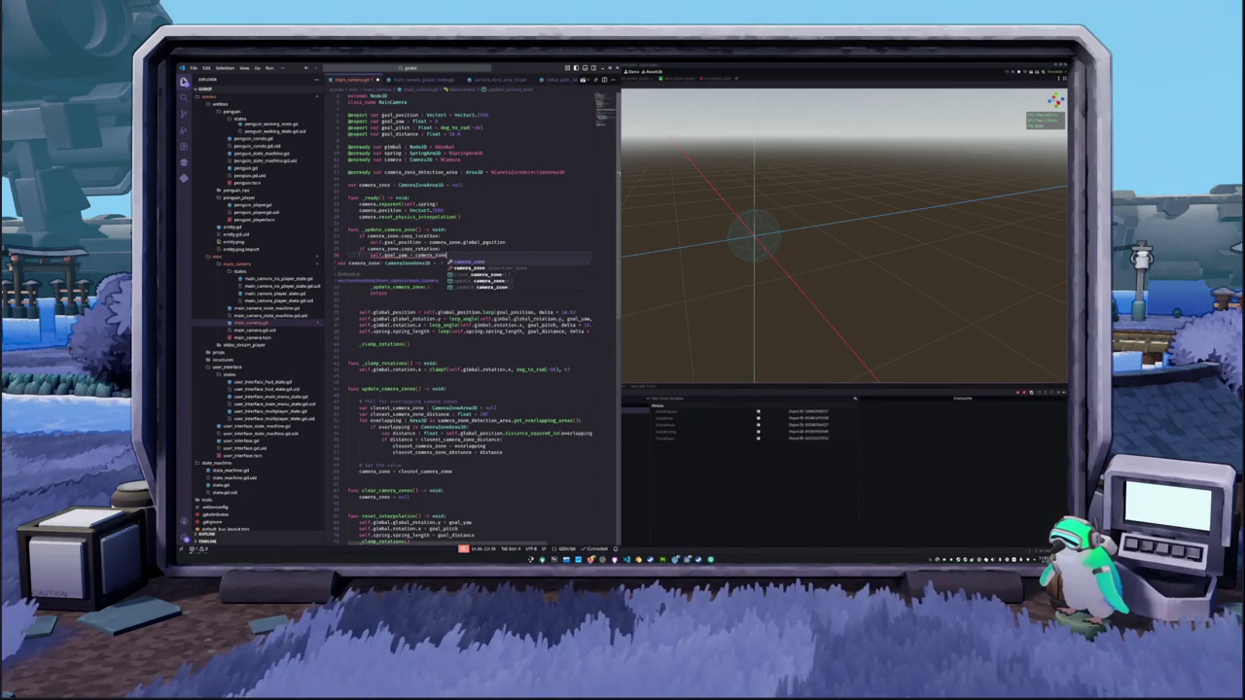
{"action": "type", "text": "lobal_rotation.y"}
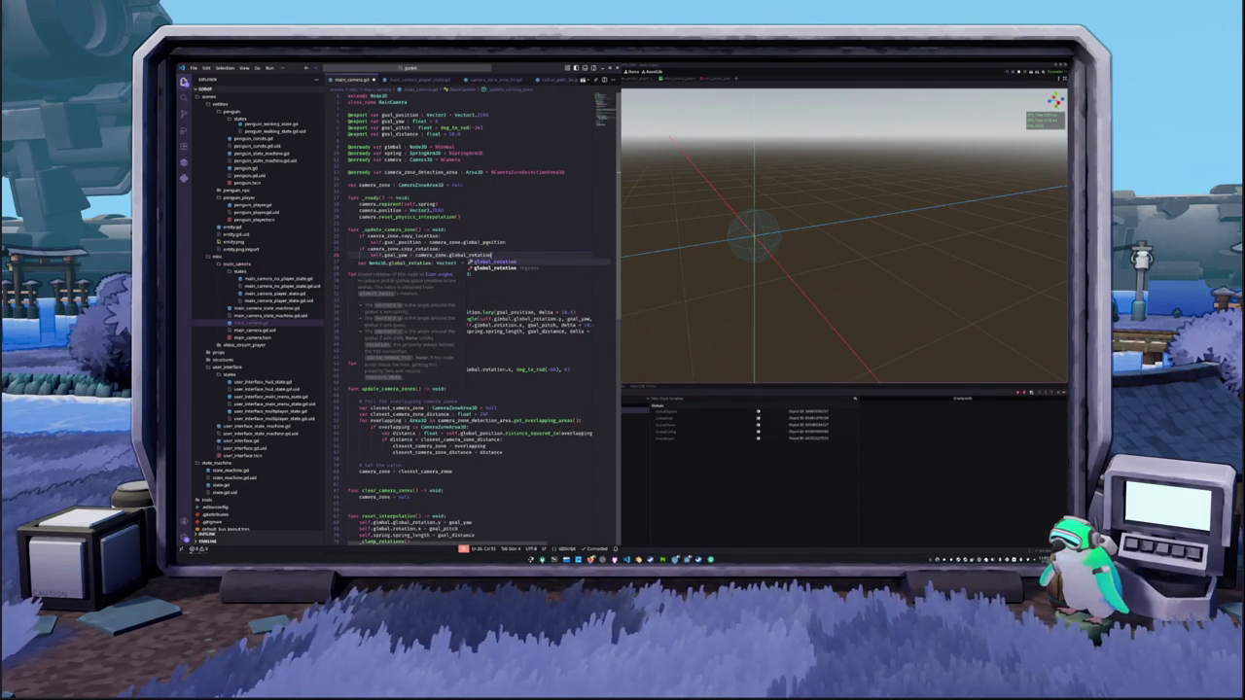
Step: Start another 'if camera_zone.' check and switch to camera_zone_area_3d.gd to see its properties
{"action": "key", "text": "Return"}
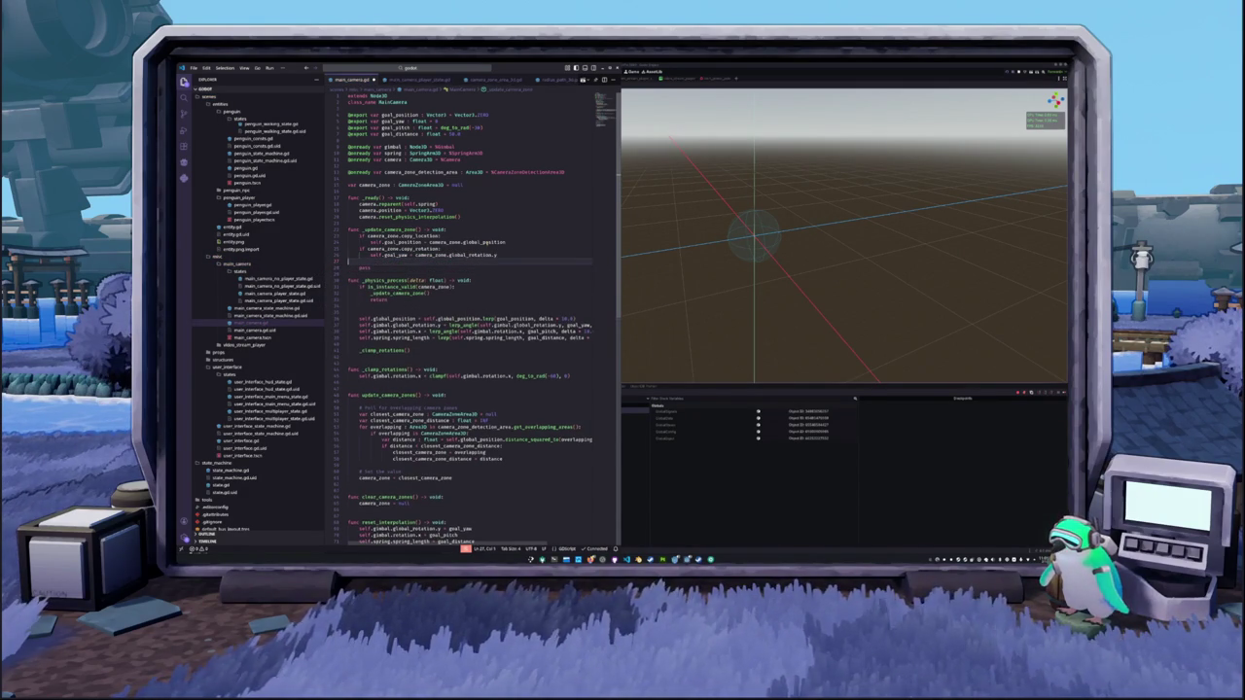
{"action": "type", "text": "if camera_zo"}
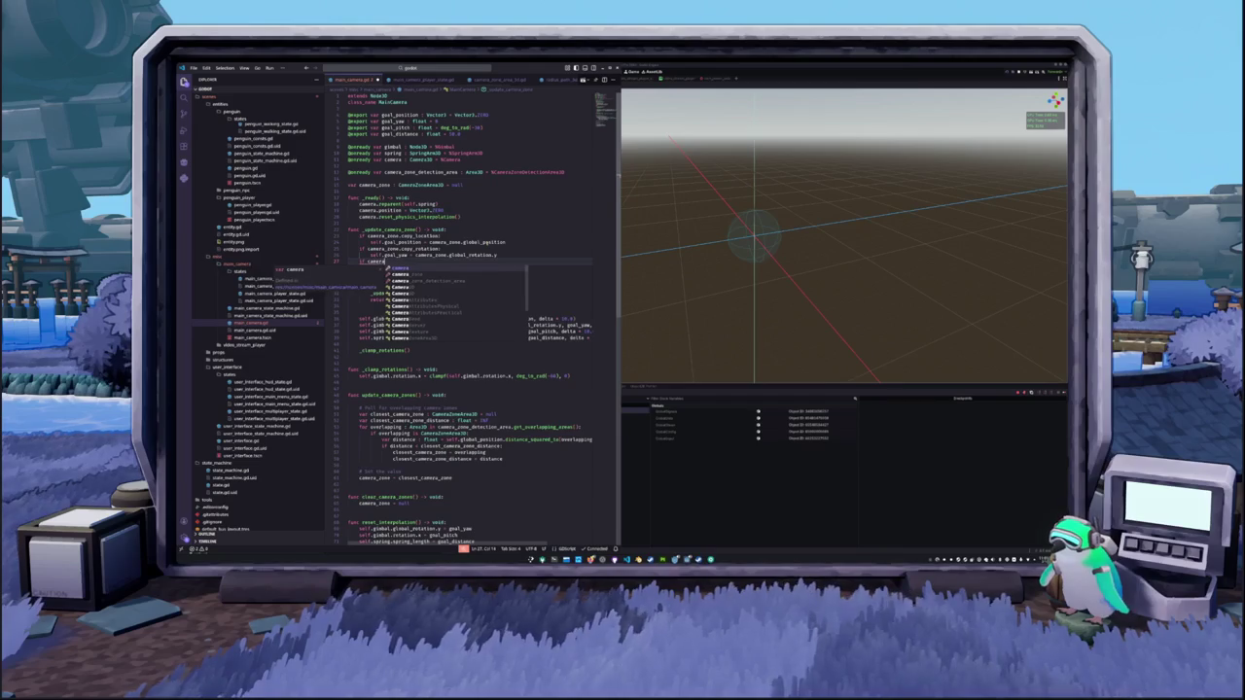
{"action": "type", "text": "ne."}
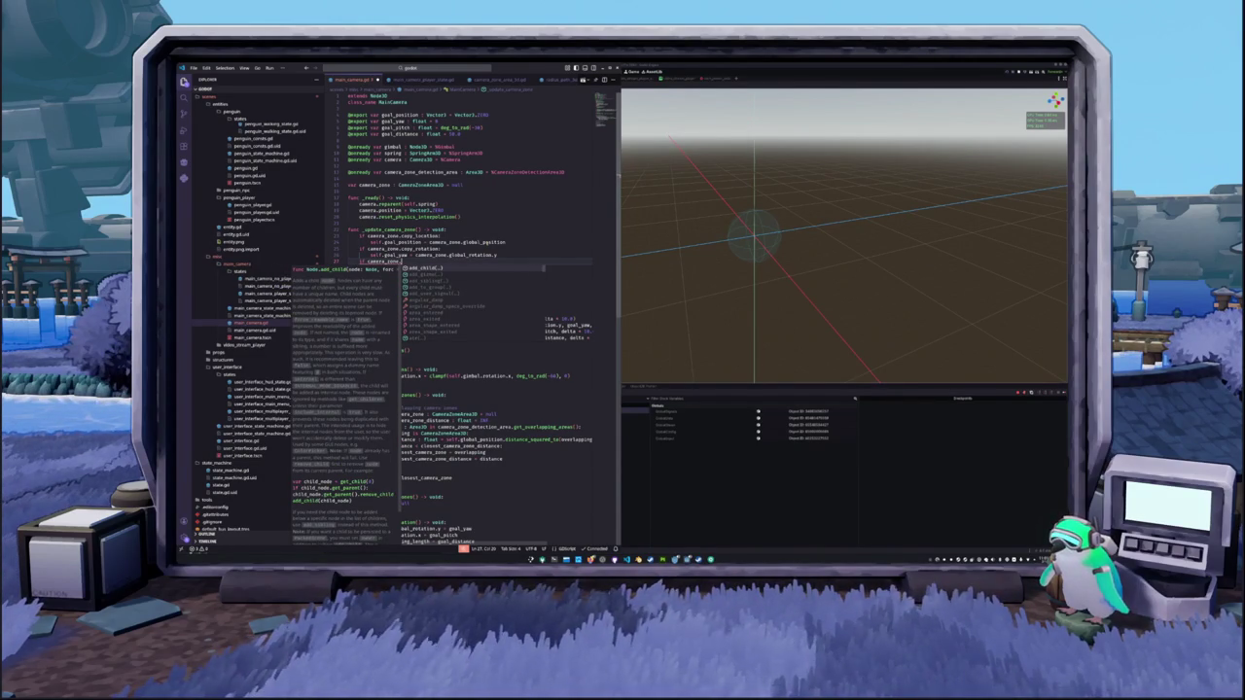
{"action": "left_click", "coordinate": [501, 78]}
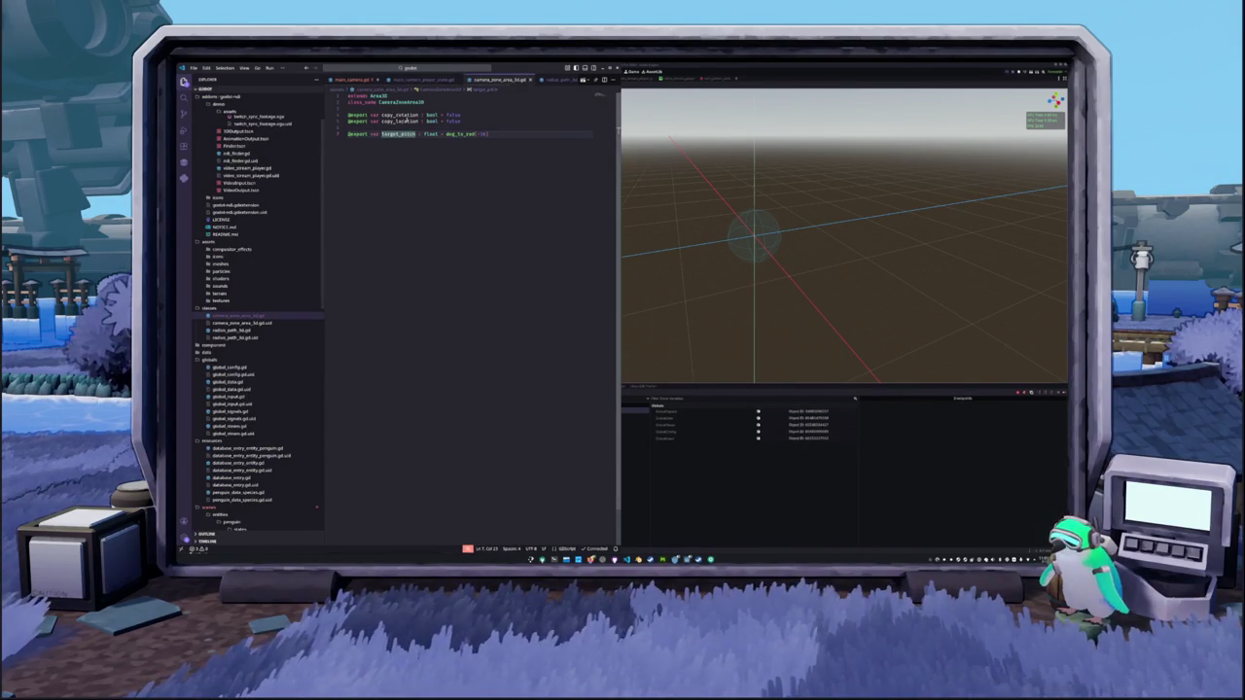
{"action": "left_click", "coordinate": [412, 126]}
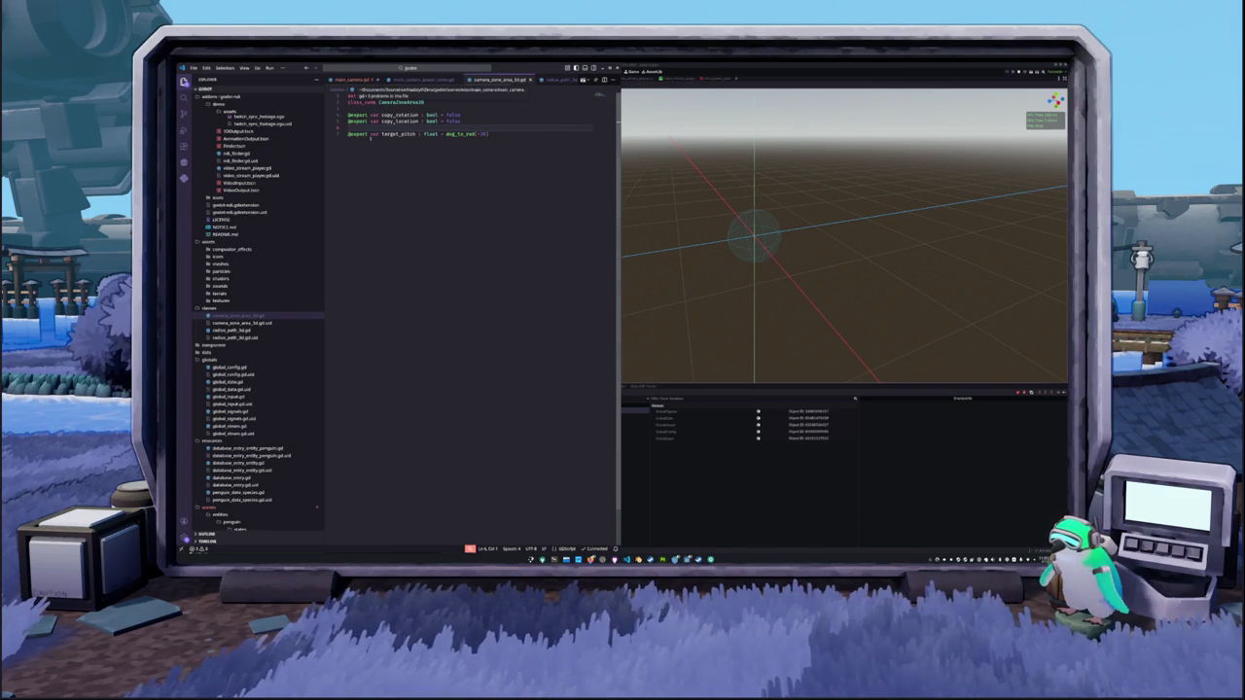
{"action": "key", "text": "Return"}
{"action": "key", "text": "Return"}
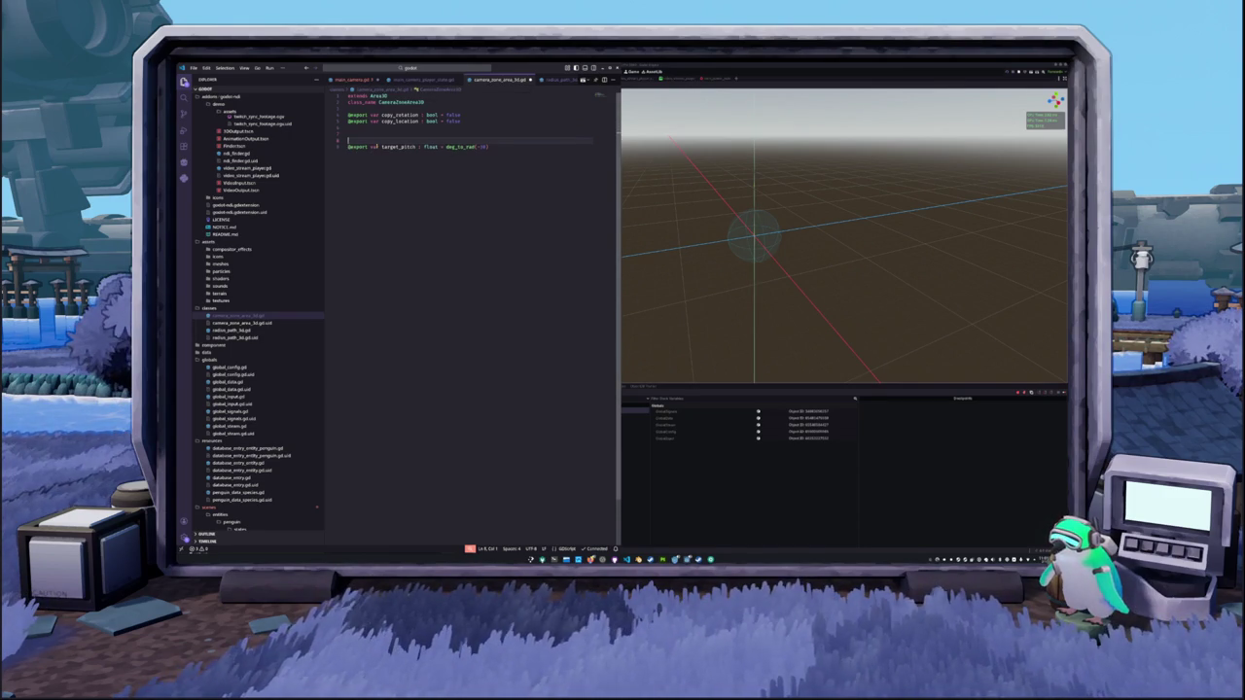
{"action": "type", "text": "@export var use"}
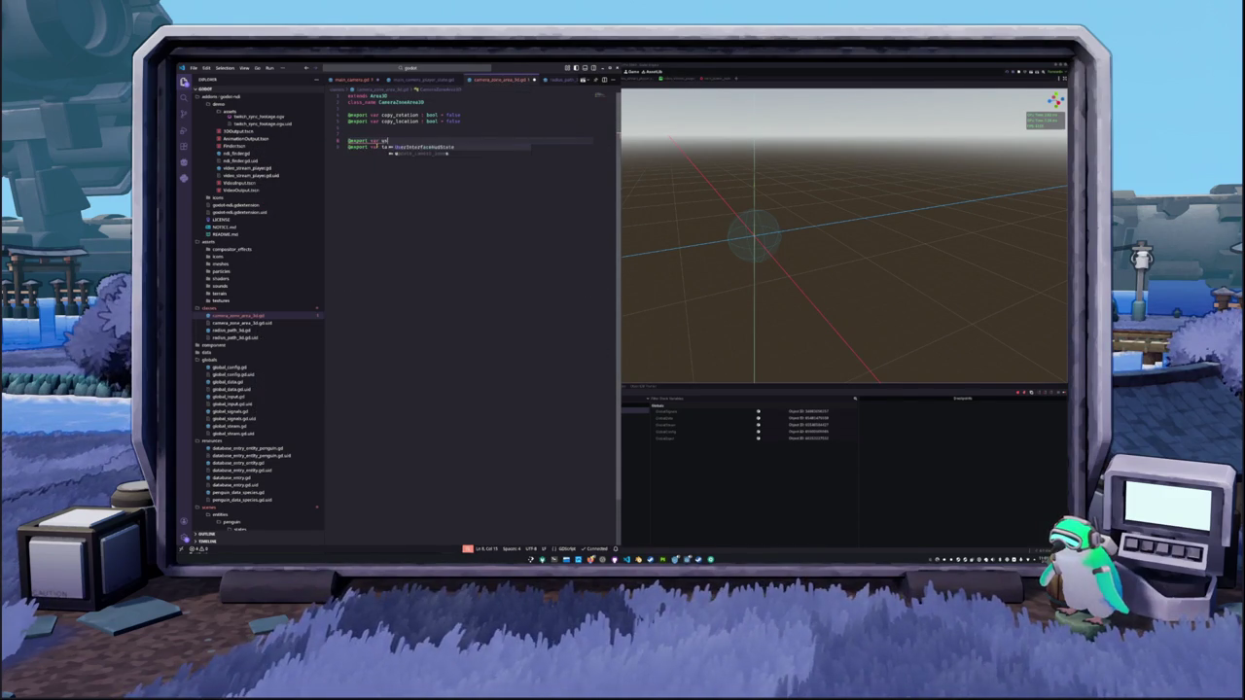
{"action": "type", "text": "_get_ : bool = false"}
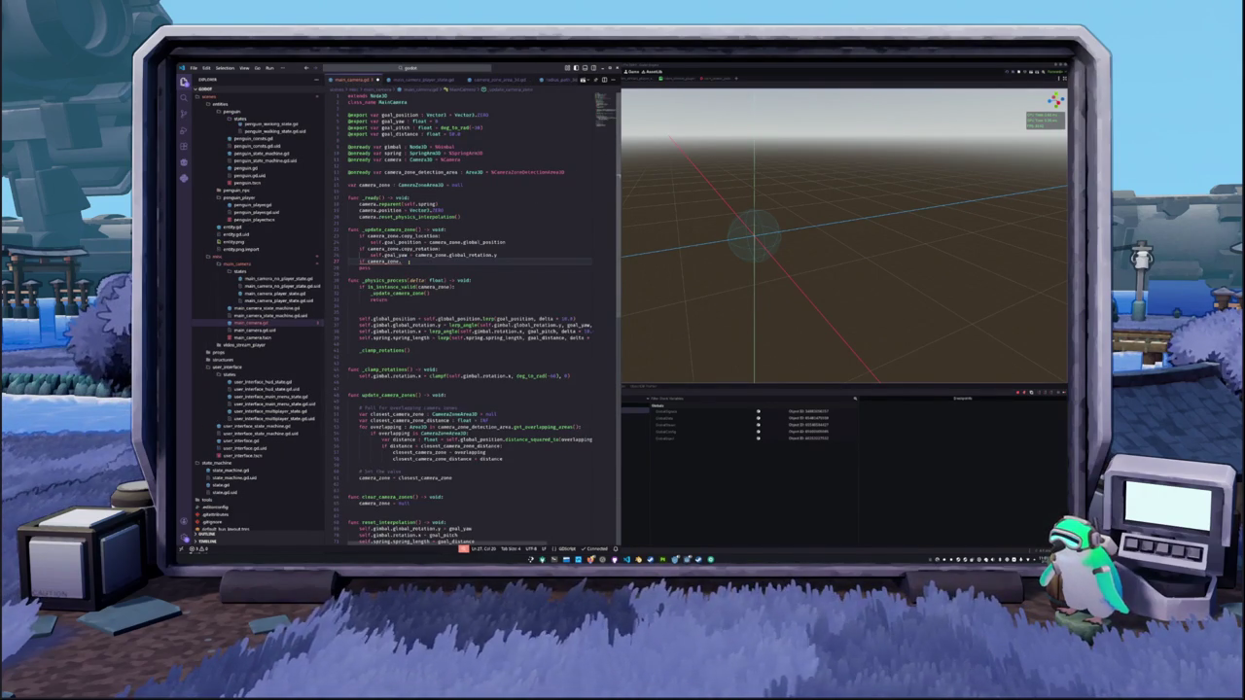
{"action": "type", "text": "use_target_pitch"}
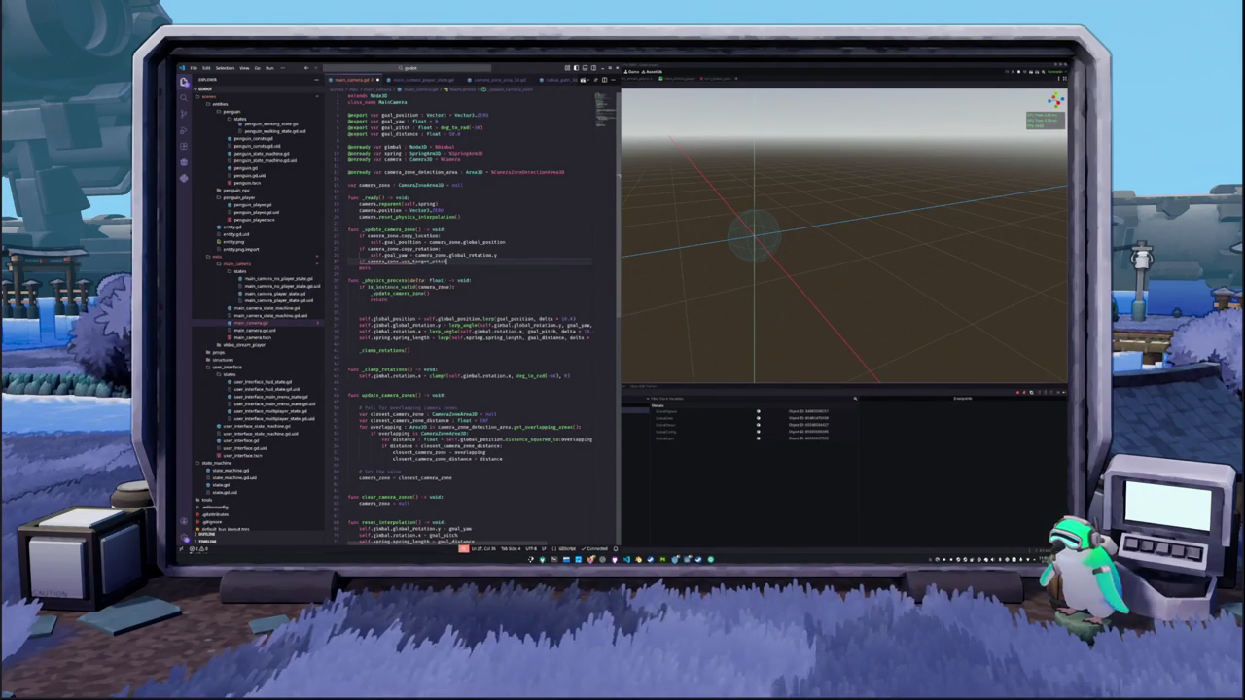
{"action": "type", "text": ":"}
Step: Under the use_target_pitch check, add 'self.goal_pitch = camera_zone.target_pitch'
{"action": "key", "text": "Return"}
{"action": "type", "text": "self.t"}
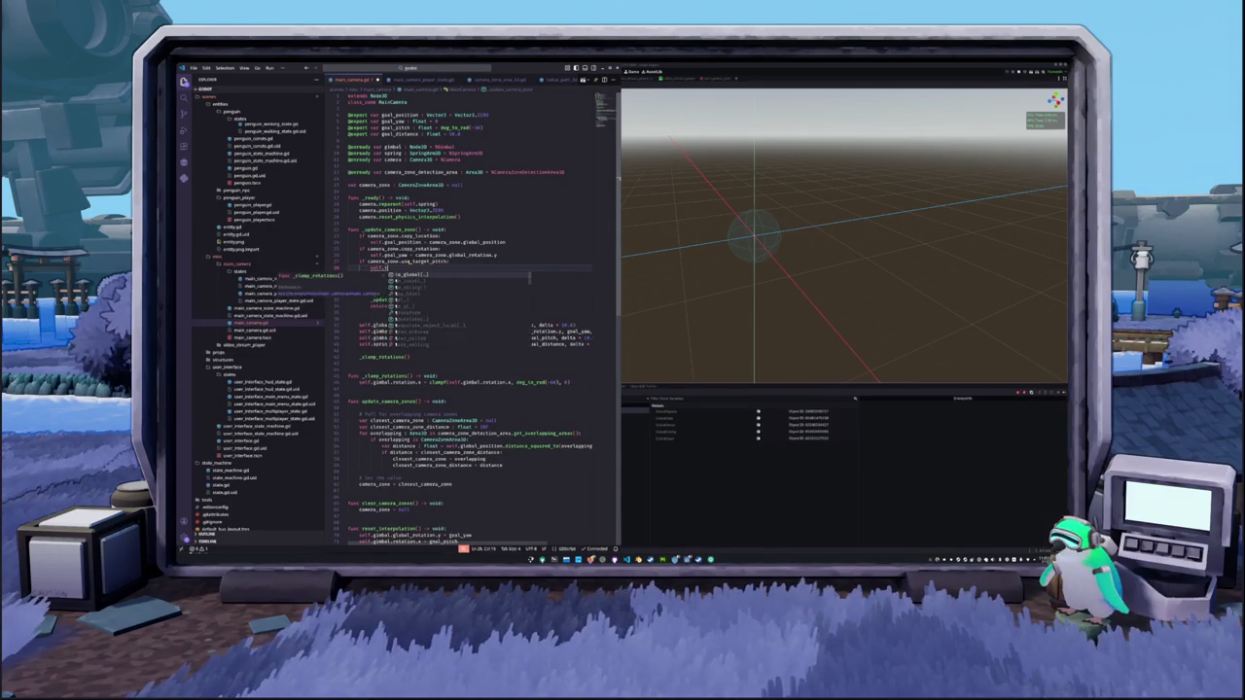
{"action": "key", "text": "BackSpace"}
{"action": "type", "text": "goal_pitch = "}
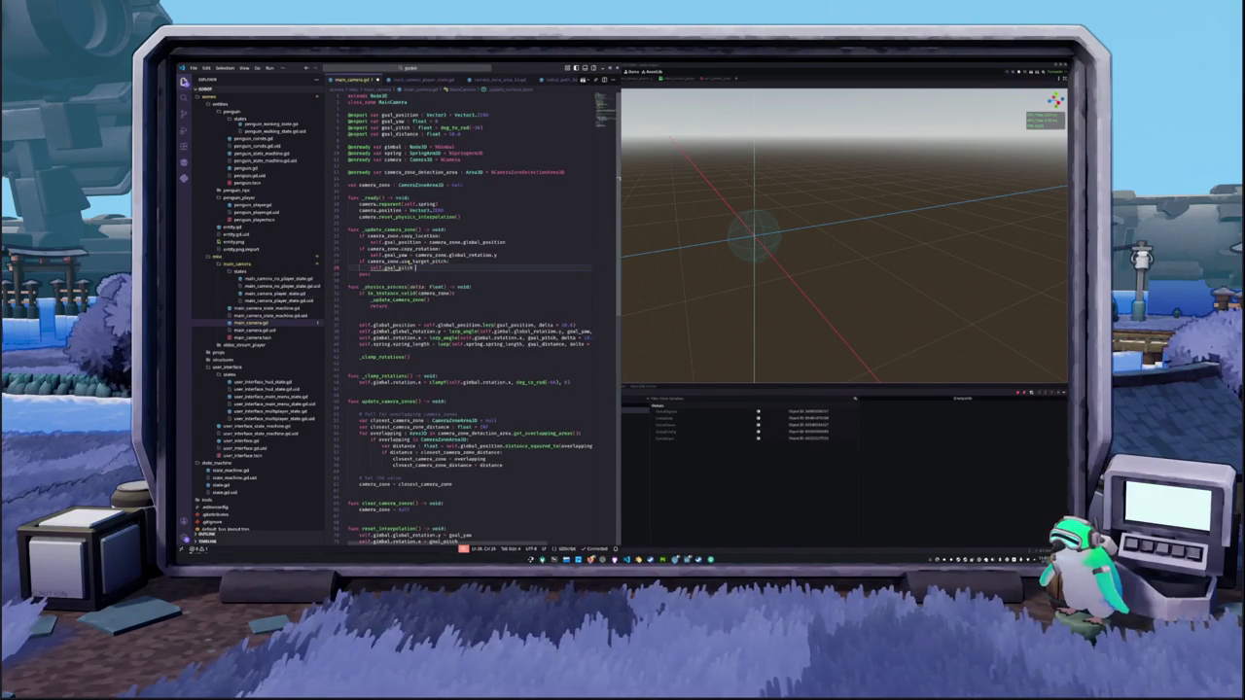
{"action": "type", "text": "camera_zone."}
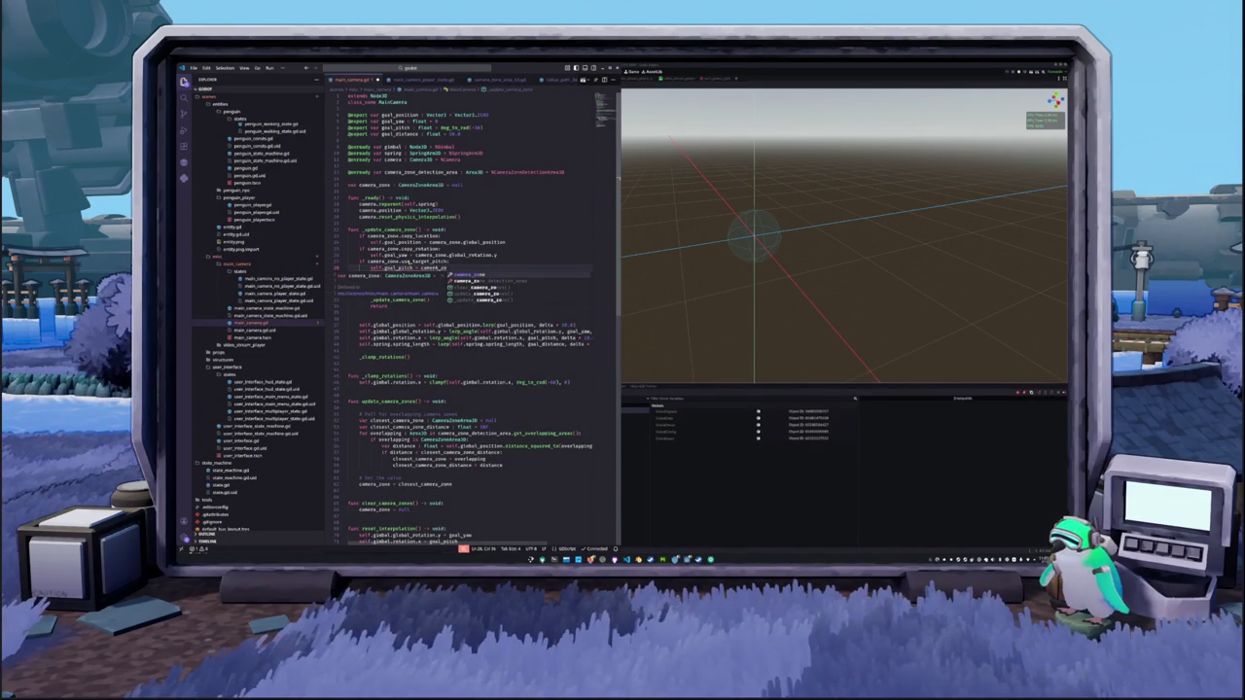
{"action": "type", "text": "goal"}
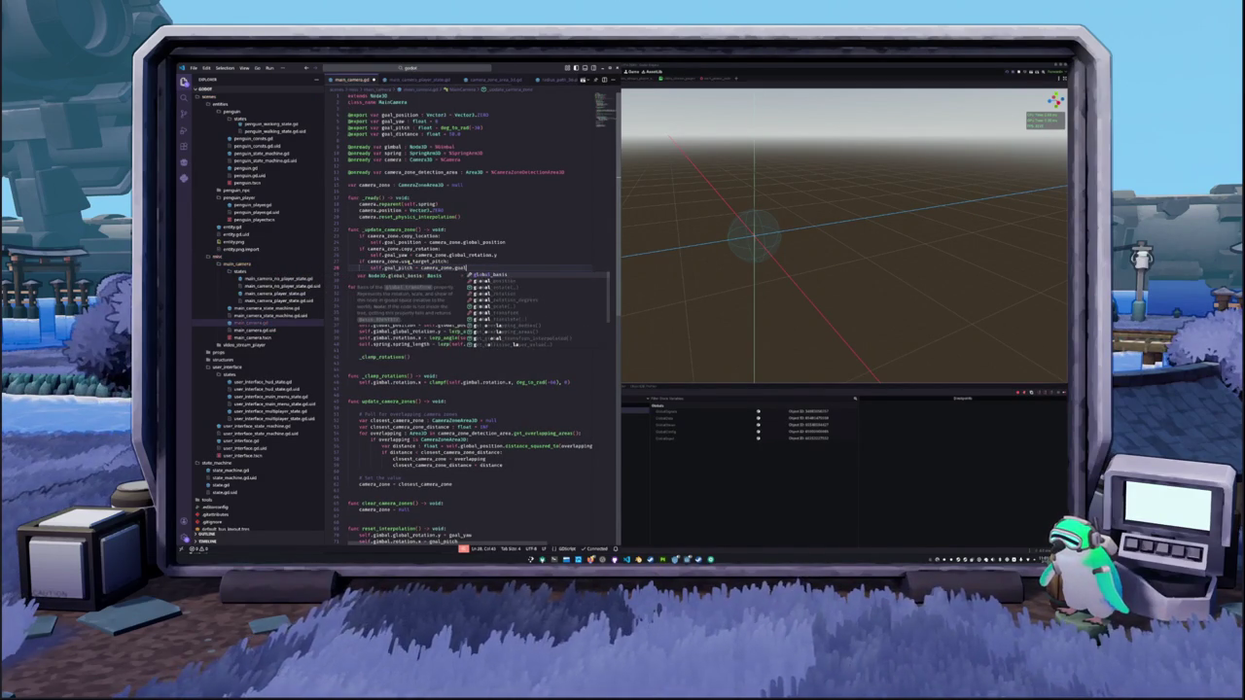
{"action": "key", "text": "BackSpace"}
{"action": "key", "text": "BackSpace"}
{"action": "key", "text": "BackSpace"}
{"action": "type", "text": "target_pitch"}
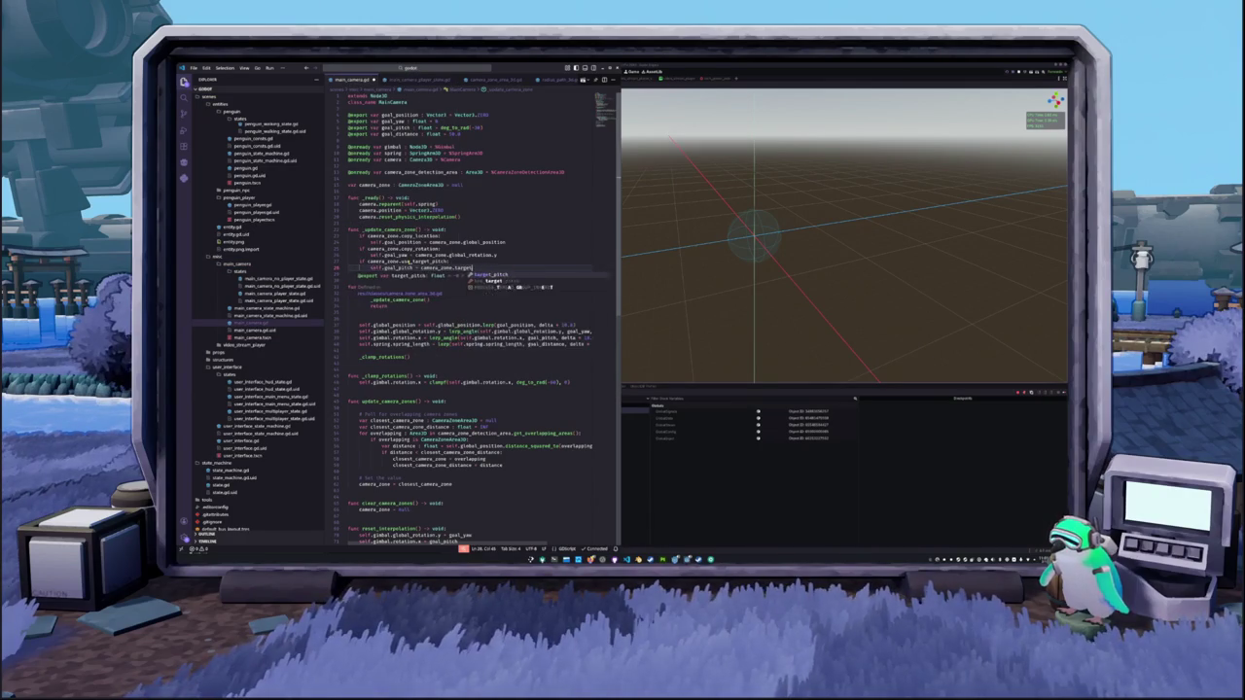
Step: Delete the leftover pass statement from _update_camera_zone and return to Godot
{"action": "left_click", "coordinate": [348, 267]}
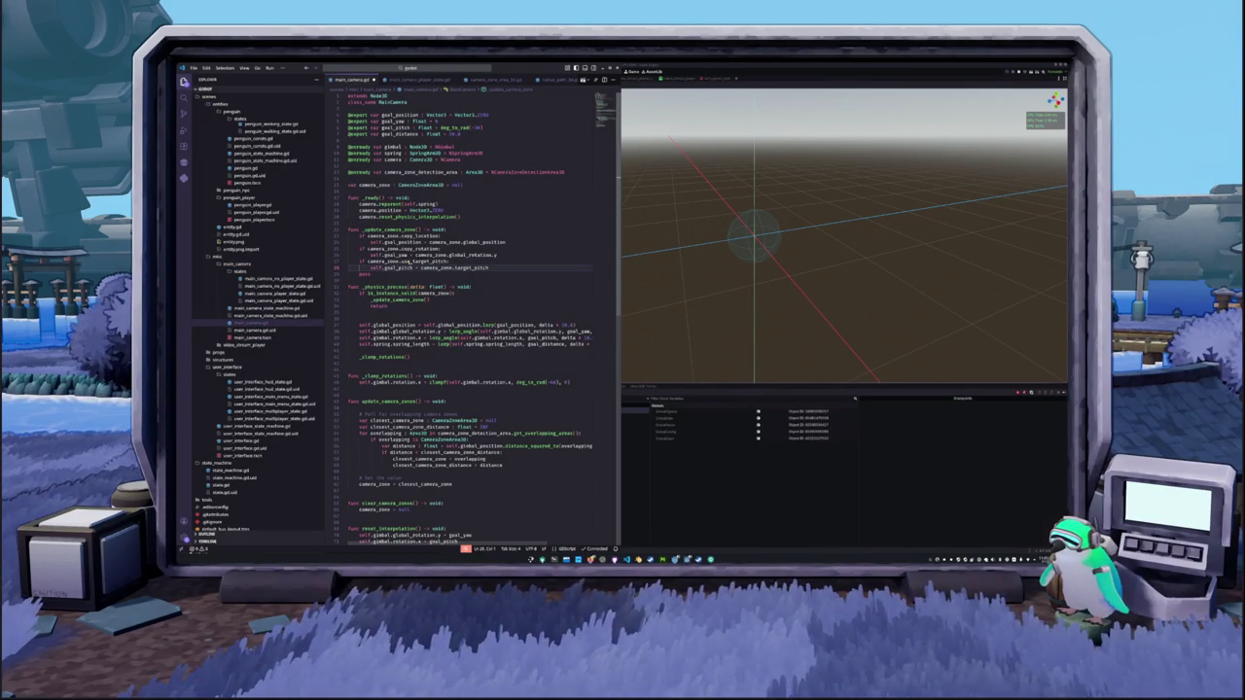
{"action": "left_click", "coordinate": [350, 261]}
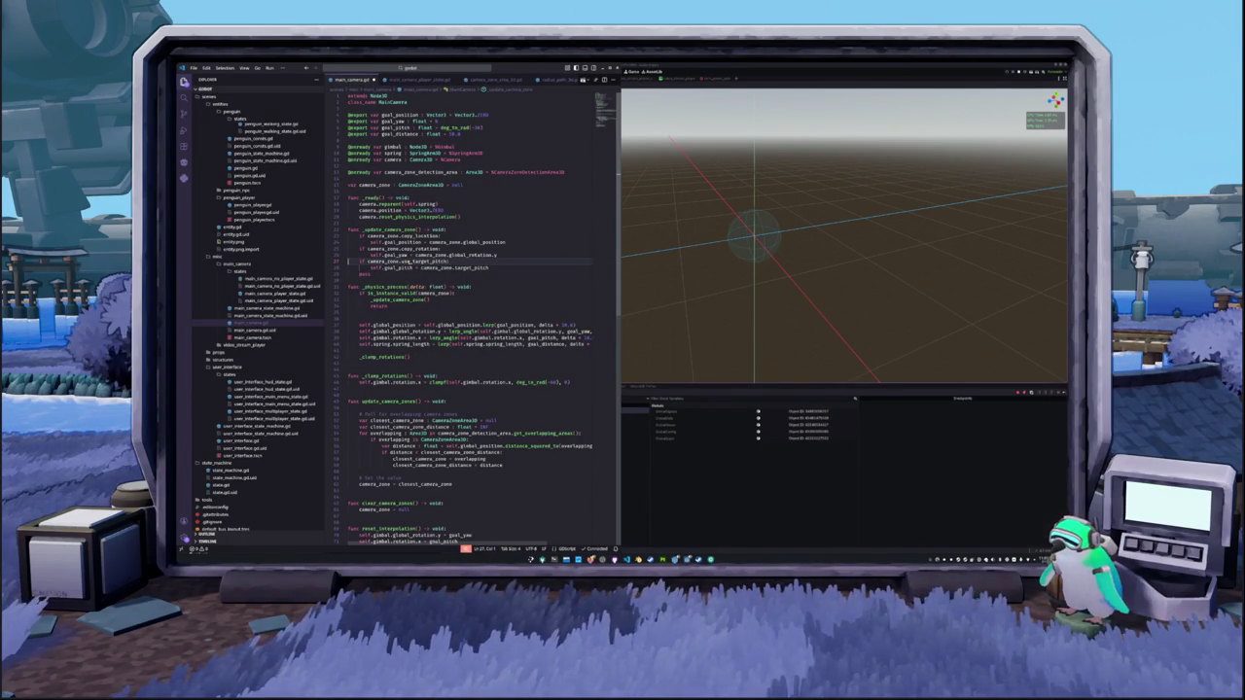
{"action": "double_click", "coordinate": [365, 274]}
{"action": "key", "text": "BackSpace"}
{"action": "left_click", "coordinate": [348, 280]}
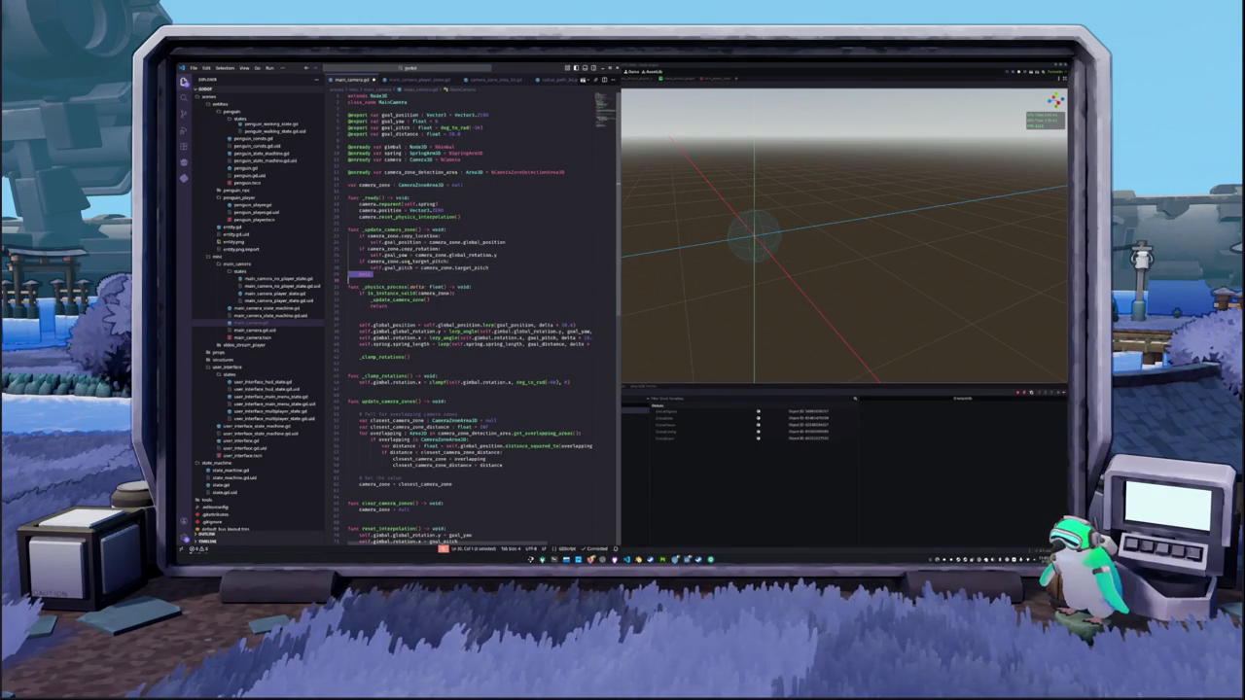
{"action": "left_click", "coordinate": [348, 274]}
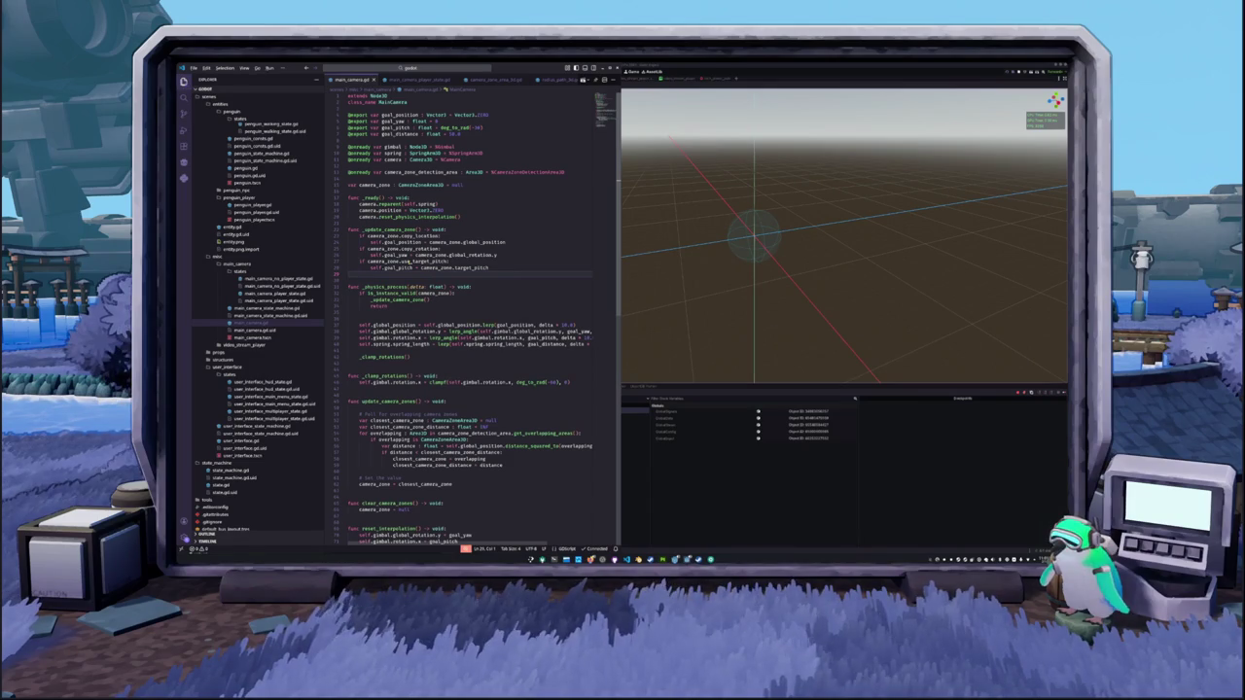
{"action": "key", "text": "alt+Tab"}
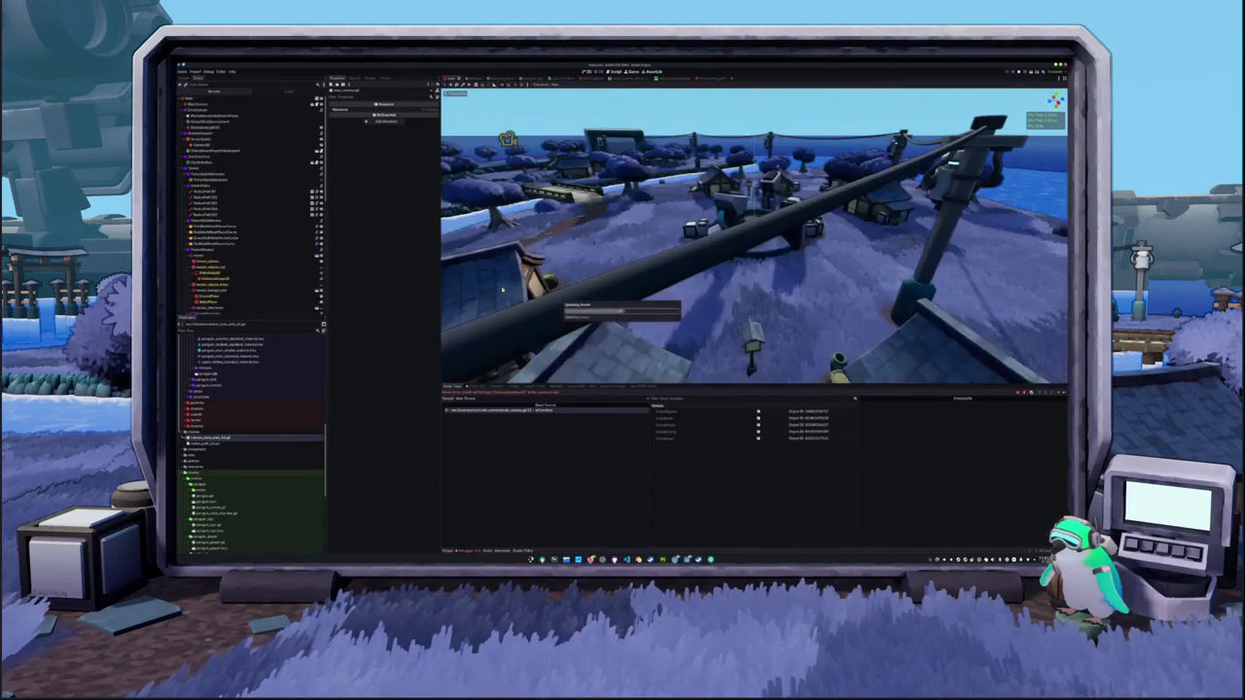
Step: Open the VillageHouse scene in its own tab from the level
{"action": "left_click", "coordinate": [749, 200]}
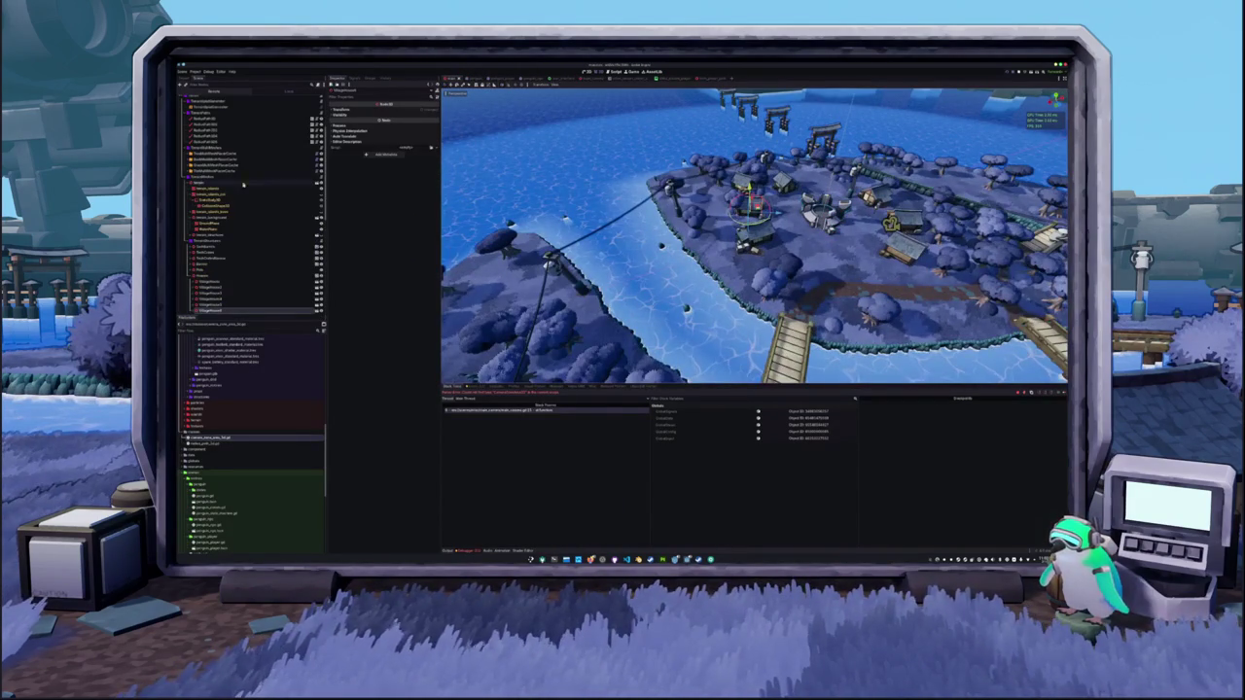
{"action": "scroll", "coordinate": [286, 232], "scroll_direction": "down", "scroll_amount": 2}
{"action": "left_click", "coordinate": [303, 227]}
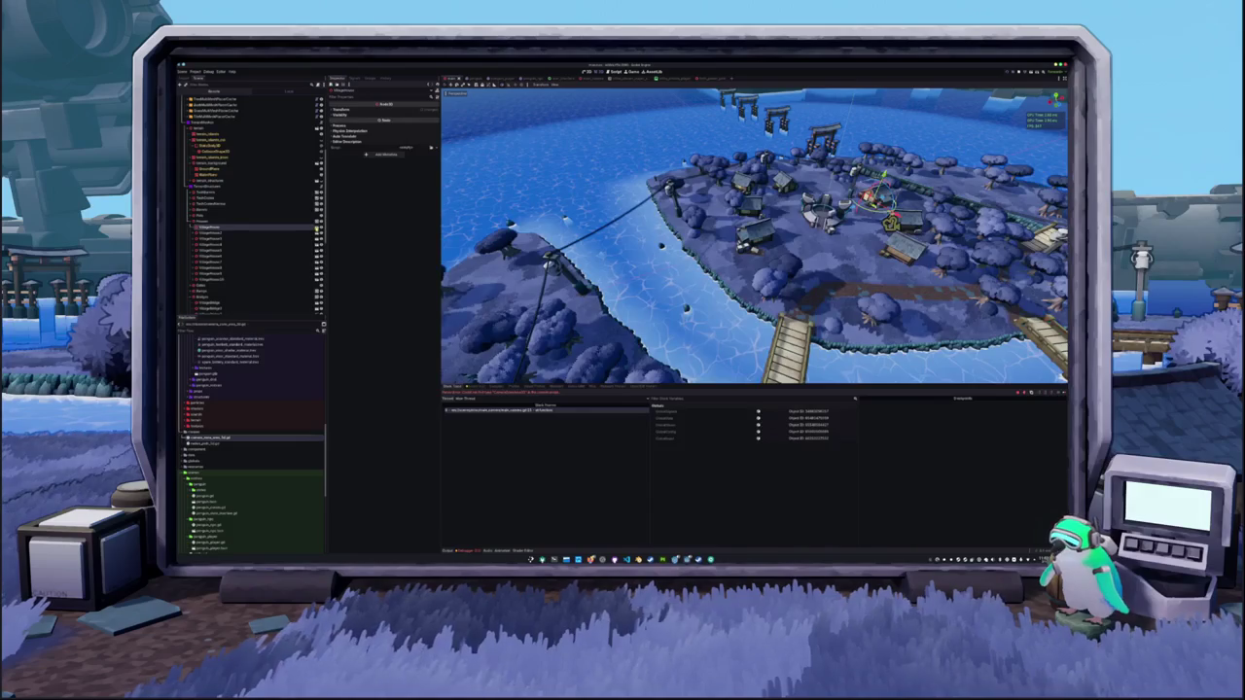
{"action": "left_click", "coordinate": [317, 227]}
Step: Add a CameraZoneArea3D child under the VillageHouse root and expand its Collision settings
{"action": "left_click", "coordinate": [226, 98]}
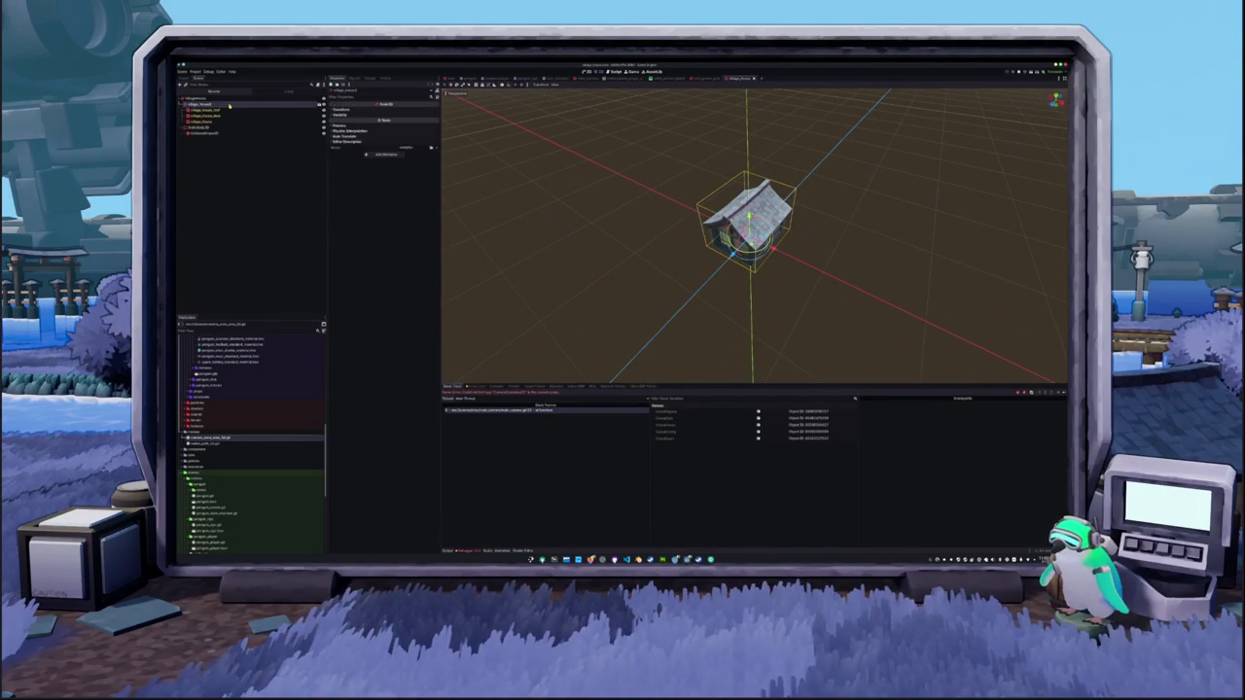
{"action": "right_click", "coordinate": [226, 98]}
{"action": "left_click", "coordinate": [243, 101]}
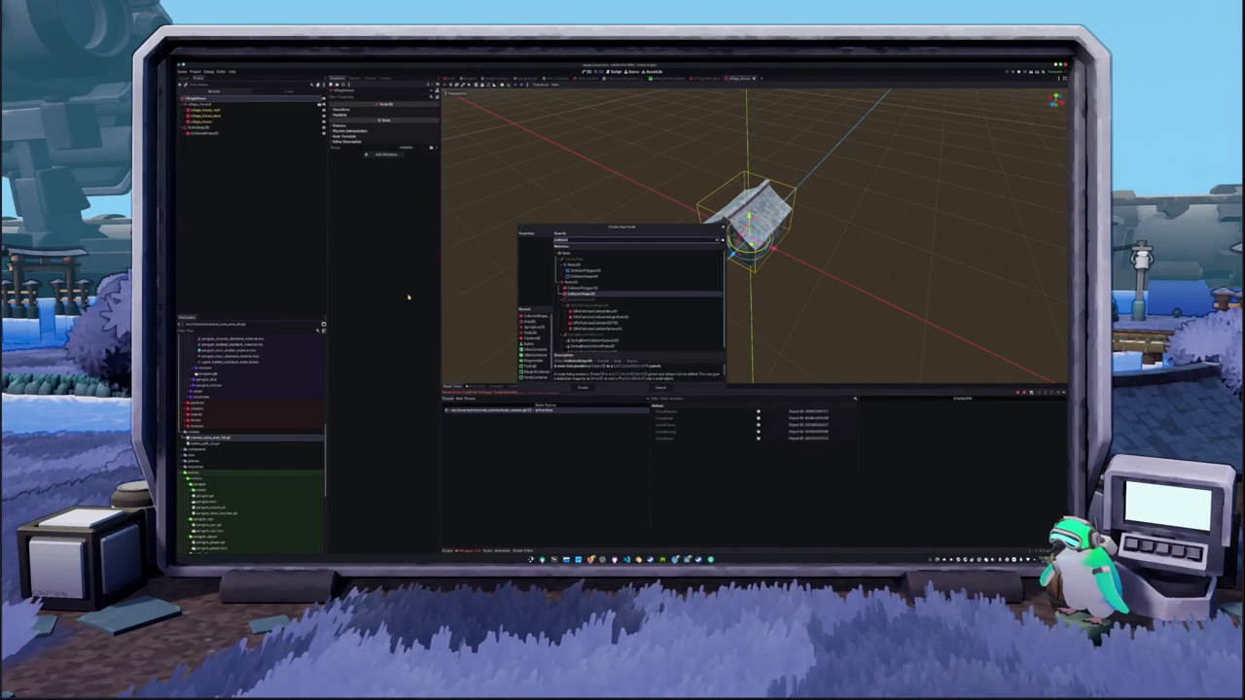
{"action": "type", "text": "Camera"}
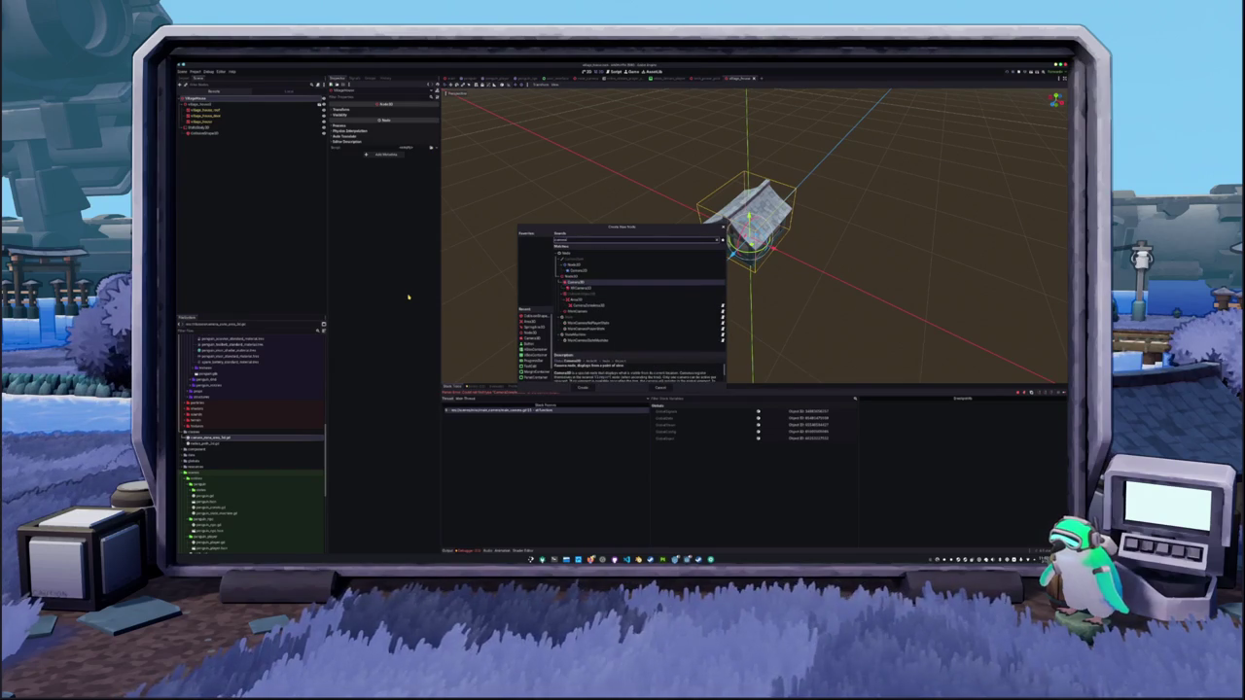
{"action": "key", "text": "Return"}
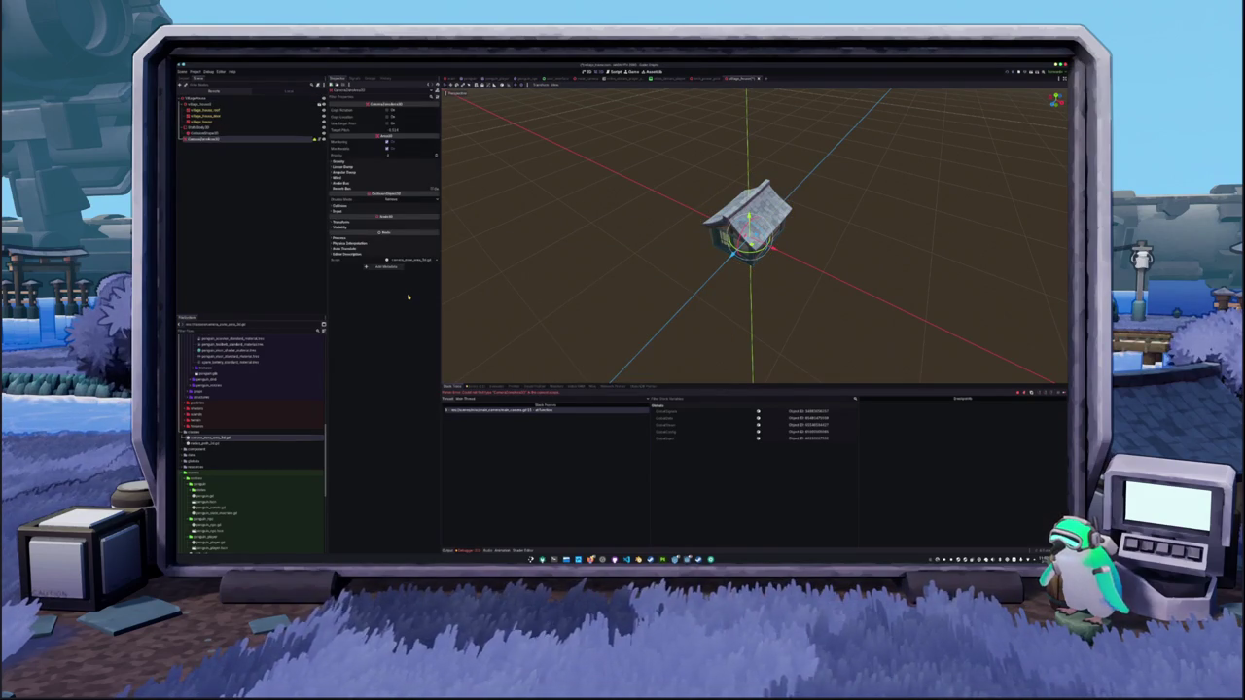
{"action": "left_click", "coordinate": [355, 207]}
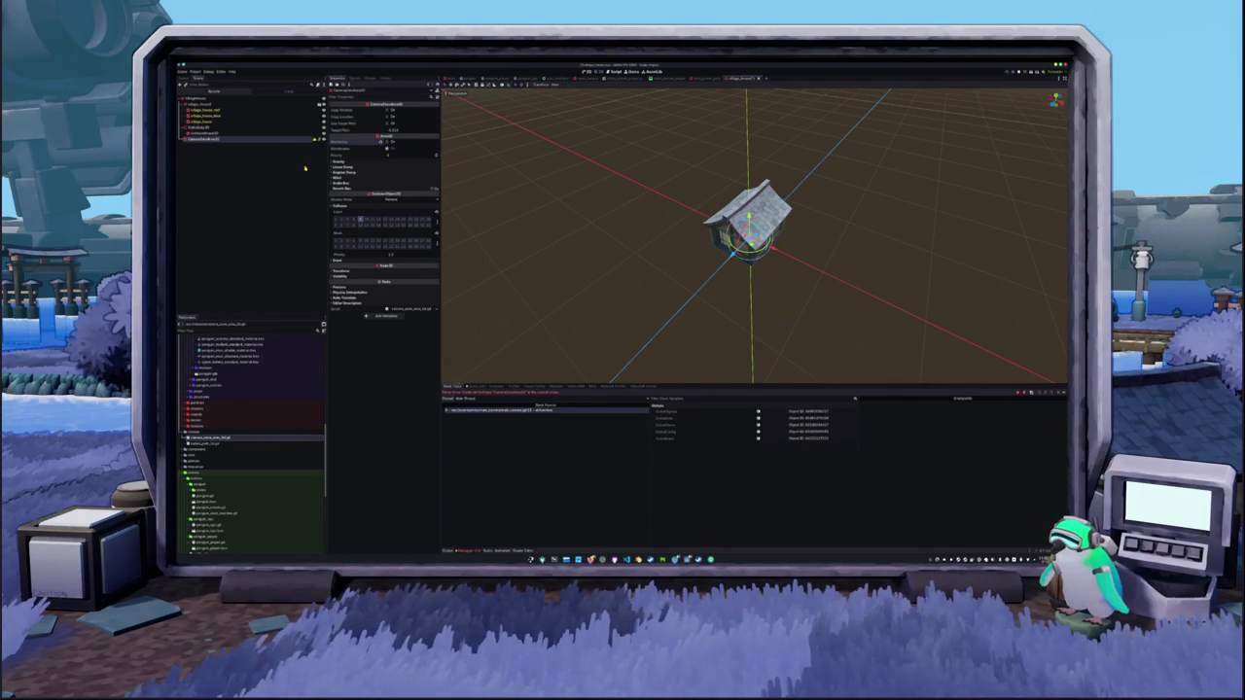
Step: Add a CollisionShape3D under the camera zone and give it a box shape
{"action": "right_click", "coordinate": [261, 142]}
{"action": "left_click", "coordinate": [274, 190]}
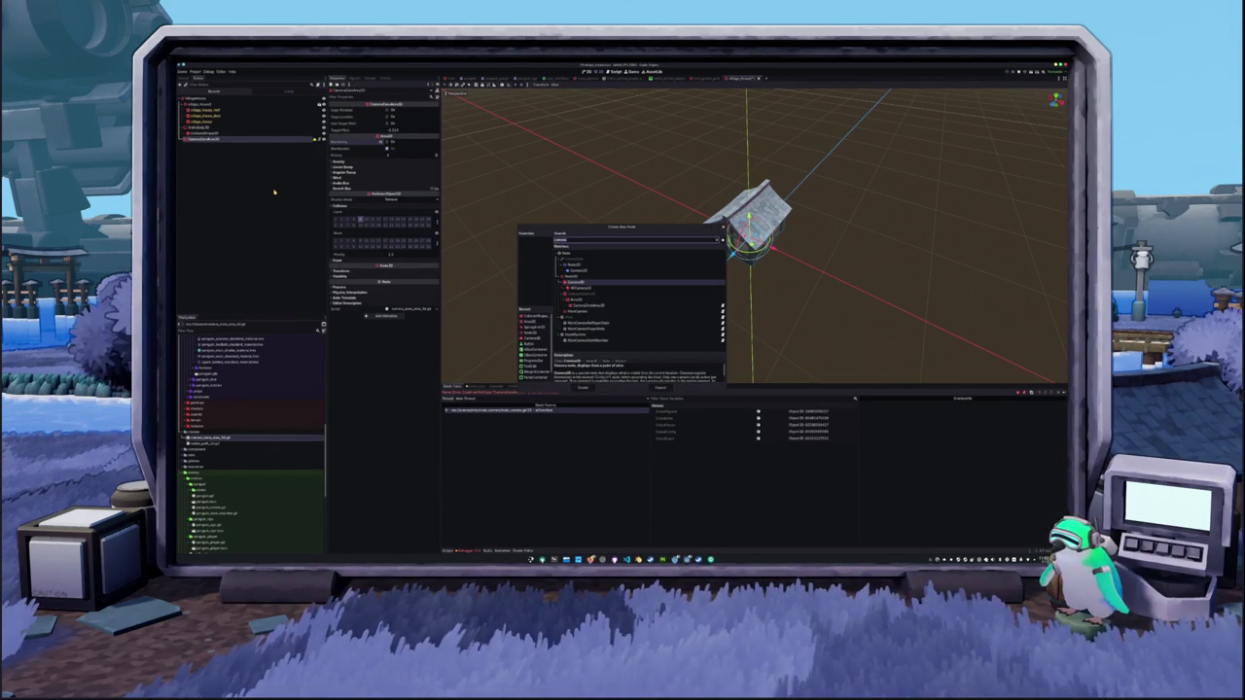
{"action": "type", "text": "shape"}
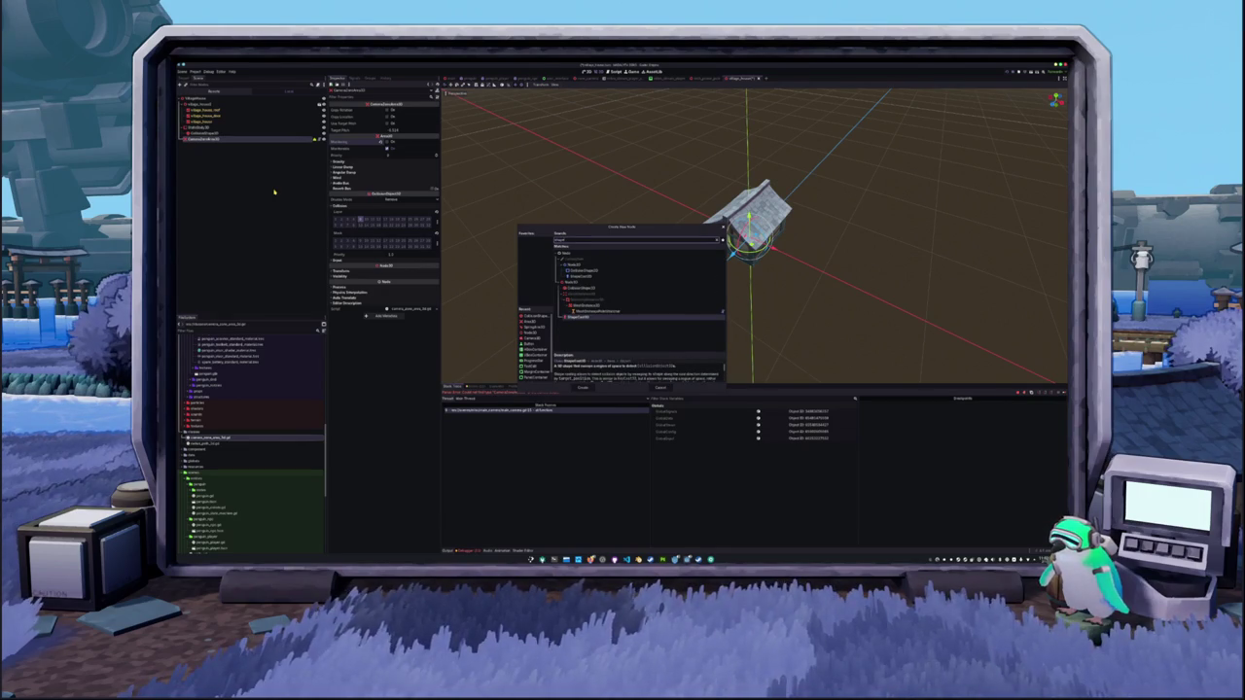
{"action": "key", "text": "Up"}
{"action": "key", "text": "Up"}
{"action": "key", "text": "Up"}
{"action": "key", "text": "Return"}
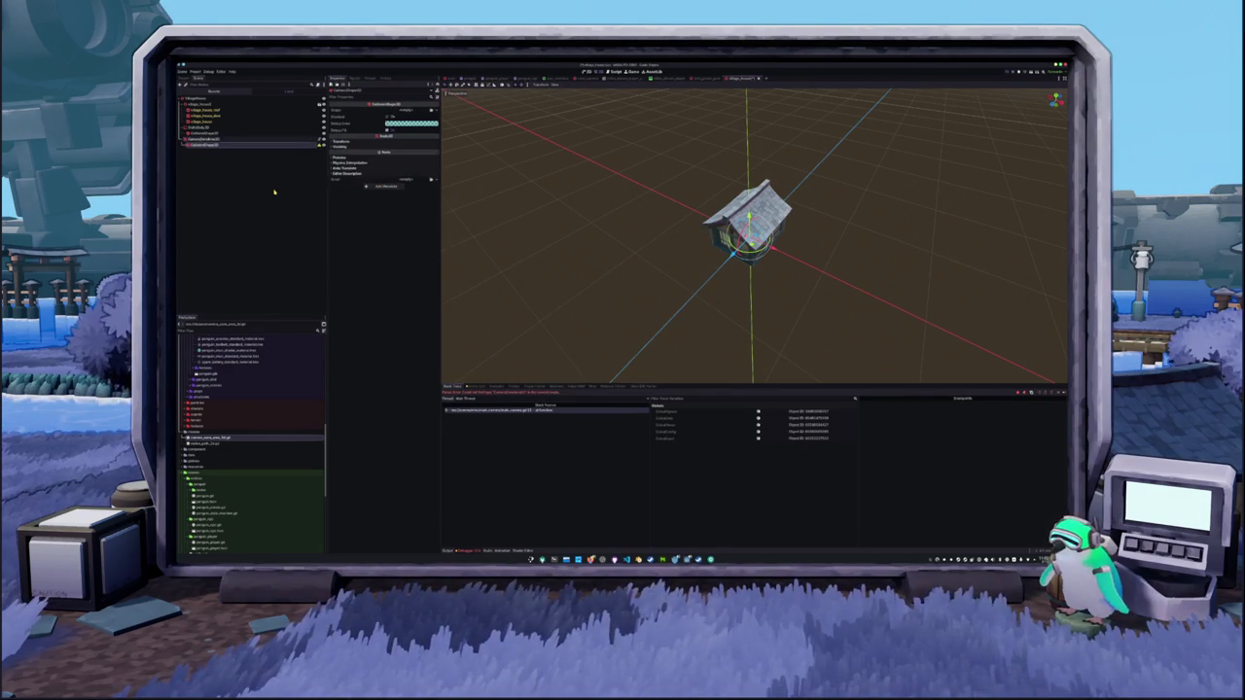
{"action": "left_click", "coordinate": [432, 110]}
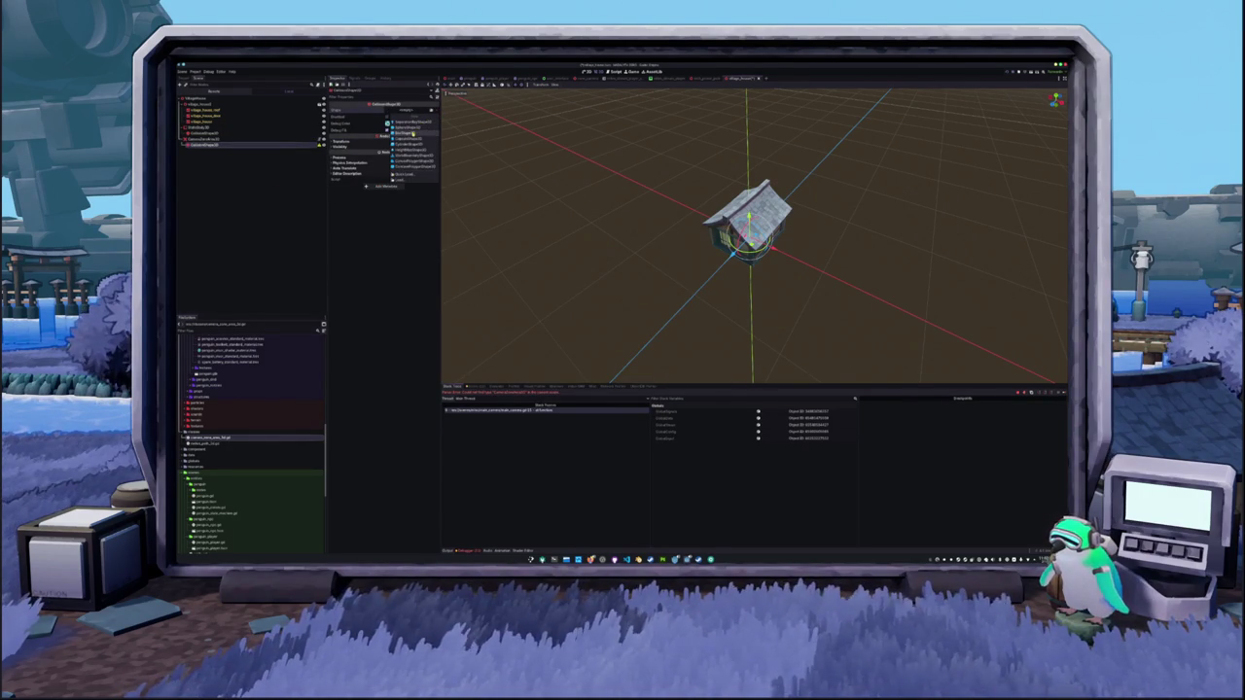
{"action": "left_click", "coordinate": [412, 133]}
Step: Resize and position the collision box to fit tightly around the house
{"action": "key", "text": "KP_1"}
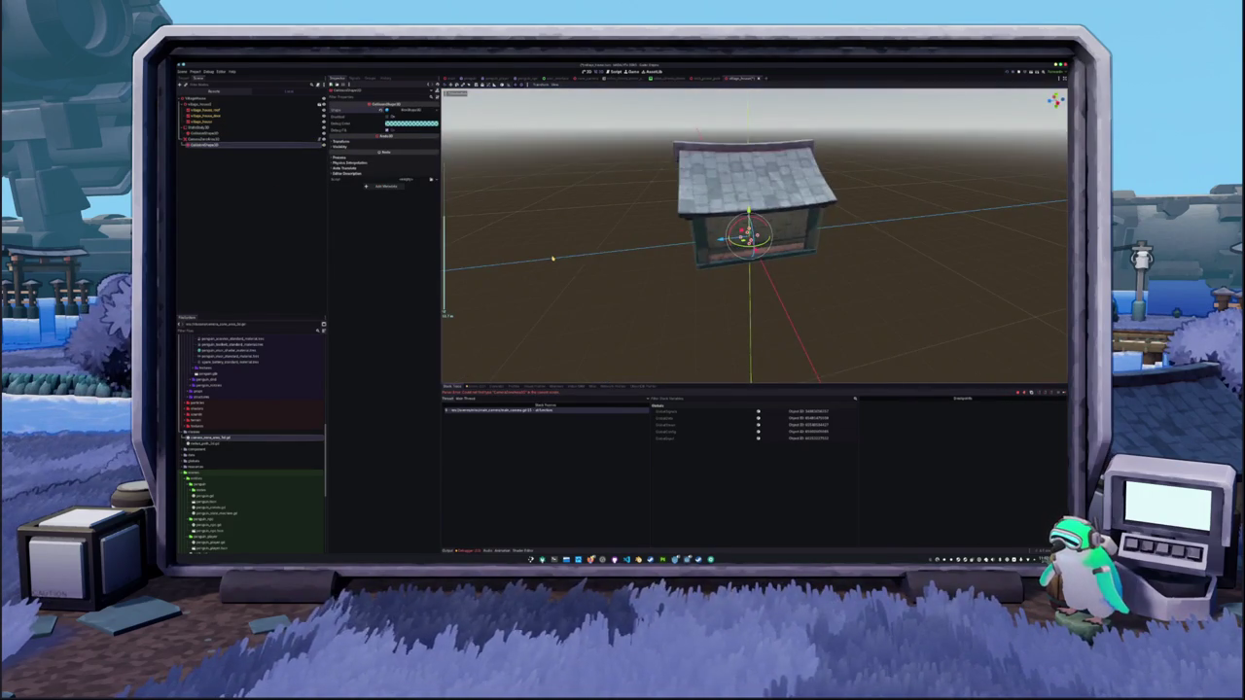
{"action": "scroll", "coordinate": [553, 257], "scroll_direction": "up", "scroll_amount": 5}
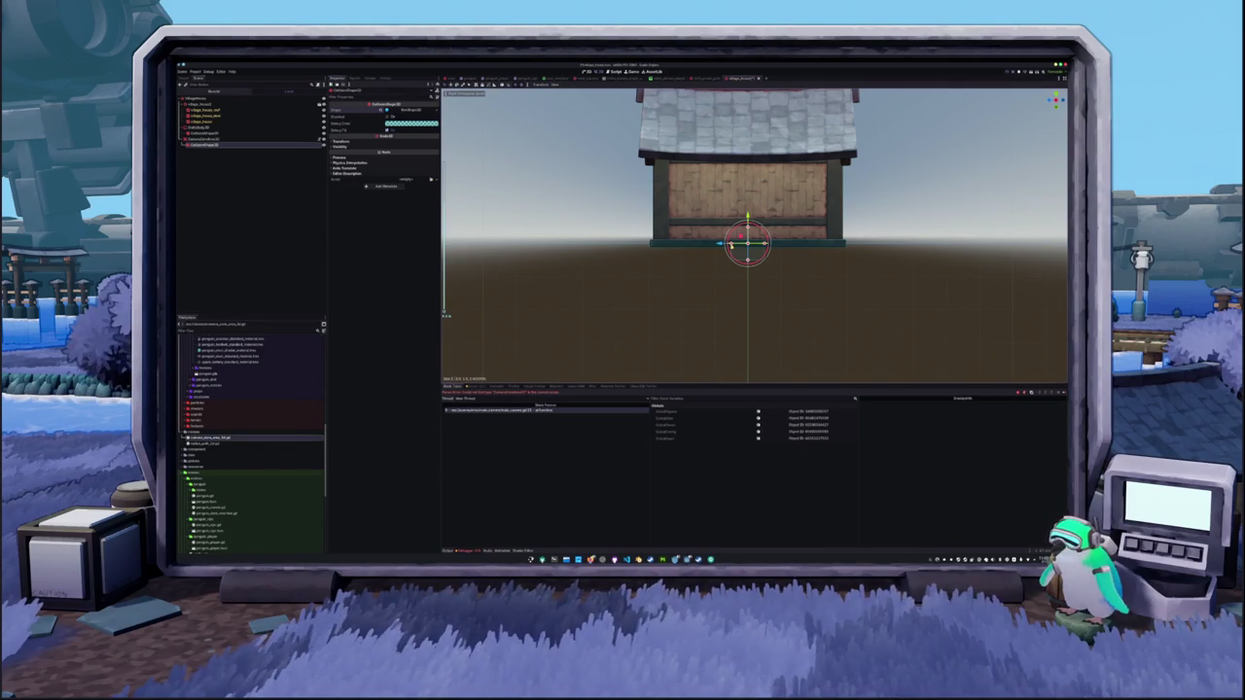
{"action": "left_click_drag", "start_coordinate": [670, 245], "coordinate": [650, 245]}
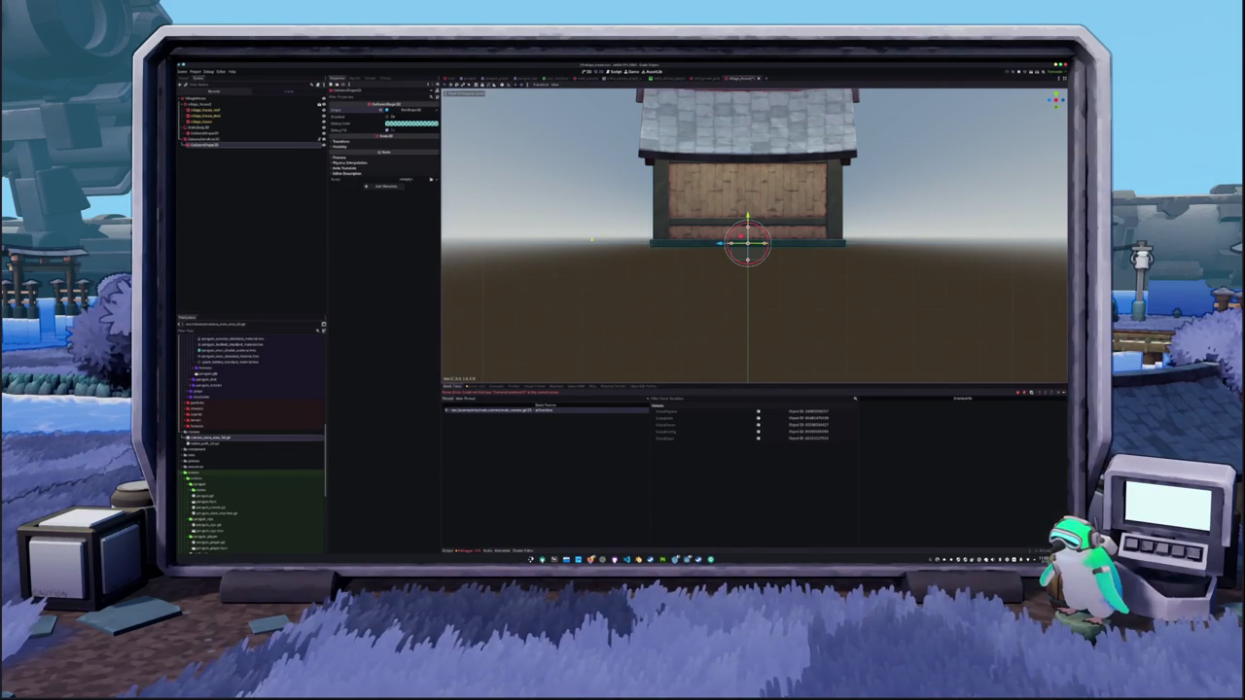
{"action": "scroll", "coordinate": [592, 239], "scroll_direction": "down", "scroll_amount": 2}
{"action": "scroll", "coordinate": [444, 314], "scroll_direction": "up", "scroll_amount": 1}
{"action": "left_click_drag", "start_coordinate": [749, 216], "coordinate": [731, 121]}
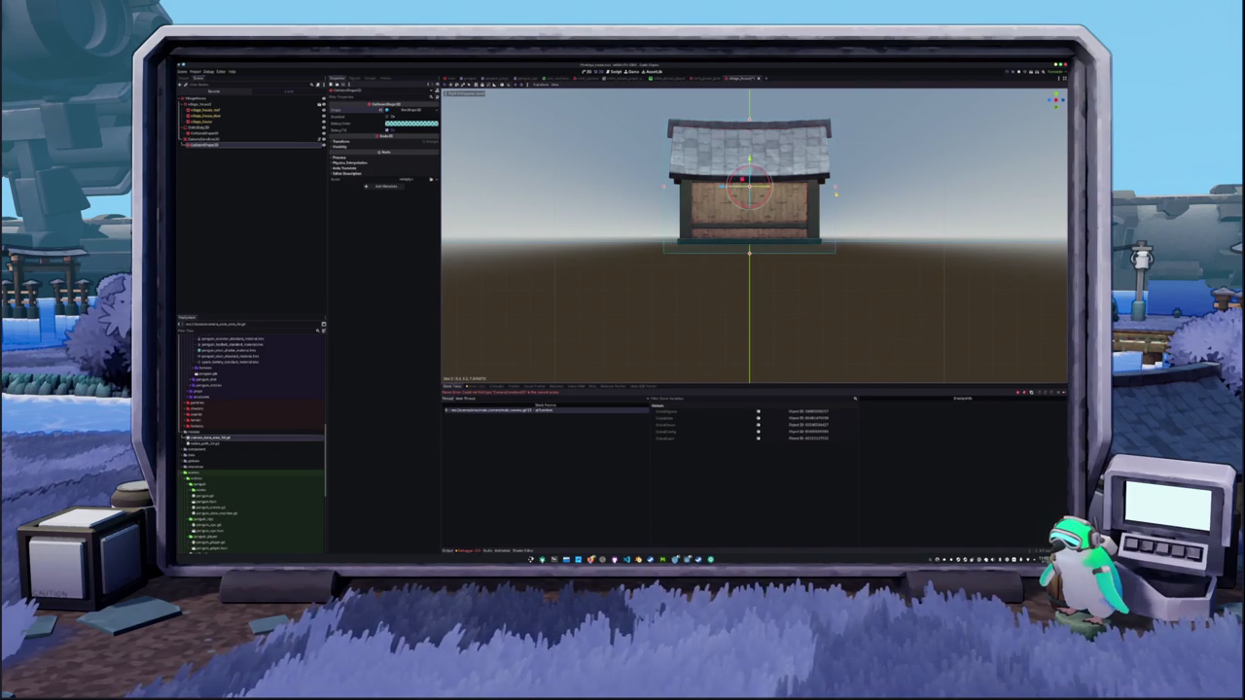
{"action": "left_click_drag", "start_coordinate": [742, 179], "coordinate": [728, 180]}
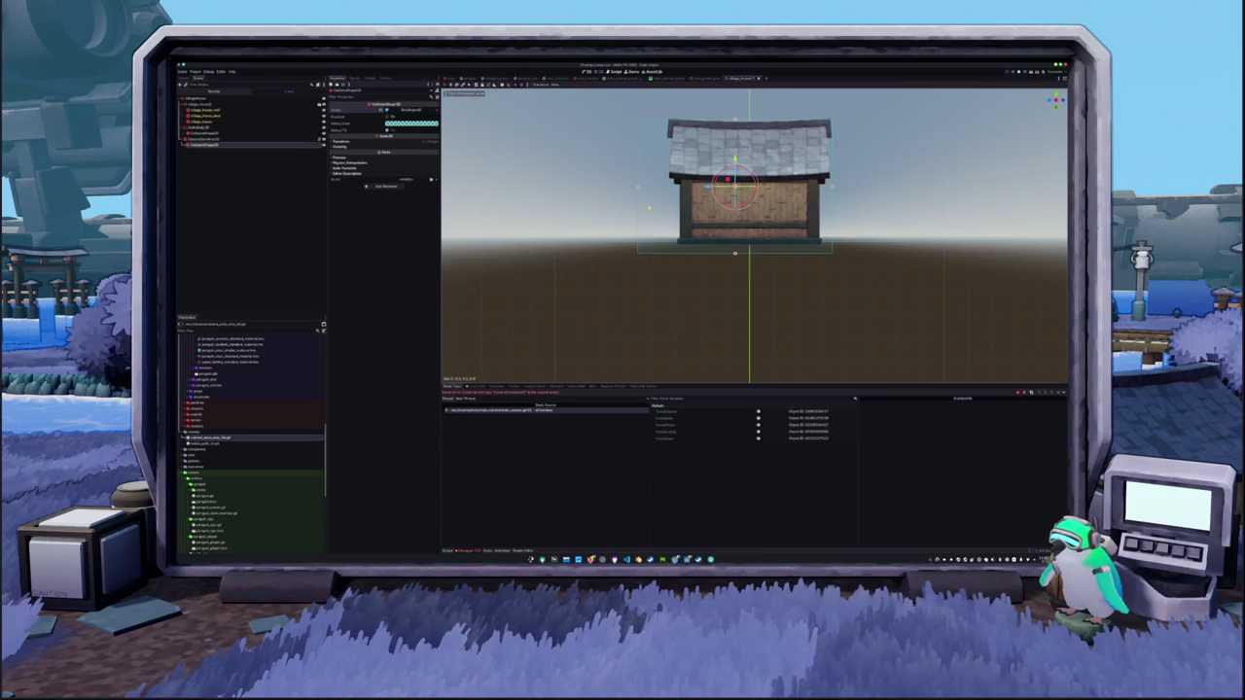
{"action": "key", "text": "KP_3"}
{"action": "scroll", "coordinate": [741, 185], "scroll_direction": "up", "scroll_amount": 2}
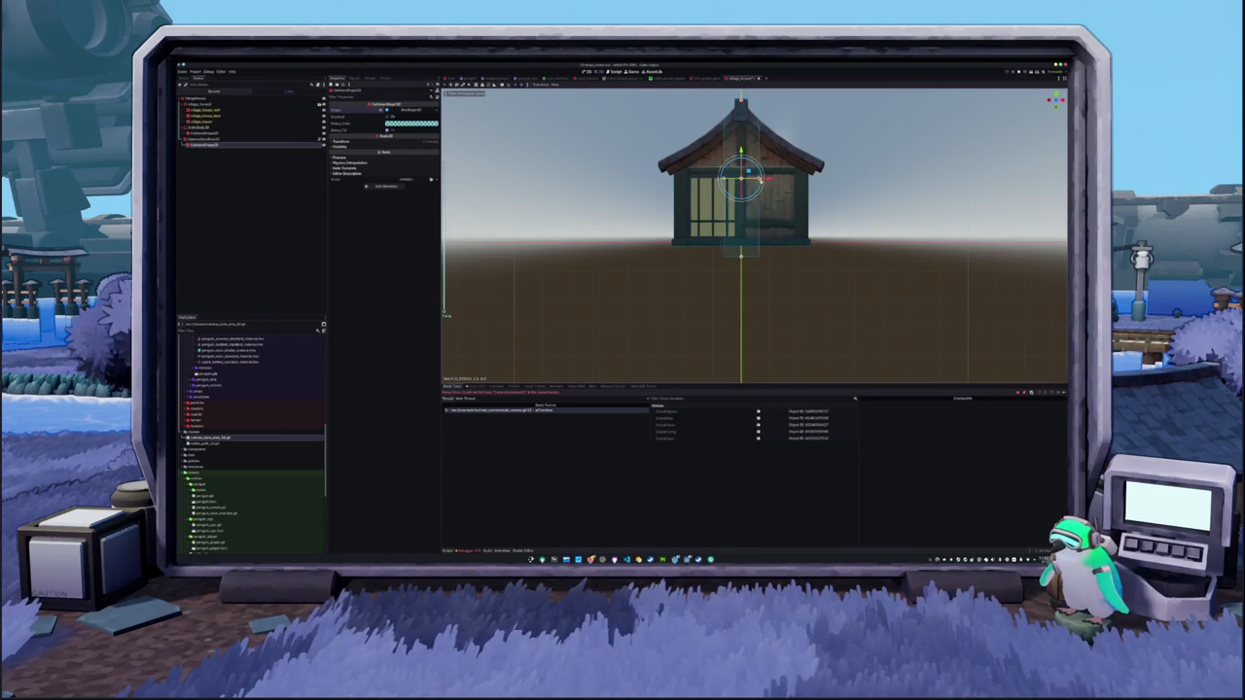
{"action": "mouse_move", "coordinate": [825, 185]}
{"action": "left_mouse_down"}
{"action": "mouse_move", "coordinate": [779, 243]}
{"action": "mouse_move", "coordinate": [623, 292]}
{"action": "mouse_move", "coordinate": [507, 277]}
{"action": "left_mouse_up"}
{"action": "left_click", "coordinate": [264, 139]}
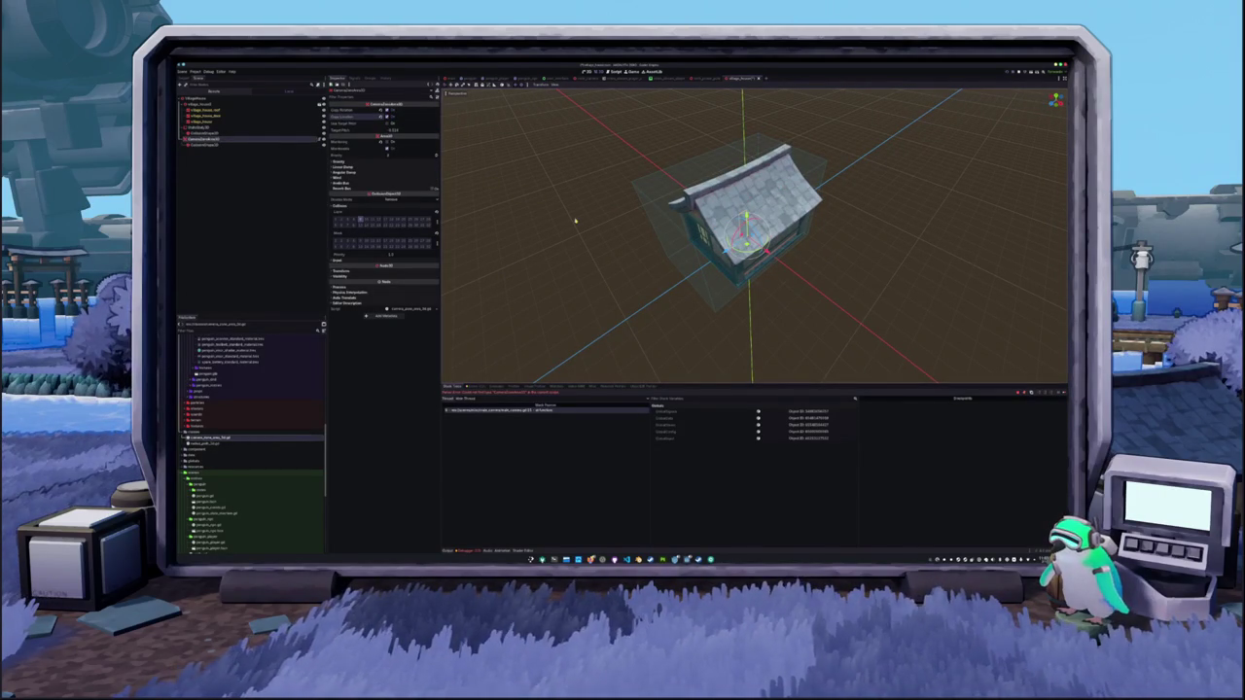
Step: Run the project with F5, choose Create Lobby, then bring main_camera.gd back up
{"action": "left_click", "coordinate": [553, 239]}
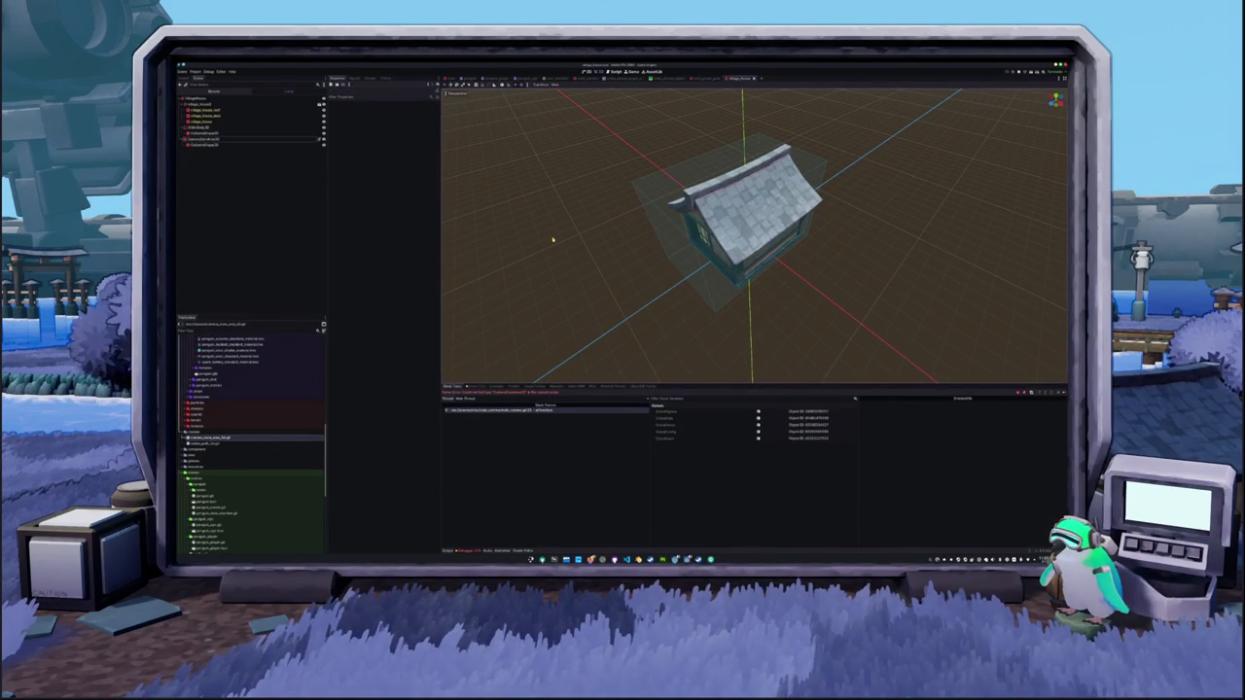
{"action": "key", "text": "F5"}
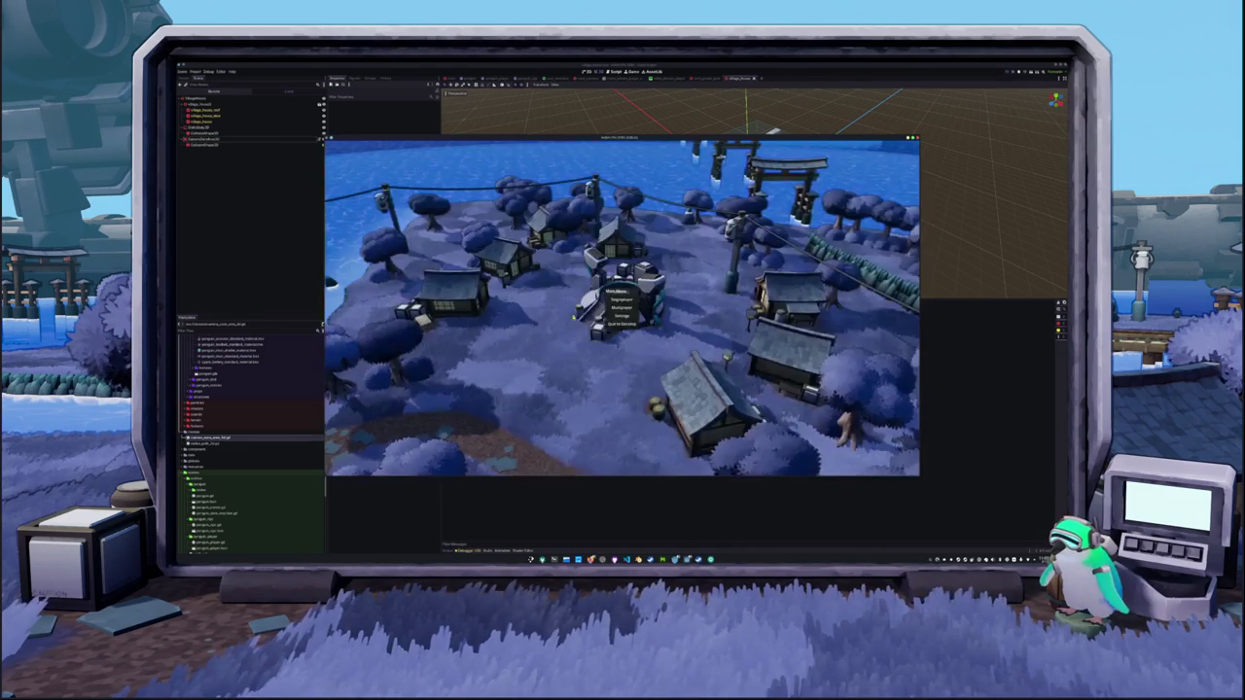
{"action": "left_click", "coordinate": [621, 309]}
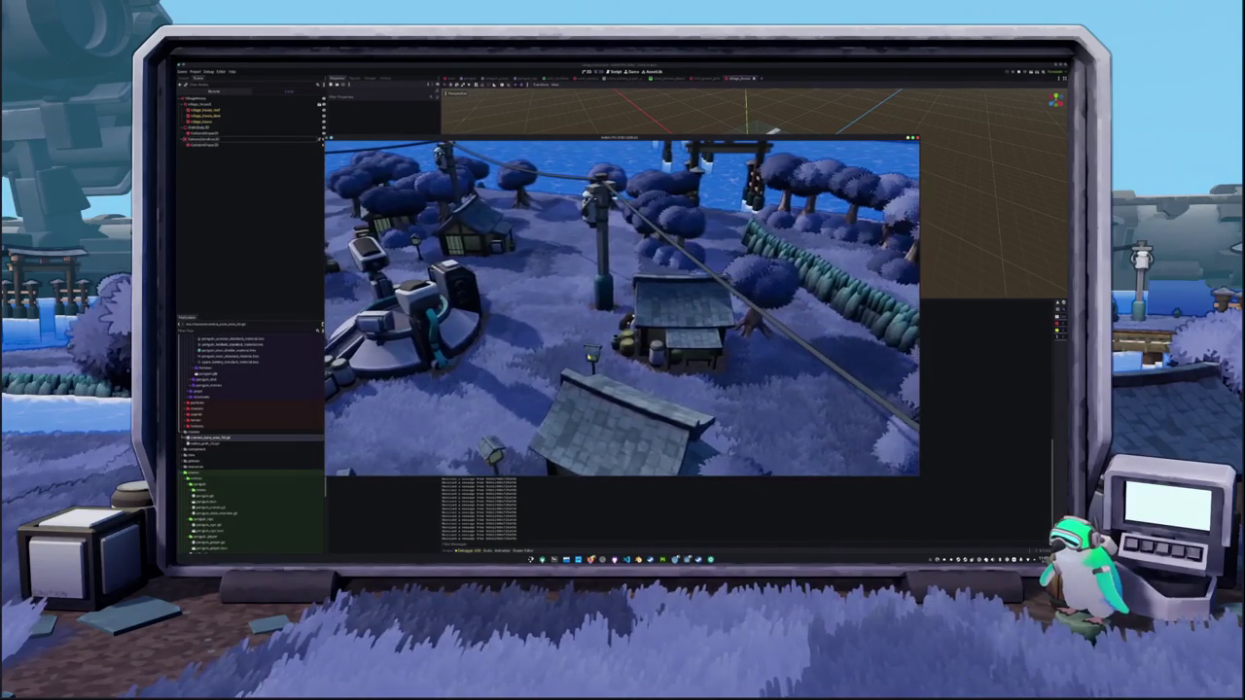
{"action": "key", "text": "alt+Tab"}
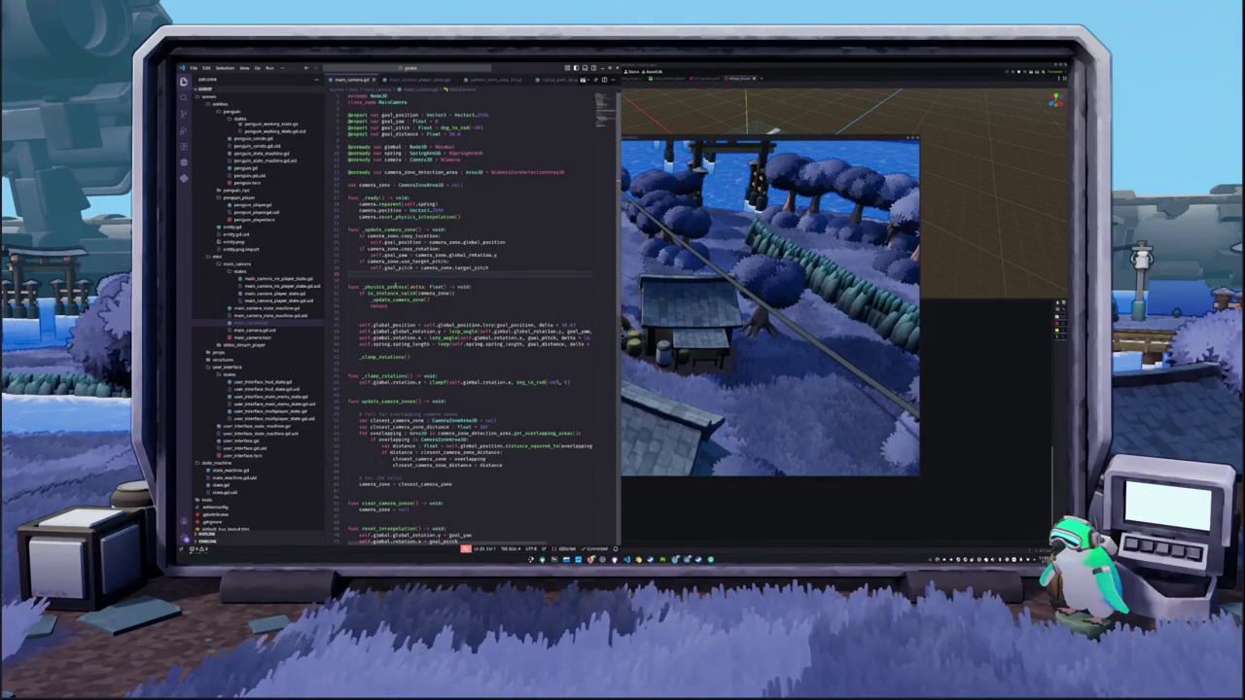
Step: In main_camera_player_state.gd, add main_camera.clear_camera_zones() at the end of exit_state
{"action": "scroll", "coordinate": [454, 80], "scroll_direction": "down", "scroll_amount": 2}
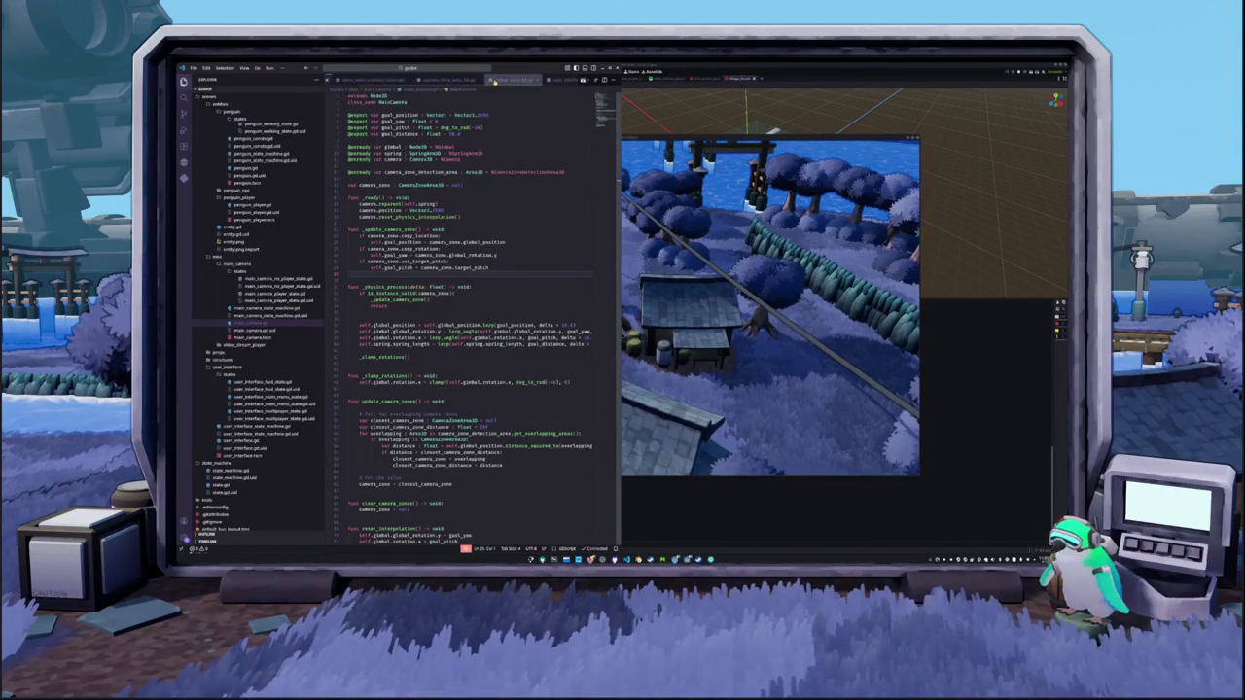
{"action": "left_click", "coordinate": [384, 80]}
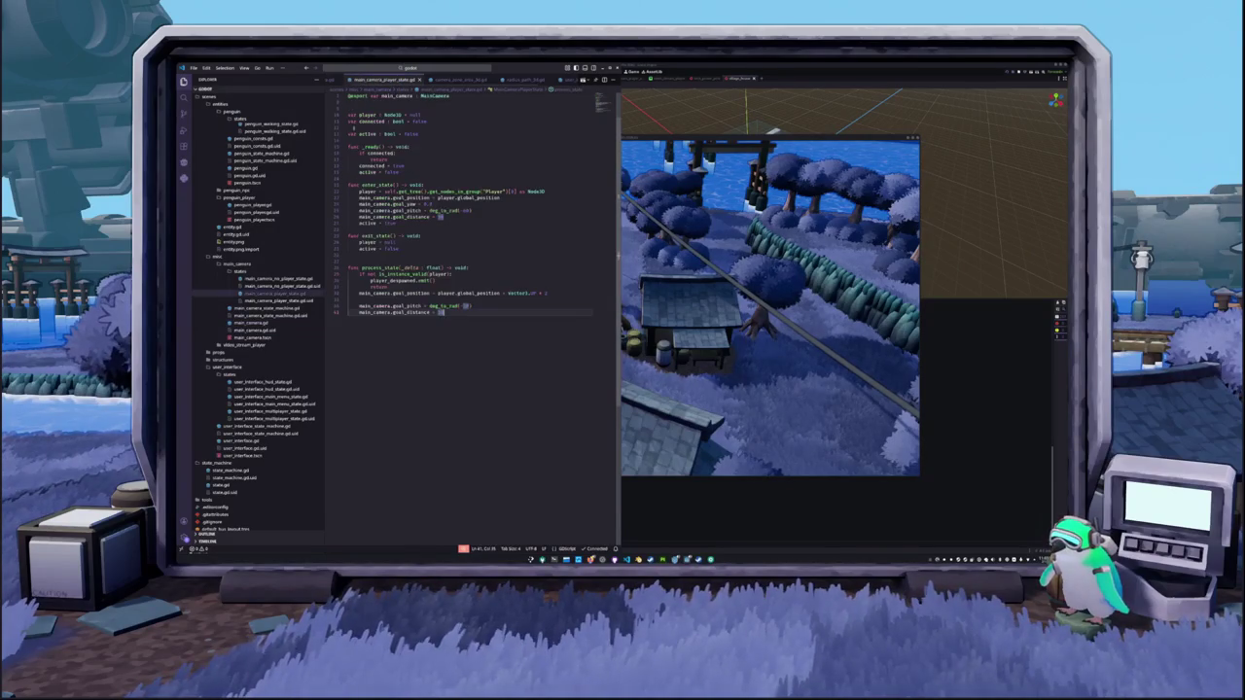
{"action": "left_click", "coordinate": [359, 254]}
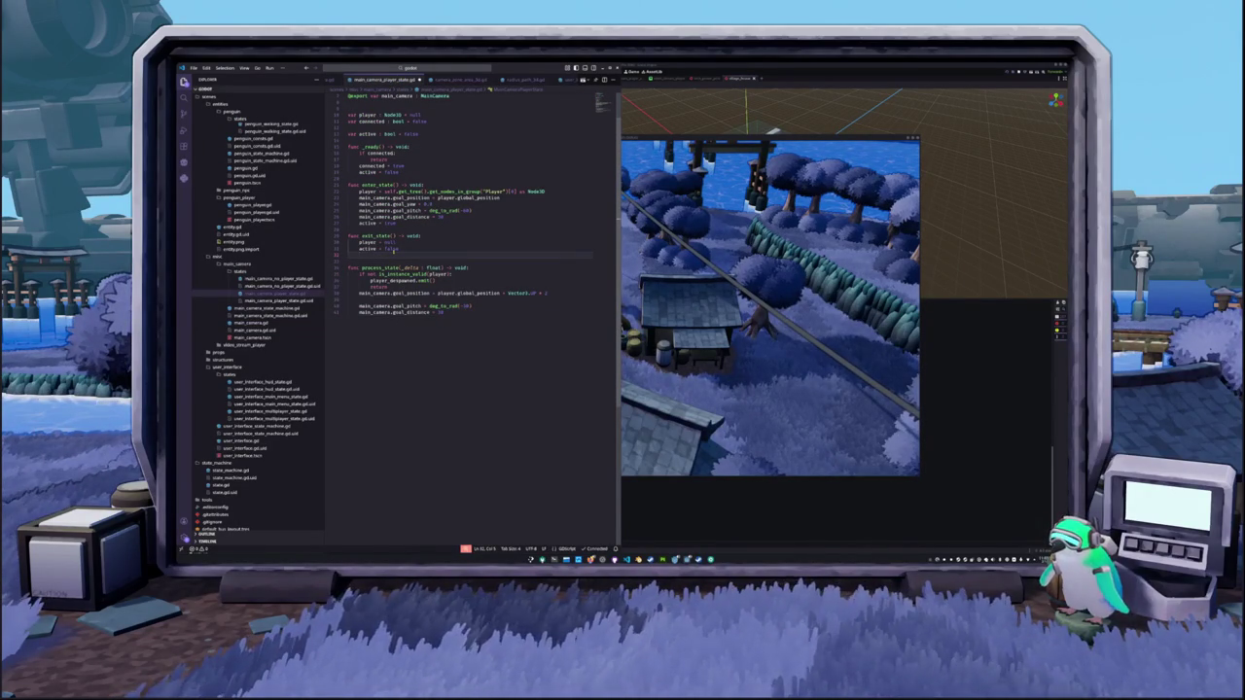
{"action": "key", "text": "Return"}
{"action": "key", "text": "Return"}
{"action": "key", "text": "Up"}
{"action": "type", "text": "main_camera.cle"}
{"action": "key", "text": "Return"}
{"action": "key", "text": "Down"}
{"action": "key", "text": "Down"}
{"action": "key", "text": "Down"}
{"action": "key", "text": "Down"}
{"action": "key", "text": "Down"}
{"action": "key", "text": "Down"}
Step: Insert a main_camera.update_camera_zones() line above goal_position, then cut it
{"action": "key", "text": "Up"}
{"action": "key", "text": "Up"}
{"action": "key", "text": "Up"}
{"action": "key", "text": "alt+Up"}
{"action": "key", "text": "Return"}
{"action": "type", "text": "main_camera.update_camera_zoom()"}
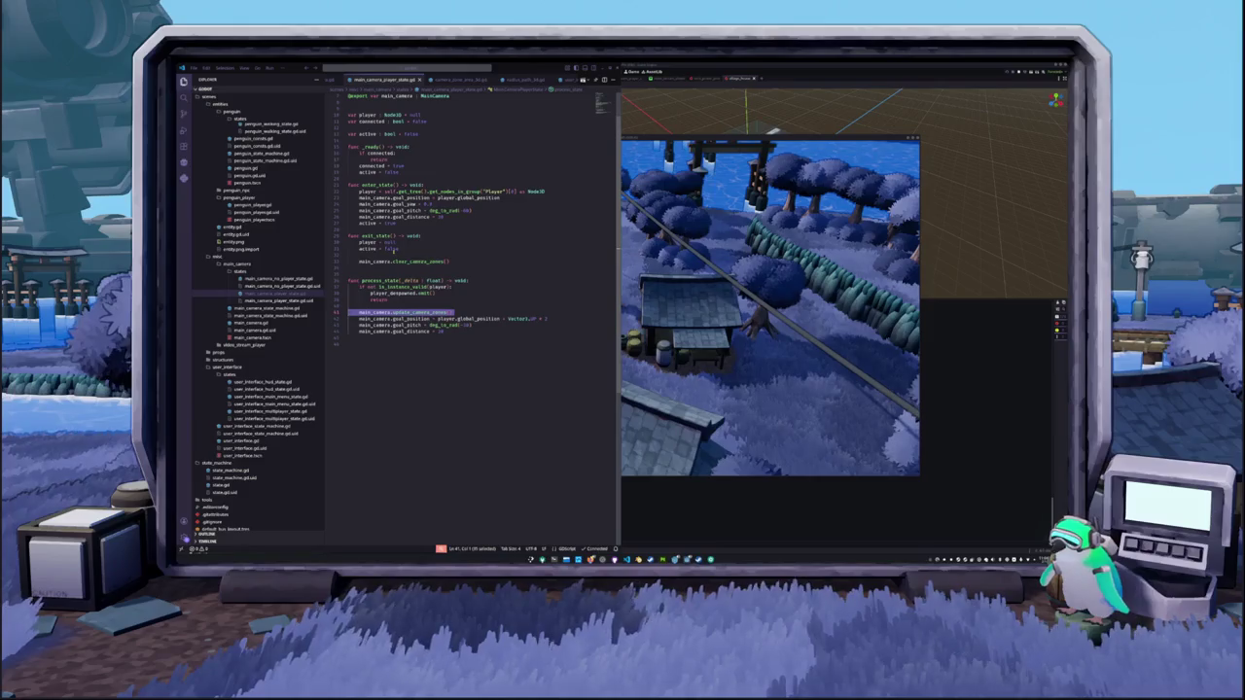
{"action": "key", "text": "ctrl+shift+k"}
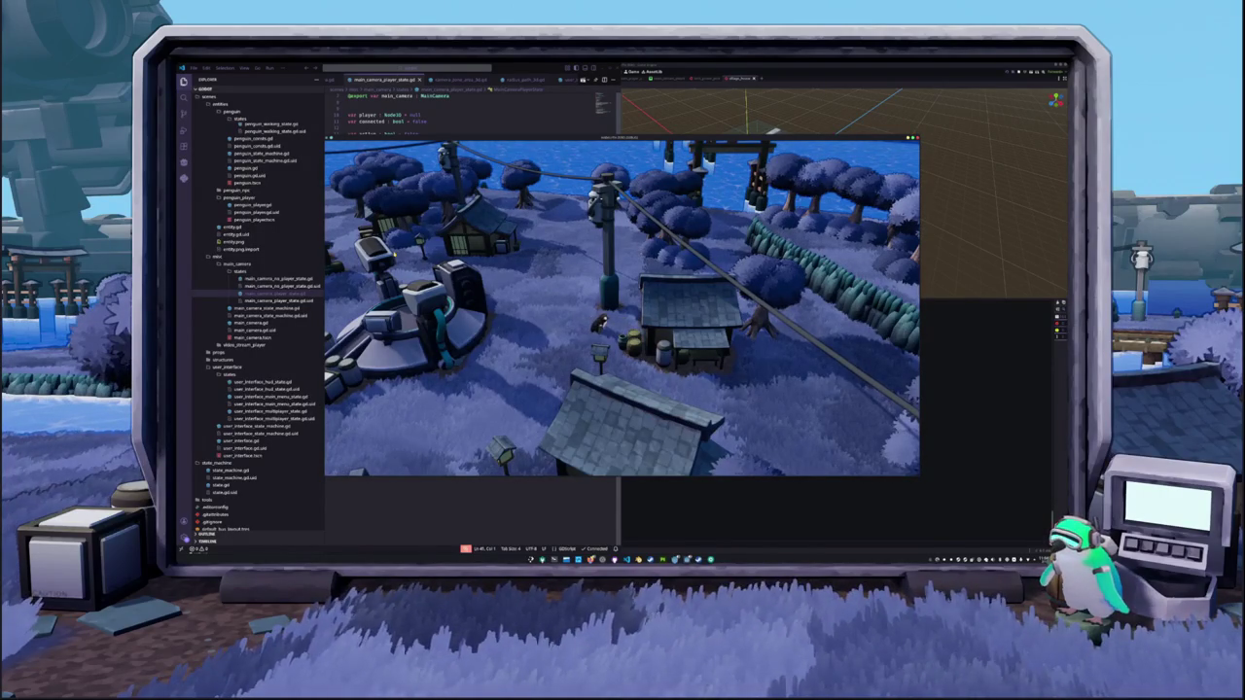
Step: Push the update_camera_zones() call below a blank line at the end of process_state
{"action": "key", "text": "alt+Tab"}
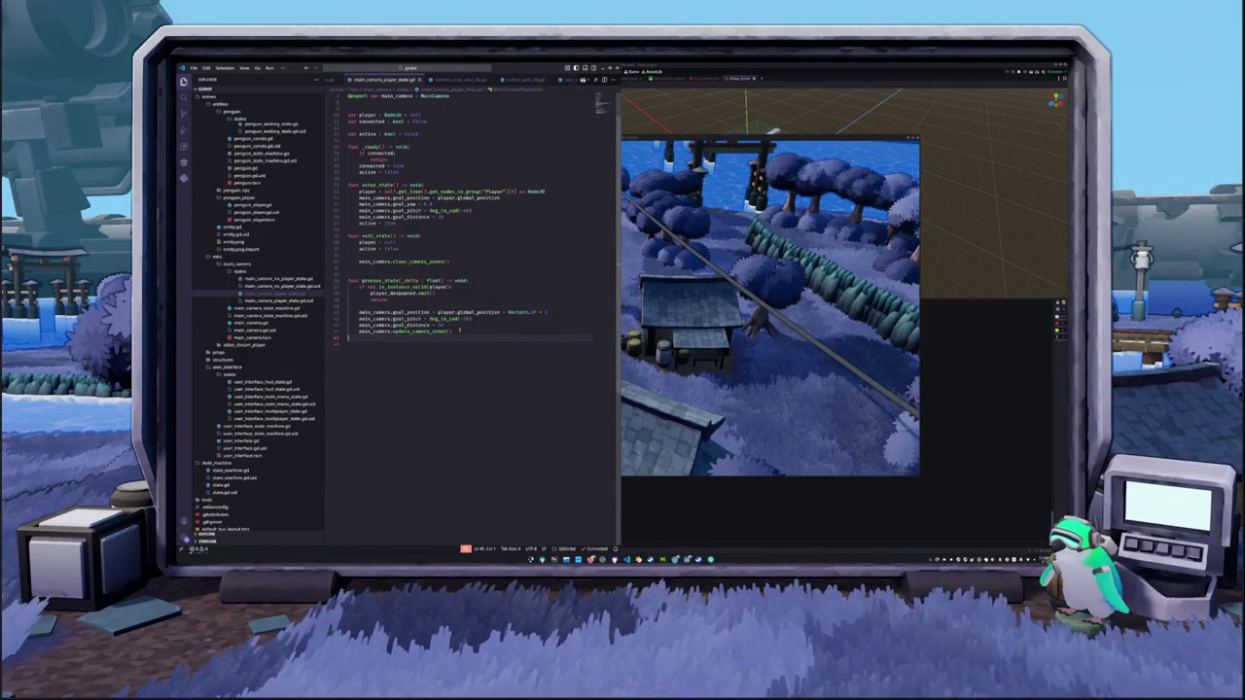
{"action": "key", "text": "shift+Home"}
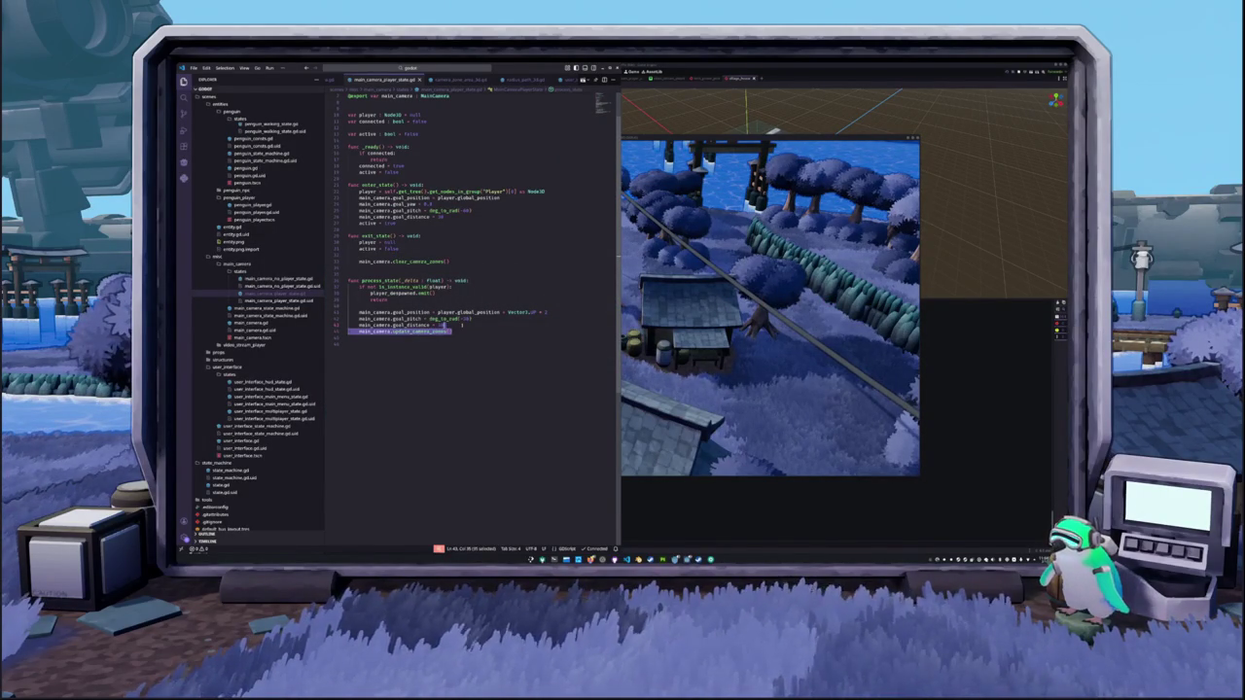
{"action": "key", "text": "End"}
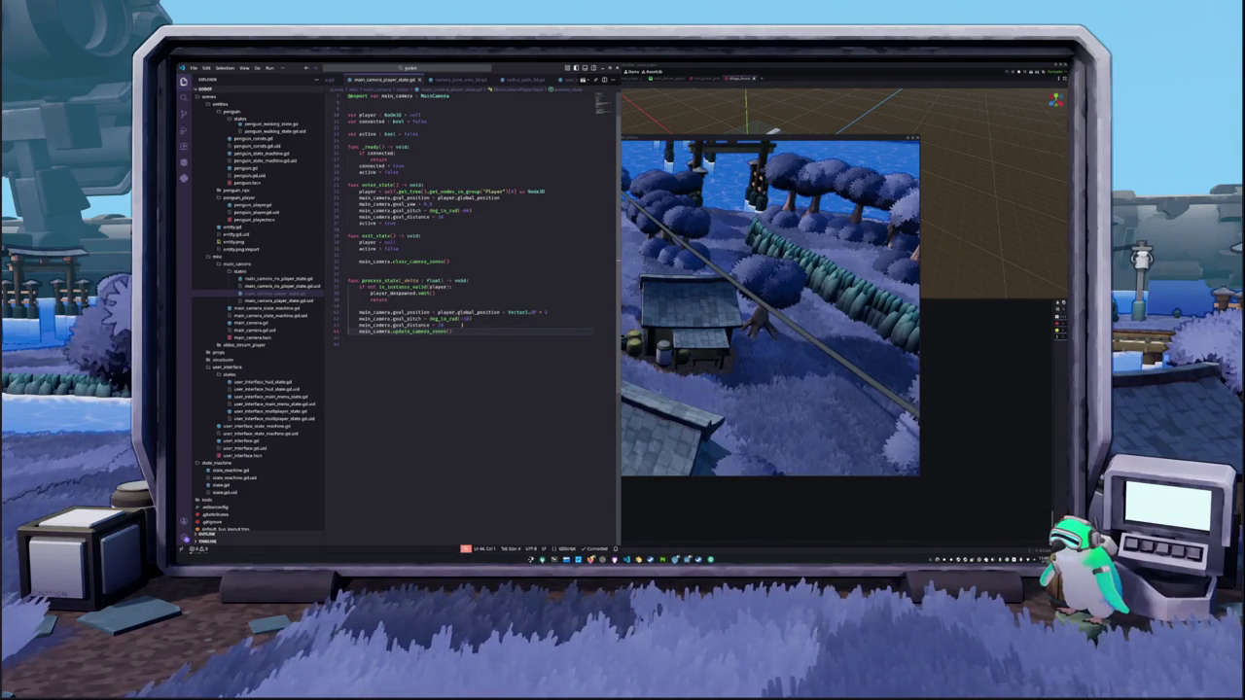
{"action": "key", "text": "Home"}
{"action": "key", "text": "Home"}
{"action": "key", "text": "Return"}
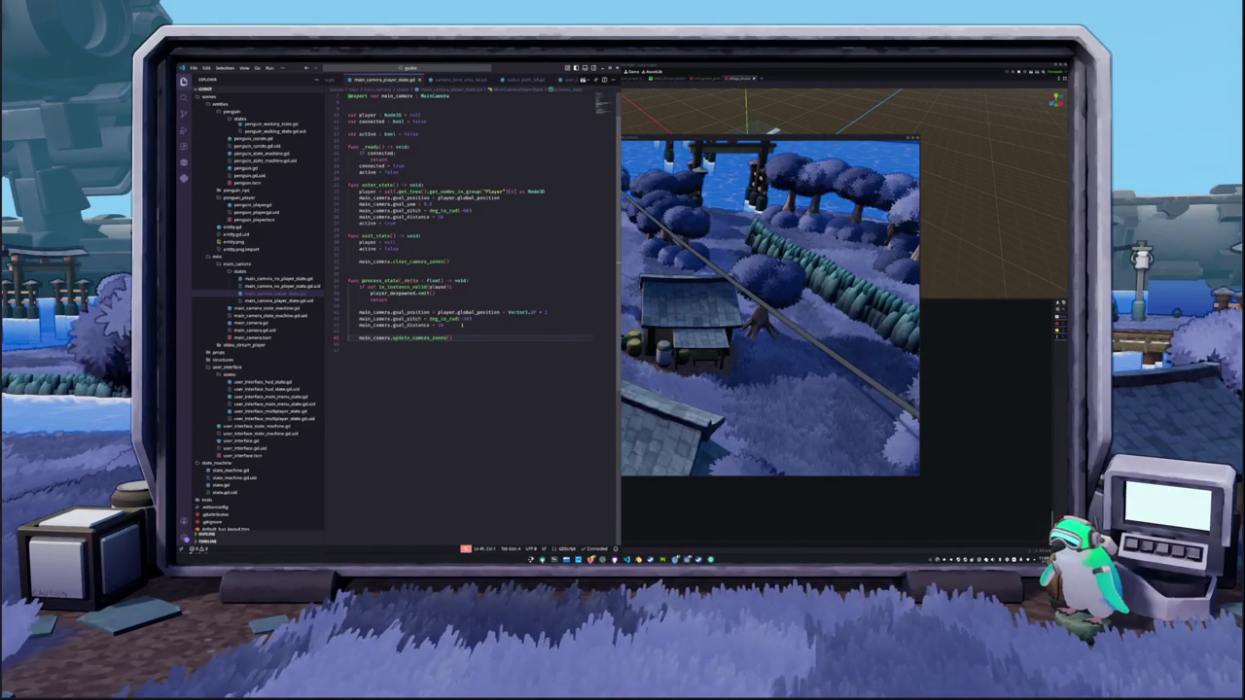
Step: Paste a clear_camera_zones() call after goal_distance in process_state and run the game
{"action": "key", "text": "Up"}
{"action": "key", "text": "Up"}
{"action": "key", "text": "Up"}
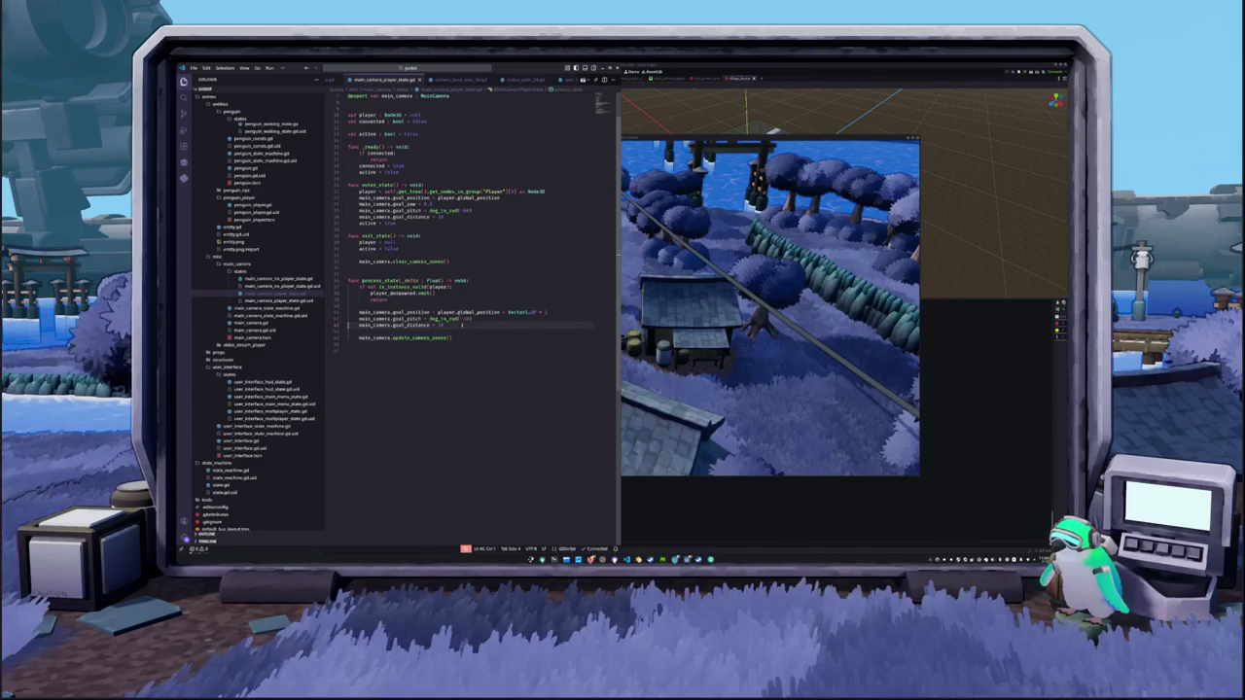
{"action": "key", "text": "Up"}
{"action": "key", "text": "Up"}
{"action": "key", "text": "Down"}
{"action": "key", "text": "Down"}
{"action": "key", "text": "Down"}
{"action": "key", "text": "Down"}
{"action": "key", "text": "Down"}
{"action": "key", "text": "Down"}
{"action": "type", "text": "main_camera.clear_camera_zones()"}
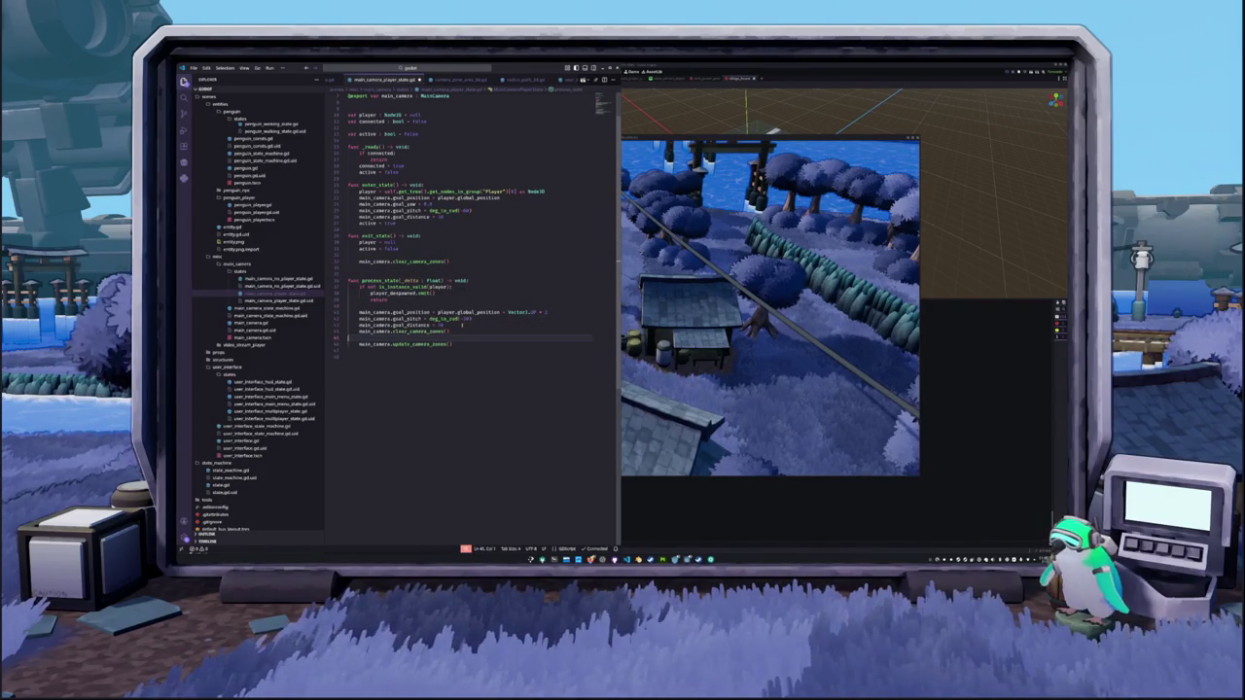
{"action": "key", "text": "F5"}
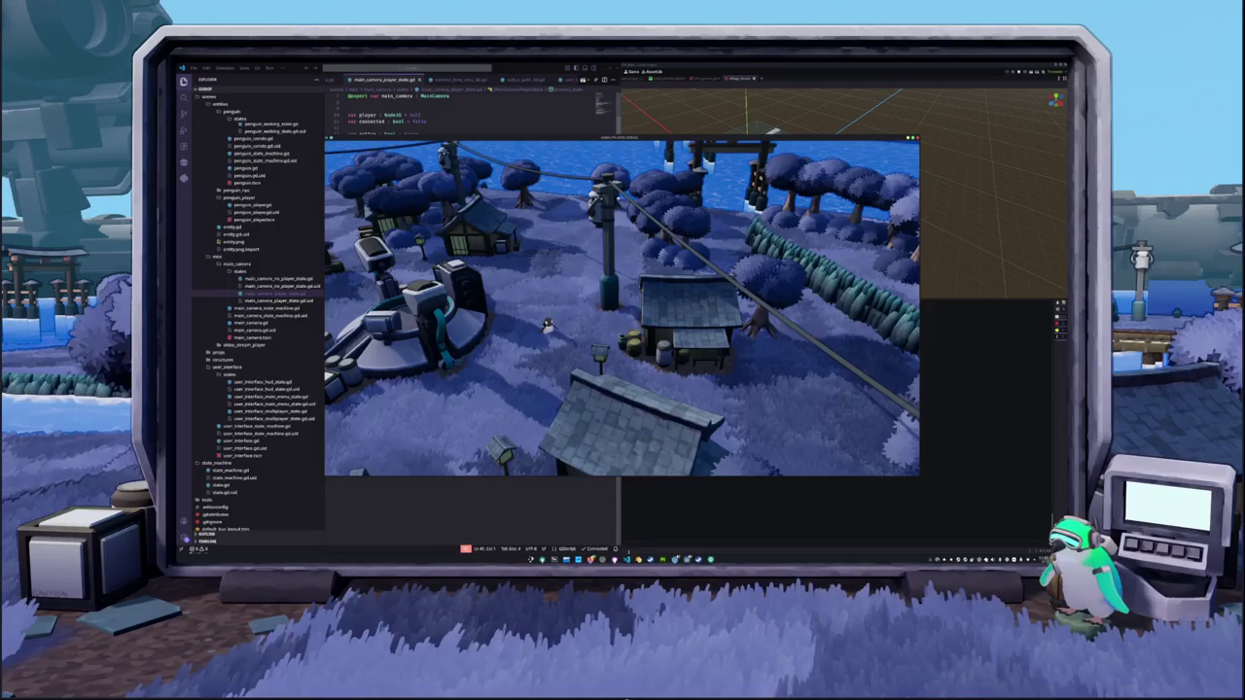
Step: Undo the update_camera_zones() call, save, and rerun the game to check the camera
{"action": "left_click", "coordinate": [619, 509]}
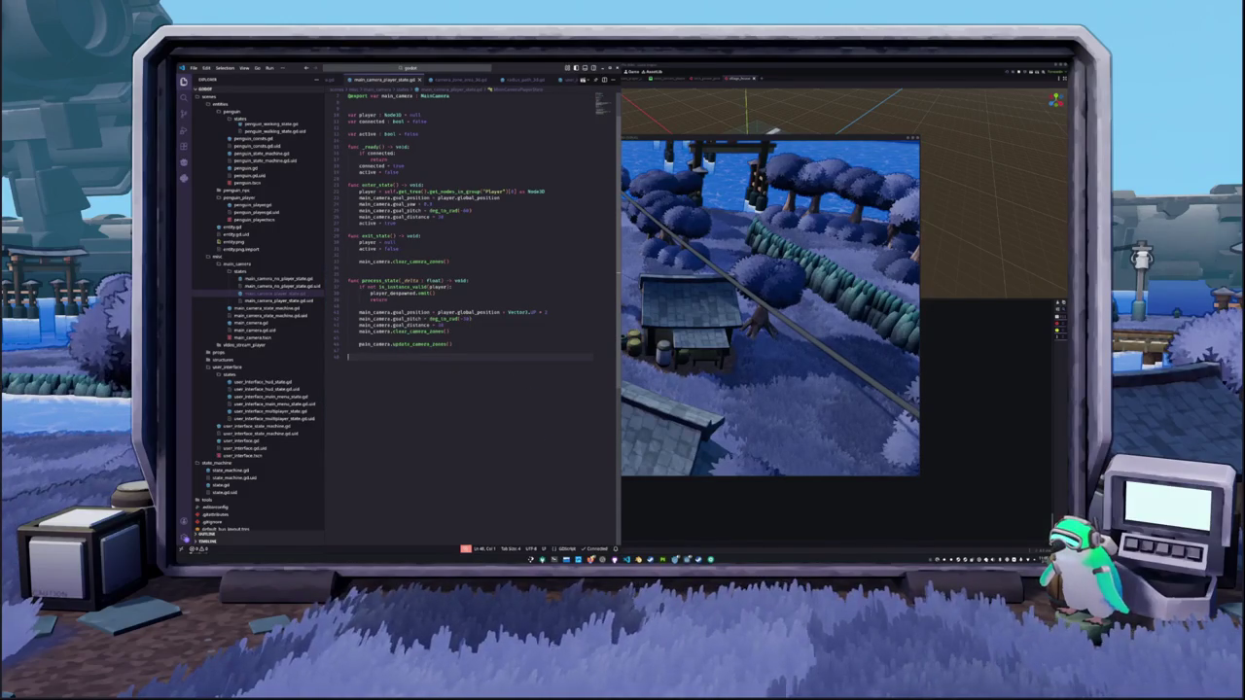
{"action": "key", "text": "ctrl+z"}
{"action": "key", "text": "ctrl+s"}
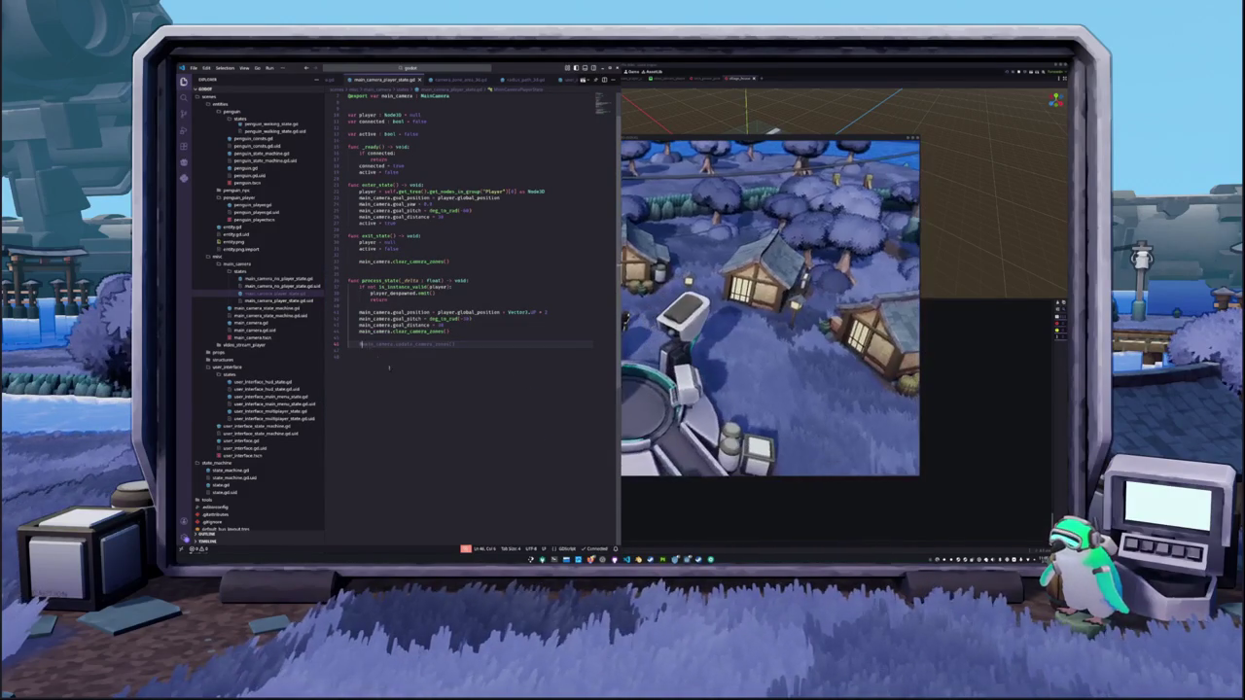
{"action": "left_click", "coordinate": [401, 370]}
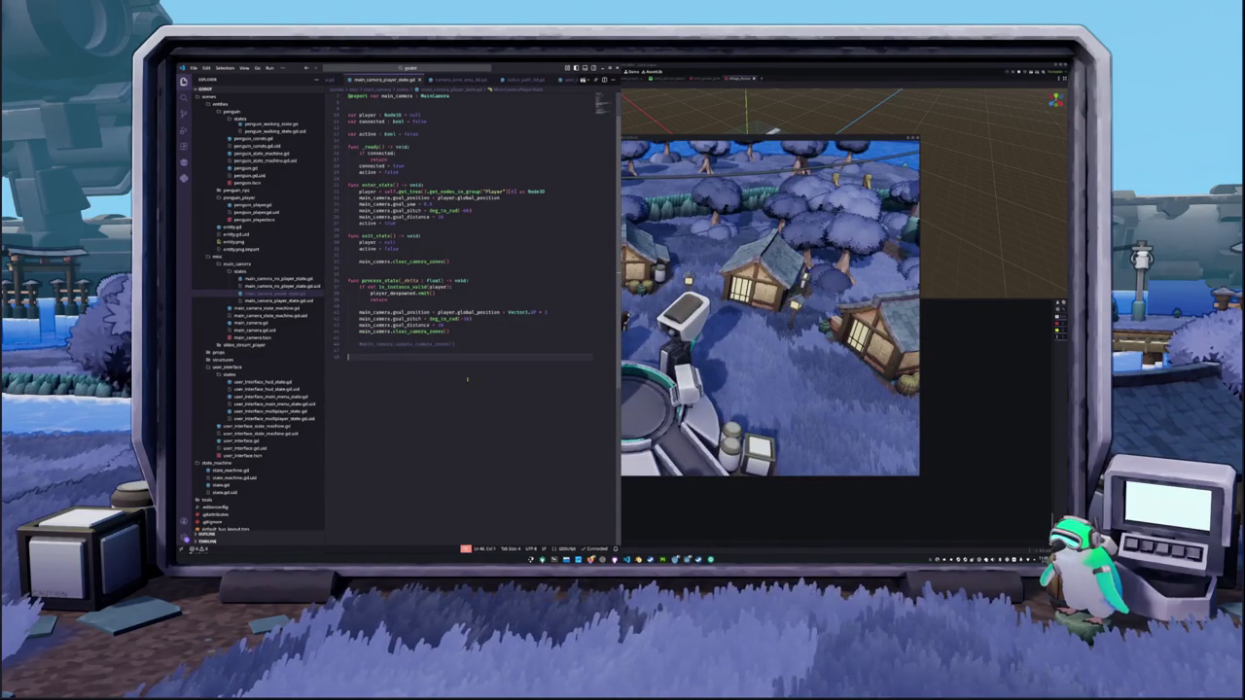
{"action": "key", "text": "F5"}
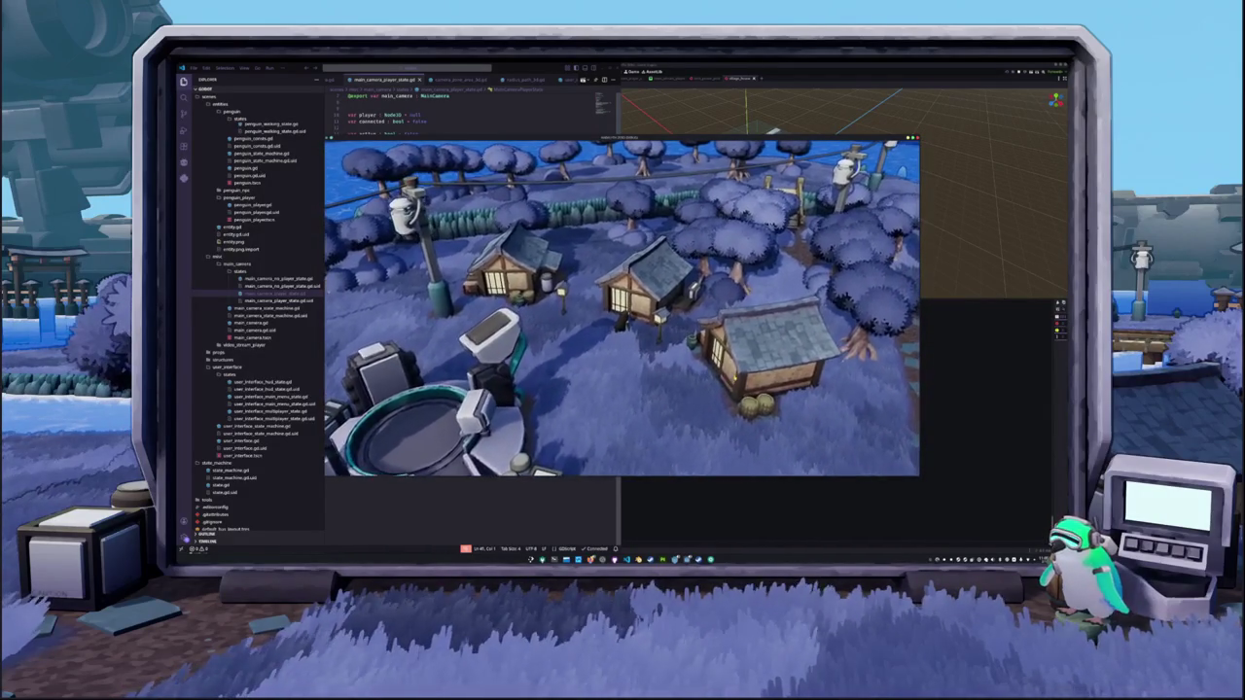
Step: Restore the update_camera_zones() call, delete the clear_camera_zones() line, and retest the game
{"action": "key", "text": "alt+Tab"}
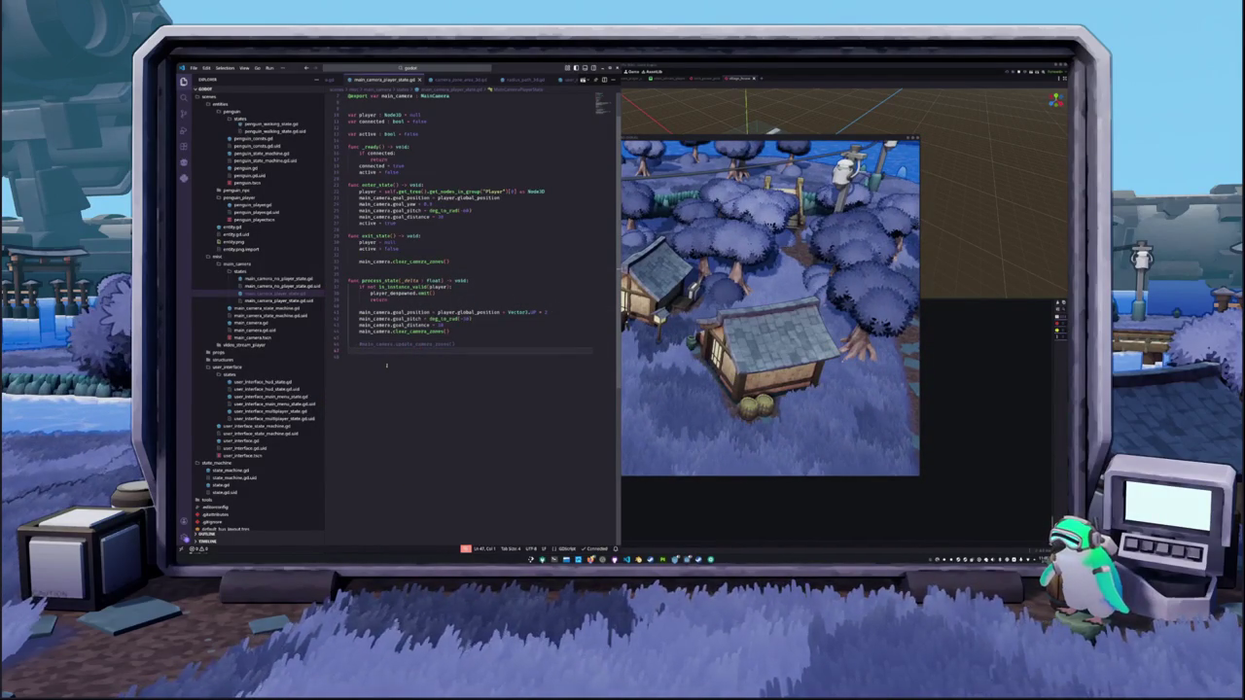
{"action": "key", "text": "Tab"}
{"action": "key", "text": "Up"}
{"action": "key", "text": "shift+Home"}
{"action": "key", "text": "BackSpace"}
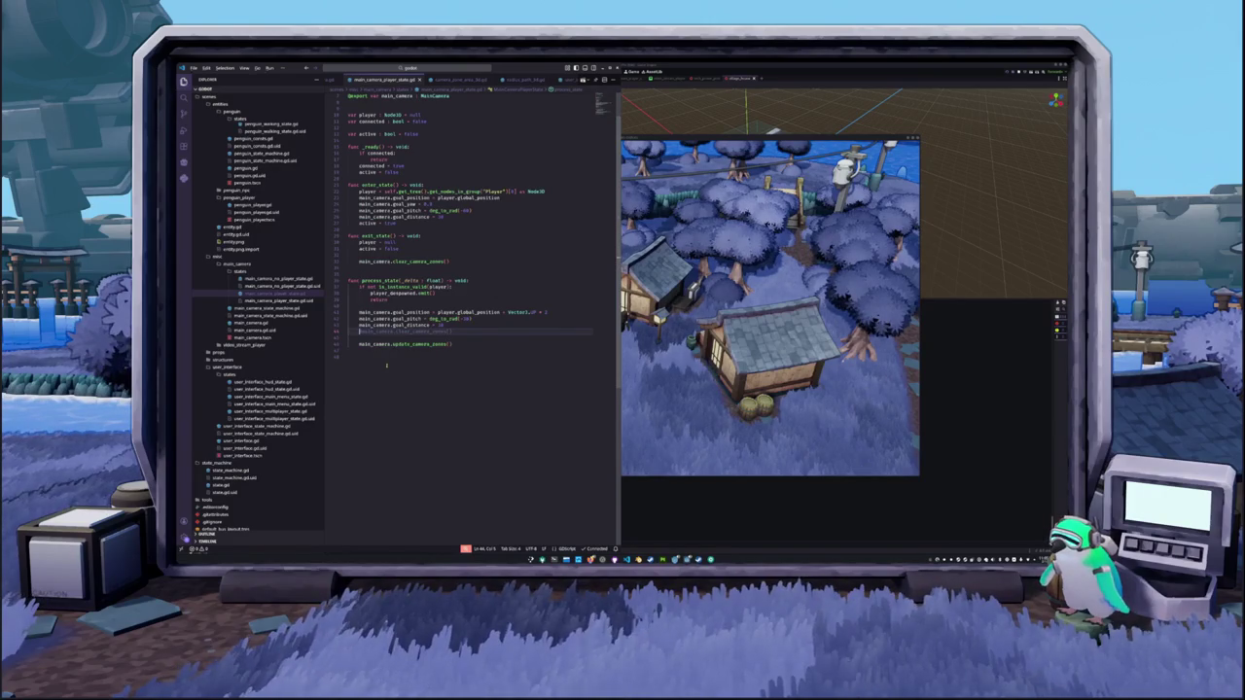
{"action": "key", "text": "F5"}
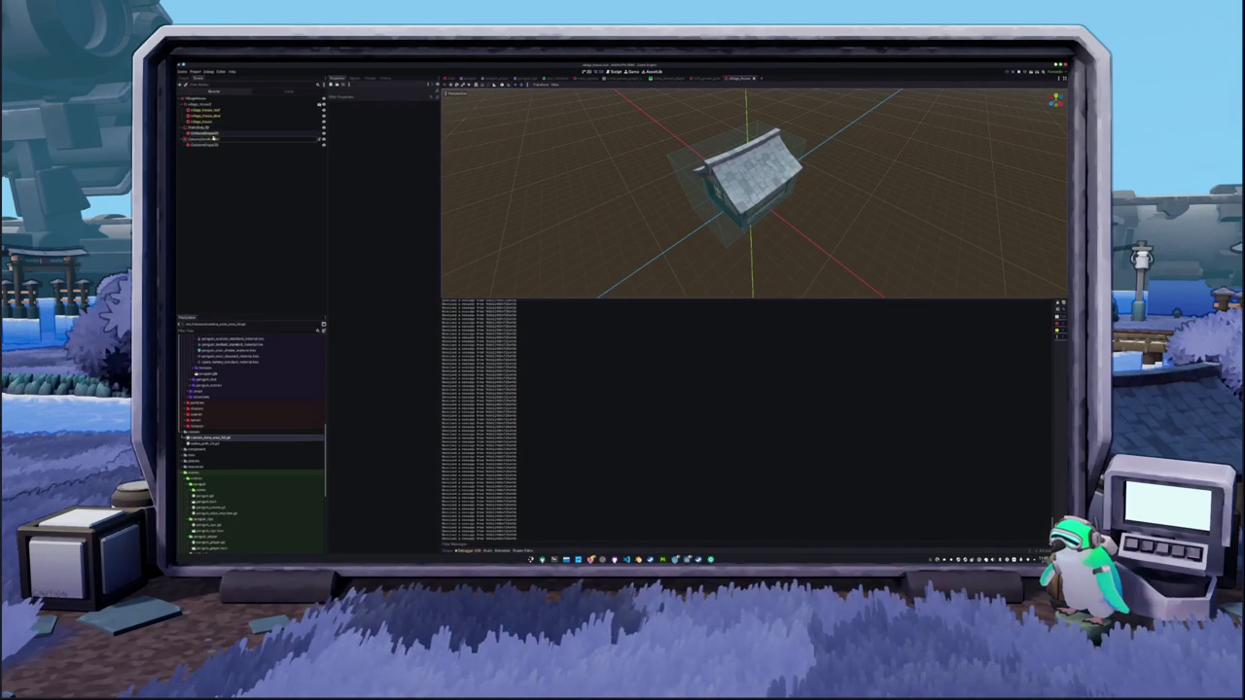
{"action": "left_click", "coordinate": [213, 139]}
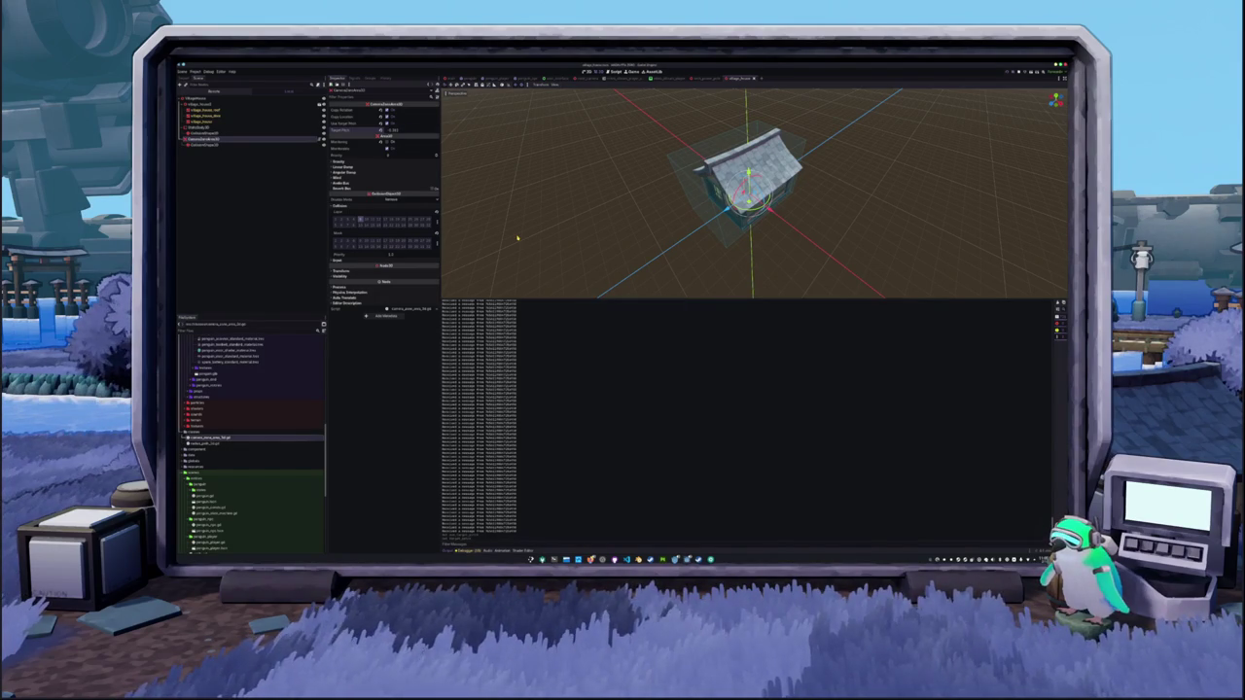
Step: Rerun the game, then in main_camera.gd inspect uses of goal_yaw, lerp_angle and global_rotation
{"action": "key", "text": "F5"}
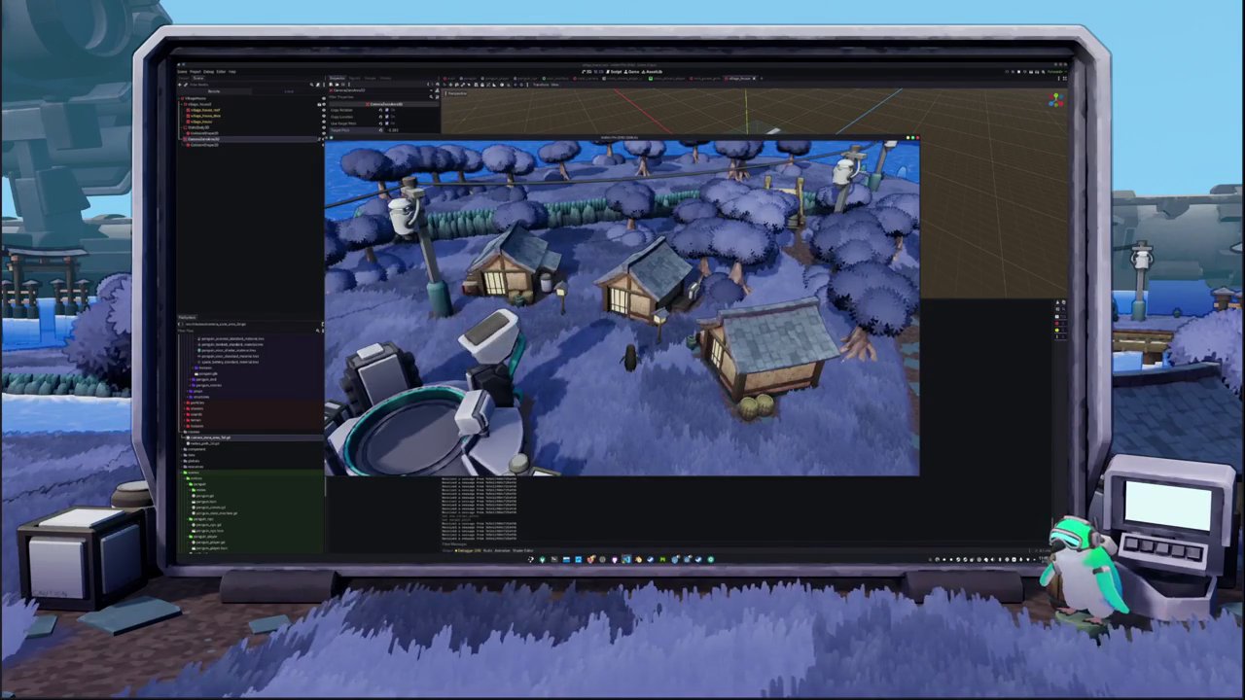
{"action": "key", "text": "alt+Tab"}
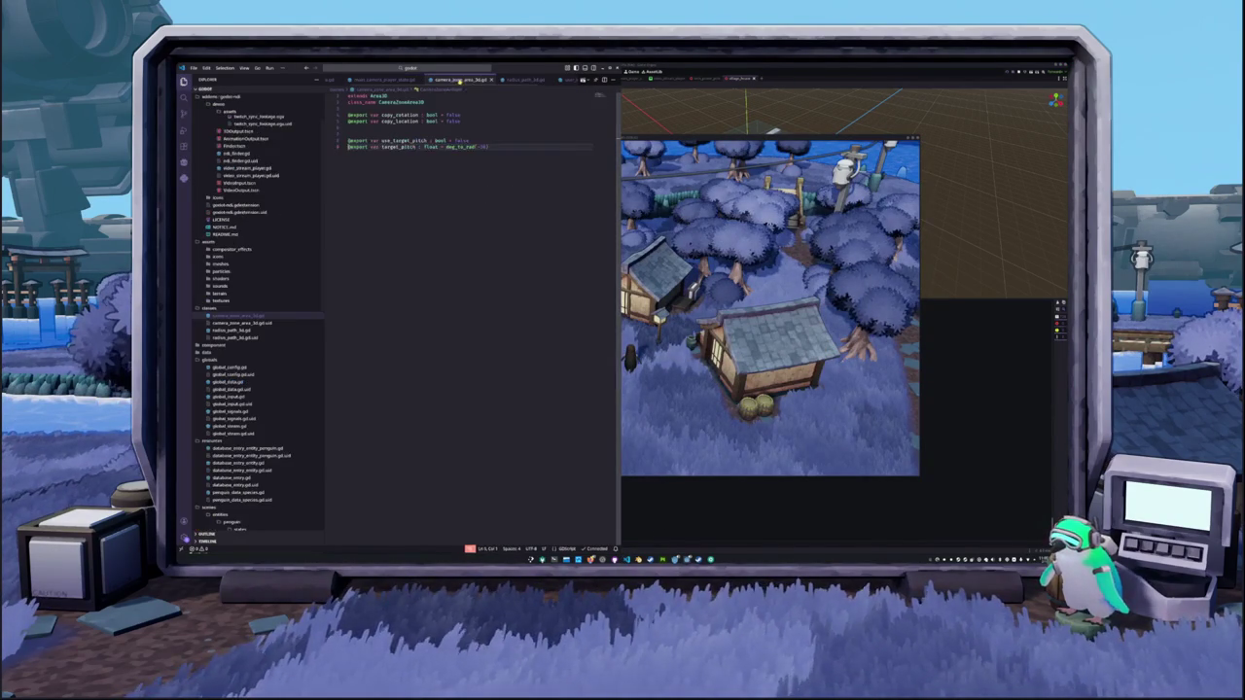
{"action": "key", "text": "ctrl+Tab"}
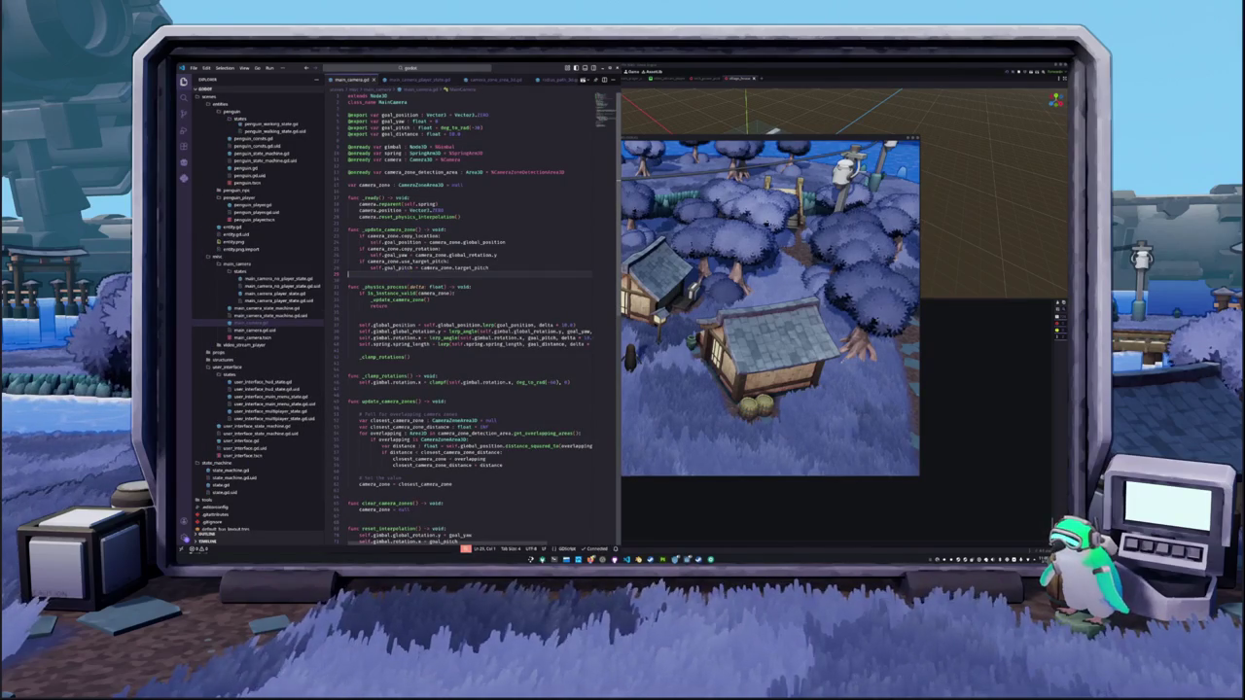
{"action": "double_click", "coordinate": [469, 255]}
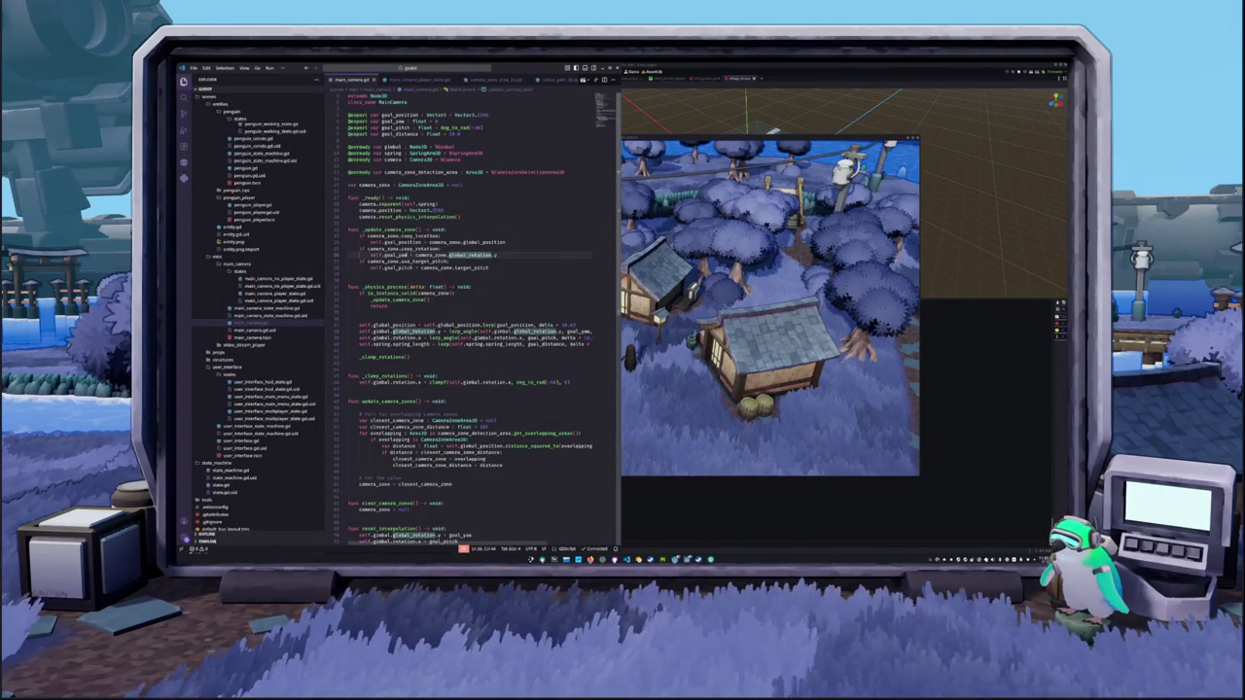
{"action": "double_click", "coordinate": [394, 255]}
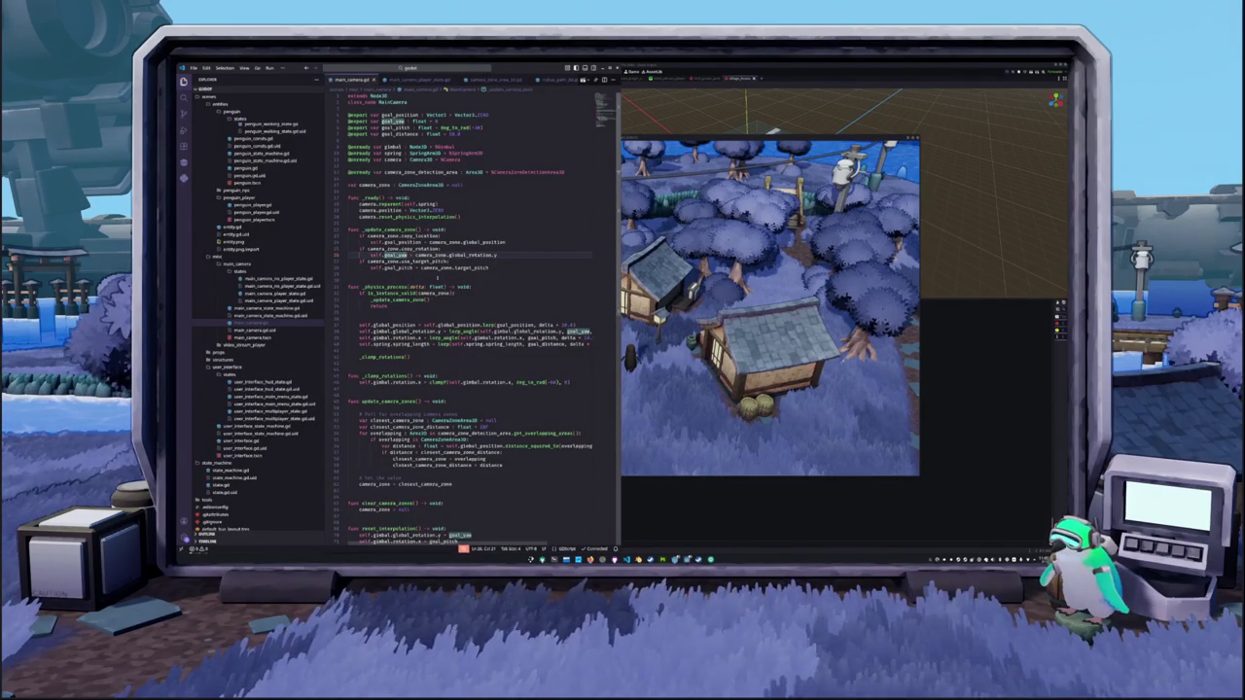
{"action": "mouse_move", "coordinate": [469, 256]}
{"action": "double_click", "coordinate": [463, 332]}
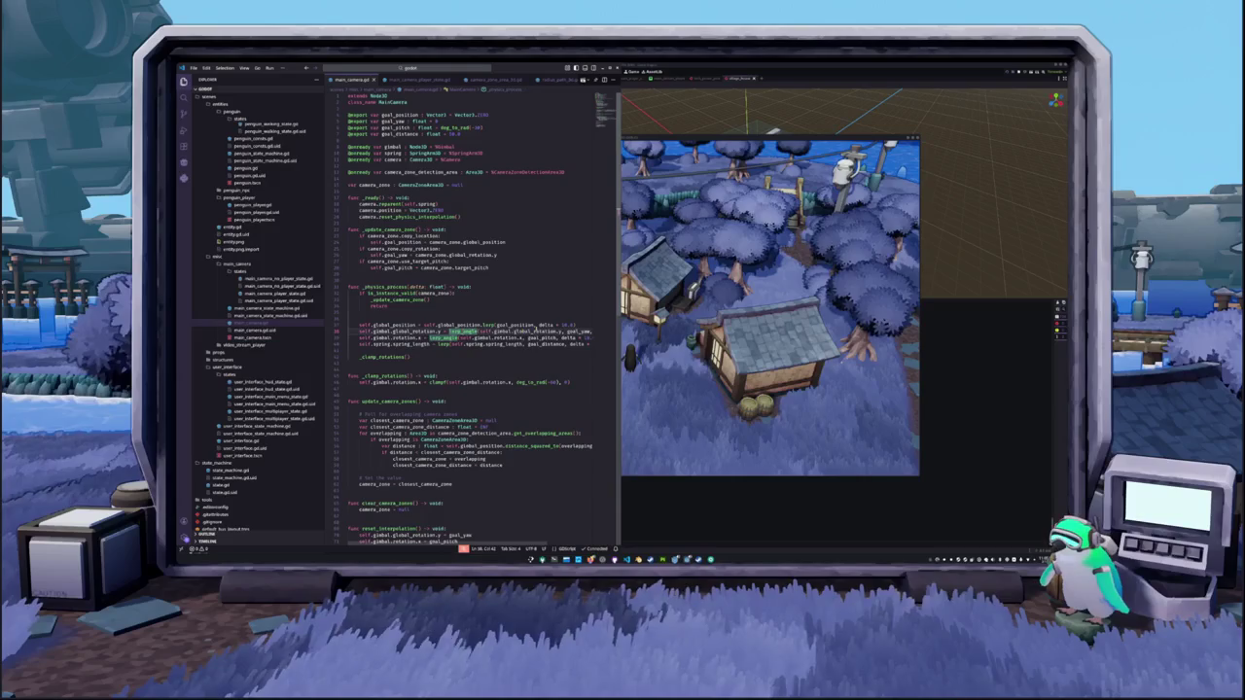
{"action": "double_click", "coordinate": [397, 332]}
Step: Delete the early return and following blank line in _physics_process
{"action": "left_click", "coordinate": [401, 317]}
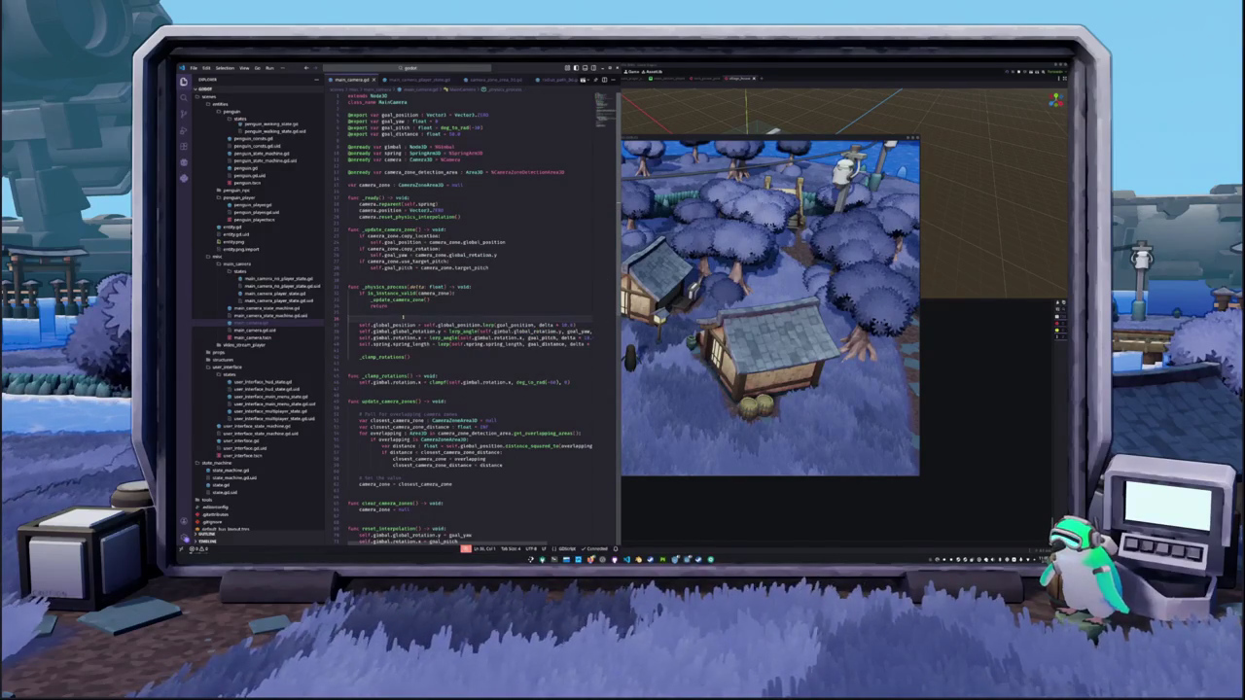
{"action": "key", "text": "BackSpace"}
{"action": "double_click", "coordinate": [366, 307]}
{"action": "key", "text": "BackSpace"}
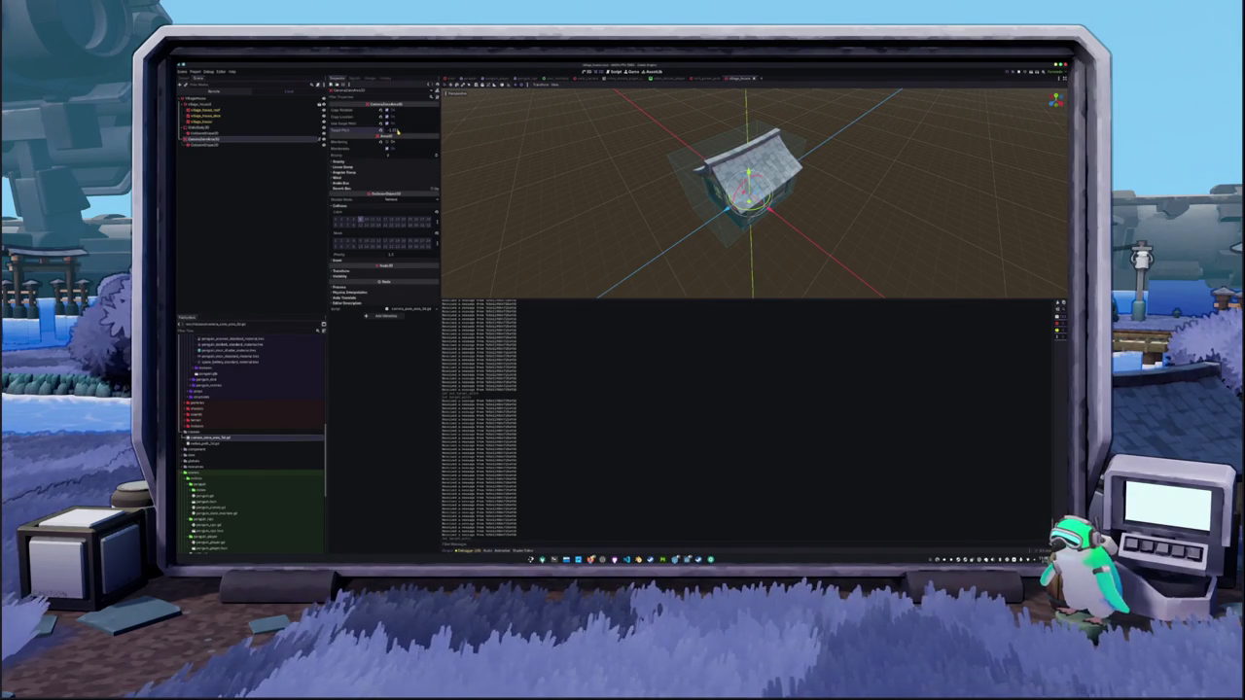
Step: Run the village scene with F5 to test the camera change
{"action": "key", "text": "alt+Tab"}
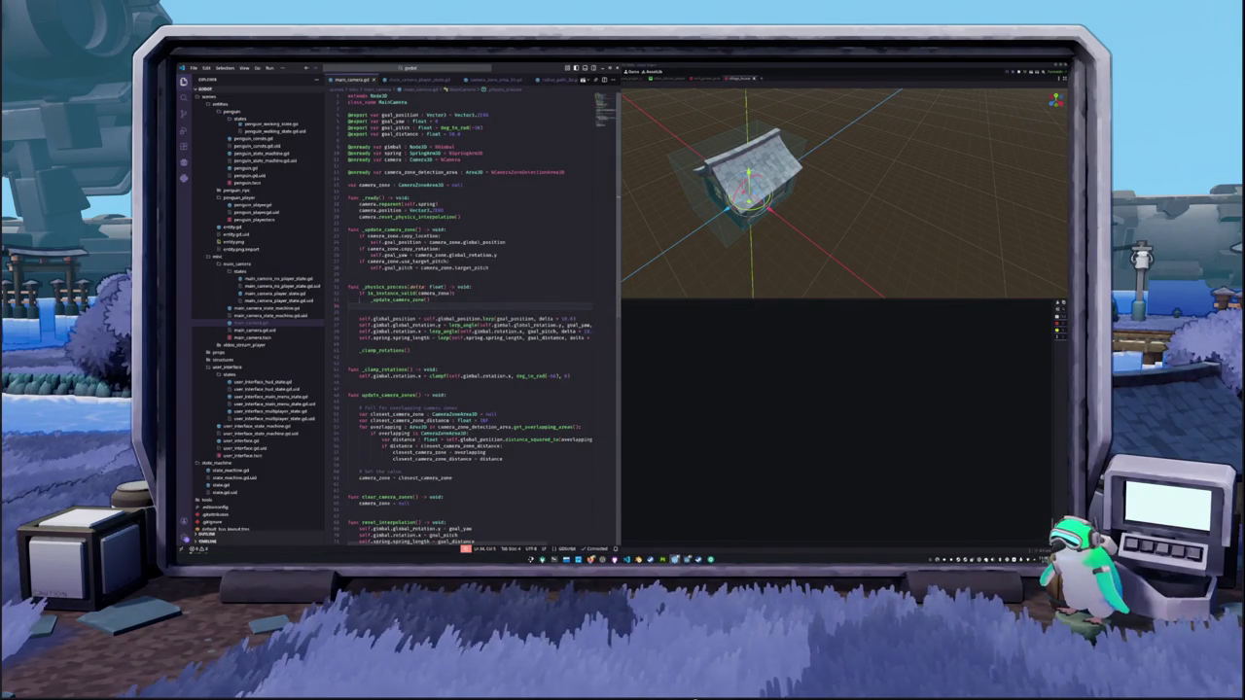
{"action": "key", "text": "alt+Tab"}
{"action": "key", "text": "F5"}
Step: Walk the character around with WASD, switching between the game and main_camera.gd
{"action": "key", "text": "w"}
{"action": "key", "text": "a"}
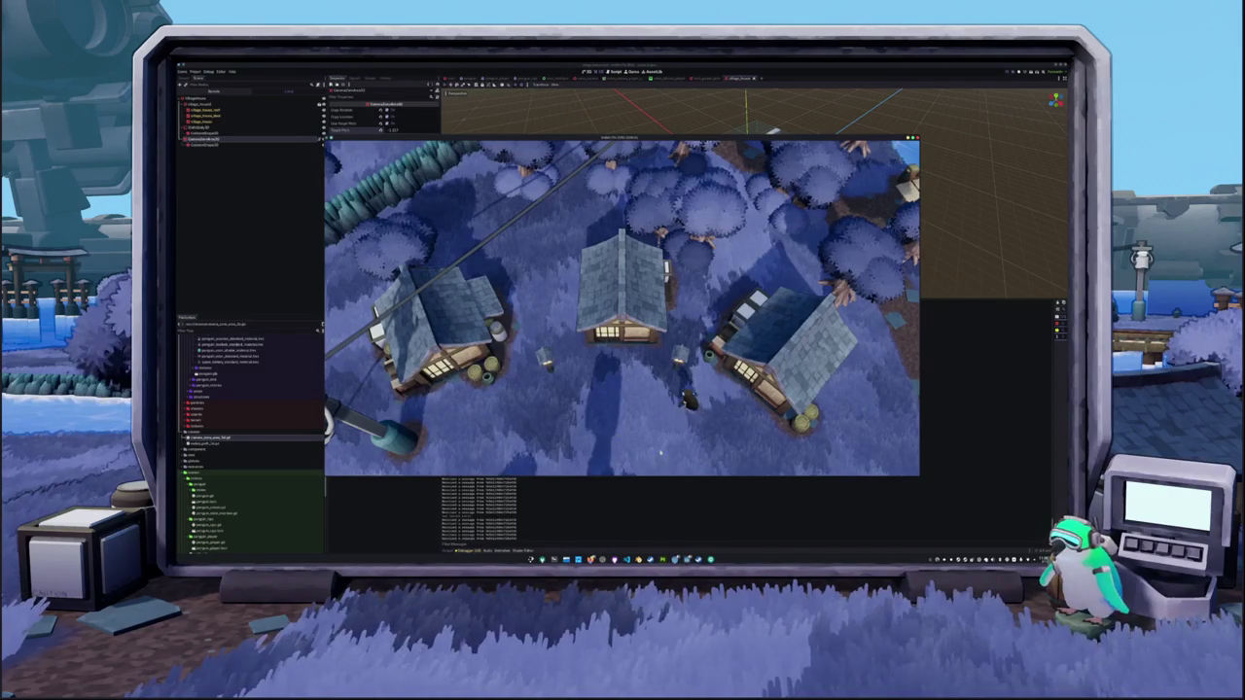
{"action": "key", "text": "a"}
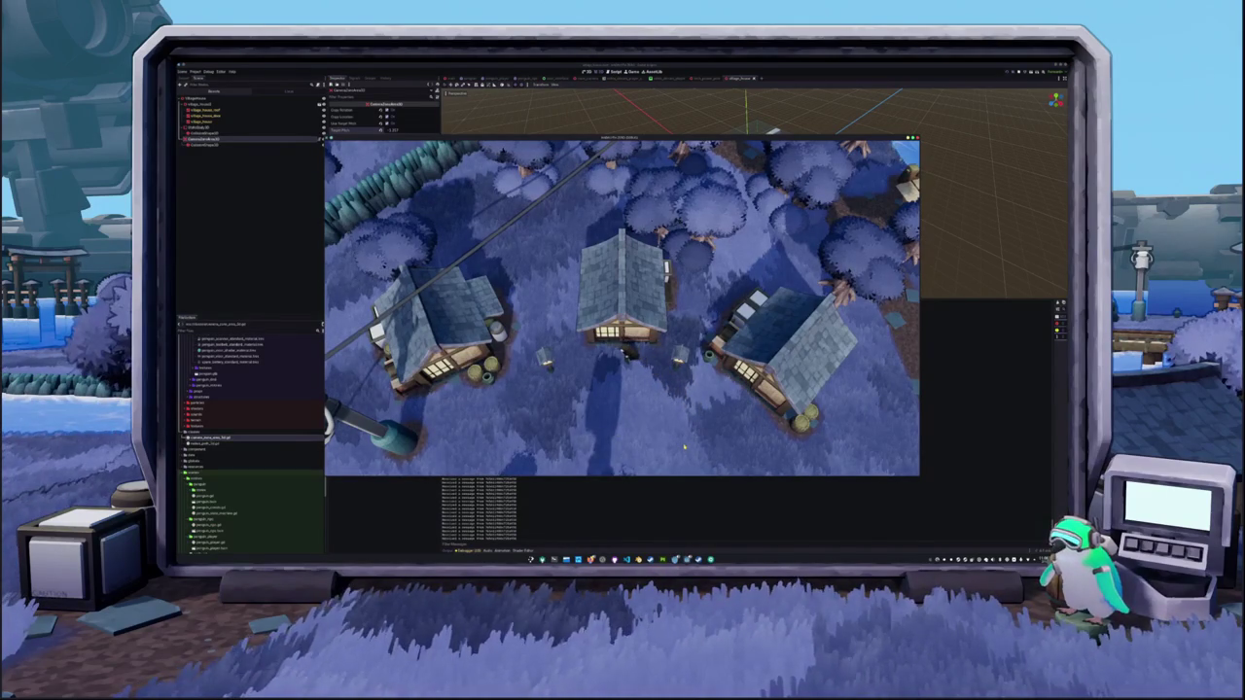
{"action": "key", "text": "s"}
{"action": "key", "text": "d"}
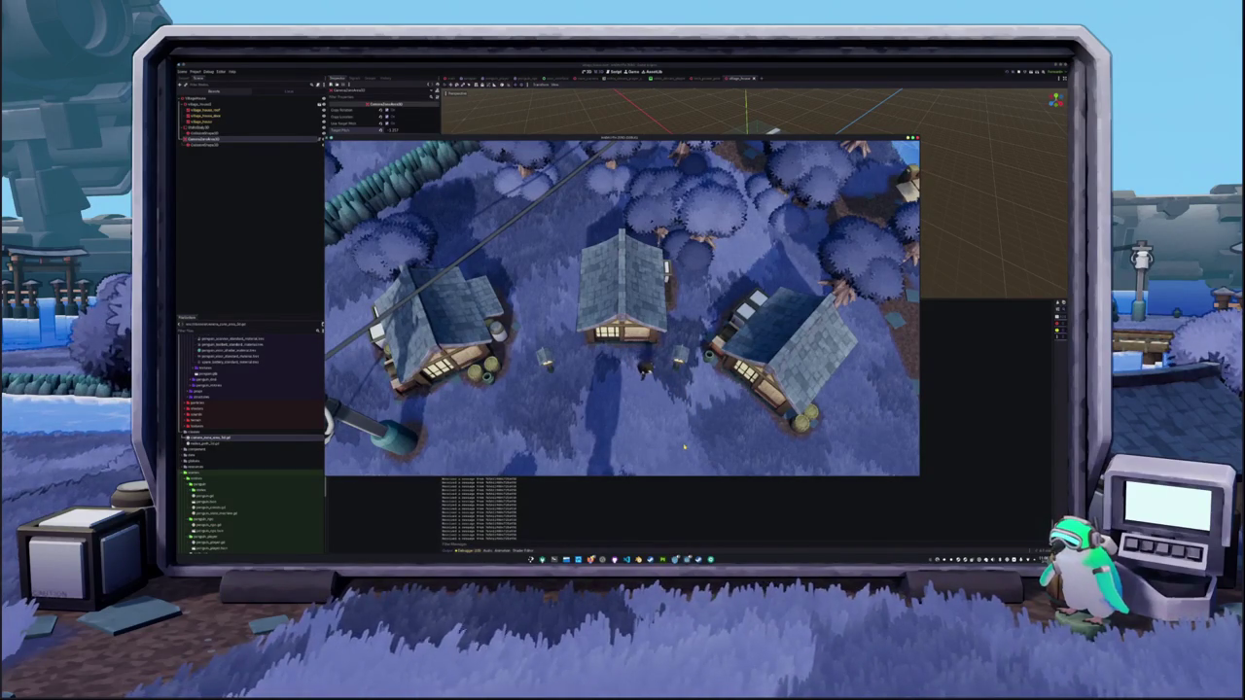
{"action": "key", "text": "s"}
{"action": "key", "text": "a"}
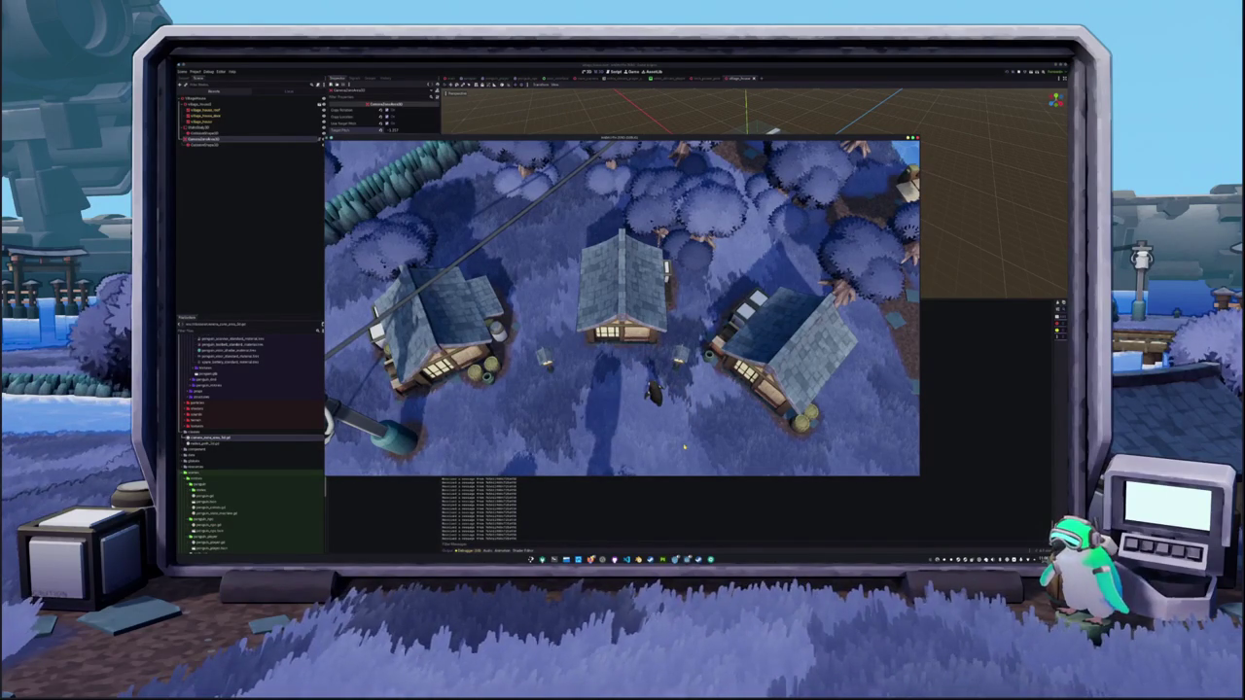
{"action": "key", "text": "alt+Tab"}
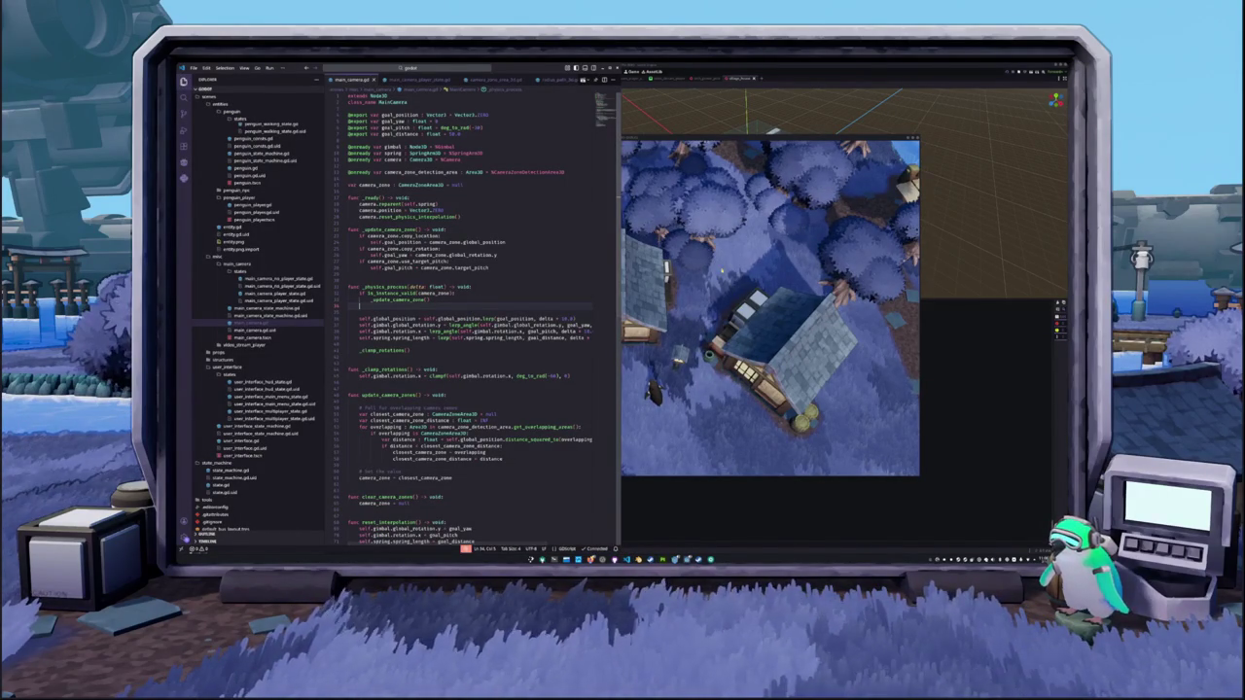
{"action": "key", "text": "alt+Tab"}
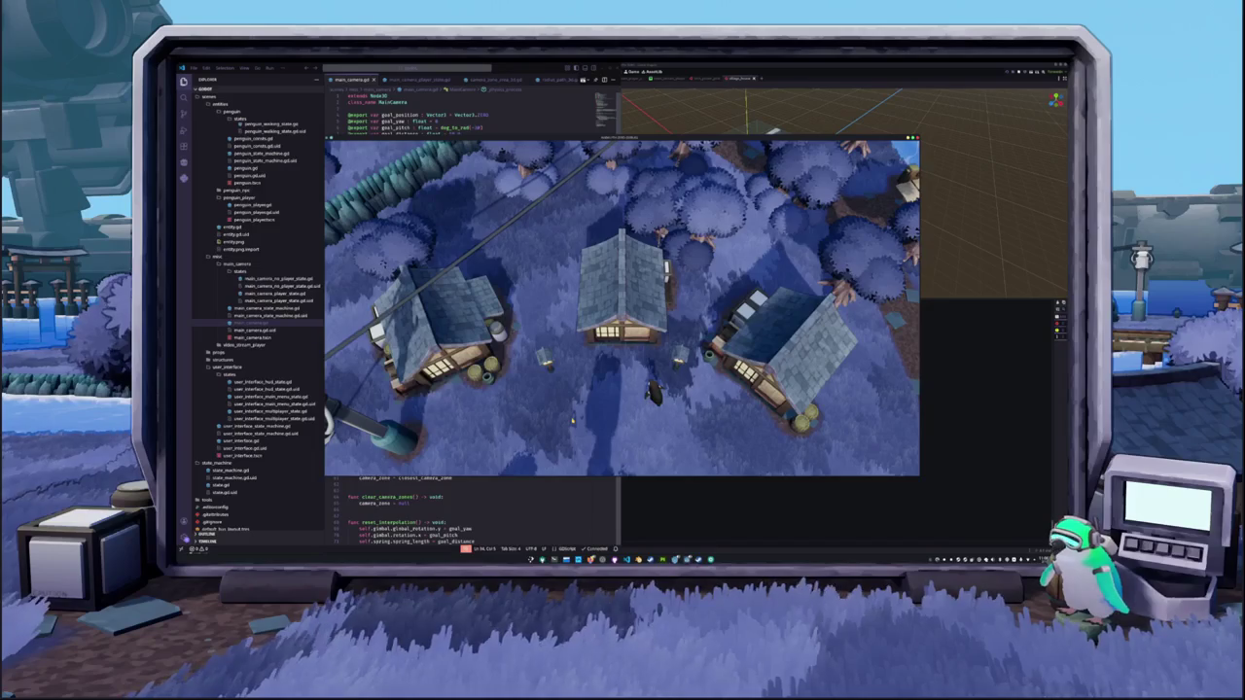
{"action": "key", "text": "alt+Tab"}
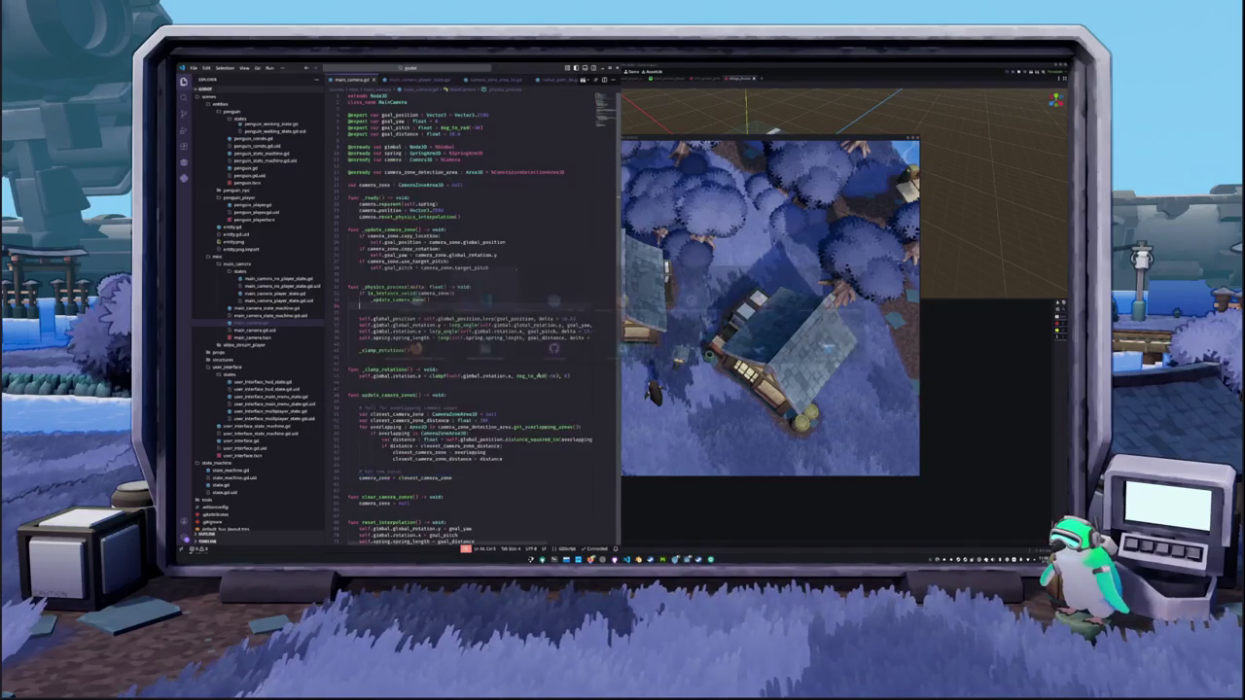
Step: Look through the update_camera_zone loop and the camera_zone = null and closest_camera_zone_distance lines
{"action": "left_click", "coordinate": [467, 357]}
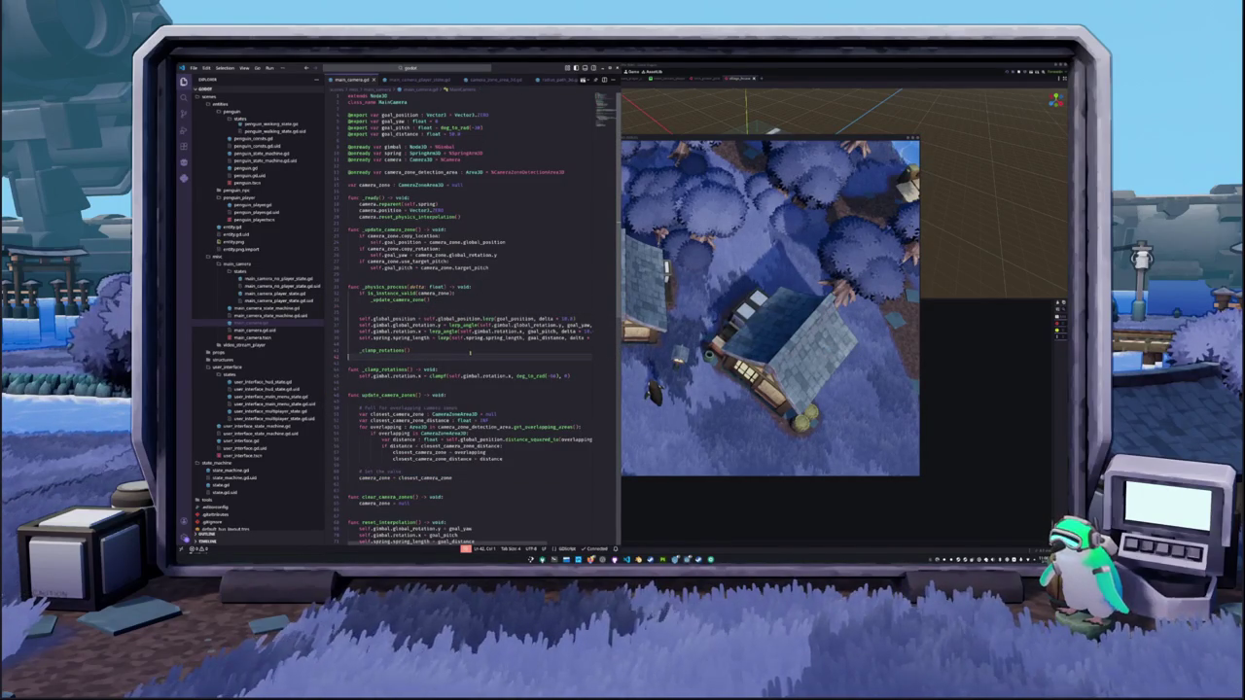
{"action": "scroll", "coordinate": [394, 345], "scroll_direction": "down", "scroll_amount": 5}
{"action": "scroll", "coordinate": [394, 344], "scroll_direction": "down", "scroll_amount": 1}
{"action": "left_click", "coordinate": [390, 348]}
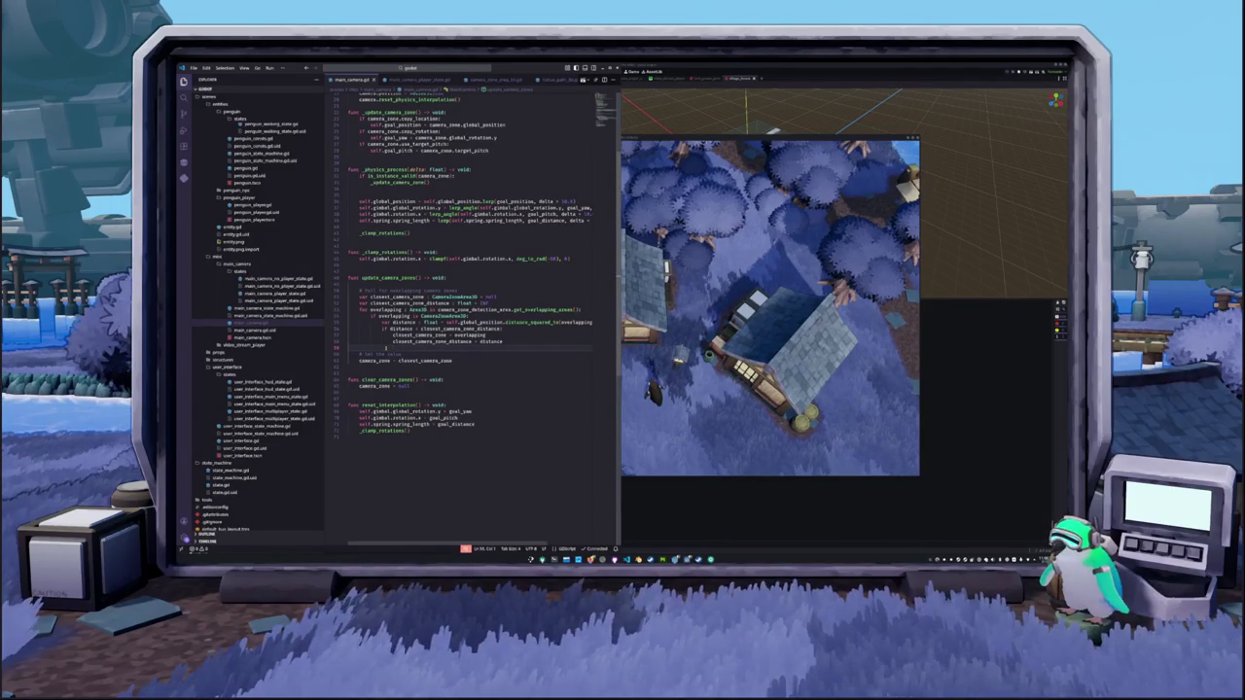
{"action": "left_click", "coordinate": [389, 374]}
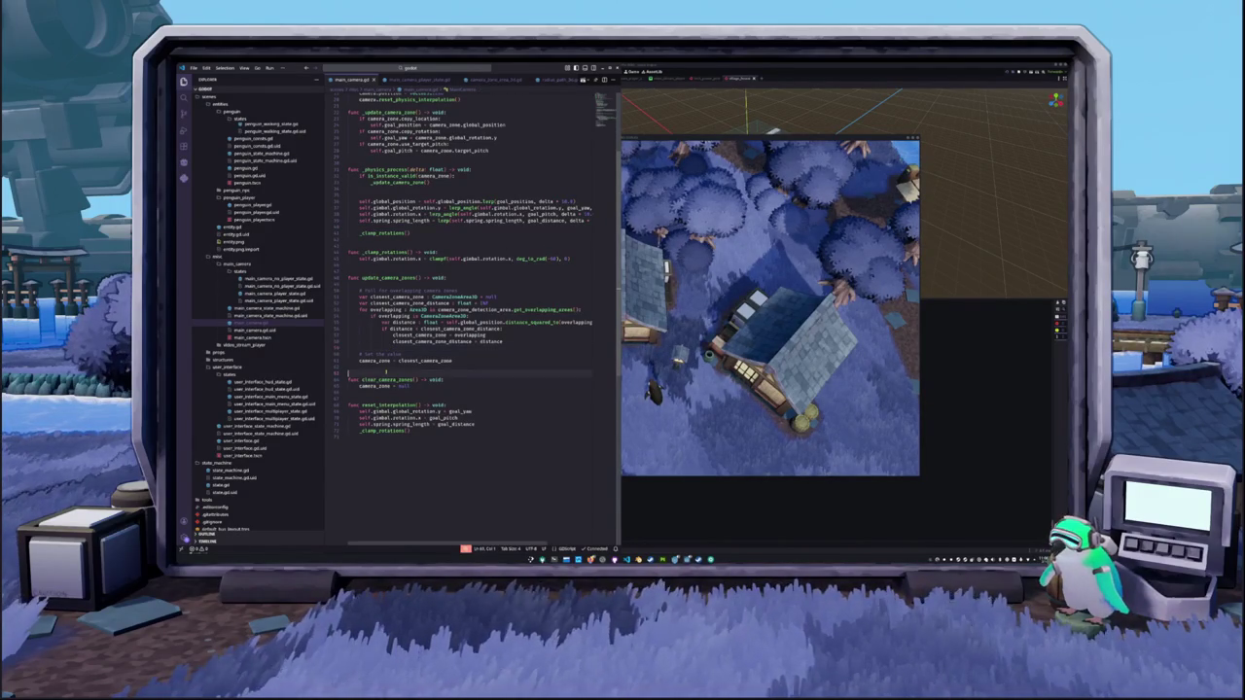
{"action": "left_click", "coordinate": [389, 393]}
{"action": "left_click", "coordinate": [376, 374]}
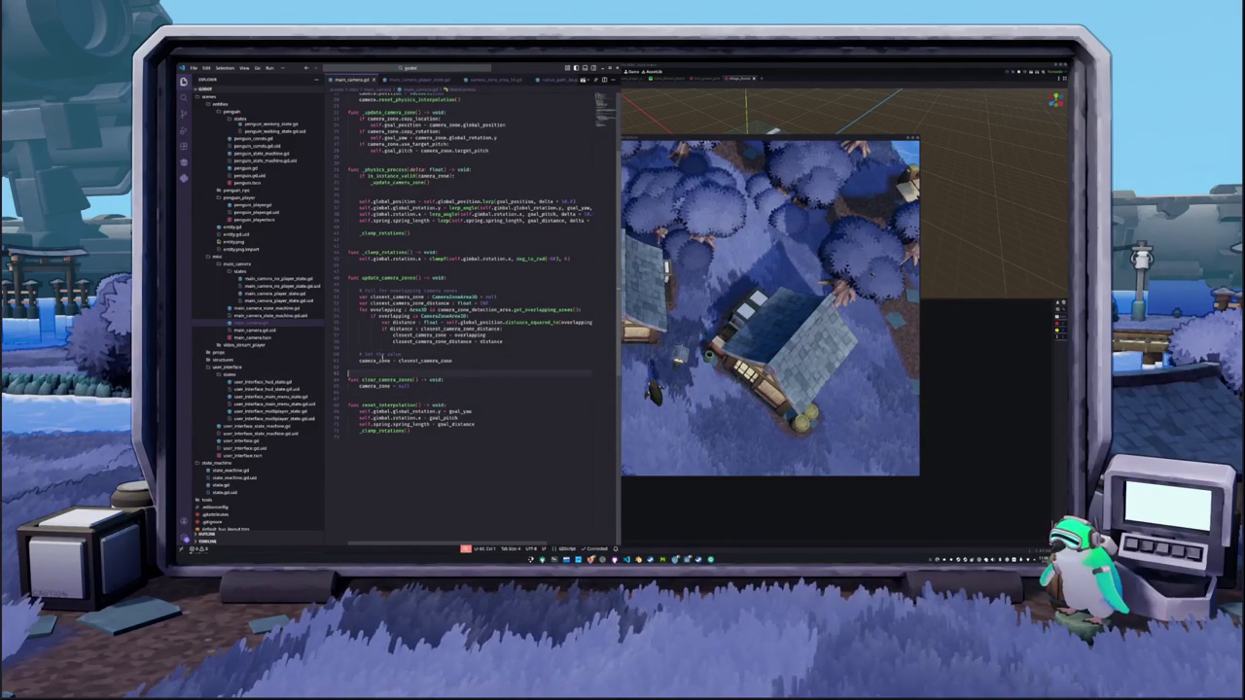
{"action": "left_click", "coordinate": [506, 342]}
{"action": "scroll", "coordinate": [383, 348], "scroll_direction": "up", "scroll_amount": 5}
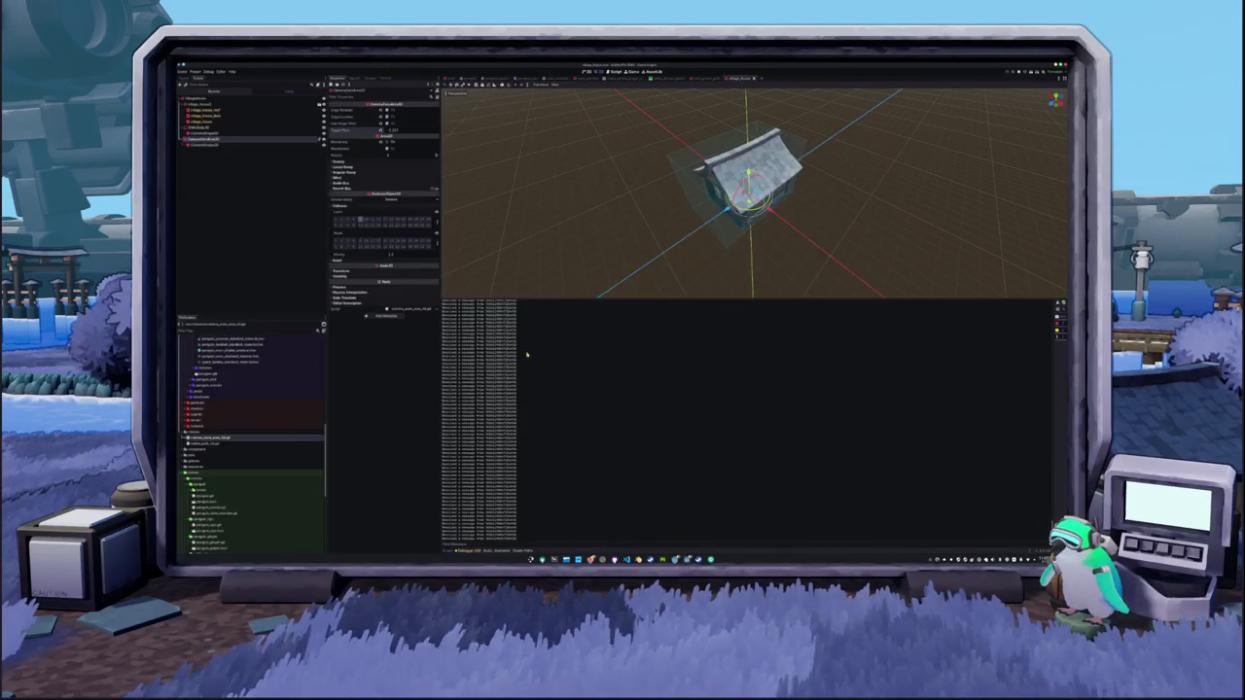
Step: Select another village scene node in the Scene dock, then return to main_camera.gd
{"action": "left_click", "coordinate": [204, 140]}
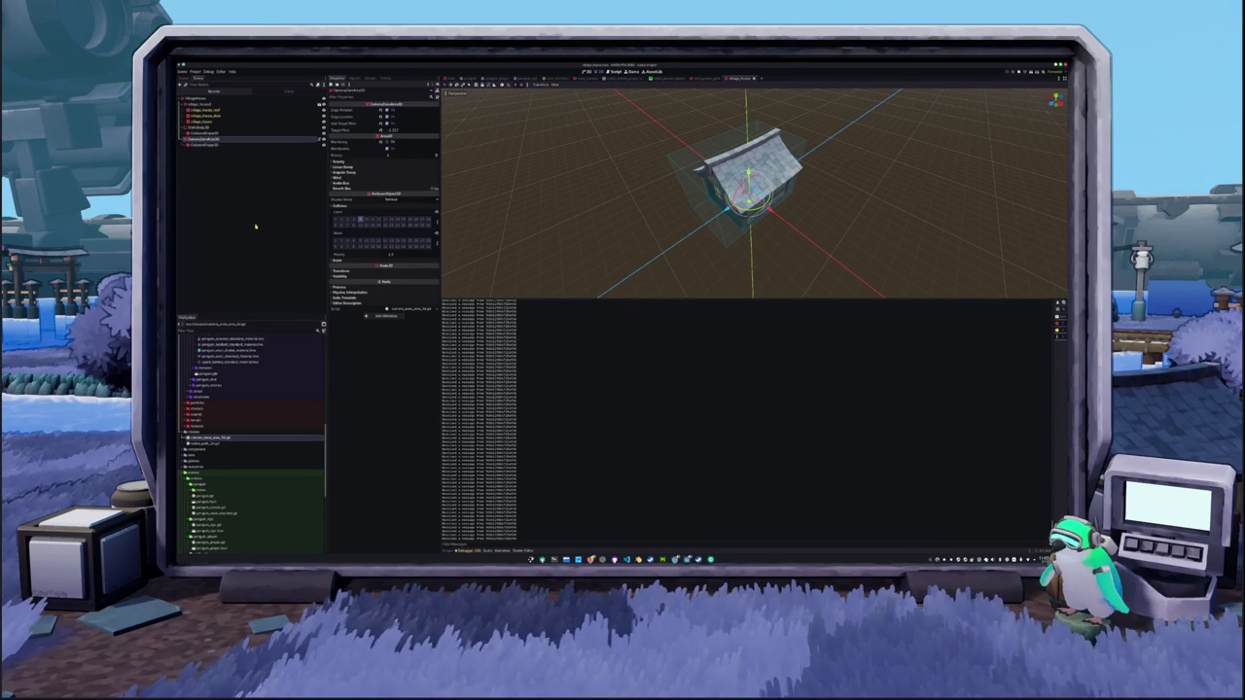
{"action": "key", "text": "alt+Tab"}
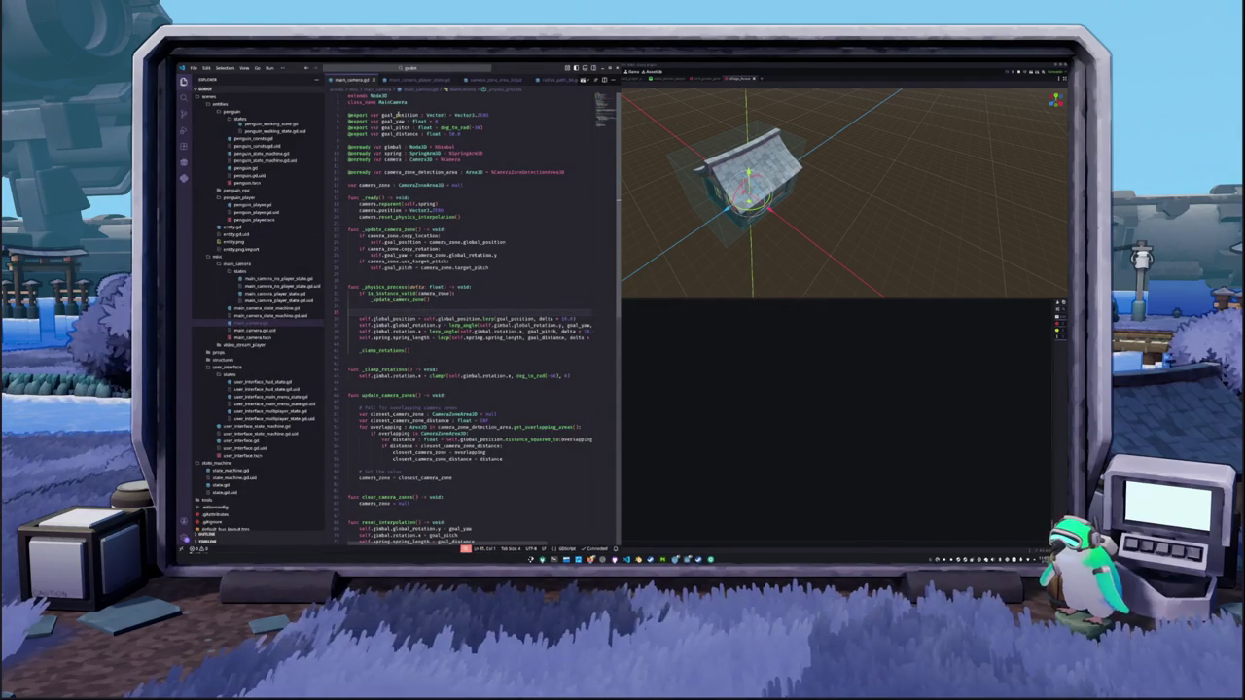
{"action": "double_click", "coordinate": [399, 134]}
{"action": "left_click", "coordinate": [397, 141]}
{"action": "key", "text": "Up"}
{"action": "key", "text": "Up"}
{"action": "key", "text": "Up"}
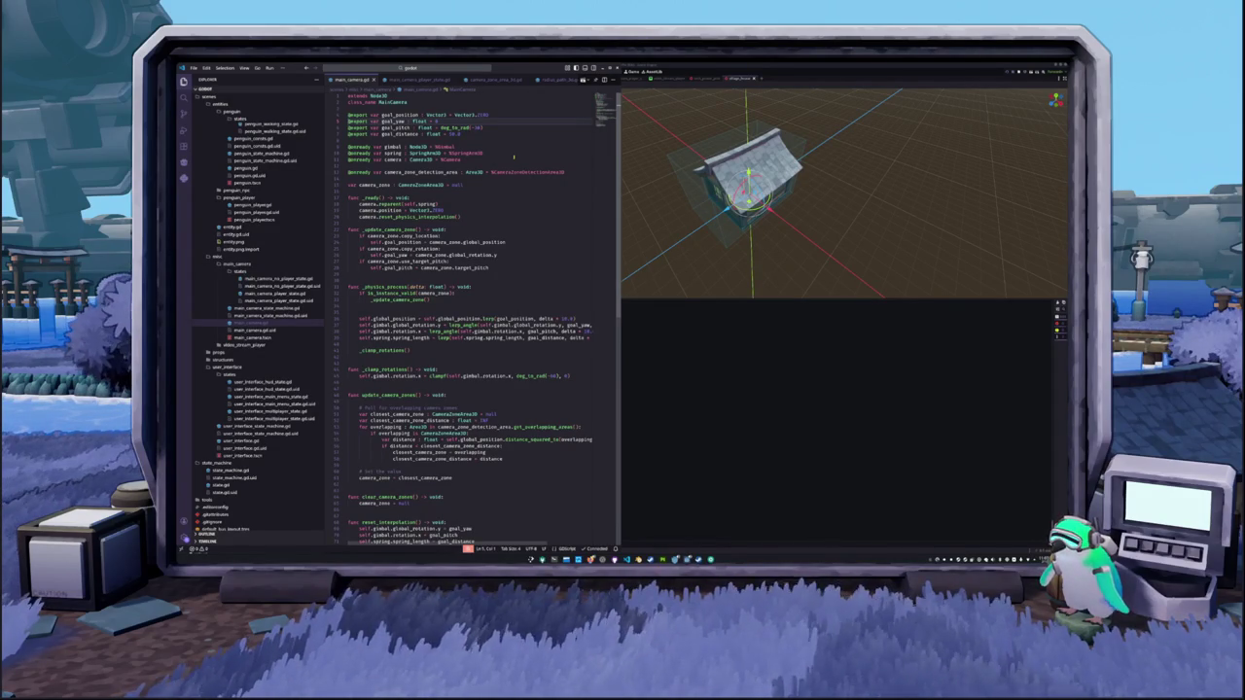
{"action": "key", "text": "Return"}
{"action": "key", "text": "Return"}
{"action": "key", "text": "Up"}
{"action": "key", "text": "Up"}
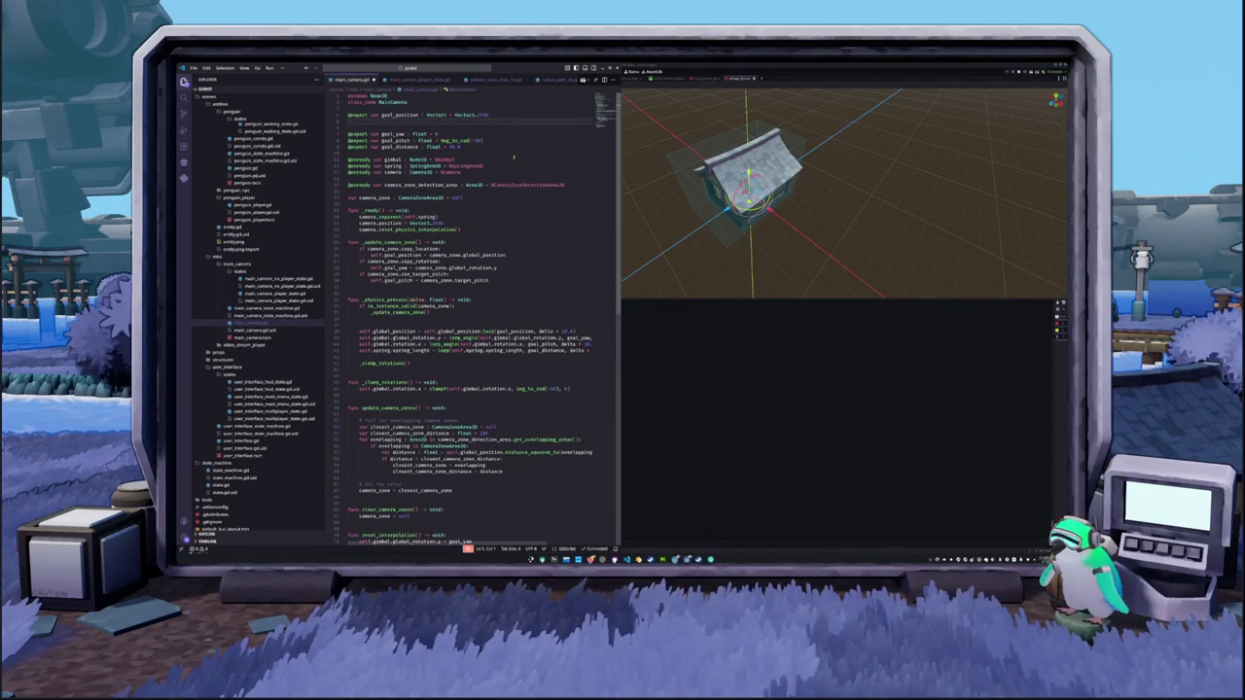
{"action": "key", "text": "Return"}
{"action": "type", "text": "@export va"}
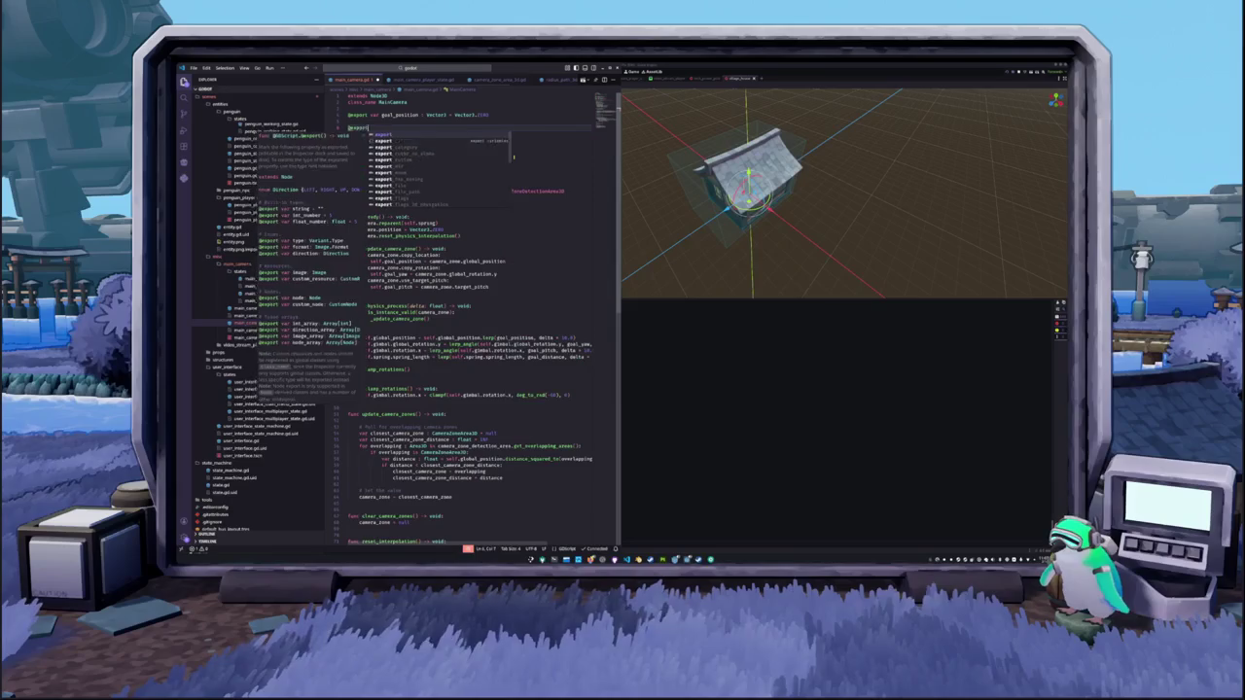
{"action": "type", "text": "r "}
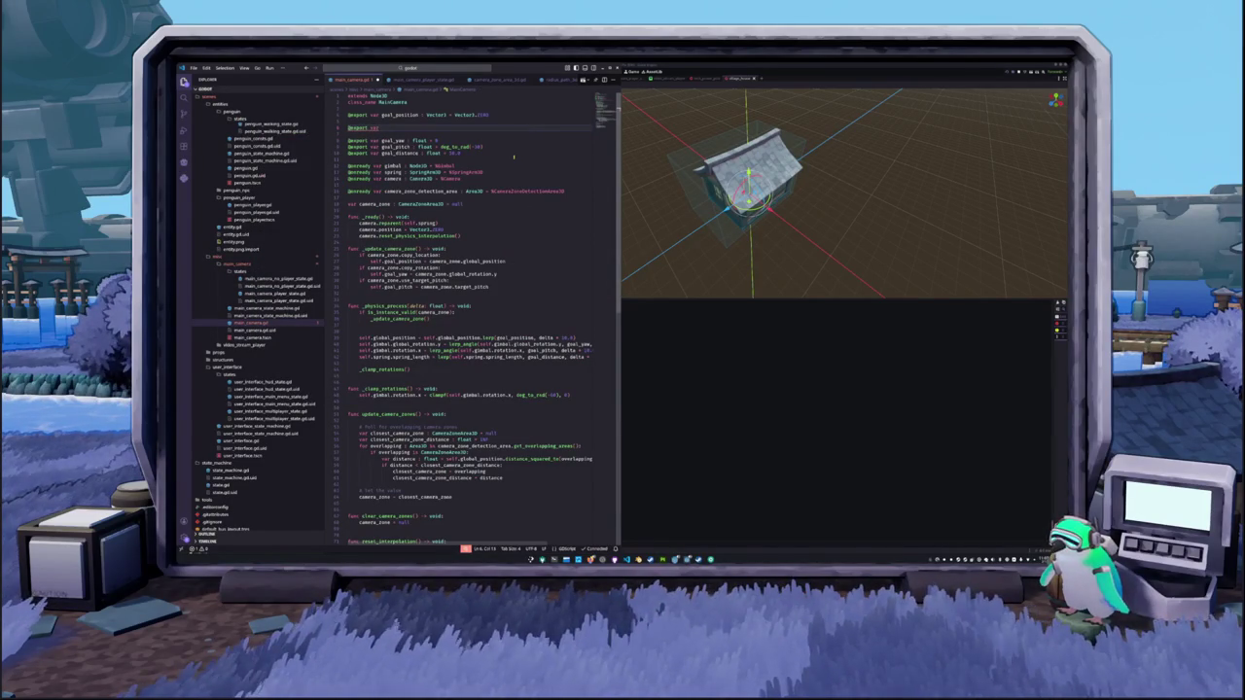
{"action": "type", "text": "zone_position : "}
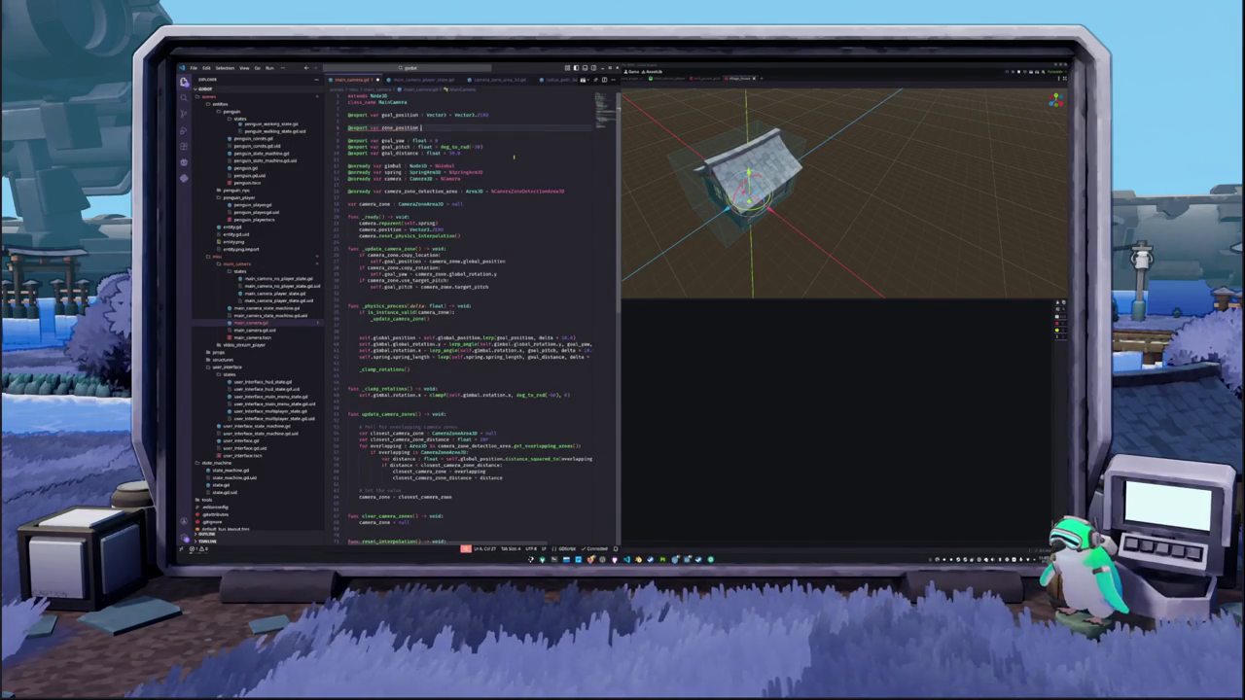
{"action": "type", "text": "Vector3 = Vec"}
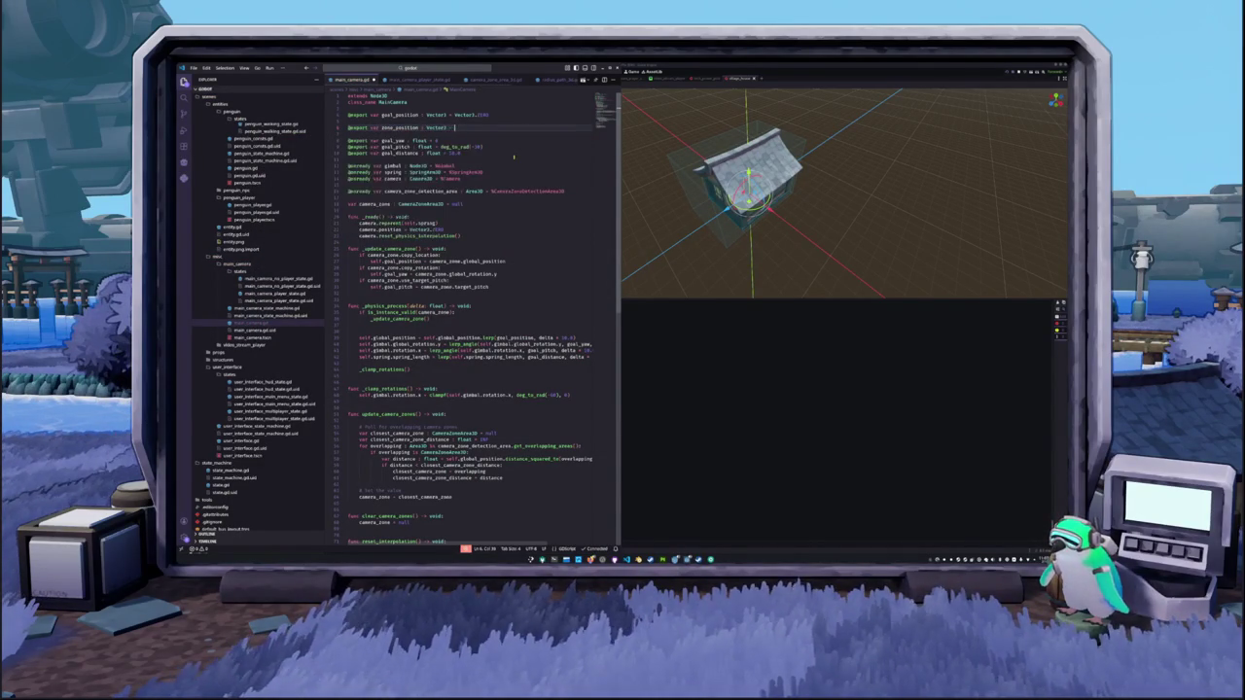
{"action": "type", "text": "tor3.ZERO"}
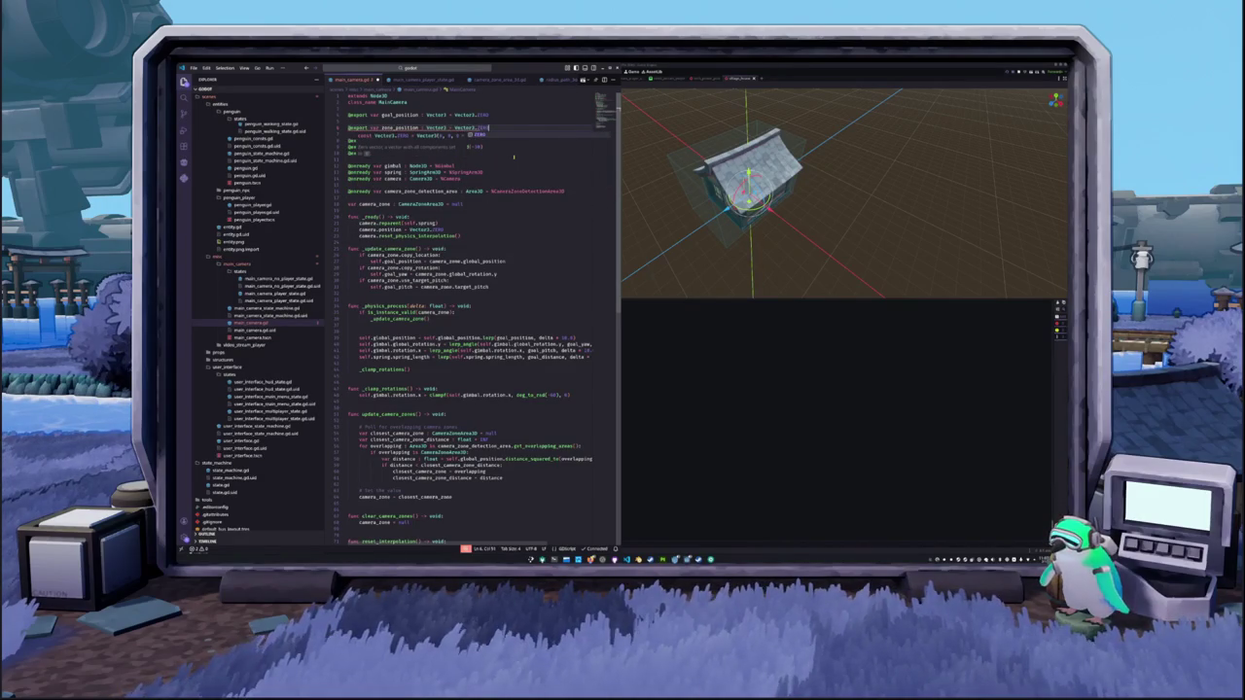
Step: Replace goal_position with zone_position in the global_position lerp of _physics_process
{"action": "key", "text": "Up"}
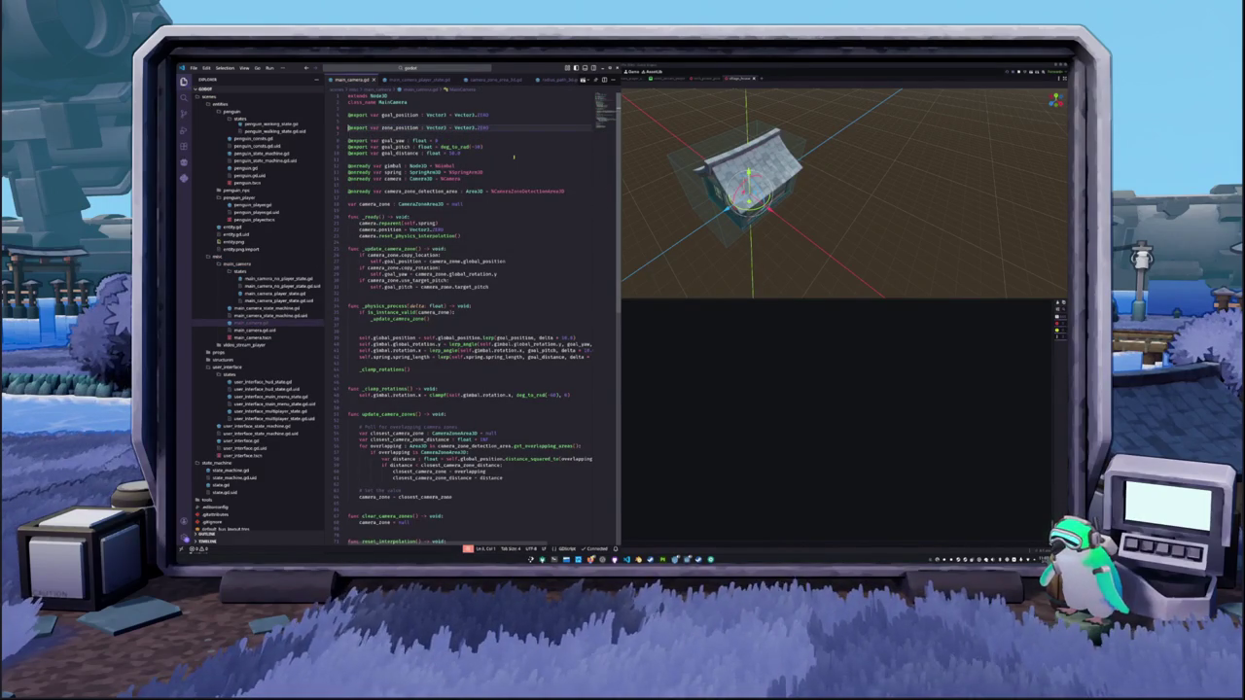
{"action": "key", "text": "Down"}
{"action": "key", "text": "Down"}
{"action": "key", "text": "Down"}
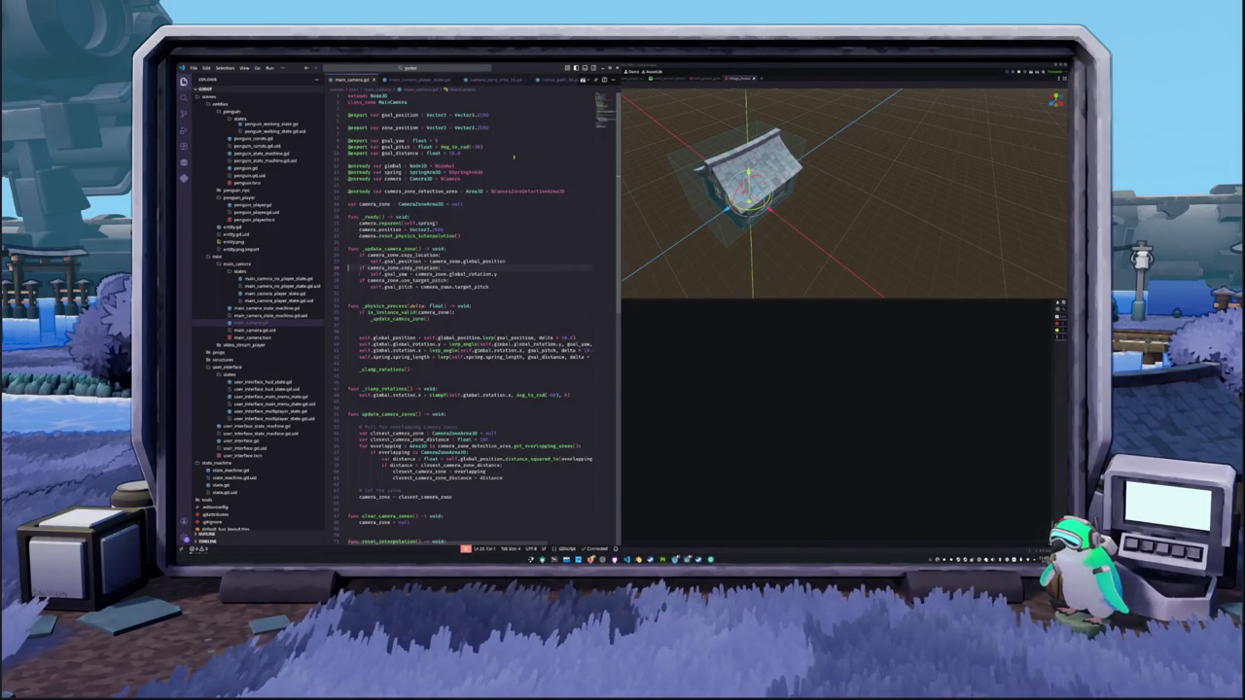
{"action": "key", "text": "Down"}
{"action": "key", "text": "Down"}
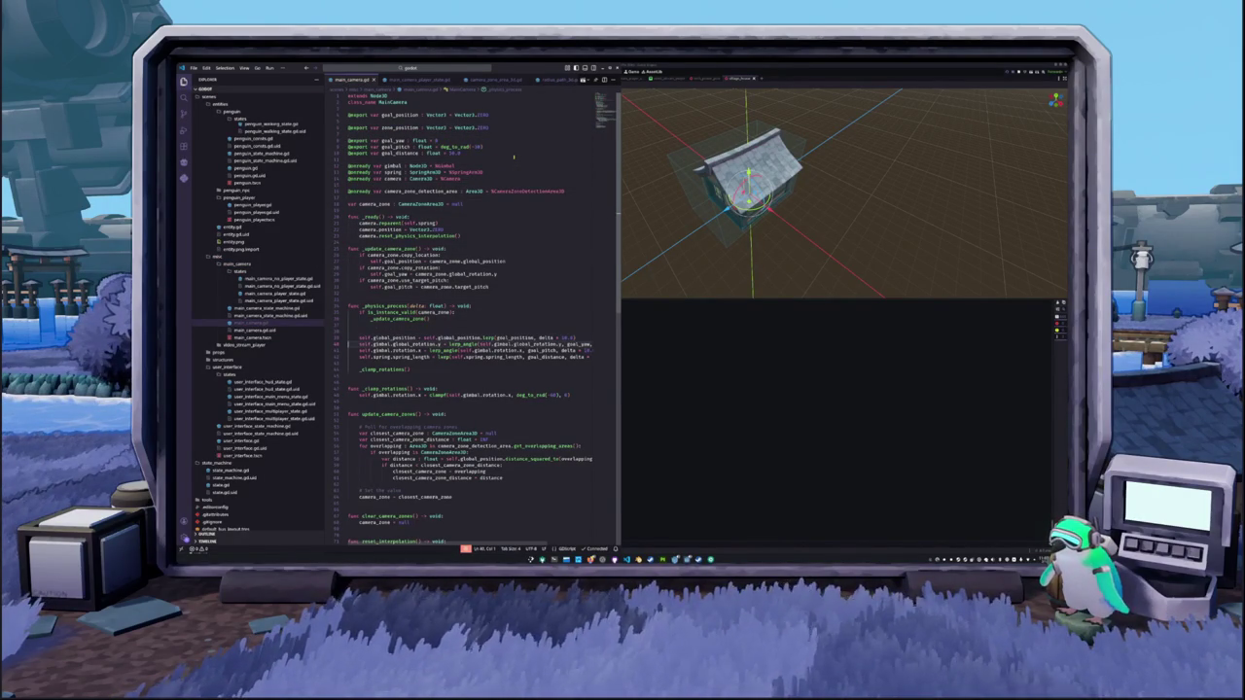
{"action": "key", "text": "Return"}
{"action": "key", "text": "Return"}
{"action": "key", "text": "Up"}
{"action": "key", "text": "Up"}
{"action": "key", "text": "ctrl+Right"}
{"action": "key", "text": "ctrl+Right"}
{"action": "key", "text": "ctrl+Right"}
{"action": "key", "text": "ctrl+Right"}
{"action": "key", "text": "ctrl+Right"}
{"action": "key", "text": "ctrl+Right"}
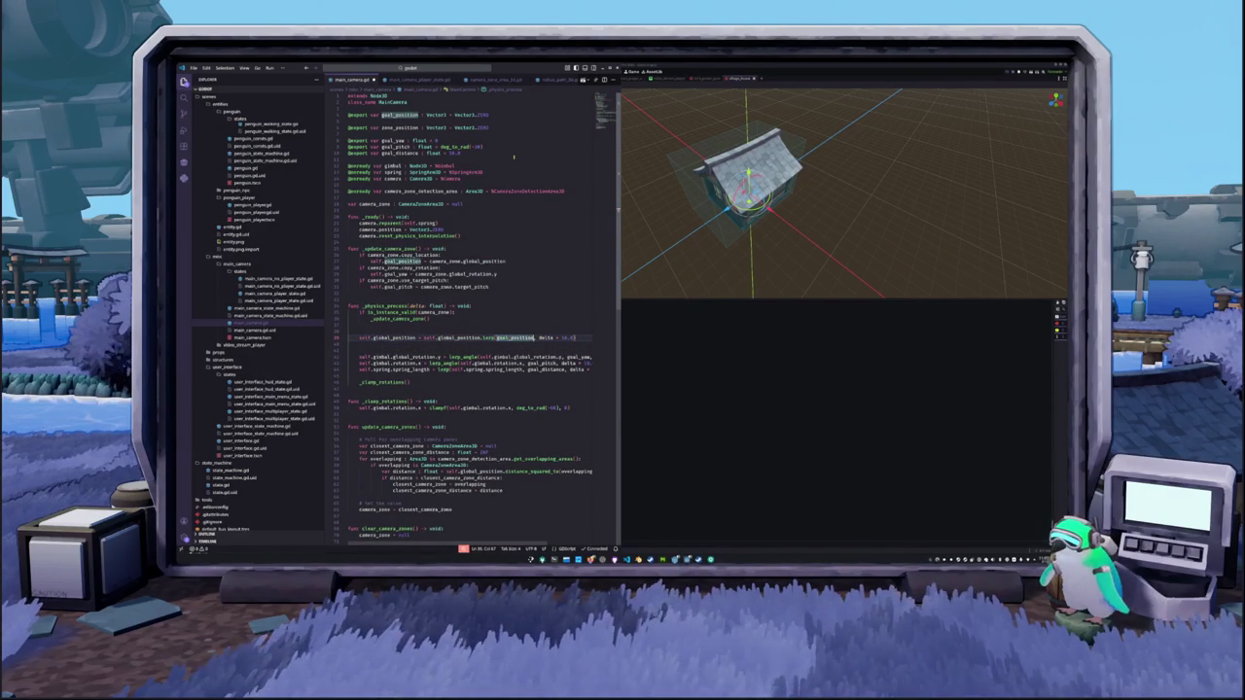
{"action": "key", "text": "Up"}
{"action": "key", "text": "Up"}
{"action": "key", "text": "Up"}
{"action": "key", "text": "Up"}
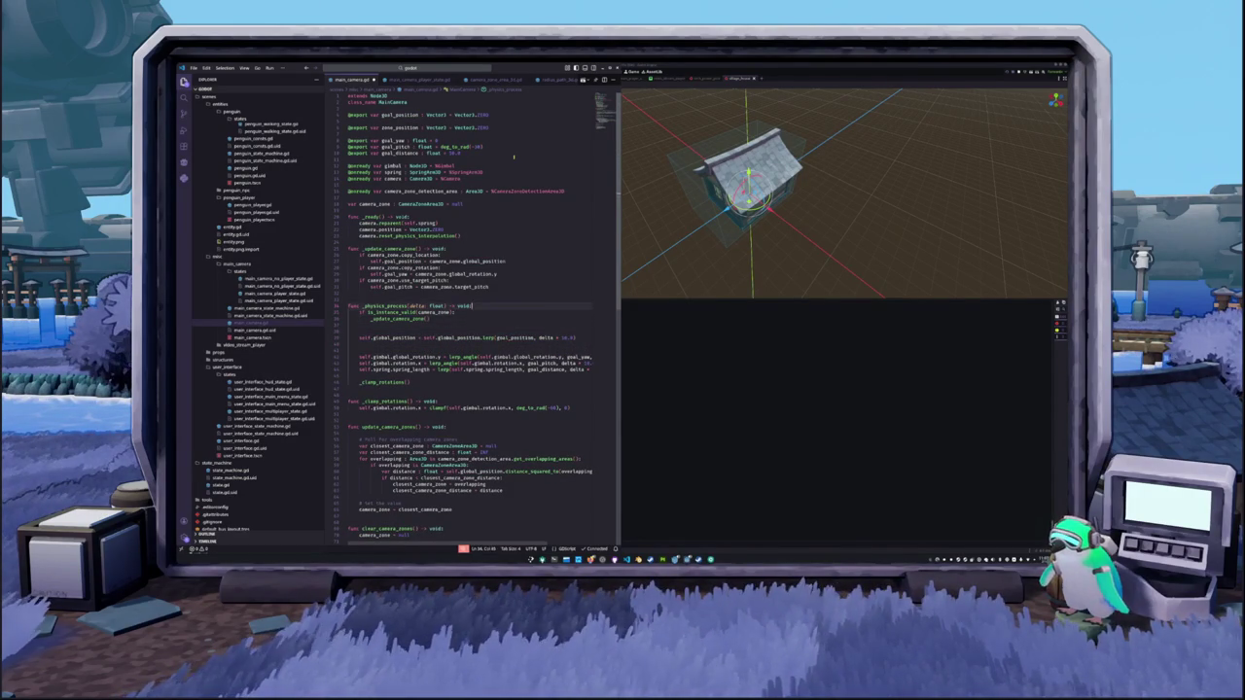
{"action": "key", "text": "ctrl+Left"}
{"action": "key", "text": "ctrl+Left"}
{"action": "key", "text": "ctrl+Left"}
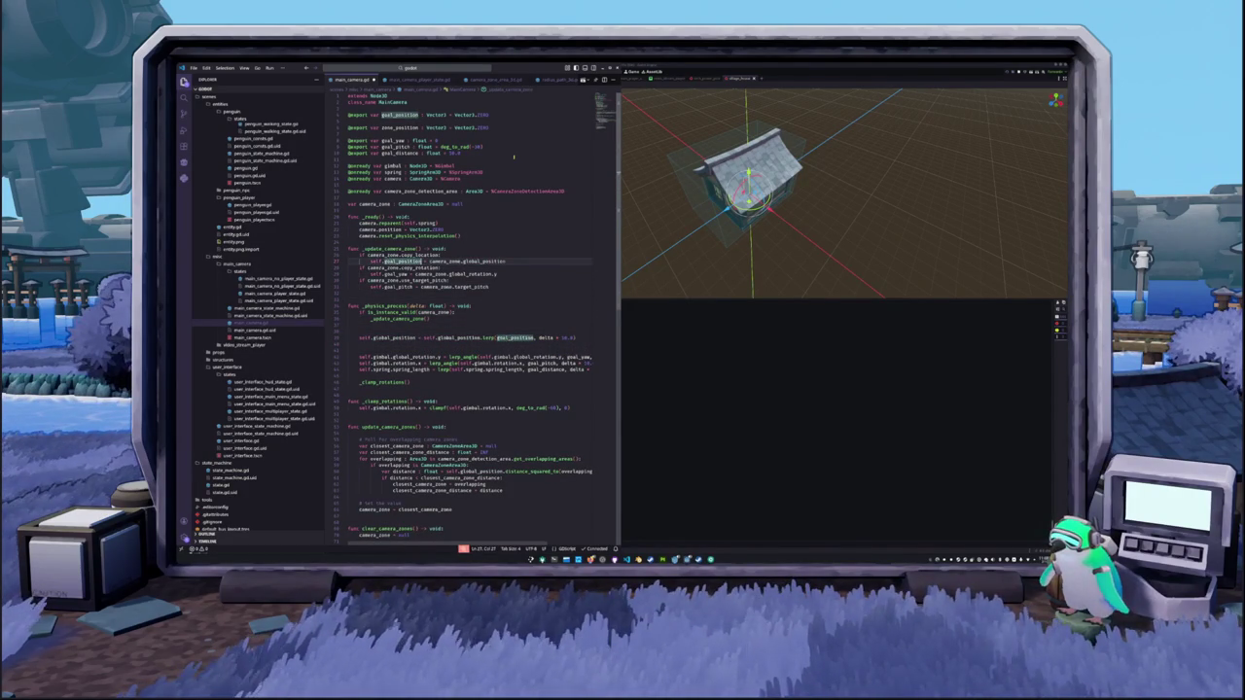
{"action": "key", "text": "ctrl+shift+Right"}
{"action": "type", "text": "zone"}
{"action": "key", "text": "Return"}
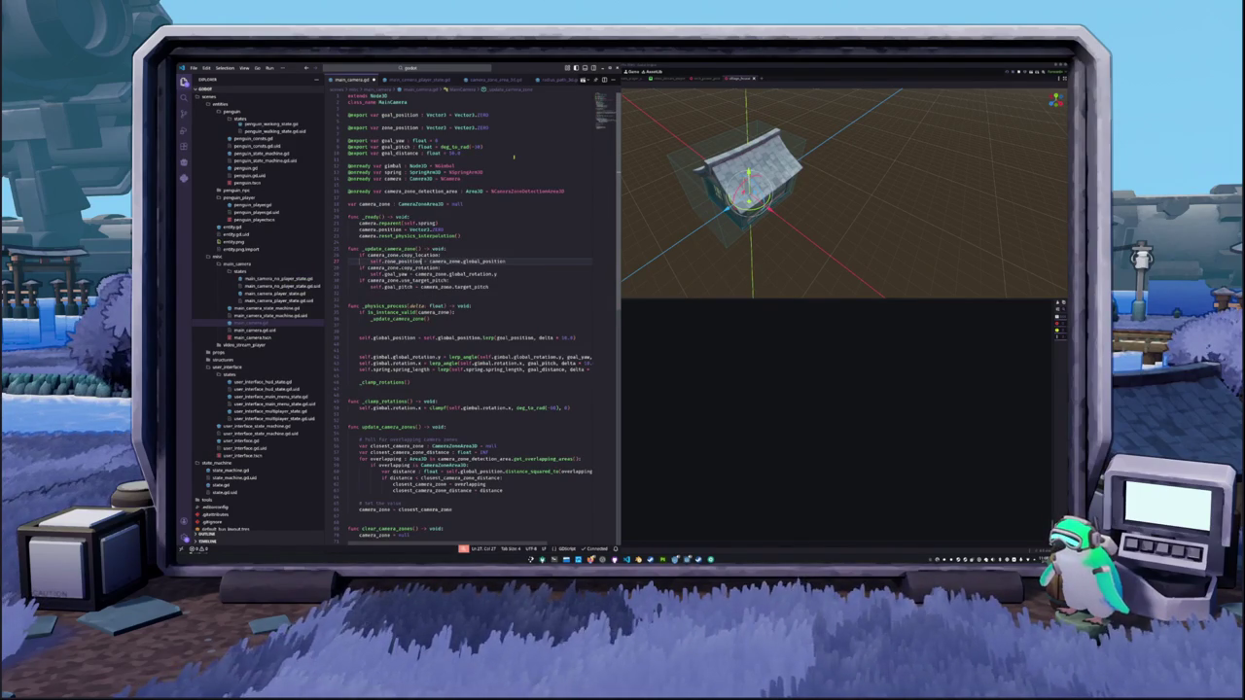
Step: Bring the running game to the front from the Godot editor
{"action": "key", "text": "Down"}
{"action": "key", "text": "Down"}
{"action": "key", "text": "Down"}
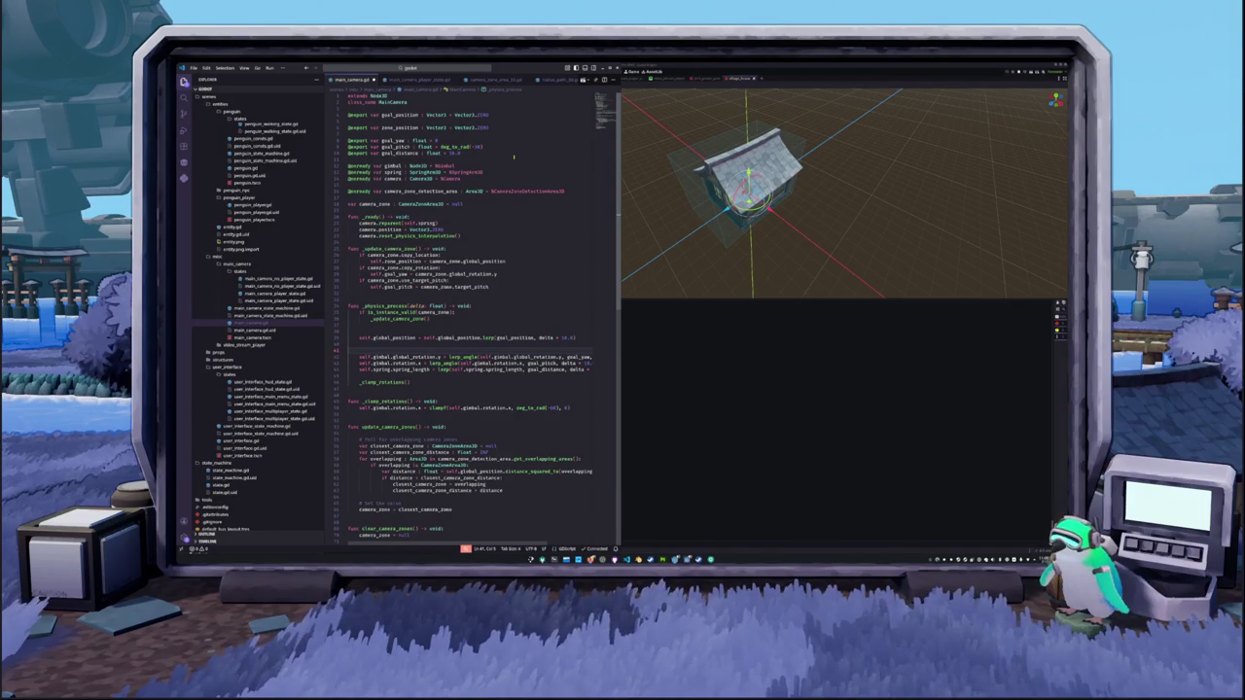
{"action": "key", "text": "alt+Tab"}
{"action": "key", "text": "alt+Tab"}
{"action": "left_click", "coordinate": [710, 528]}
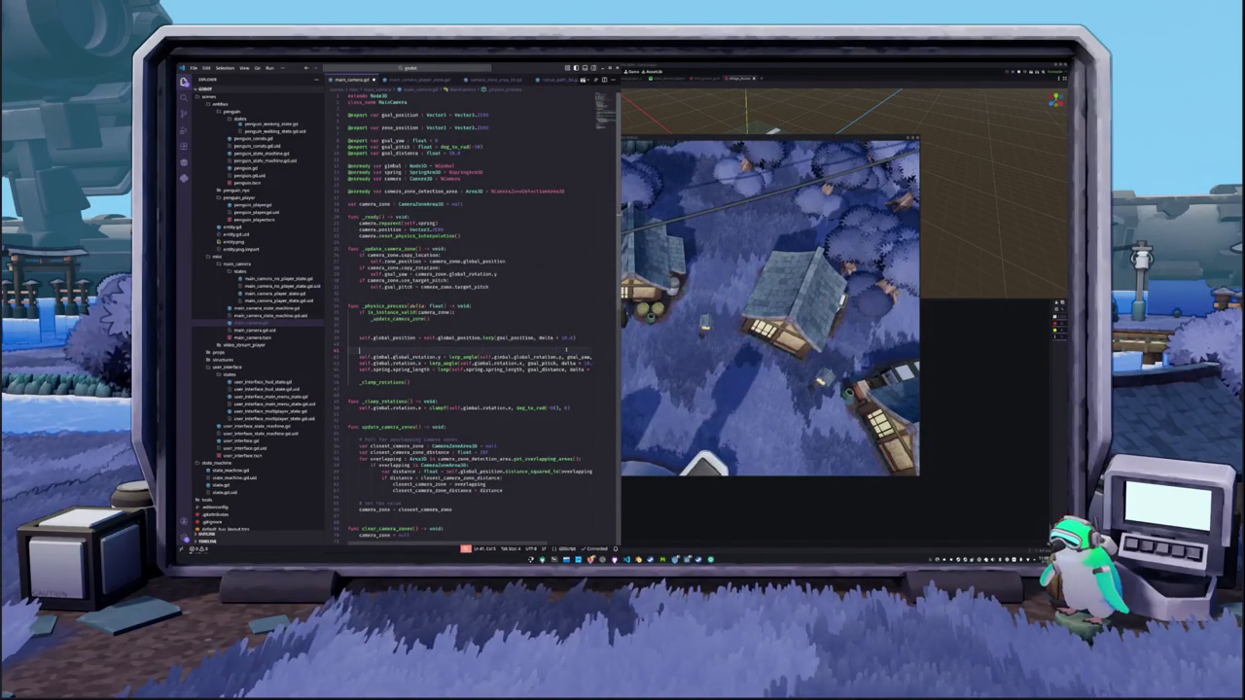
Step: Check line 42 of main_camera.gd, then stop the running game with Shift+F5
{"action": "key", "text": "Down"}
{"action": "key", "text": "Down"}
{"action": "key", "text": "End"}
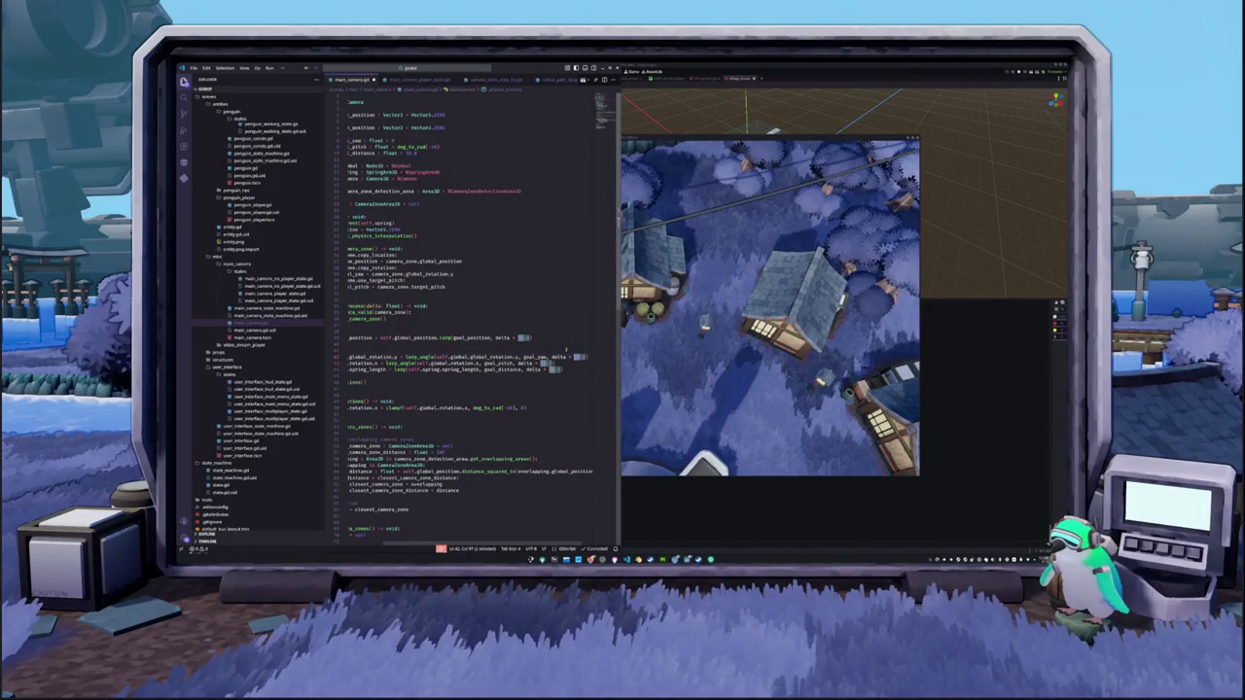
{"action": "key", "text": "shift+End"}
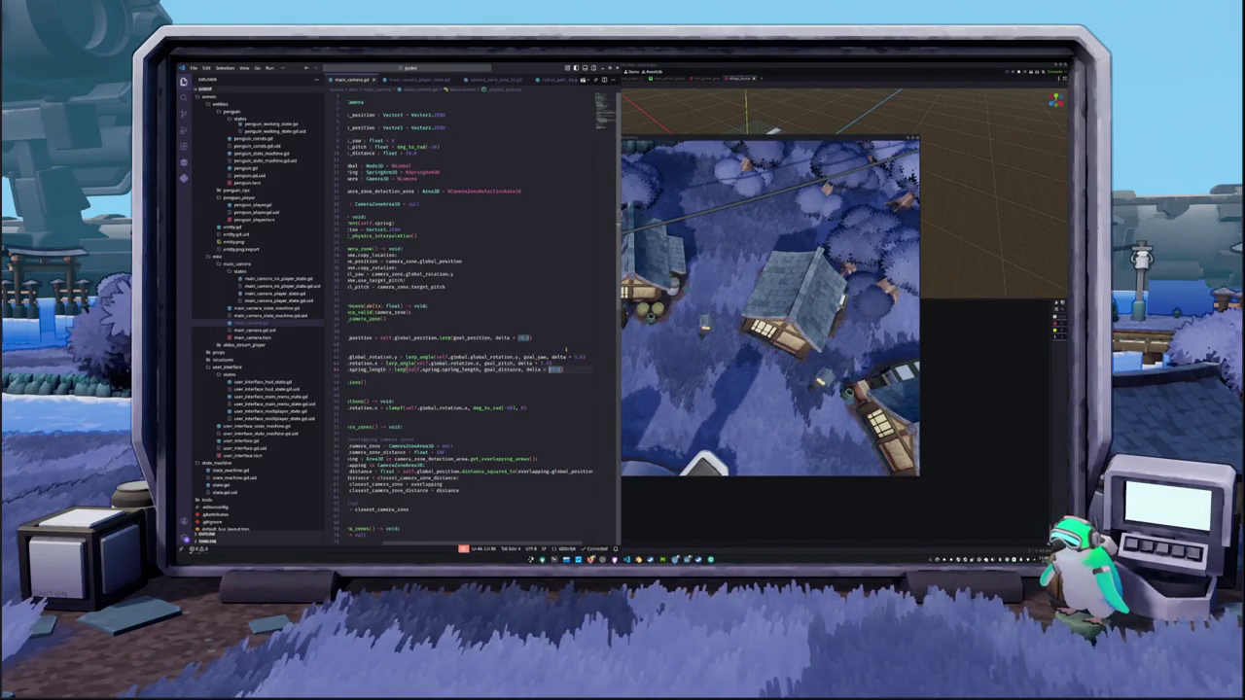
{"action": "key", "text": "F5"}
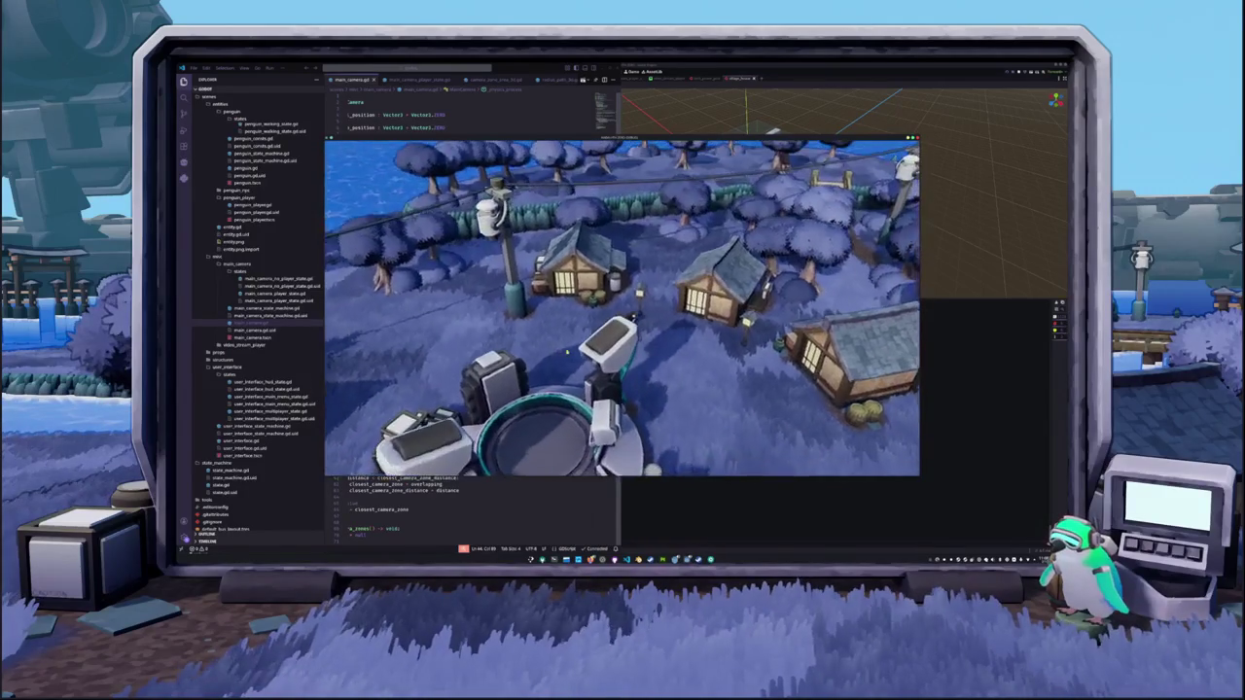
{"action": "key", "text": "shift+F5"}
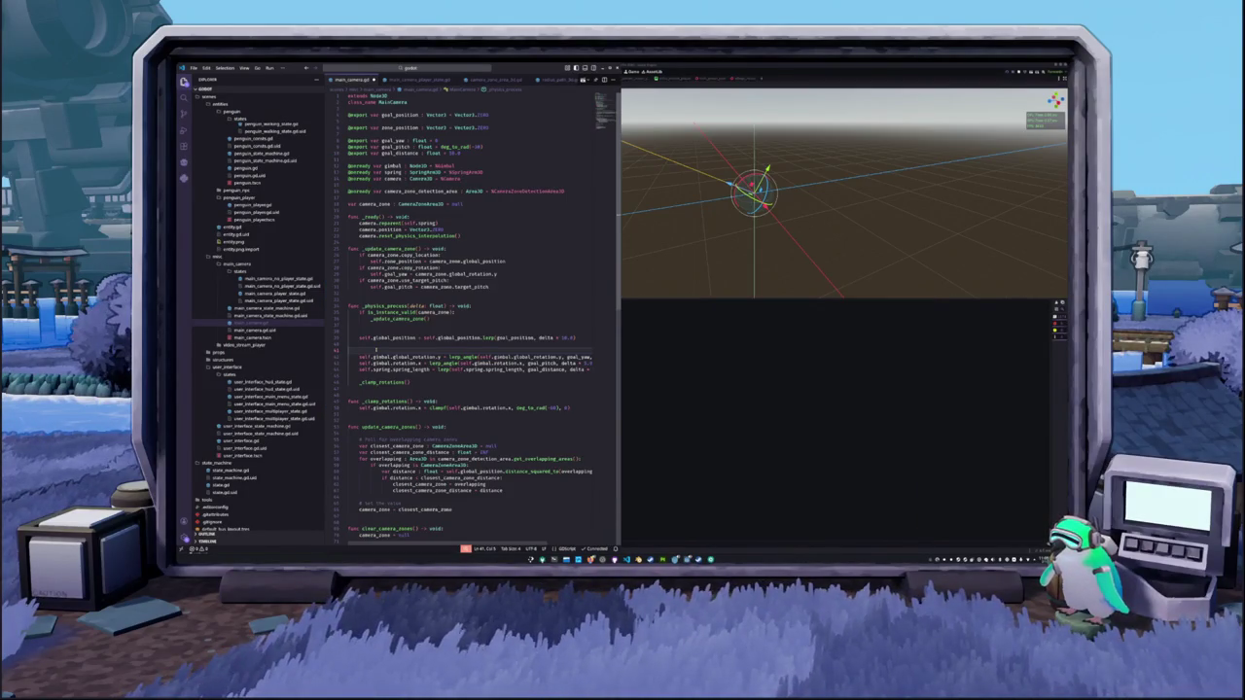
{"action": "left_click", "coordinate": [368, 300]}
{"action": "key", "text": "Return"}
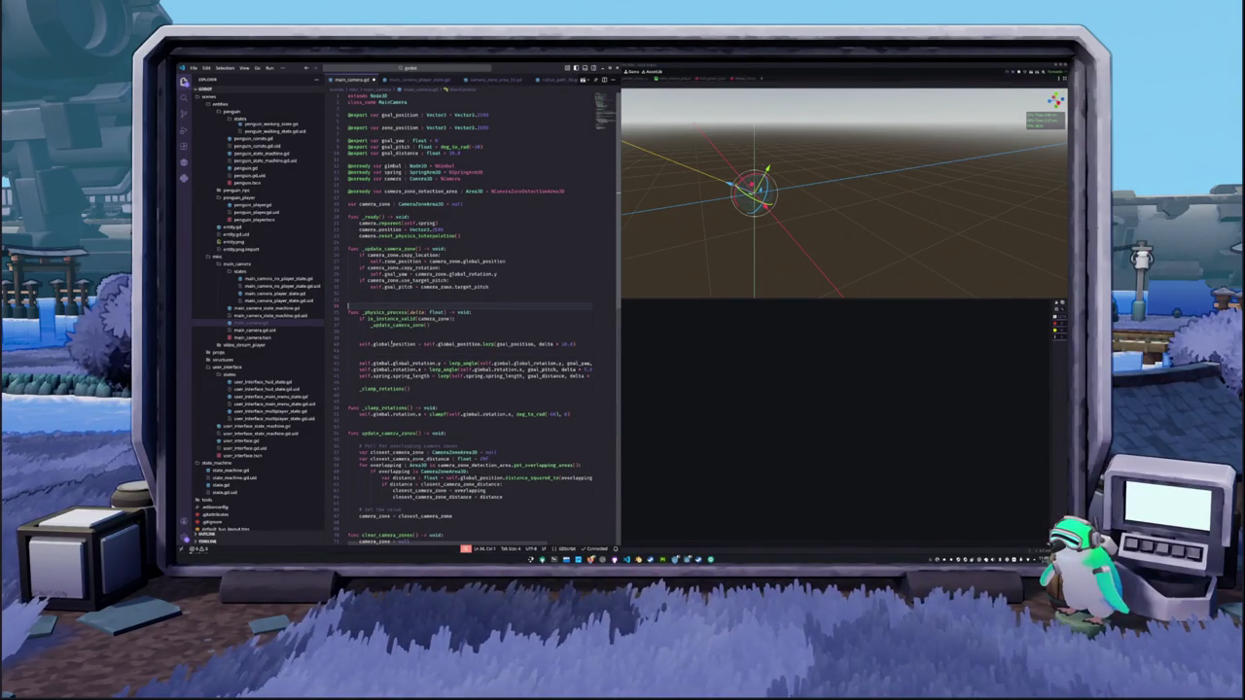
{"action": "type", "text": "enum Camera"}
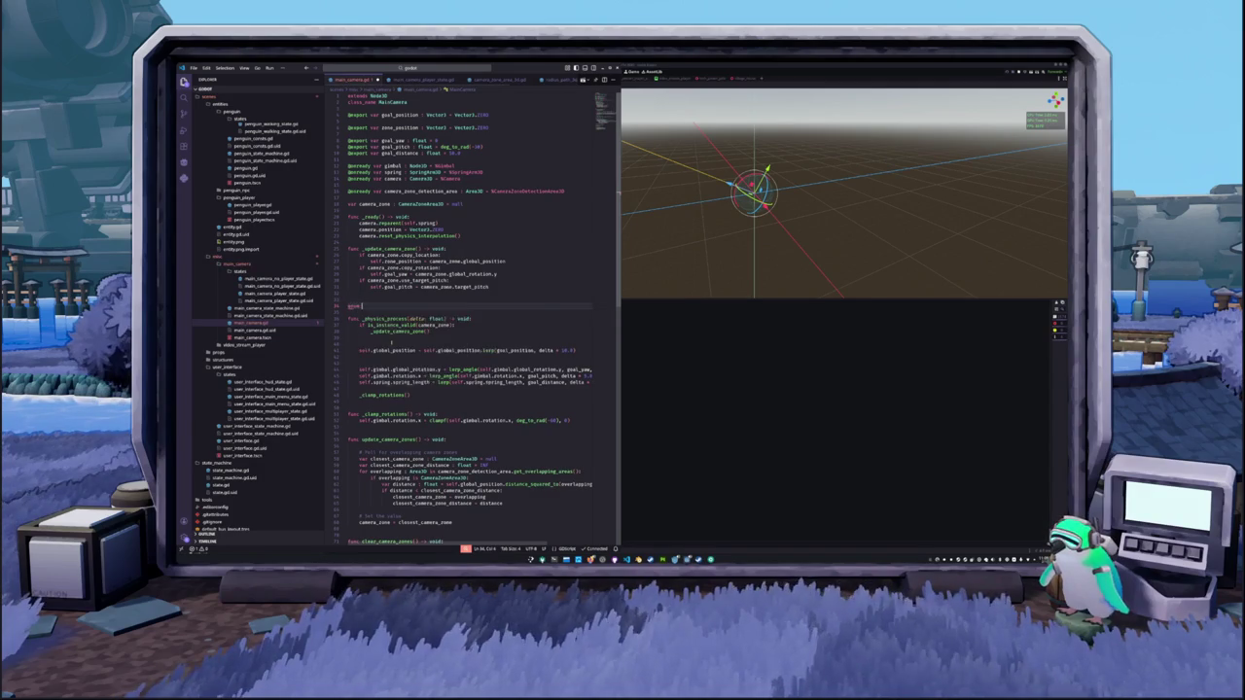
{"action": "type", "text": "UpdateStat"}
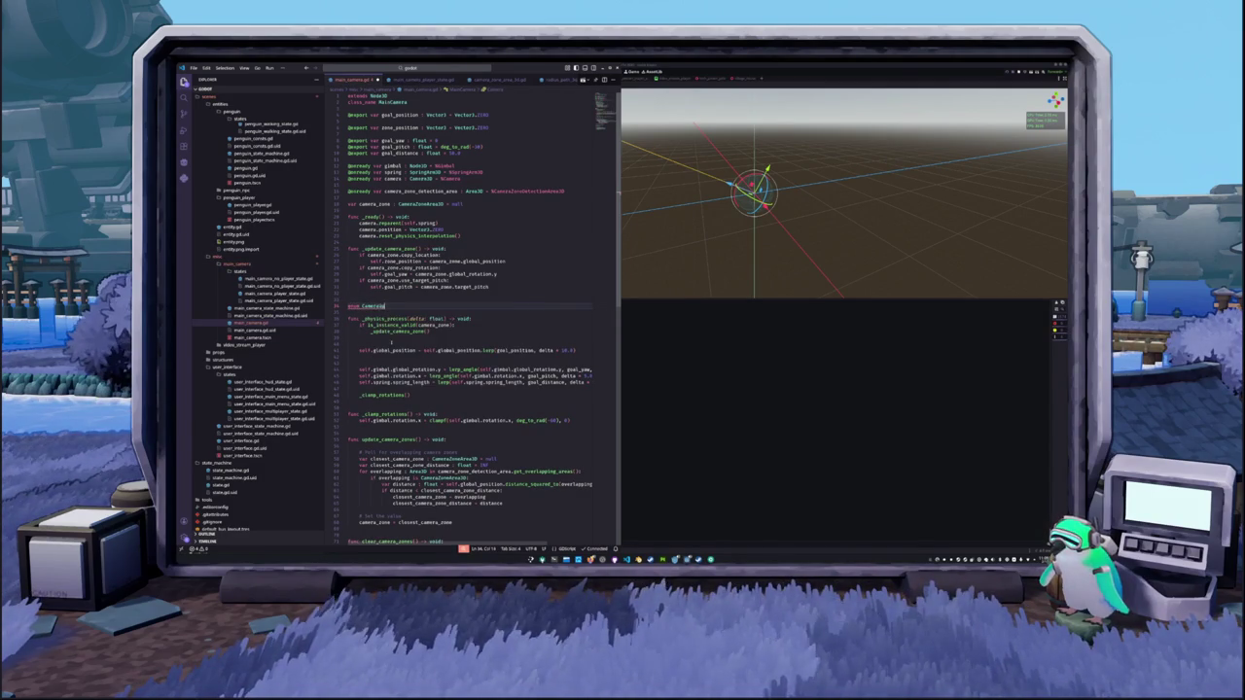
{"action": "type", "text": "e {"}
{"action": "key", "text": "Return"}
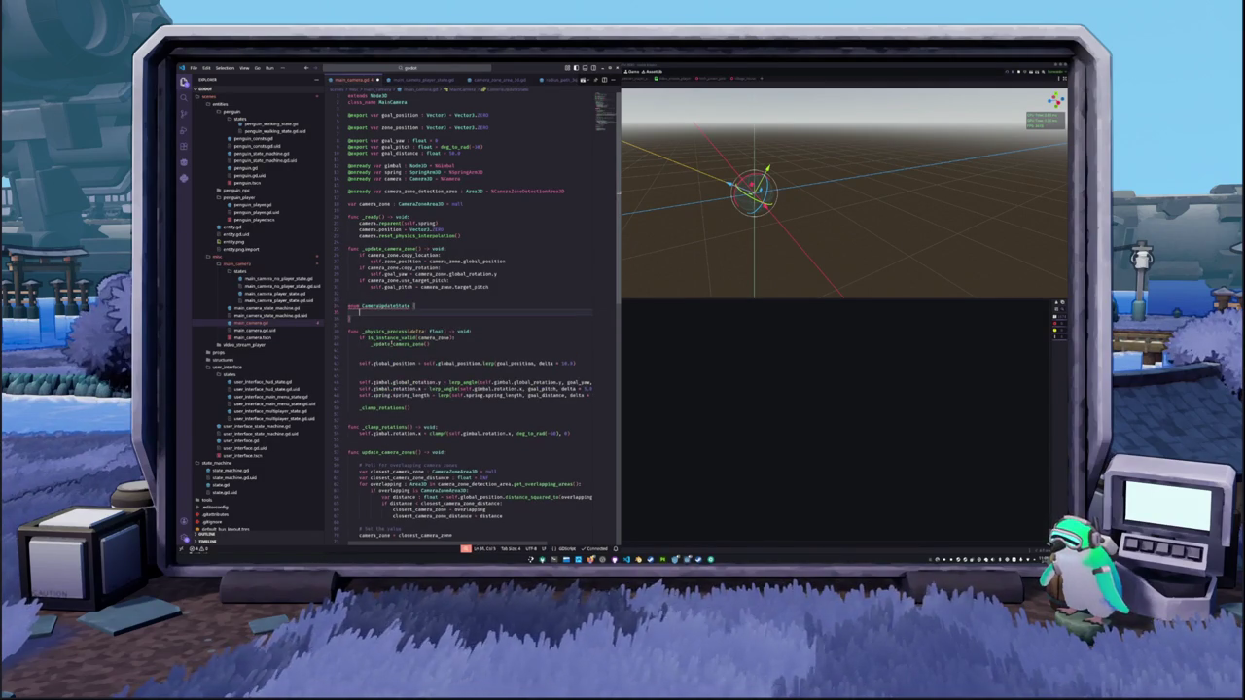
{"action": "key", "text": "Tab"}
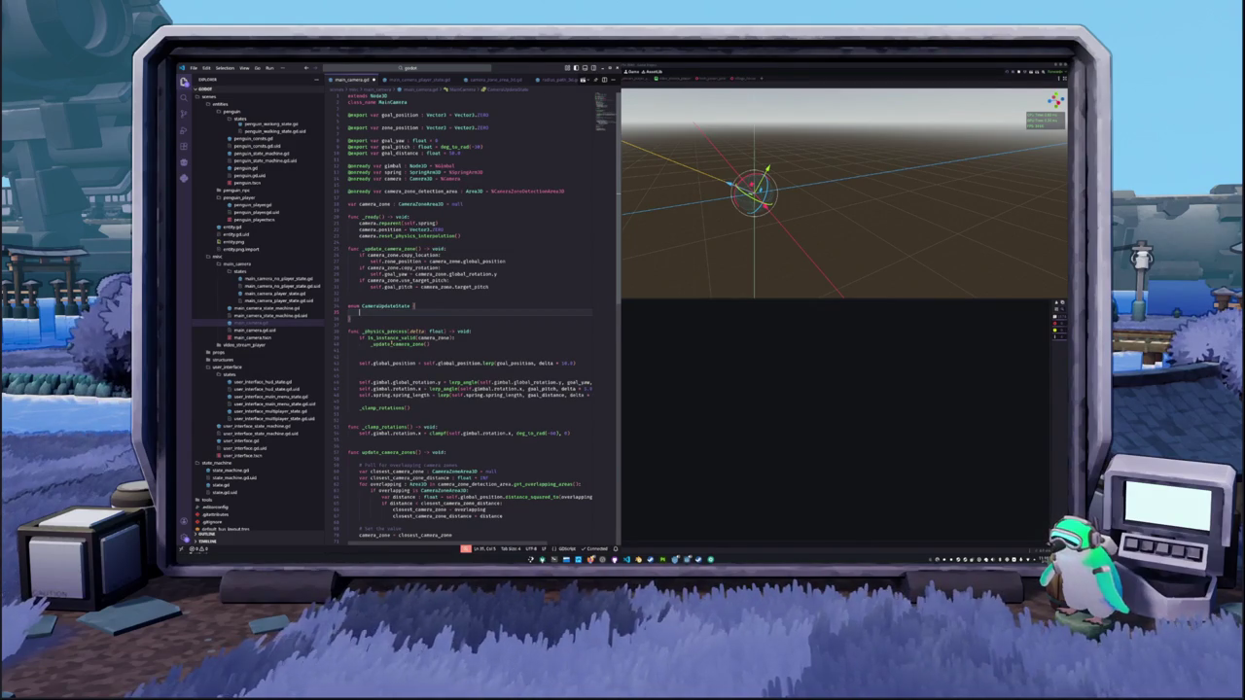
{"action": "left_click", "coordinate": [350, 318]}
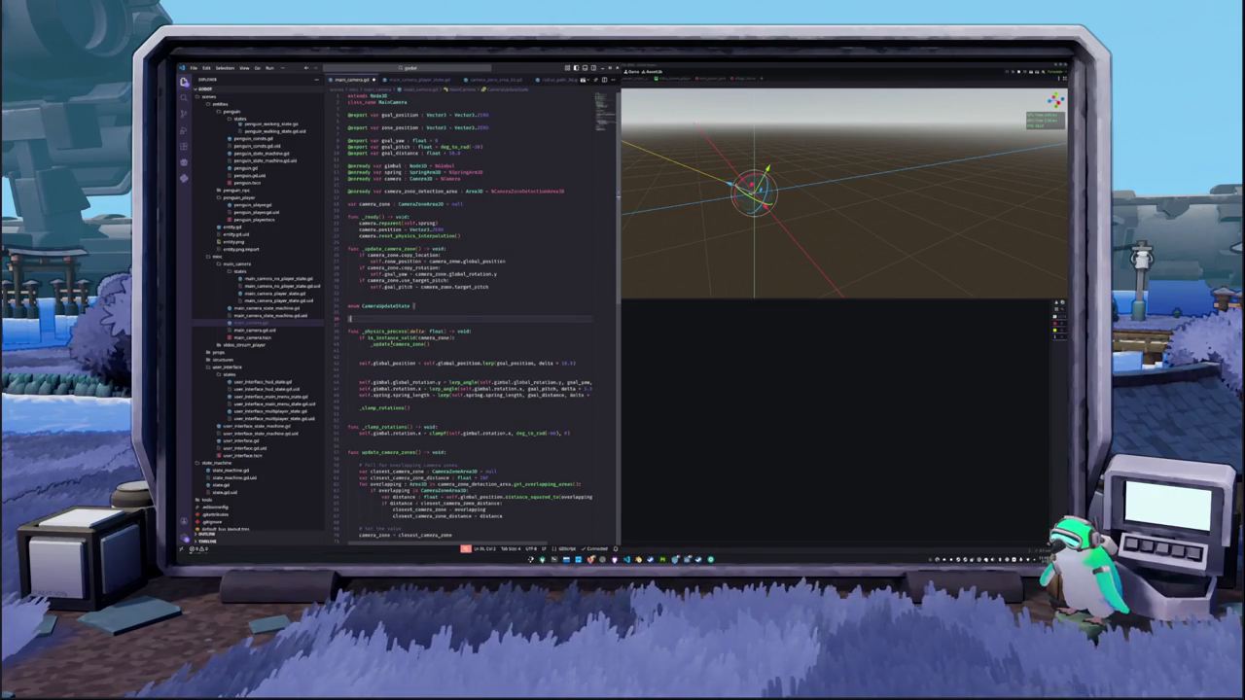
{"action": "key", "text": "shift+Up"}
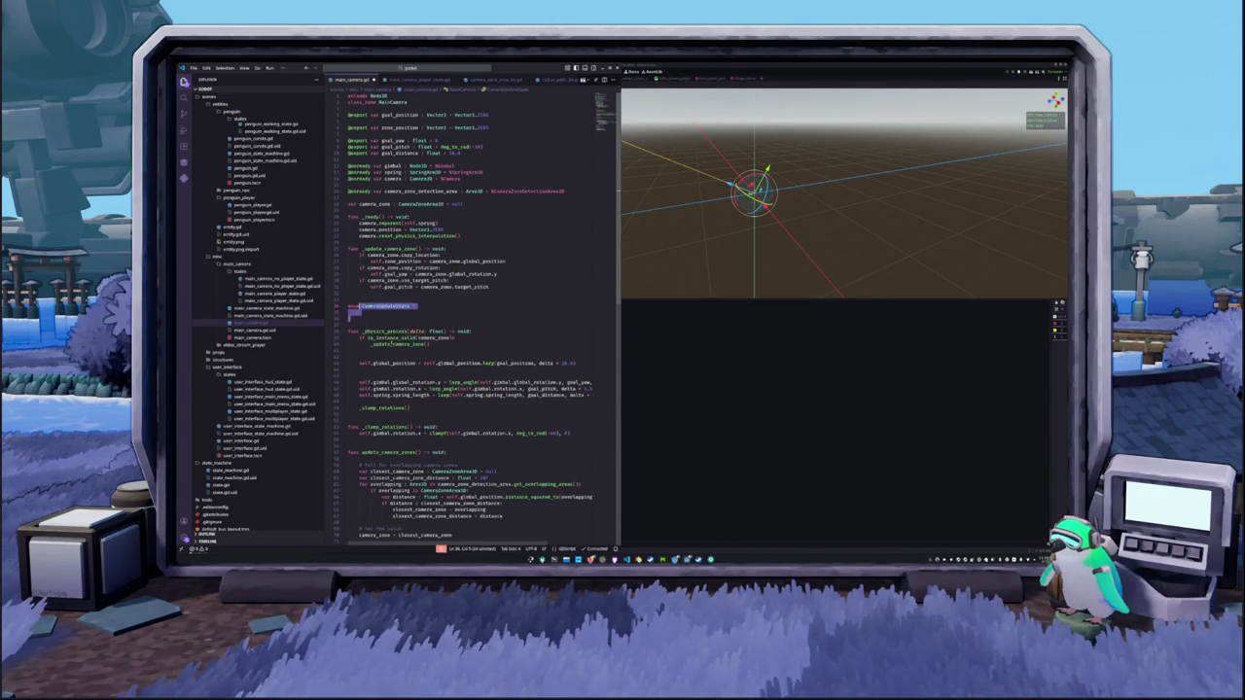
{"action": "key", "text": "BackSpace"}
{"action": "key", "text": "BackSpace"}
{"action": "key", "text": "Down"}
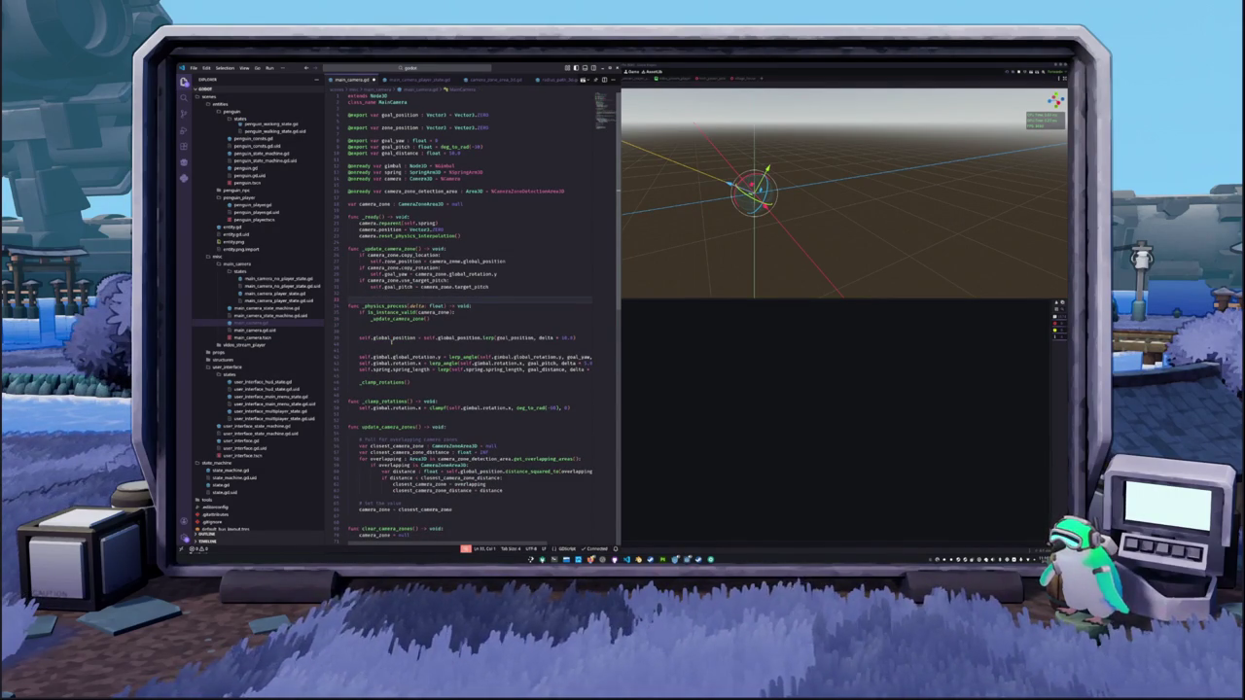
Step: Delete the blank line before the rotation updates in _physics_process
{"action": "key", "text": "Down"}
{"action": "key", "text": "Down"}
{"action": "key", "text": "Down"}
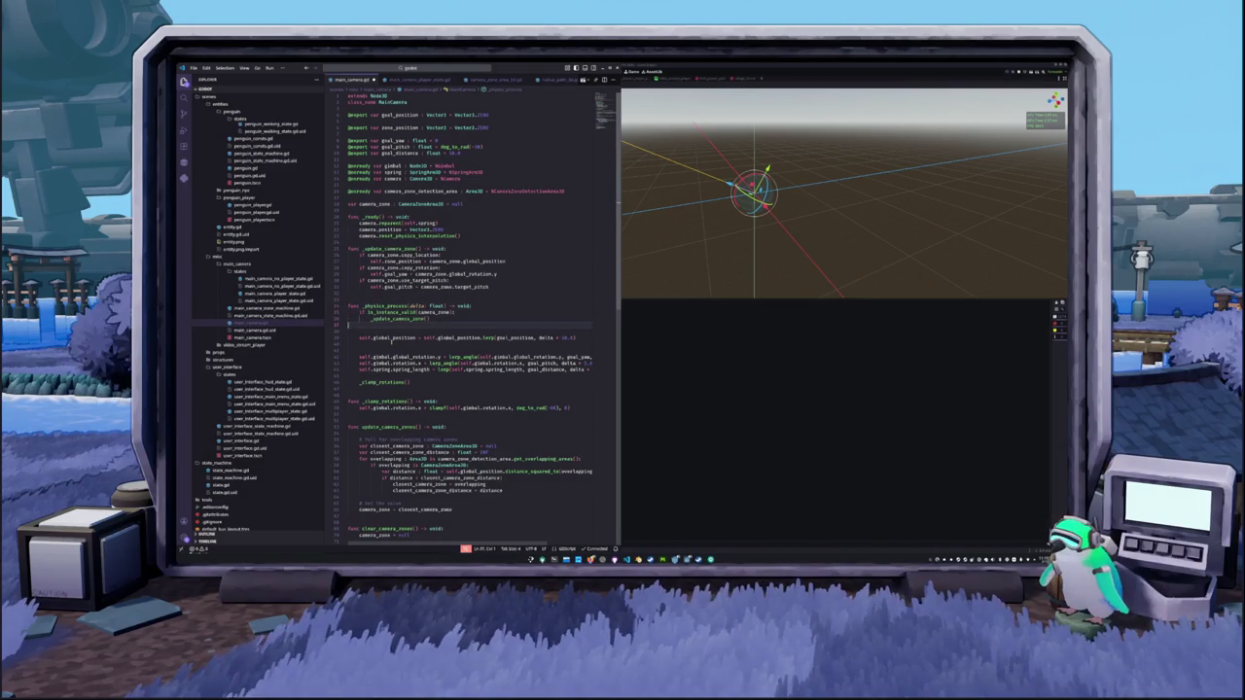
{"action": "key", "text": "Down"}
{"action": "key", "text": "Up"}
{"action": "key", "text": "Down"}
{"action": "key", "text": "Down"}
{"action": "key", "text": "Down"}
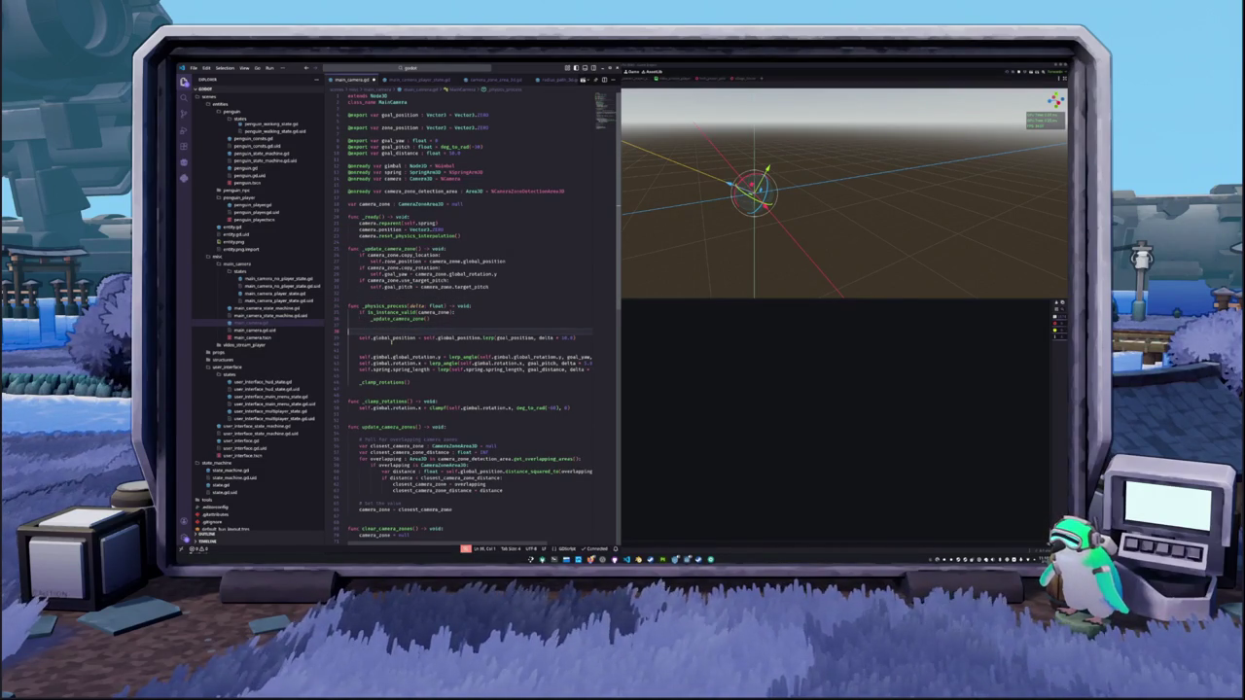
{"action": "key", "text": "Down"}
{"action": "key", "text": "Down"}
{"action": "key", "text": "Down"}
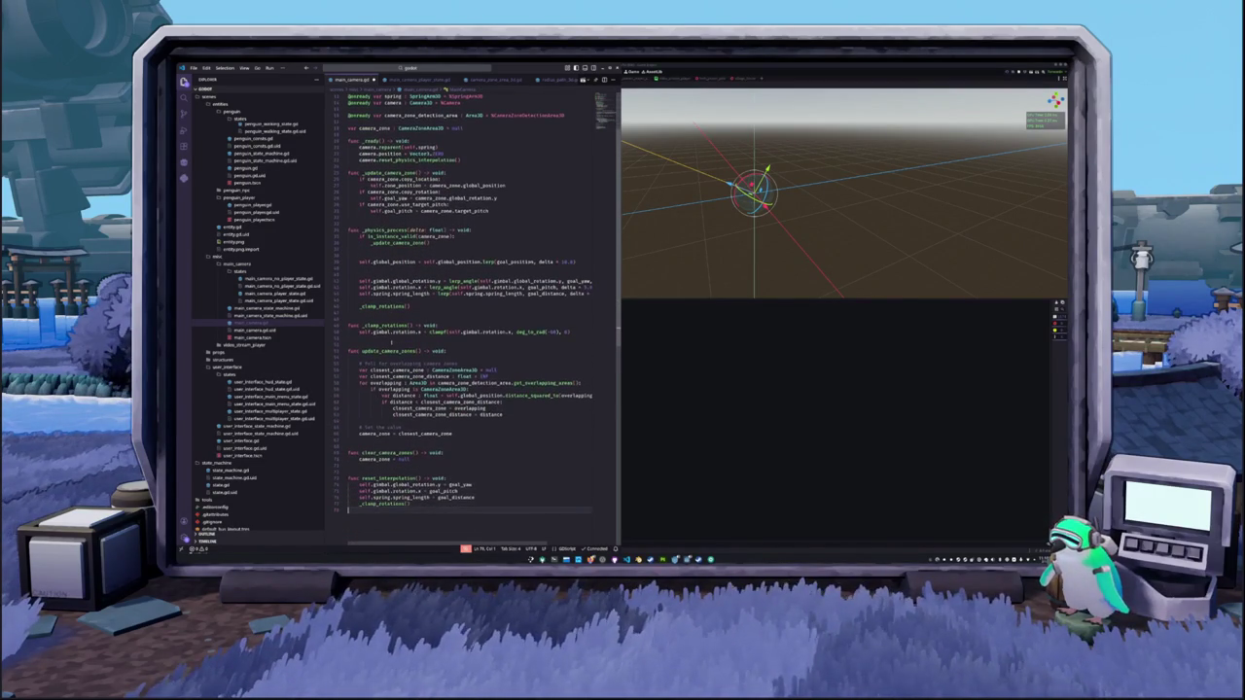
{"action": "key", "text": "Up"}
{"action": "key", "text": "Up"}
{"action": "key", "text": "Up"}
{"action": "key", "text": "Up"}
{"action": "key", "text": "Up"}
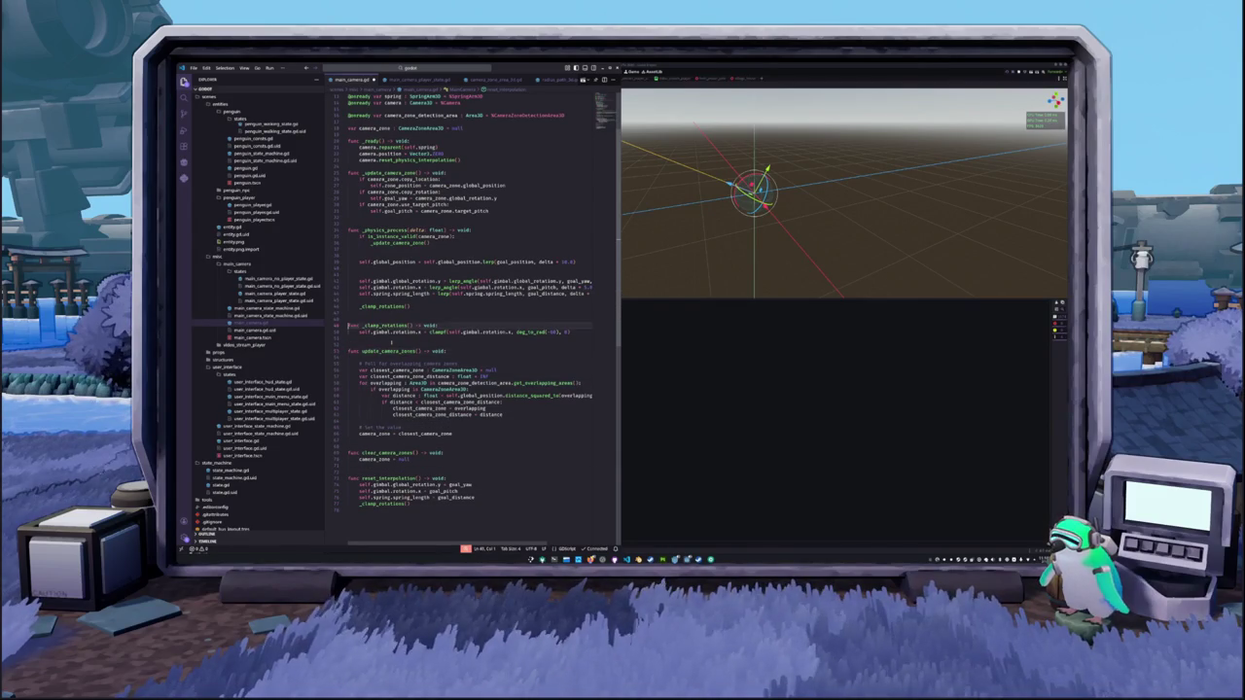
{"action": "key", "text": "Delete"}
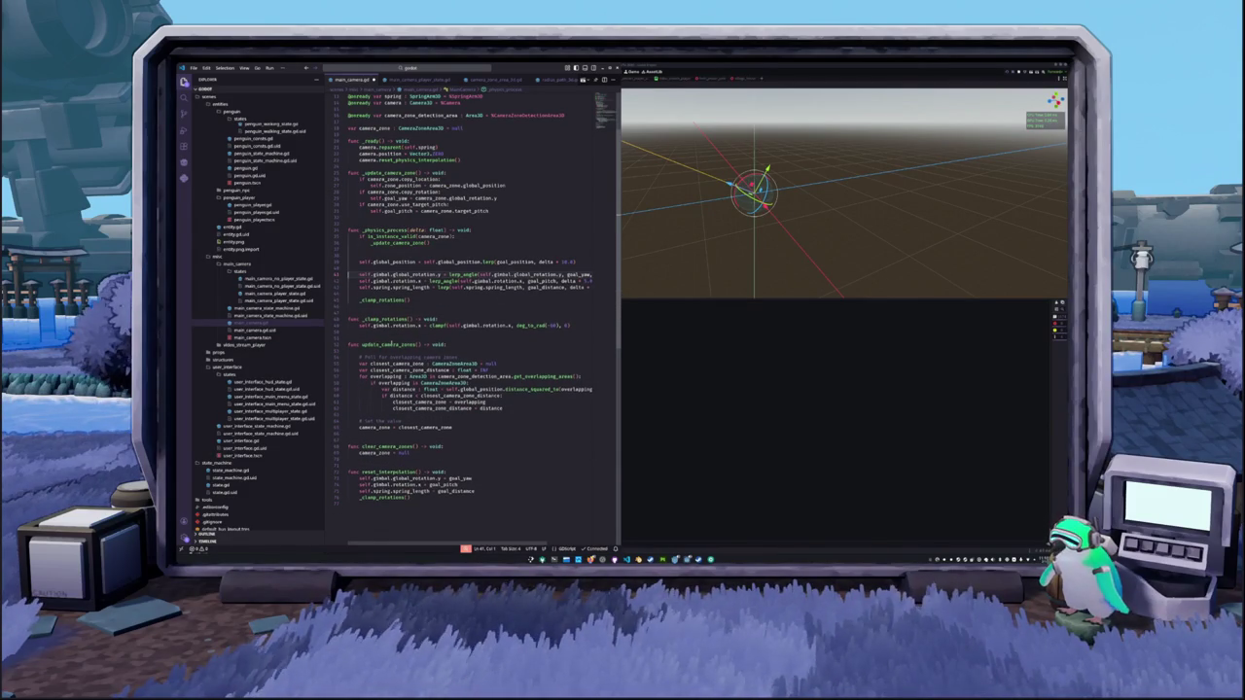
Step: Remove the blank line above the global_rotation.y update
{"action": "scroll", "coordinate": [483, 311], "scroll_direction": "up", "scroll_amount": 3}
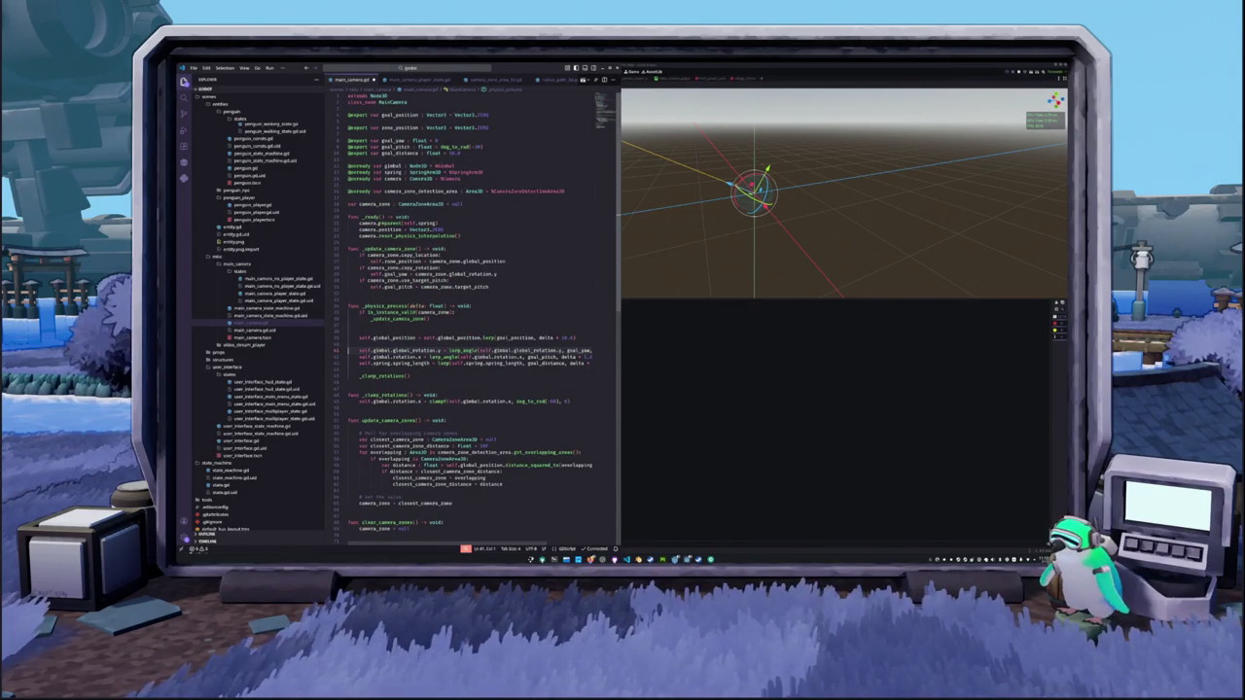
{"action": "key", "text": "Up"}
{"action": "key", "text": "Up"}
{"action": "key", "text": "Up"}
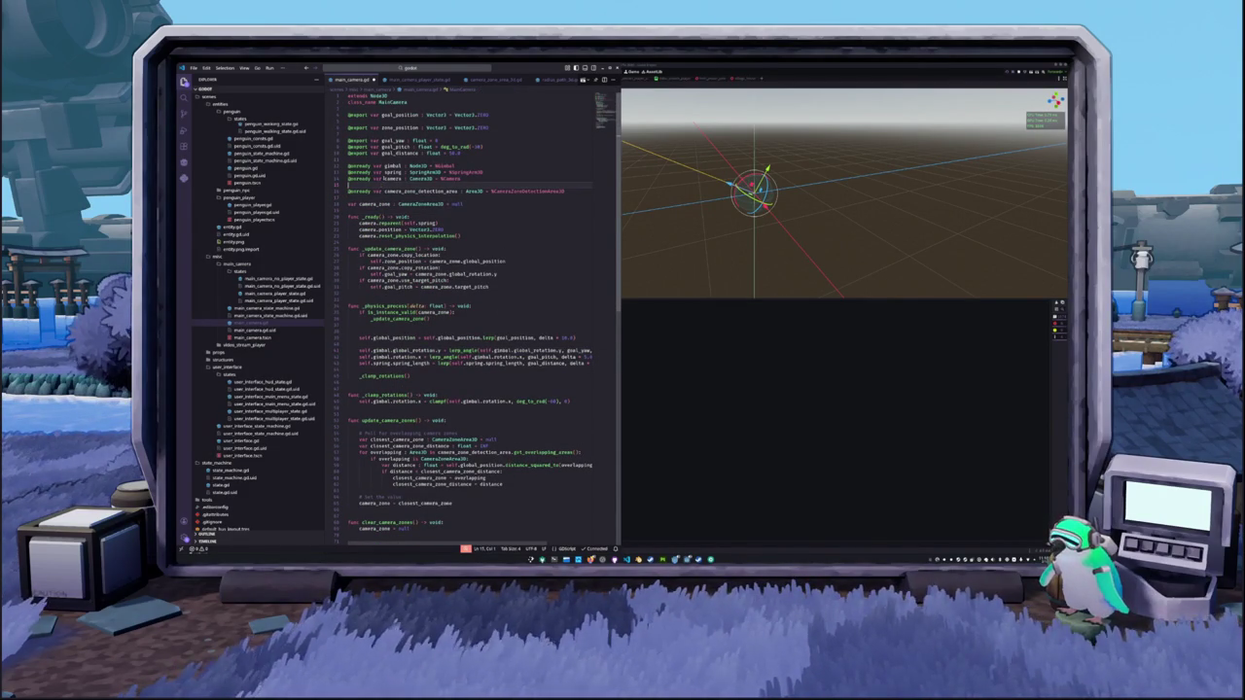
{"action": "key", "text": "Up"}
{"action": "key", "text": "Up"}
{"action": "key", "text": "Up"}
{"action": "left_click", "coordinate": [348, 185]}
{"action": "scroll", "coordinate": [463, 309], "scroll_direction": "down", "scroll_amount": 1}
{"action": "left_click", "coordinate": [348, 185]}
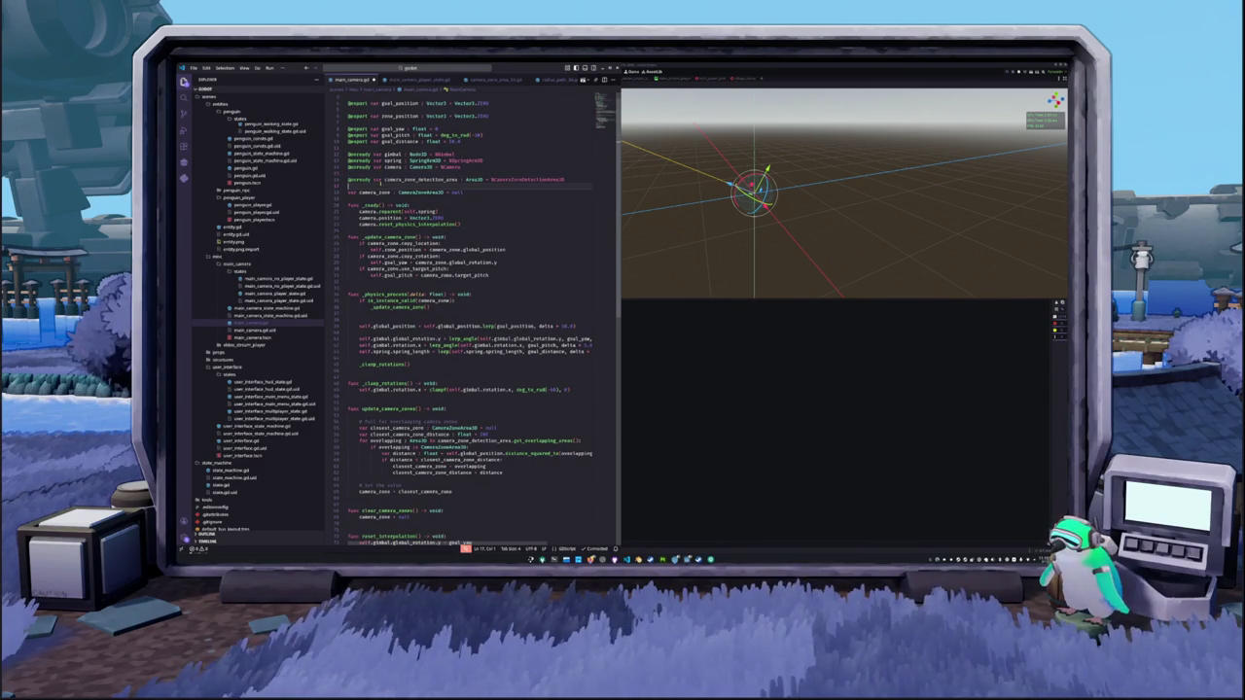
{"action": "left_click", "coordinate": [350, 198]}
{"action": "left_click", "coordinate": [348, 232]}
{"action": "left_click", "coordinate": [348, 282]}
{"action": "scroll", "coordinate": [463, 309], "scroll_direction": "down", "scroll_amount": 2}
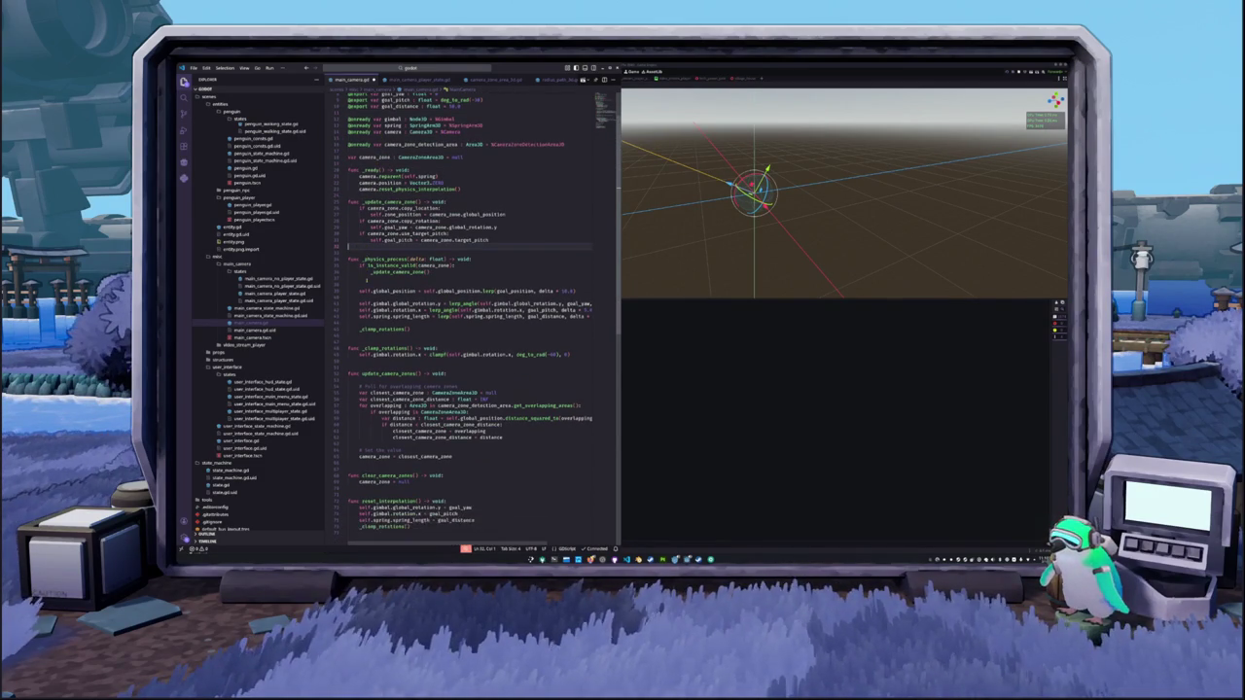
{"action": "left_click", "coordinate": [348, 285]}
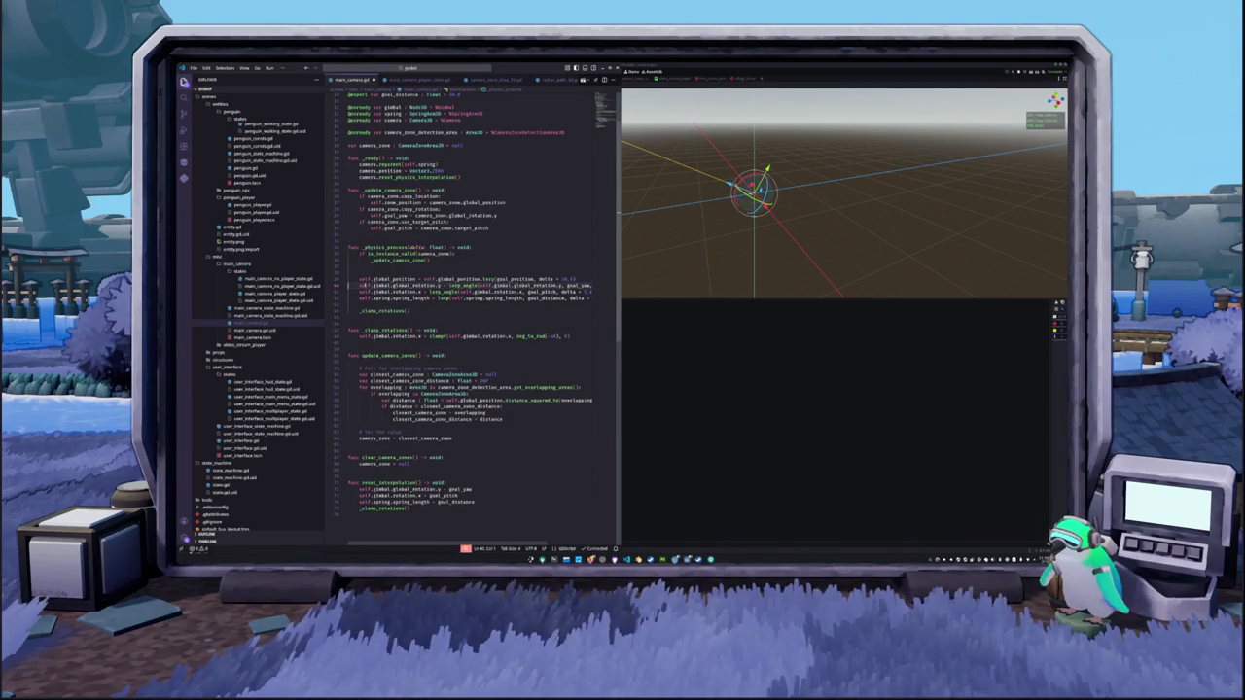
{"action": "key", "text": "Delete"}
Step: Browse the no-player, player and state-machine camera scripts, then return to main_camera.gd
{"action": "scroll", "coordinate": [362, 287], "scroll_direction": "down", "scroll_amount": 1}
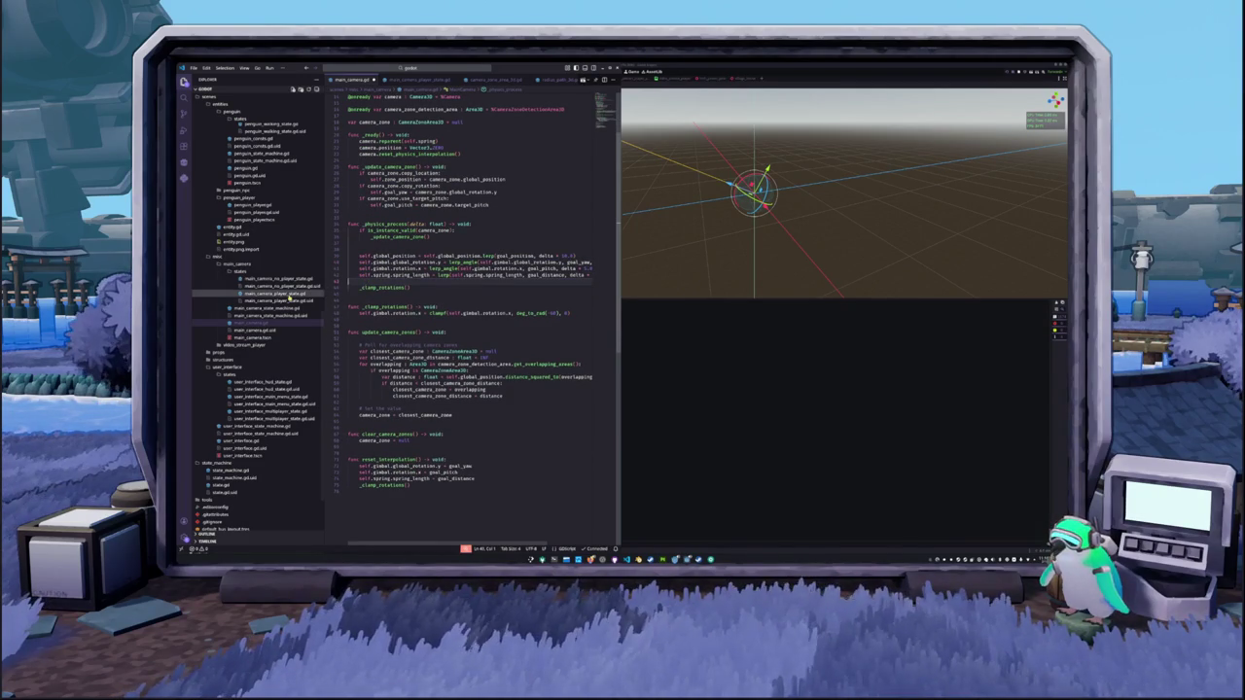
{"action": "left_click", "coordinate": [282, 279]}
{"action": "left_click", "coordinate": [288, 294]}
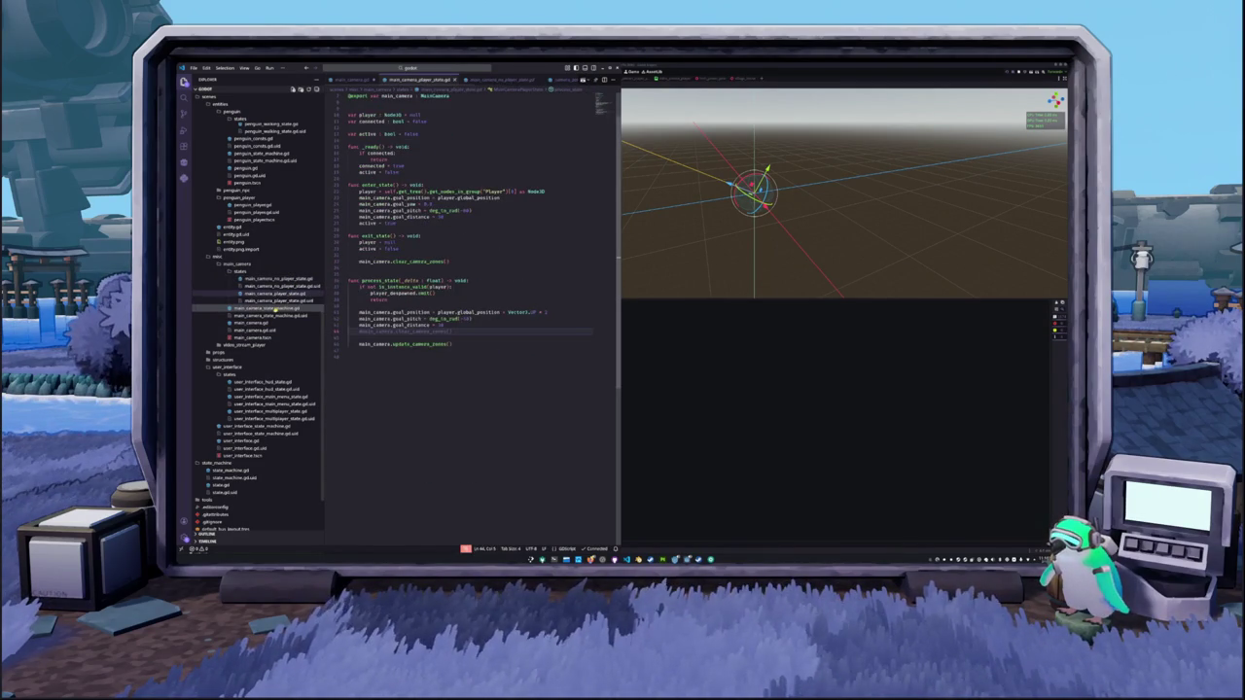
{"action": "left_click", "coordinate": [283, 308]}
{"action": "left_click", "coordinate": [282, 322]}
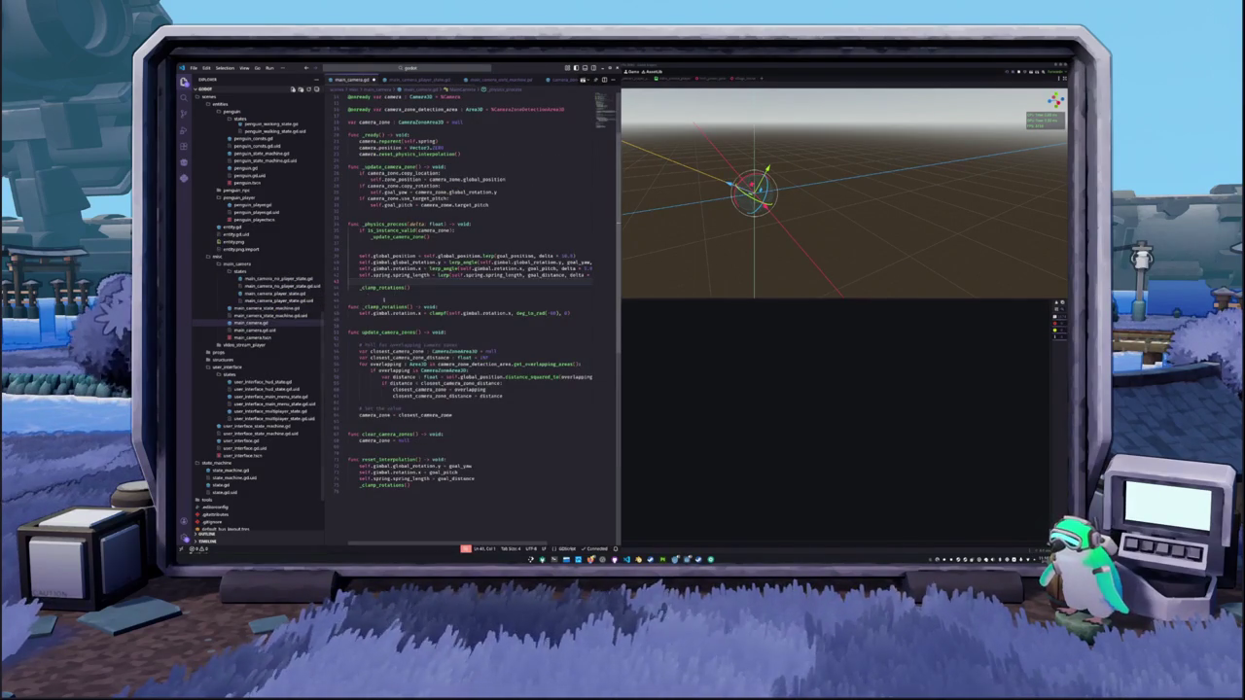
Step: Move back up through main_camera.gd to blank line 15 near the top
{"action": "left_click", "coordinate": [398, 295]}
{"action": "scroll", "coordinate": [399, 295], "scroll_direction": "up", "scroll_amount": 2}
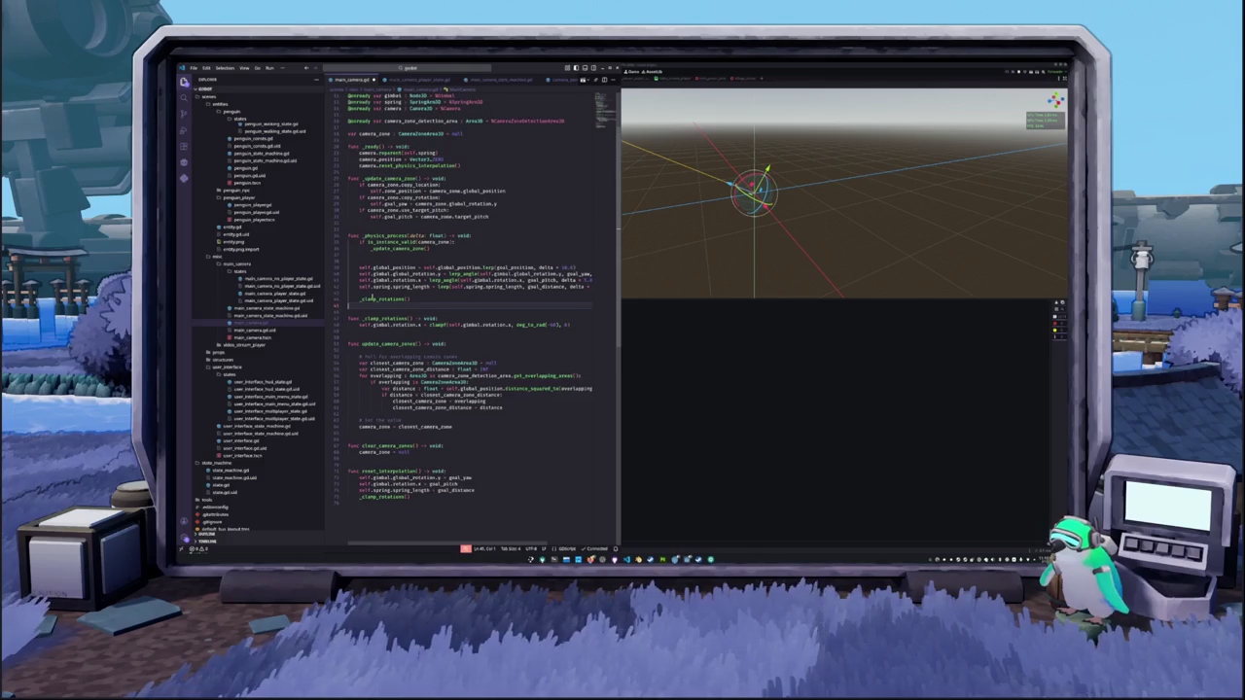
{"action": "left_click", "coordinate": [362, 317]}
{"action": "scroll", "coordinate": [362, 317], "scroll_direction": "up", "scroll_amount": 1}
{"action": "left_click", "coordinate": [364, 307]}
{"action": "scroll", "coordinate": [466, 321], "scroll_direction": "up", "scroll_amount": 1}
{"action": "scroll", "coordinate": [467, 321], "scroll_direction": "down", "scroll_amount": 1}
{"action": "key", "text": "Up"}
{"action": "key", "text": "Up"}
{"action": "key", "text": "Up"}
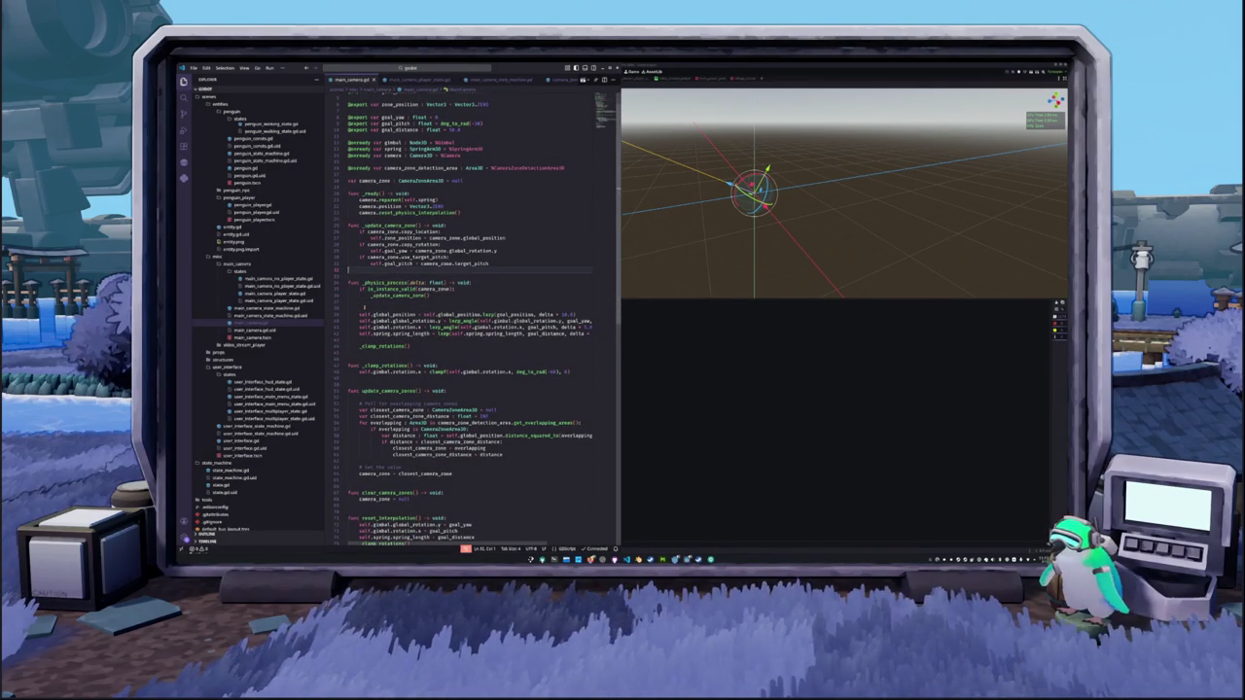
{"action": "scroll", "coordinate": [477, 311], "scroll_direction": "up", "scroll_amount": 1}
{"action": "left_click", "coordinate": [352, 210]}
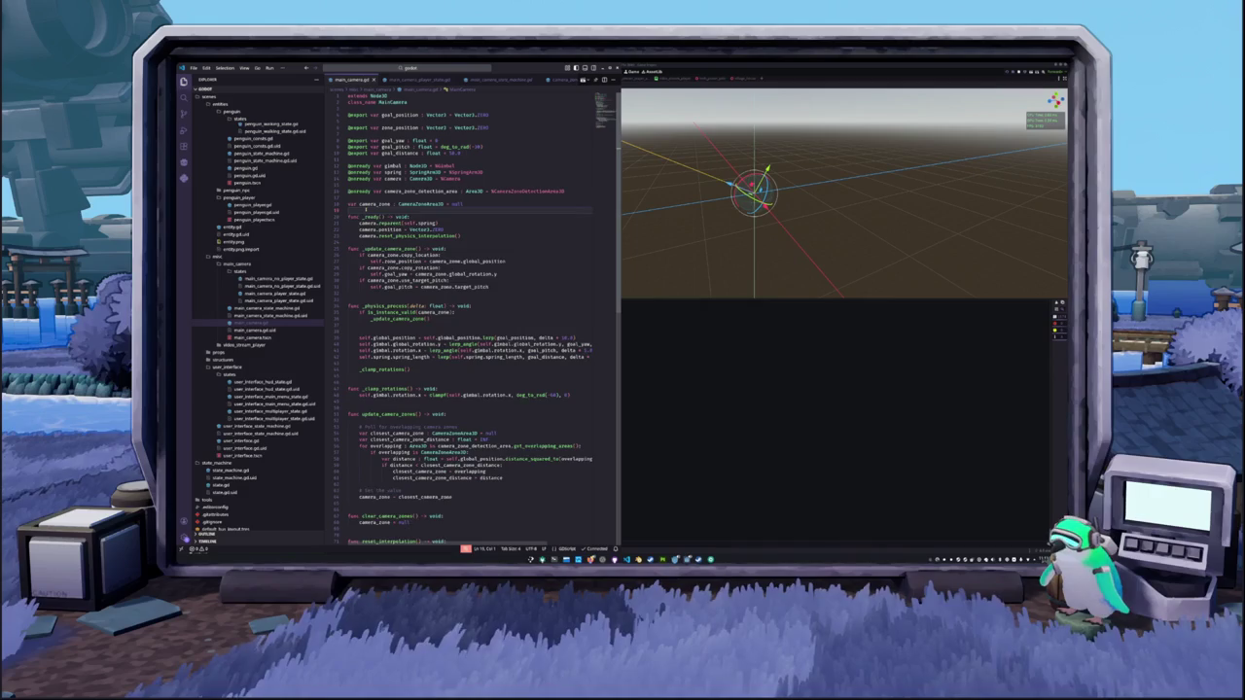
Step: Create enum CameraUpdateState with NO_CAMERA_ZONE, CAMERA_ZONE and INTERACTION_OVERRIDE entries
{"action": "key", "text": "Return"}
{"action": "type", "text": "enum CameraUpdateState "}
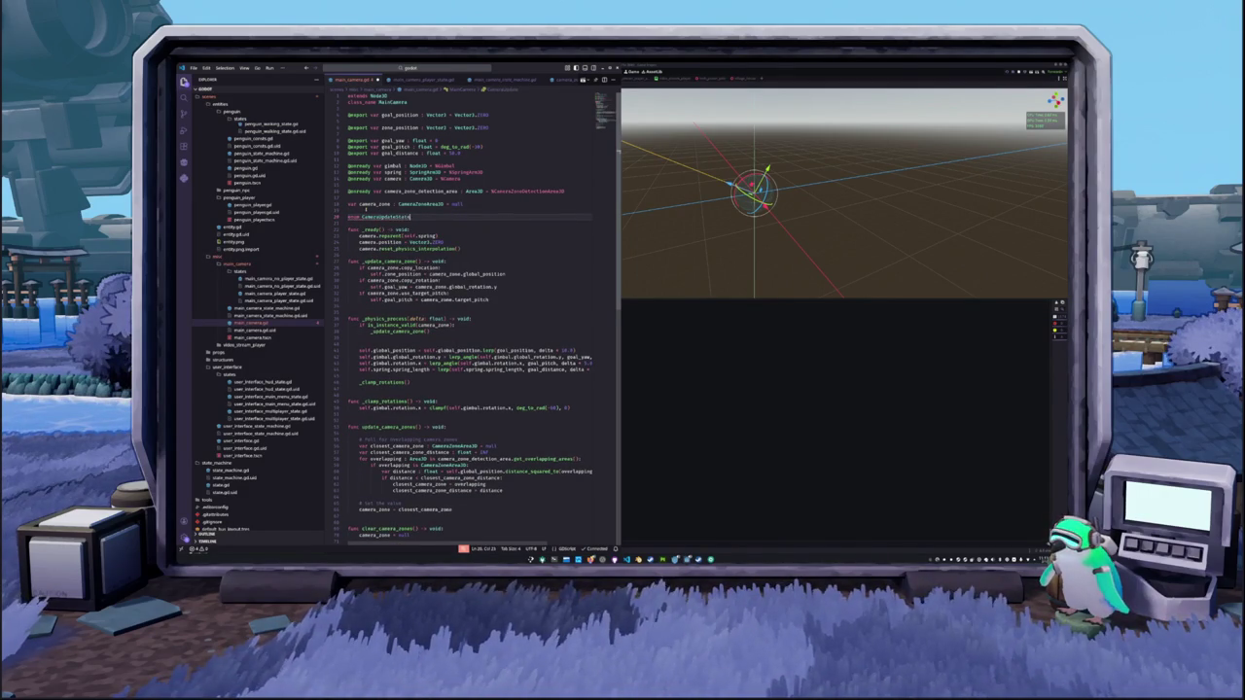
{"action": "type", "text": "{"}
{"action": "key", "text": "Return"}
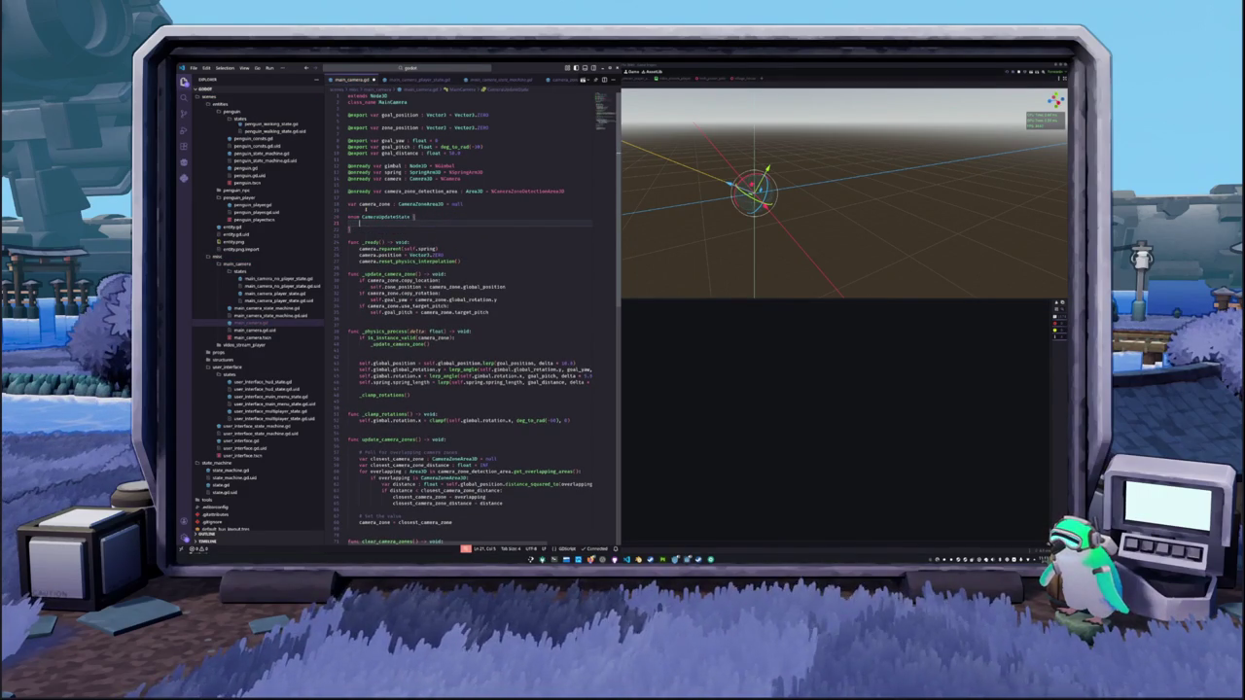
{"action": "type", "text": "NO_CAMERA_ZONE"}
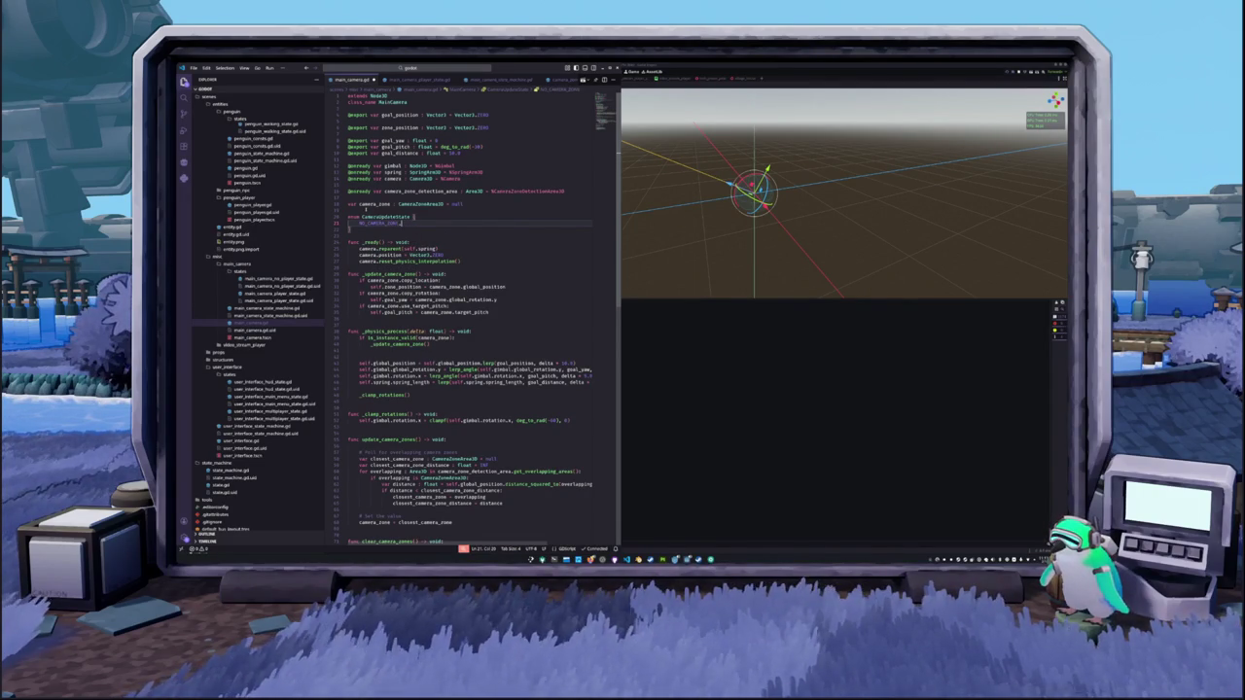
{"action": "type", "text": ","}
{"action": "key", "text": "Return"}
{"action": "type", "text": "CAMERA_"}
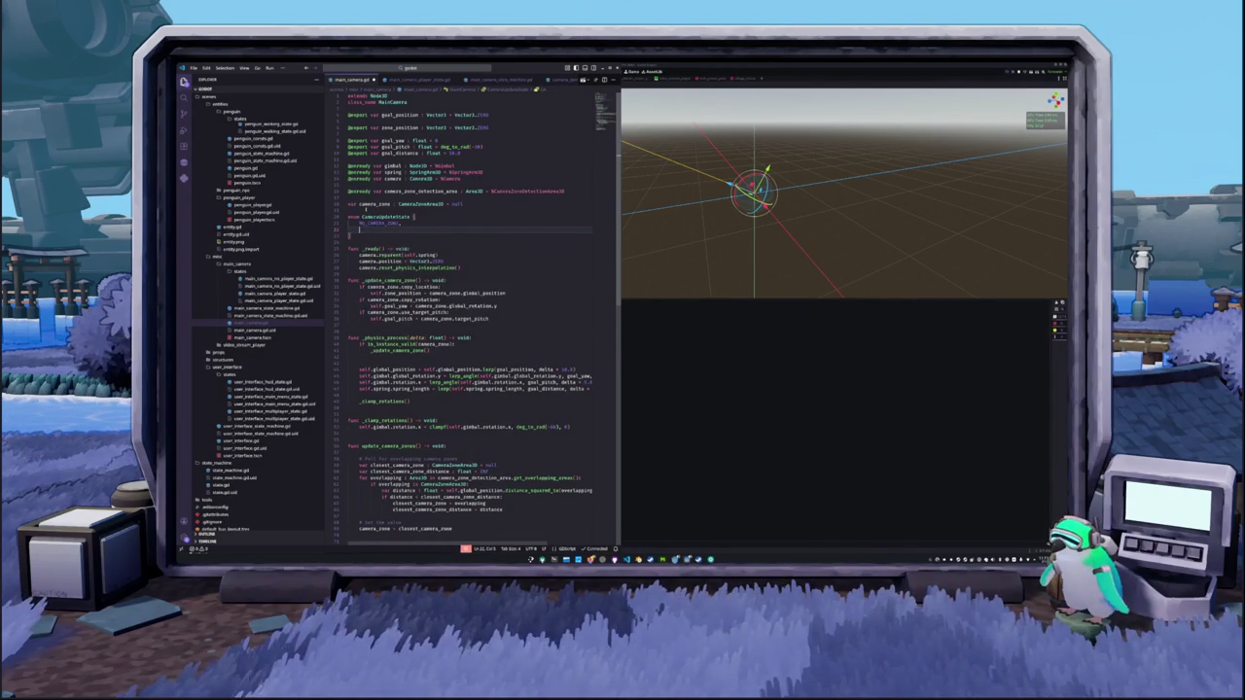
{"action": "type", "text": "ZONE"}
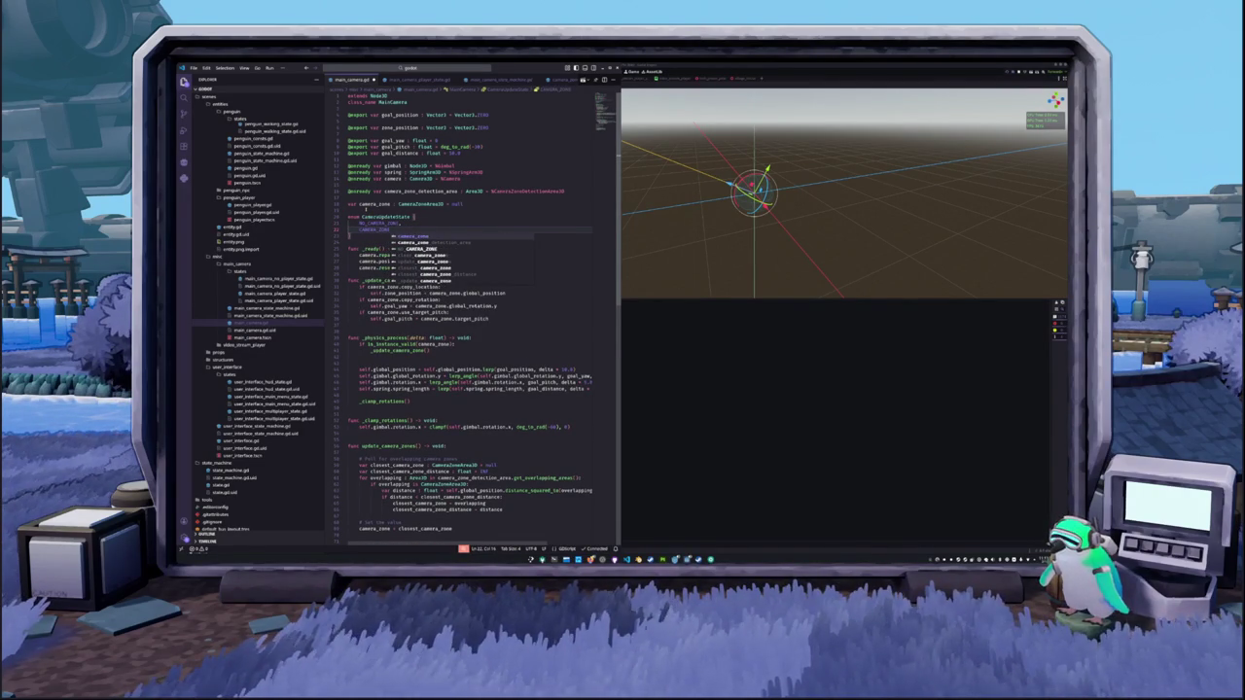
{"action": "type", "text": ","}
{"action": "key", "text": "Return"}
{"action": "type", "text": "INTERACTION_OVERRIDE"}
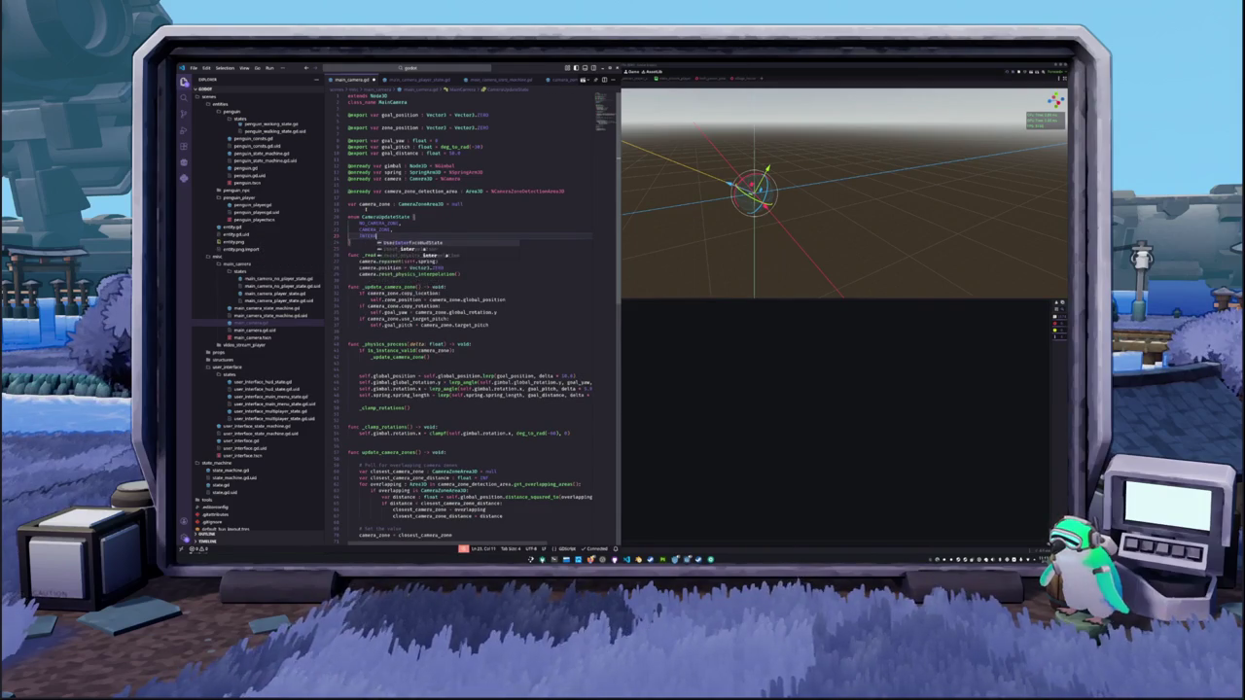
{"action": "type", "text": ","}
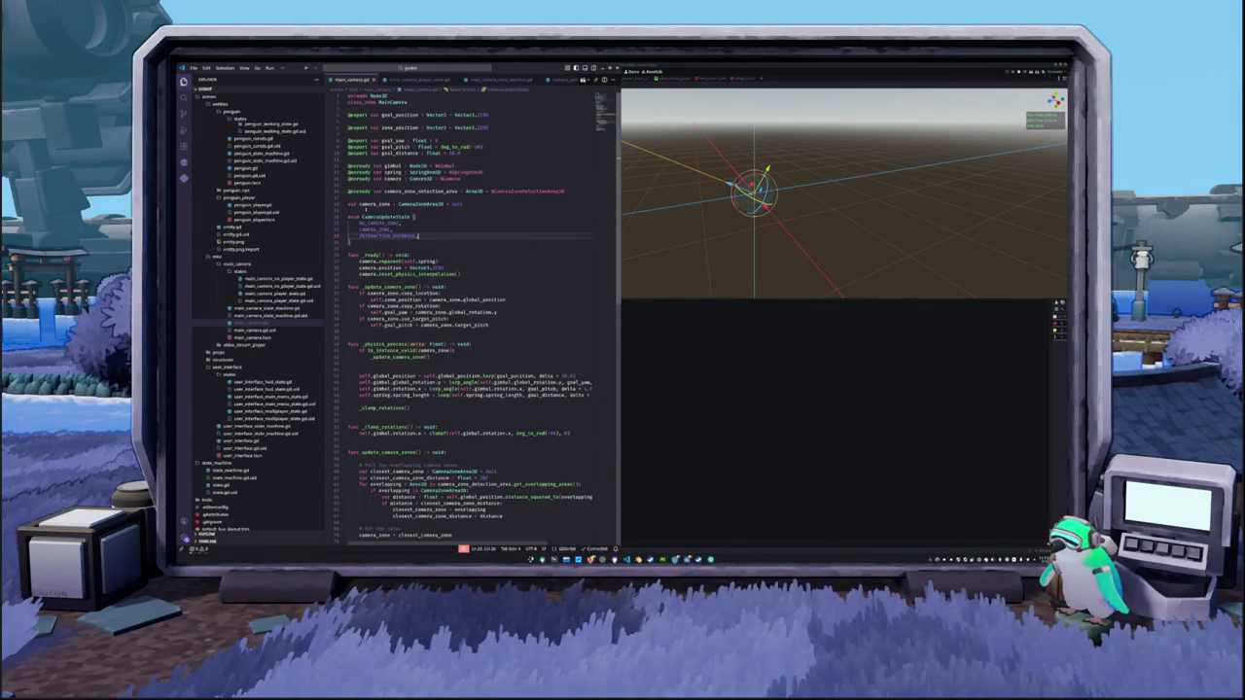
Step: Rename the enum entries to BASE and CAMERA_ZONE_OVERRIDE
{"action": "double_click", "coordinate": [378, 222]}
{"action": "key", "text": "shift+Home"}
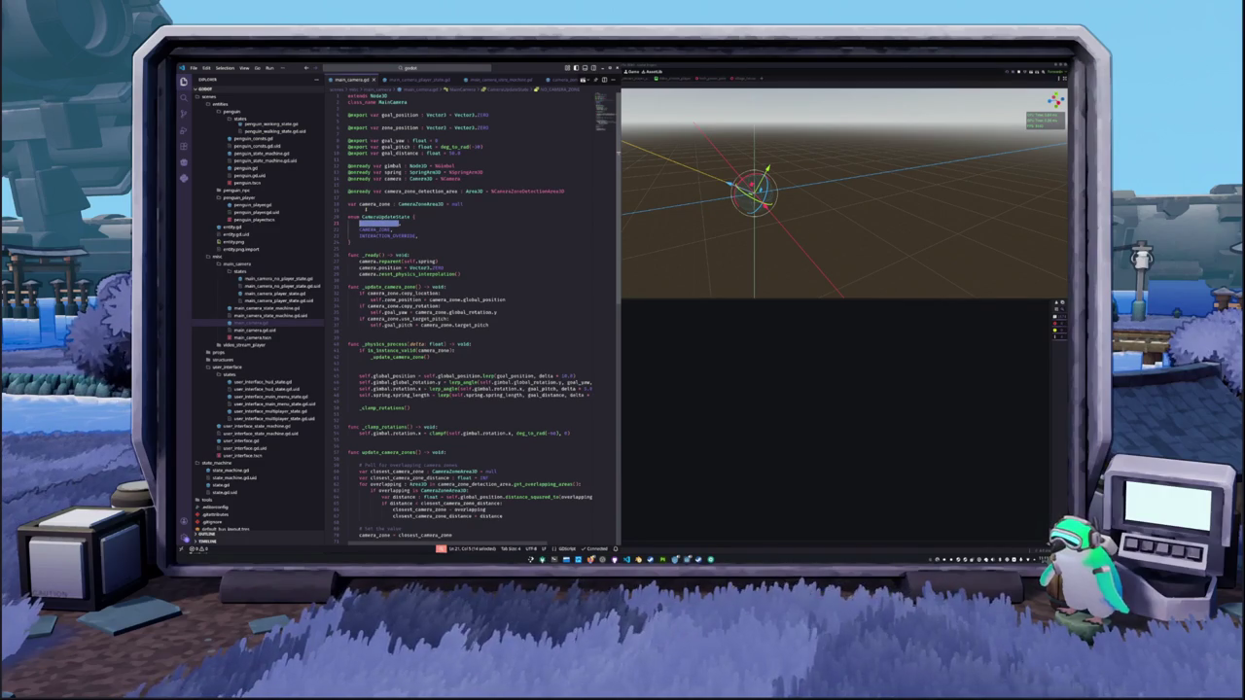
{"action": "key", "text": "Down"}
{"action": "key", "text": "End"}
{"action": "type", "text": "_OVERRIDE"}
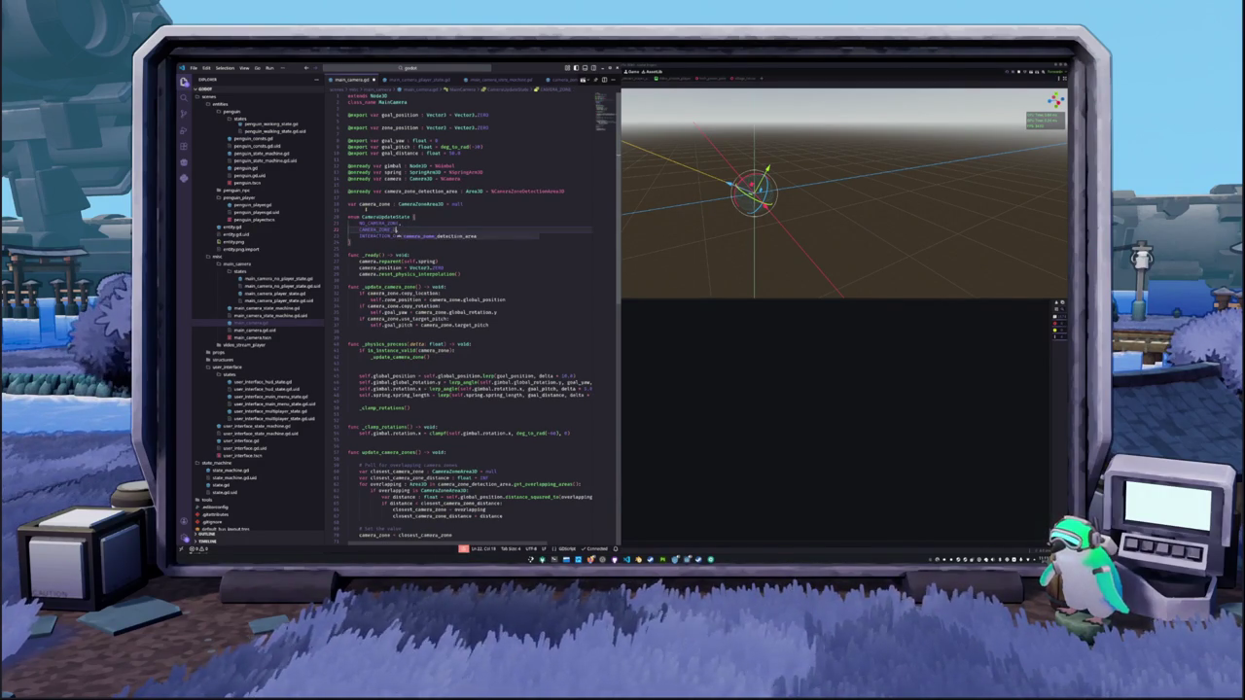
{"action": "key", "text": "Up"}
{"action": "key", "text": "shift+Home"}
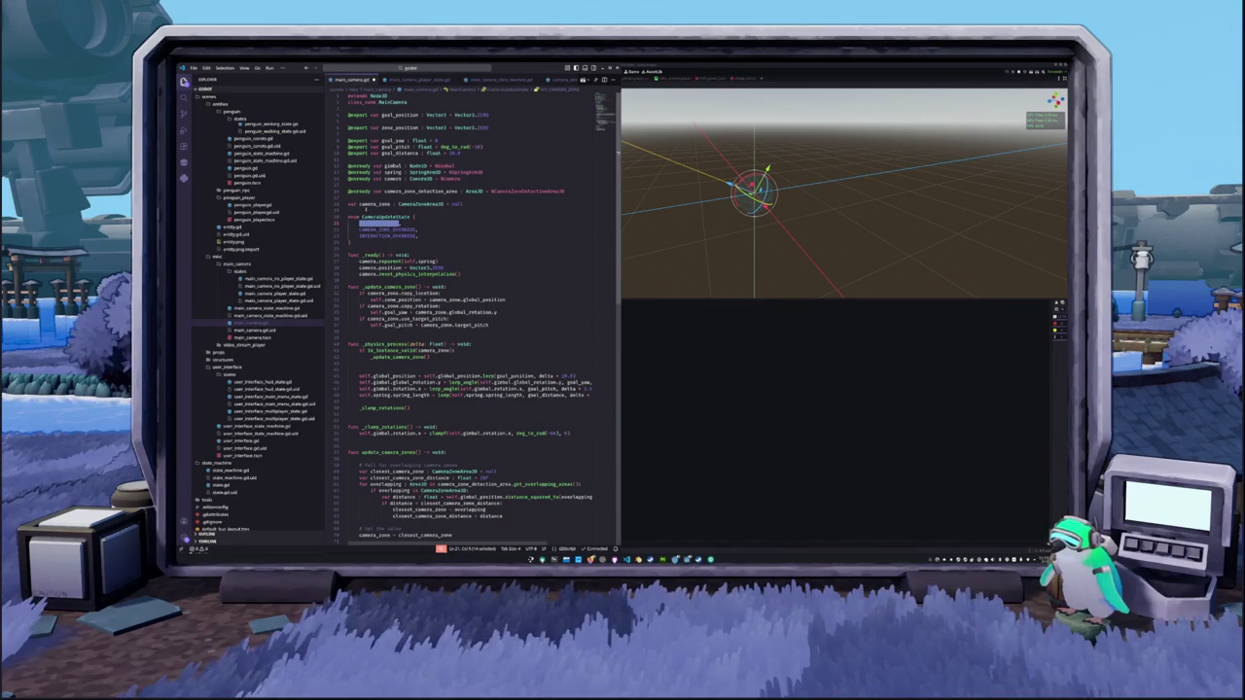
{"action": "type", "text": "BASE,"}
Step: Add 'var camera_update_state : CameraUpdateState = CameraUpdateState.BASE' below the enum
{"action": "key", "text": "Down"}
{"action": "key", "text": "Down"}
{"action": "key", "text": "Down"}
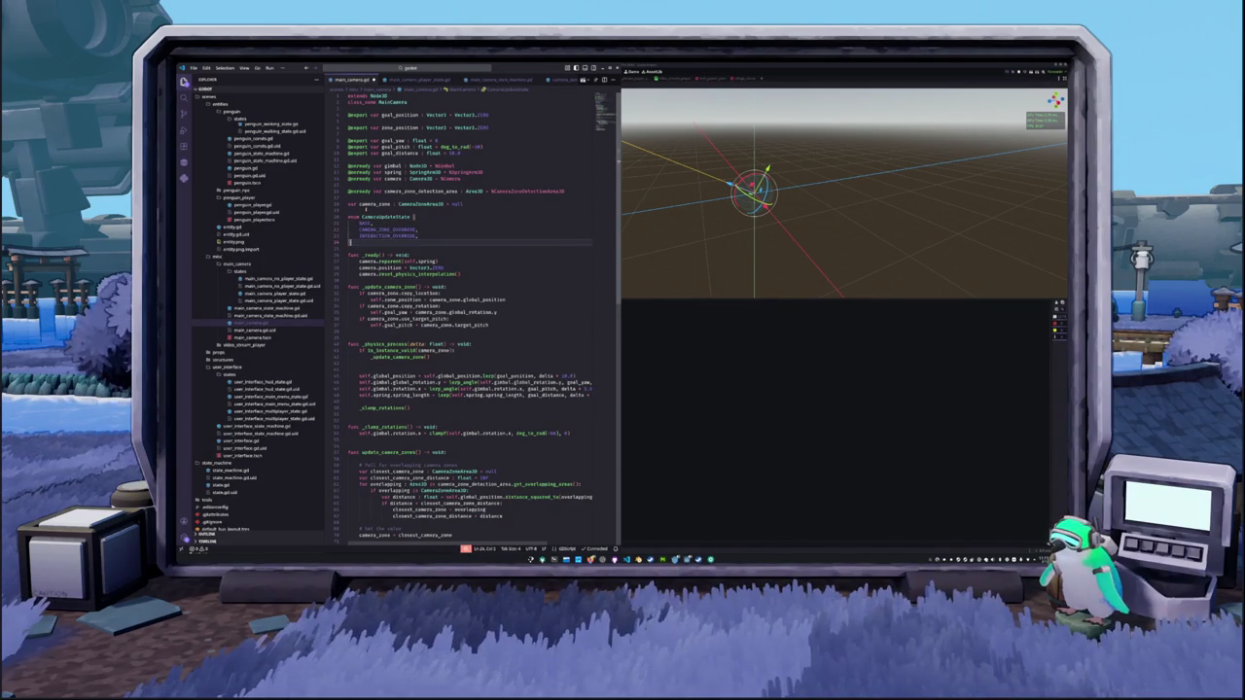
{"action": "key", "text": "Return"}
{"action": "type", "text": "var camera_update_state "}
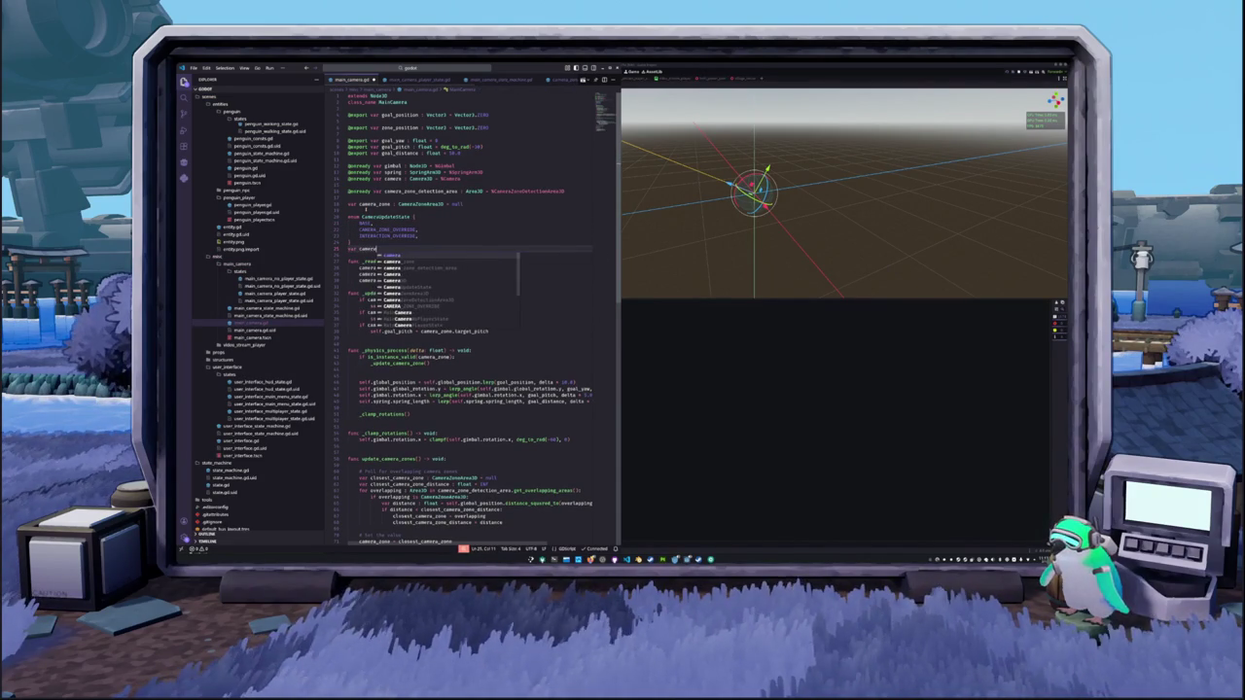
{"action": "type", "text": ": CameraUpdate"}
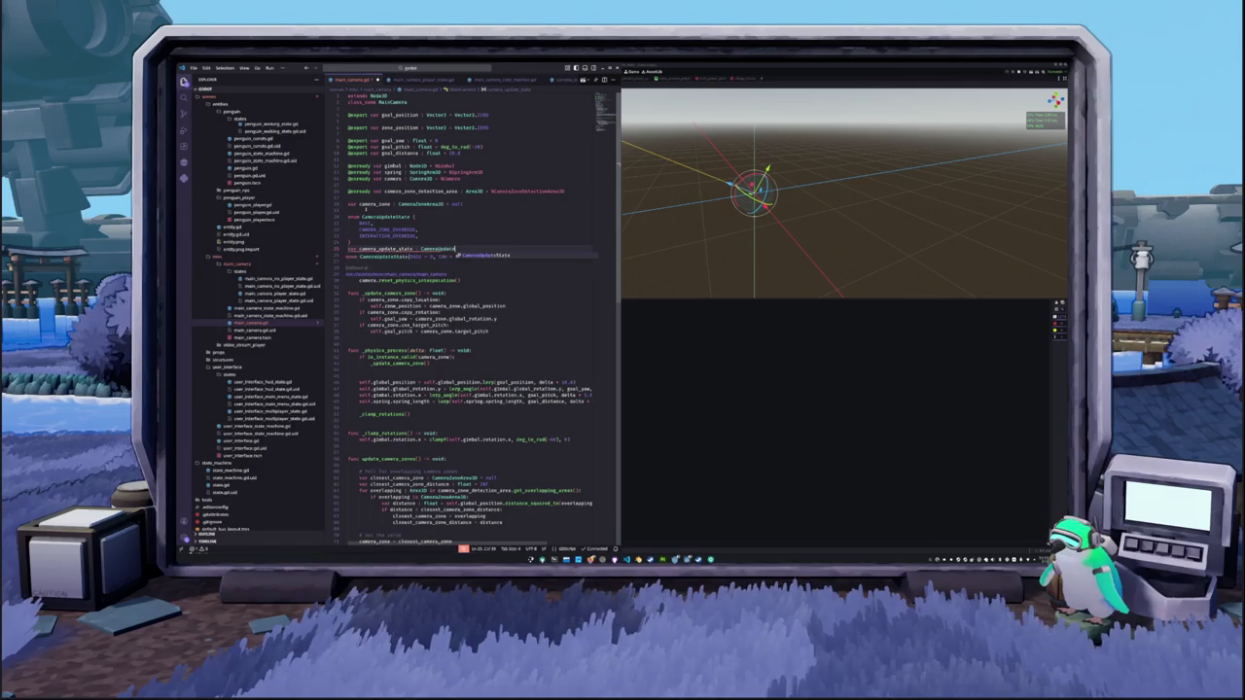
{"action": "key", "text": "Tab"}
{"action": "type", "text": "= Camera"}
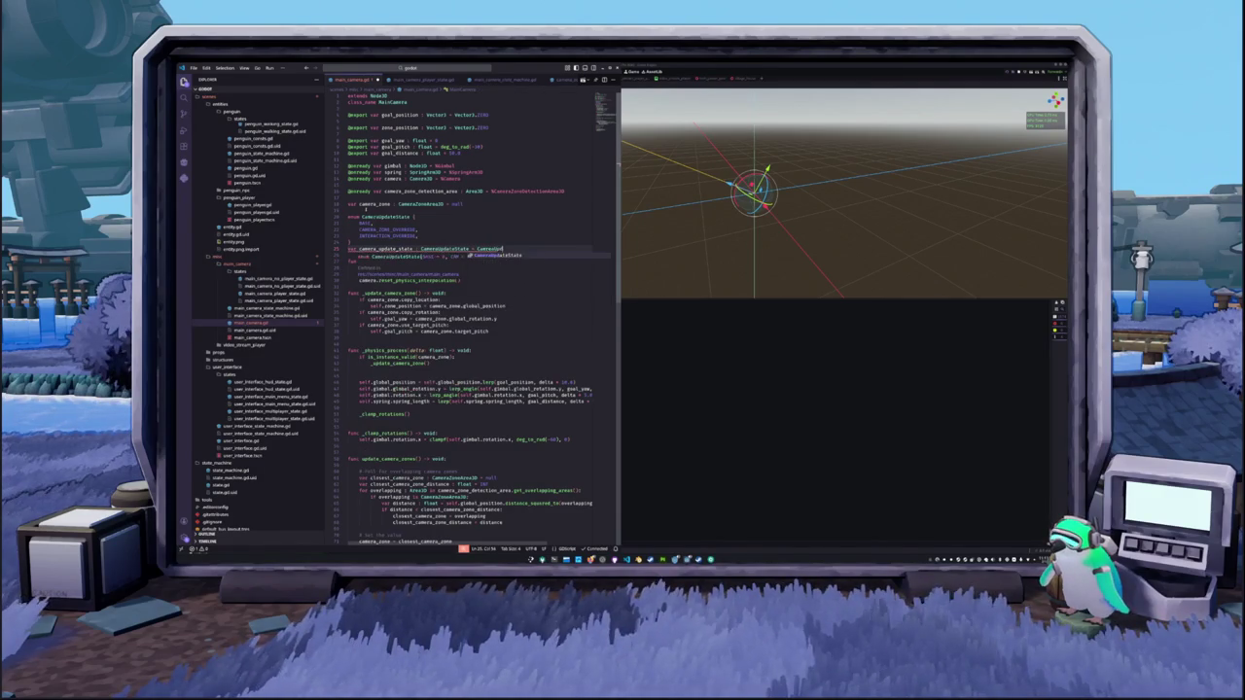
{"action": "key", "text": "Tab"}
{"action": "type", "text": ".BASE"}
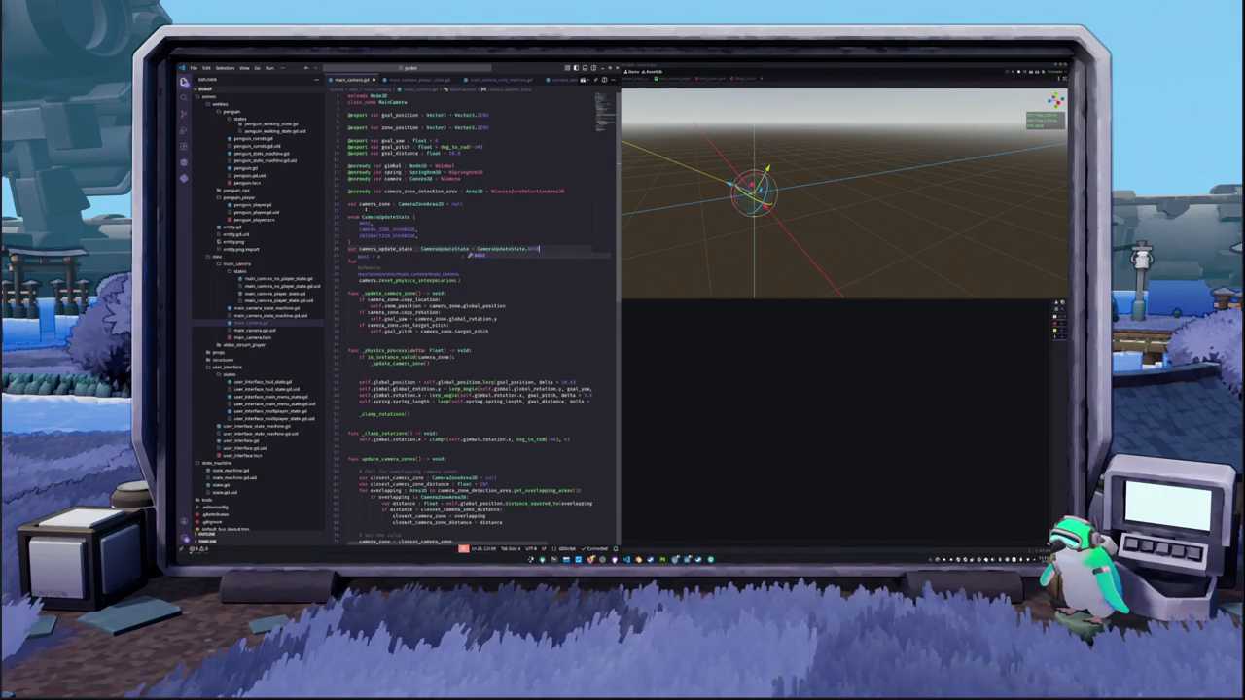
{"action": "key", "text": "Escape"}
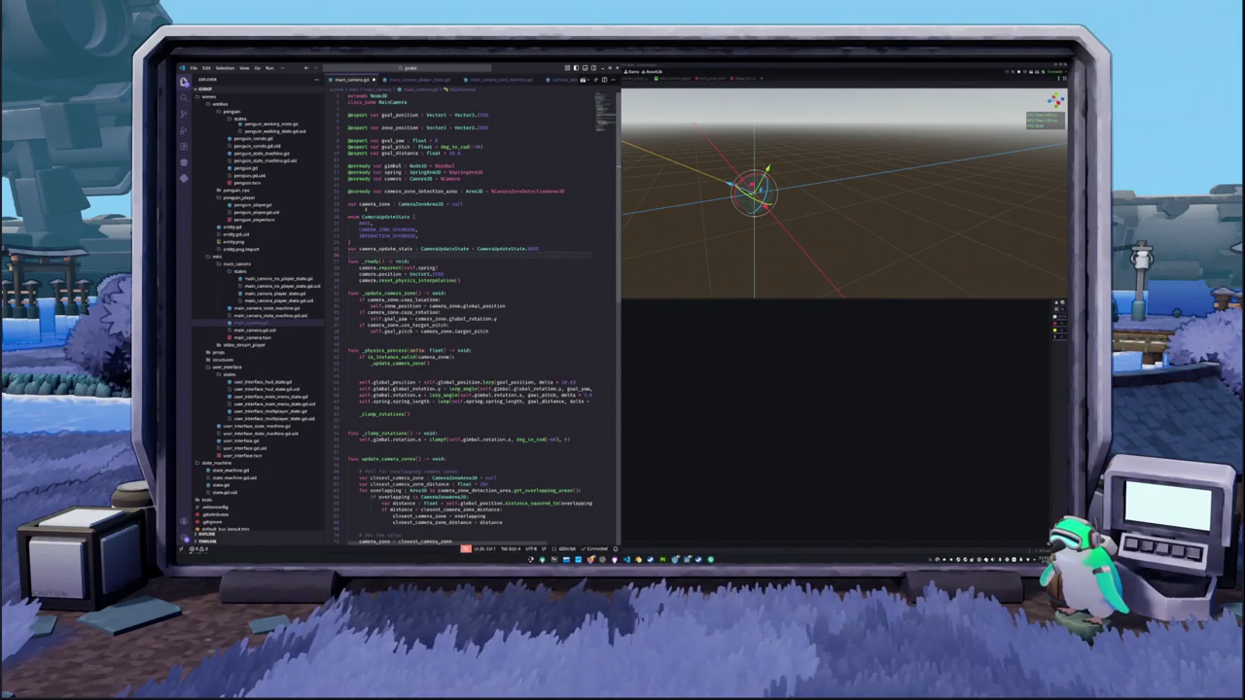
{"action": "key", "text": "Up"}
{"action": "key", "text": "Up"}
{"action": "key", "text": "Up"}
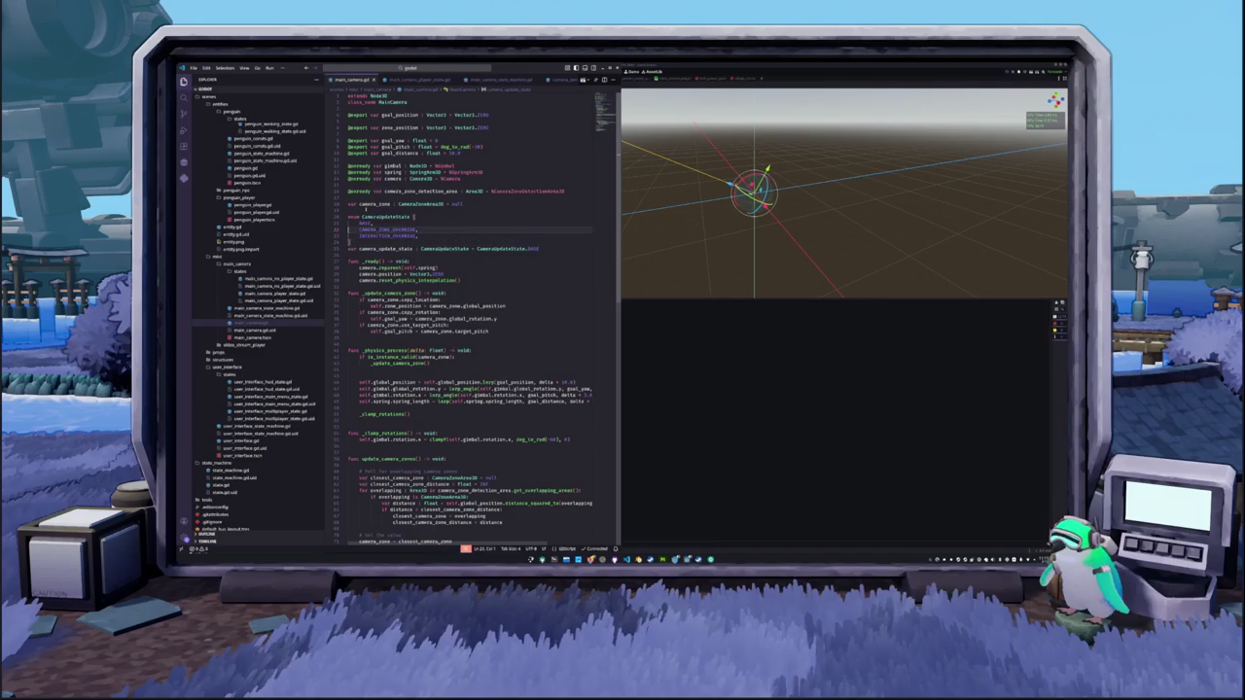
Step: Delete the misplaced zone_position export and its surrounding blank lines
{"action": "key", "text": "Up"}
{"action": "key", "text": "Up"}
{"action": "key", "text": "Up"}
{"action": "key", "text": "Delete"}
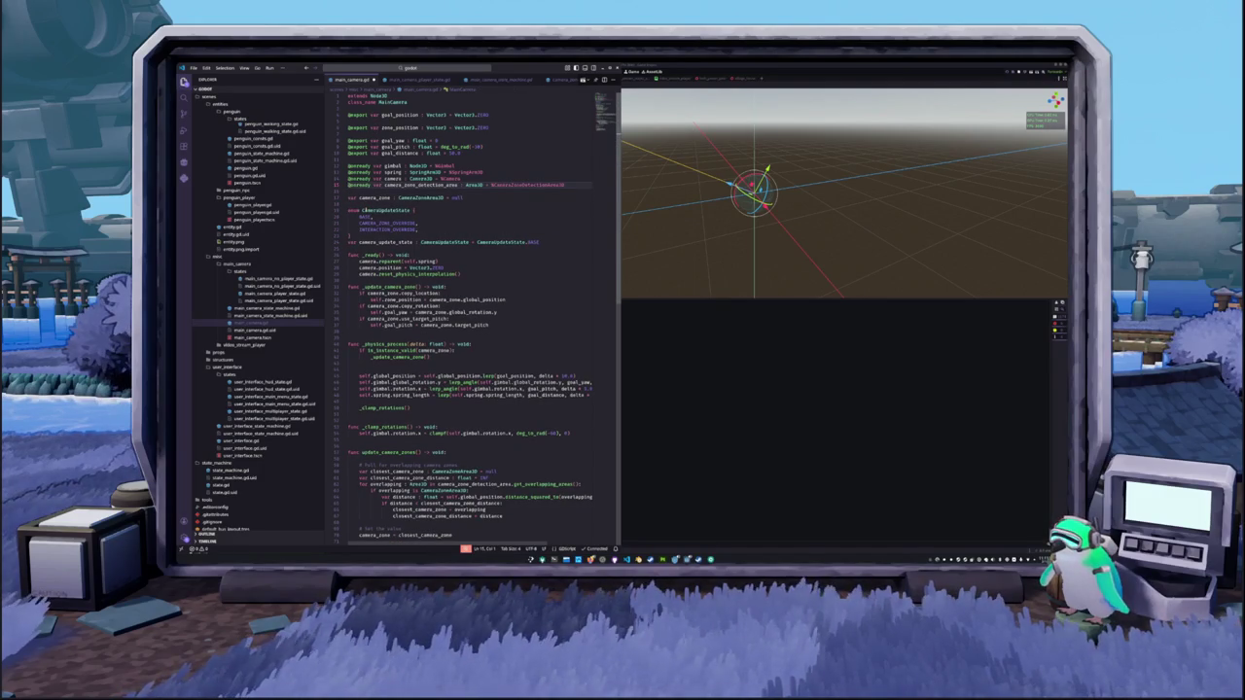
{"action": "key", "text": "ctrl+z"}
{"action": "key", "text": "Up"}
{"action": "key", "text": "Up"}
{"action": "key", "text": "Up"}
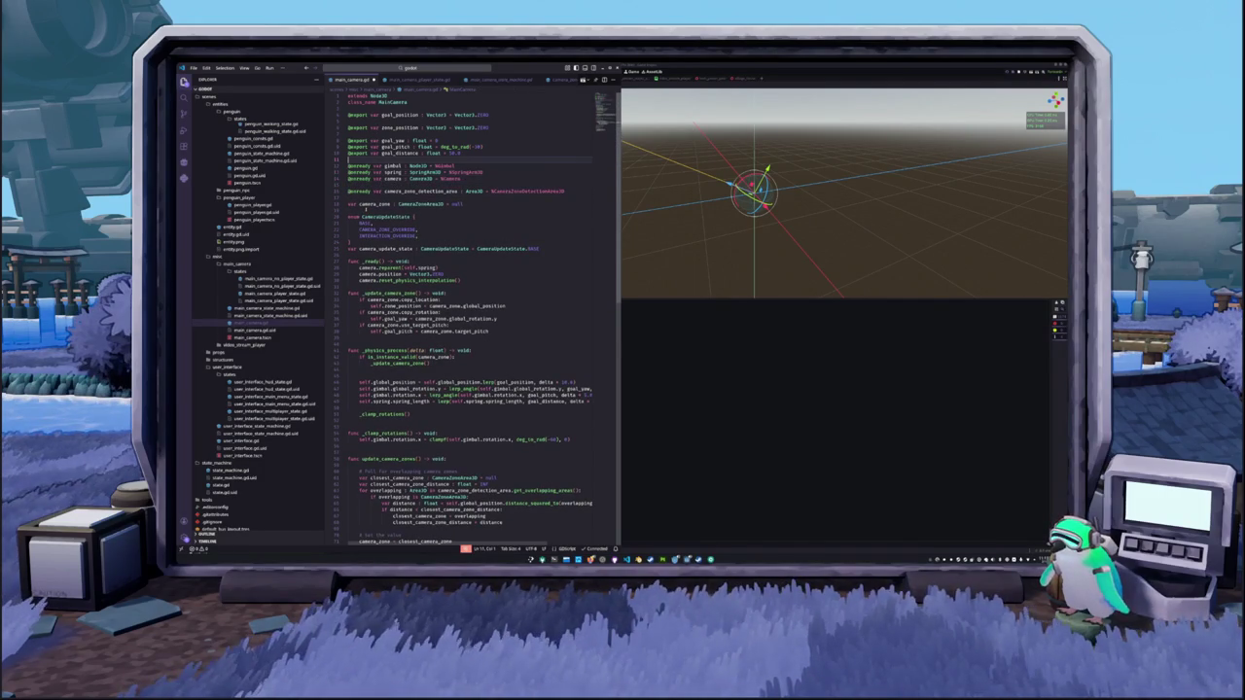
{"action": "key", "text": "Up"}
{"action": "key", "text": "Up"}
{"action": "key", "text": "ctrl+shift+k"}
{"action": "key", "text": "BackSpace"}
{"action": "key", "text": "BackSpace"}
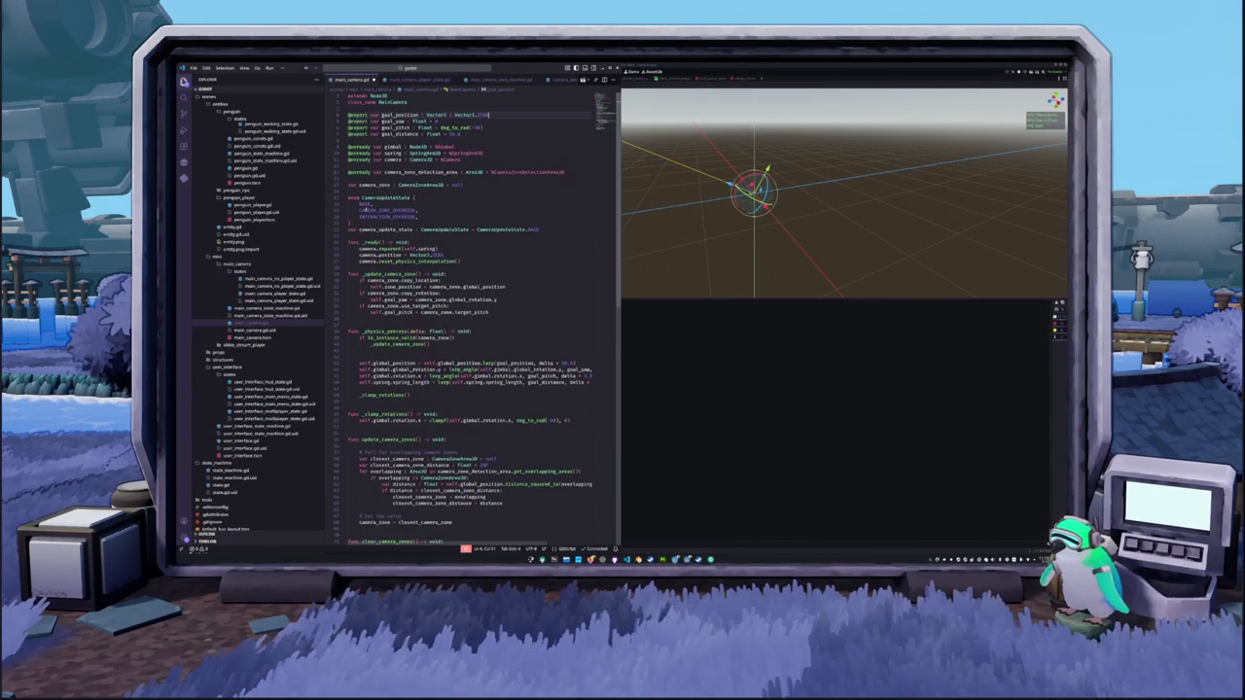
{"action": "key", "text": "ctrl+shift+Left"}
{"action": "key", "text": "Down"}
{"action": "key", "text": "Down"}
{"action": "key", "text": "Down"}
{"action": "key", "text": "ctrl+shift+Left"}
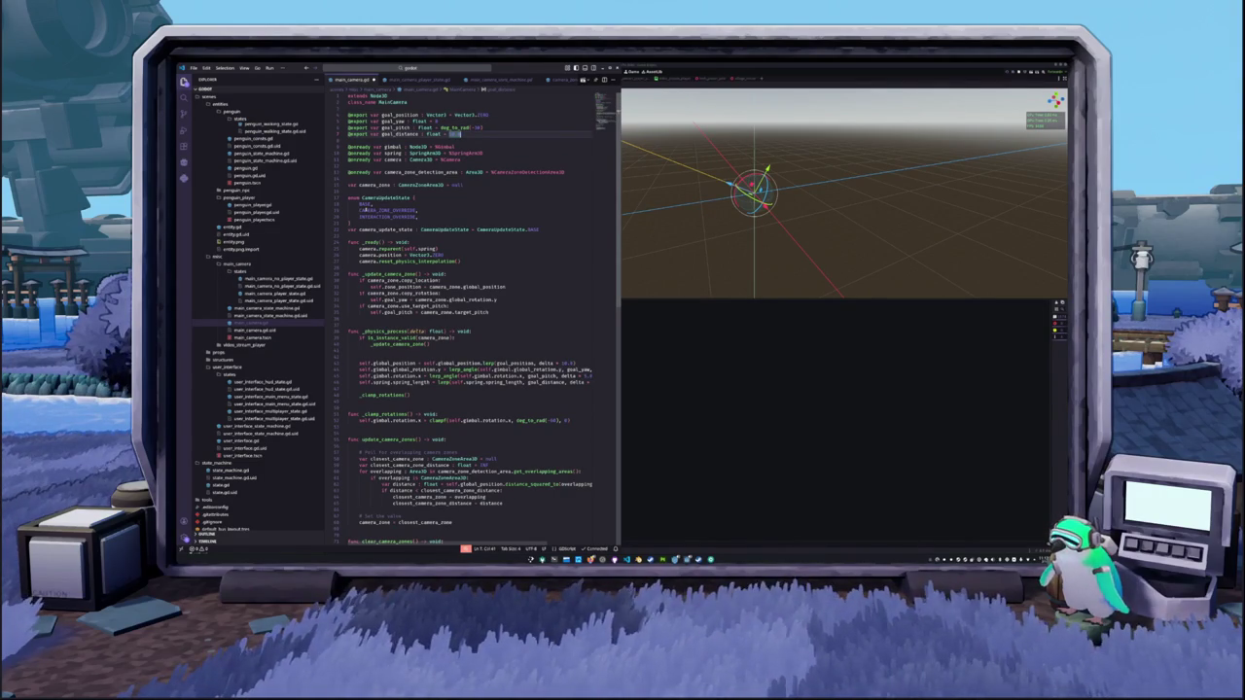
{"action": "key", "text": "Up"}
{"action": "key", "text": "Up"}
{"action": "key", "text": "Up"}
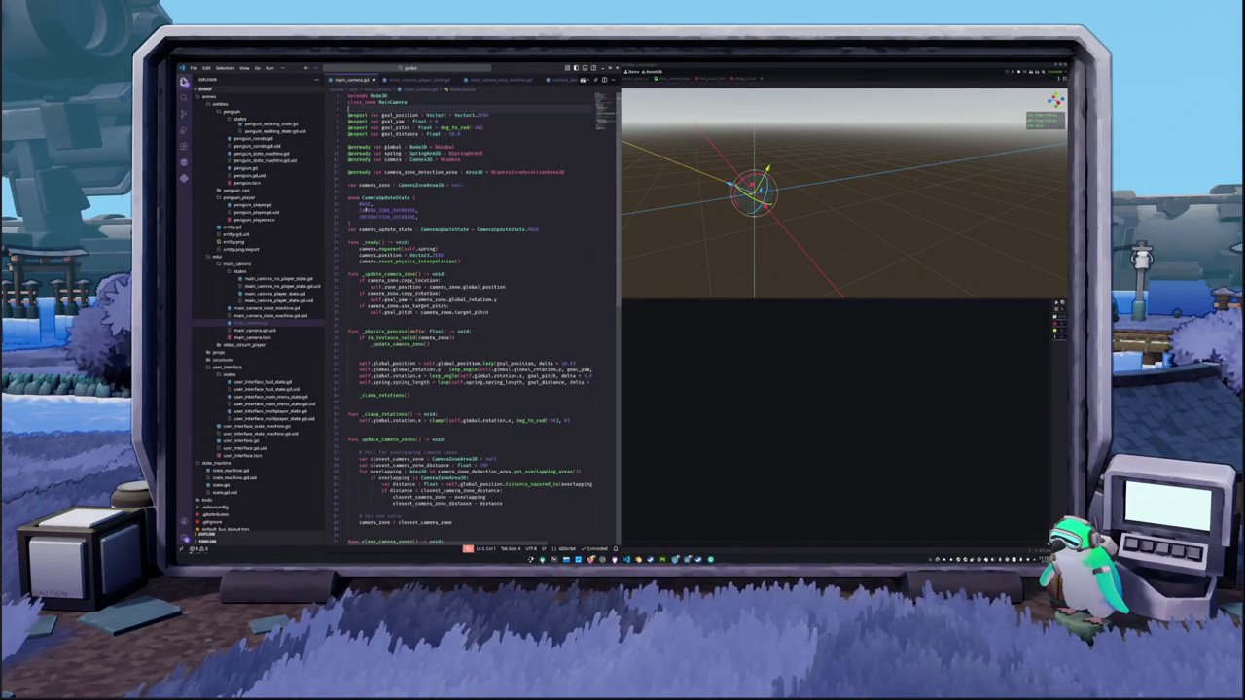
Step: Re-add the zone_position Vector3 export, defaulting to Vector3.ZERO, after the export block
{"action": "key", "text": "Down"}
{"action": "key", "text": "Down"}
{"action": "key", "text": "Down"}
{"action": "key", "text": "Return"}
{"action": "key", "text": "Return"}
{"action": "type", "text": "xport var zone_pos"}
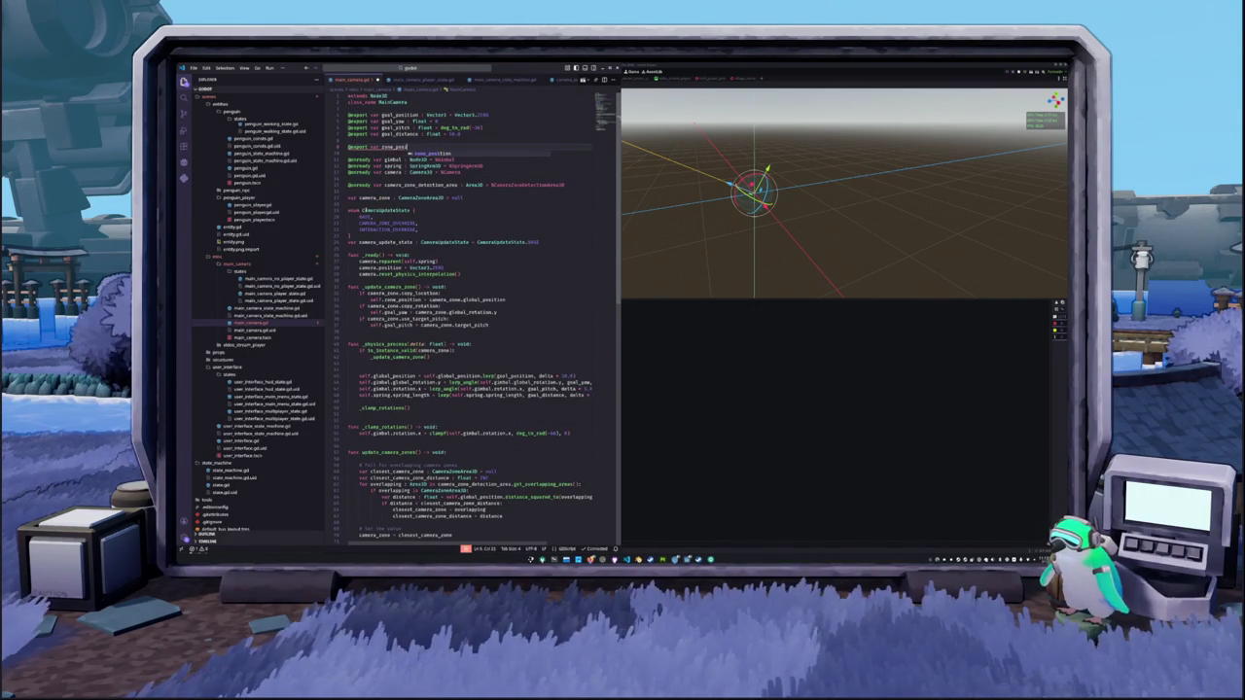
{"action": "key", "text": "Tab"}
{"action": "type", "text": "Vector3 = Vect"}
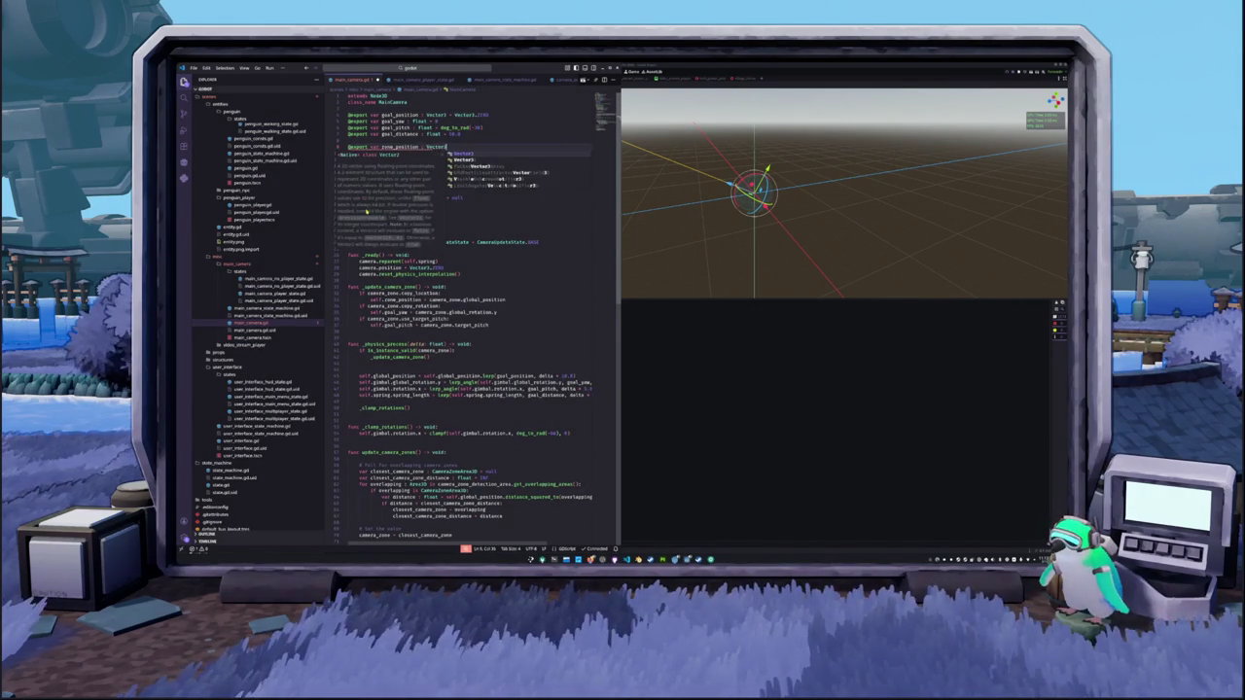
{"action": "type", "text": "or3.ZERO"}
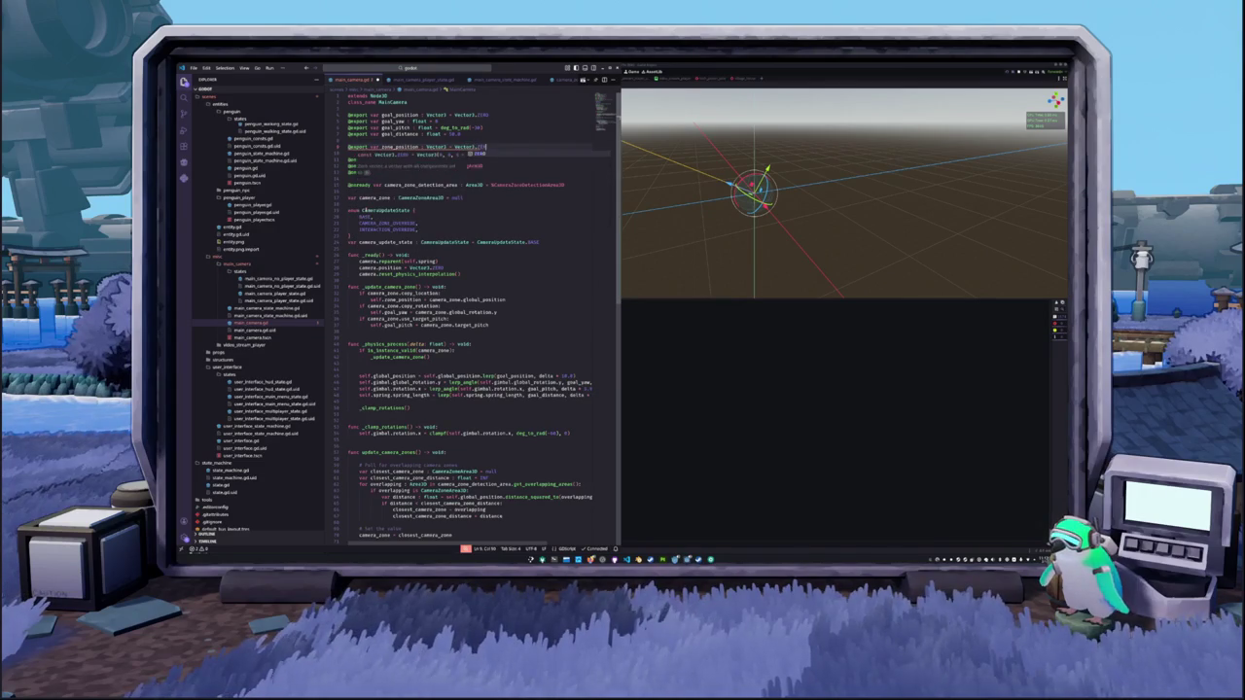
{"action": "key", "text": "Return"}
Step: Add zone_yaw, zone_pitch = deg_to_rad(-30) and zone_distance = 10.0 exports
{"action": "type", "text": "@export va"}
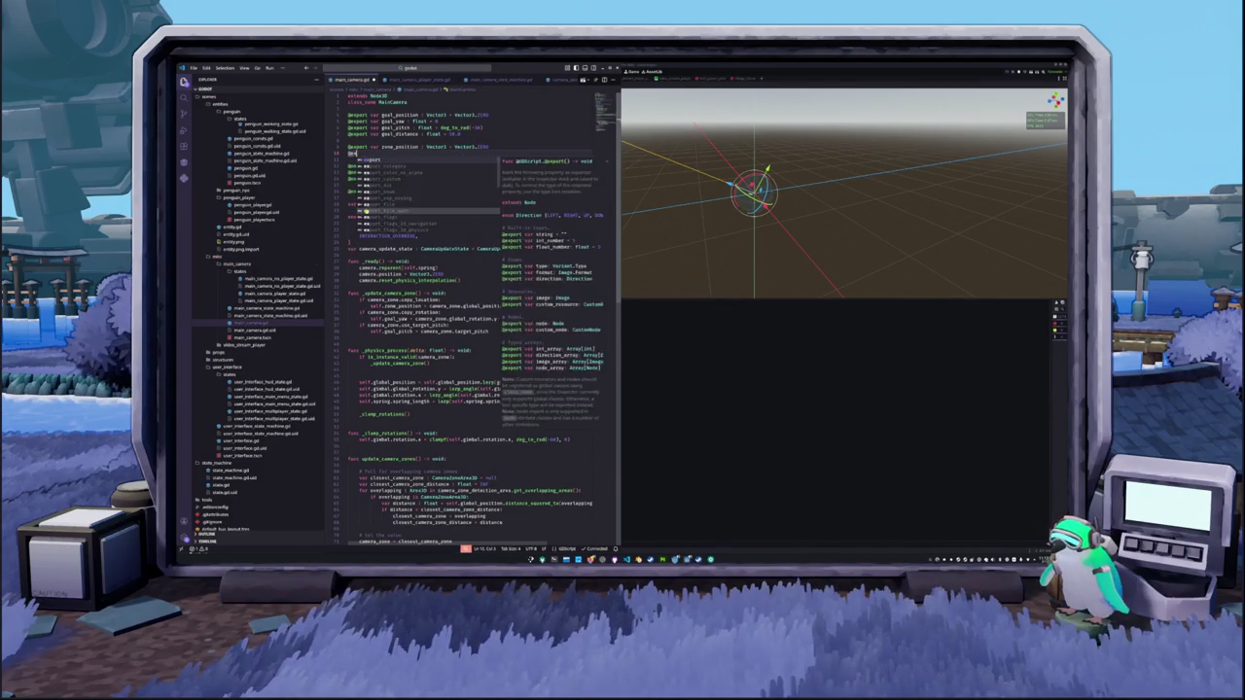
{"action": "type", "text": "r zone_yaw : "}
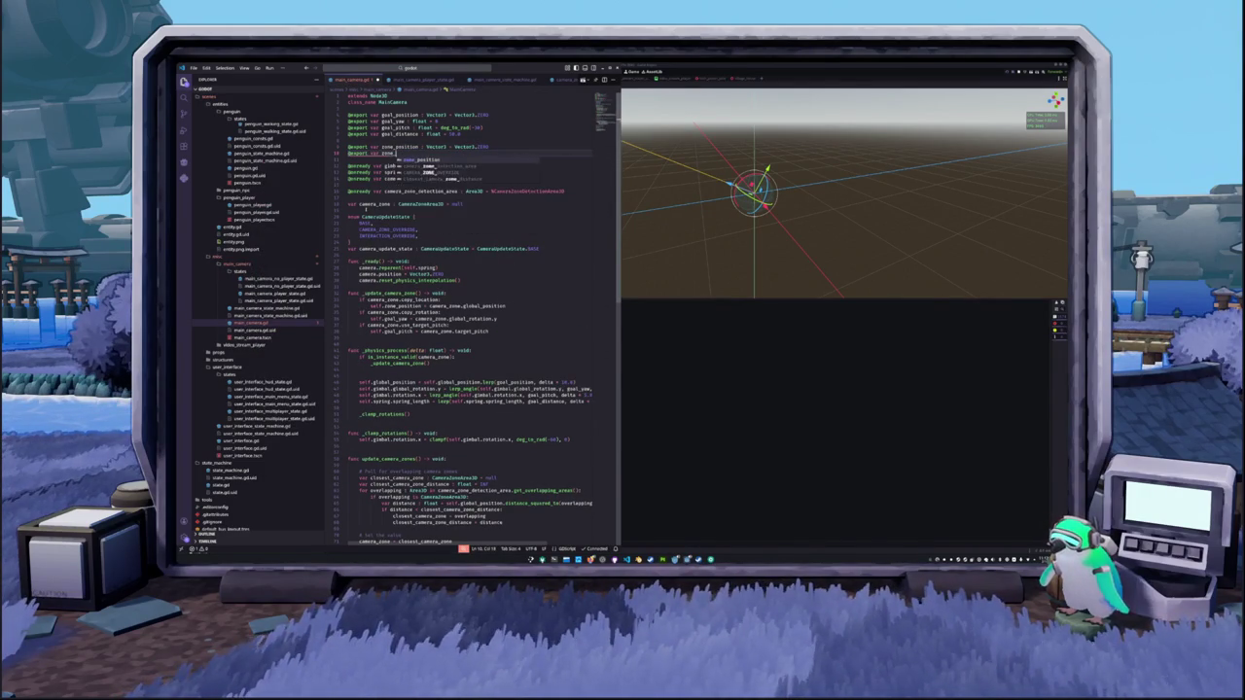
{"action": "type", "text": "Vector3 = Vec"}
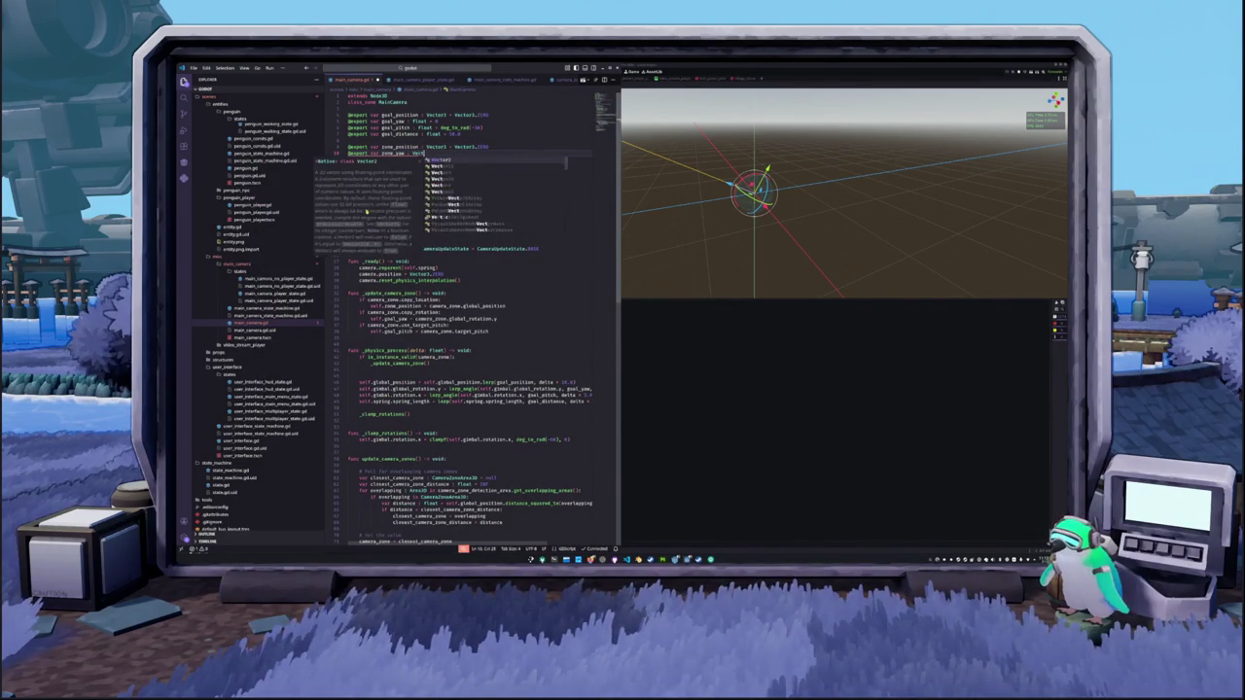
{"action": "type", "text": "tor3.ZERO"}
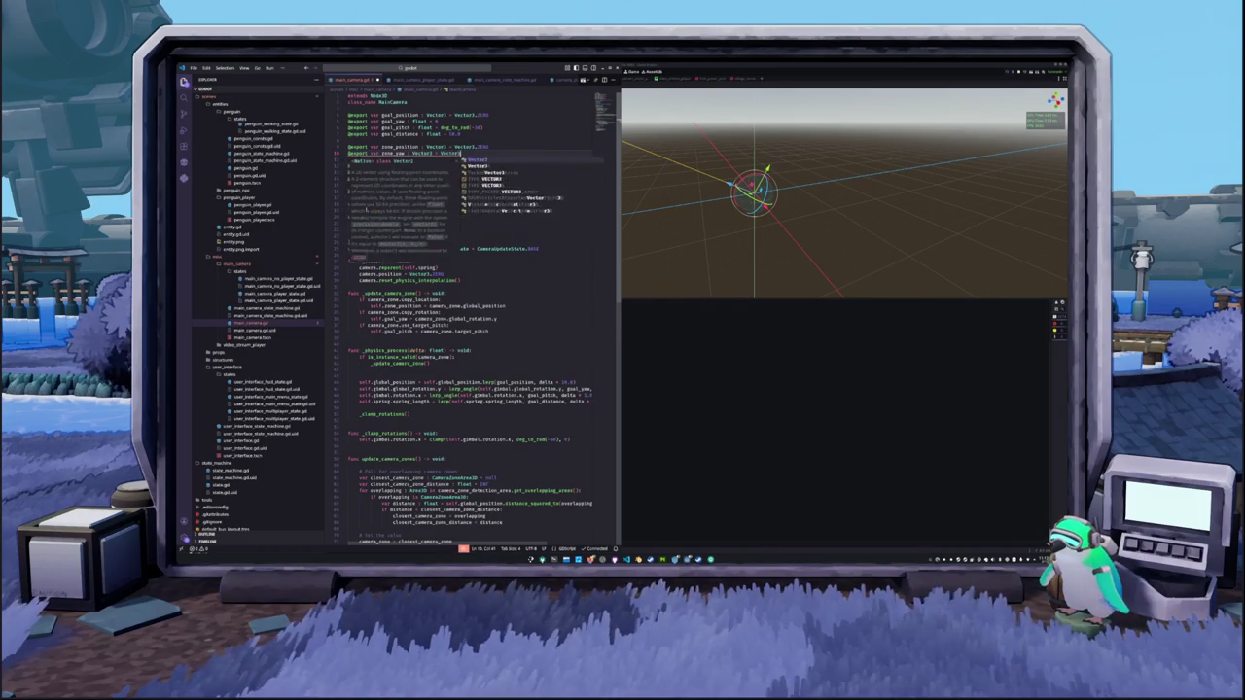
{"action": "type", "text": "@export"}
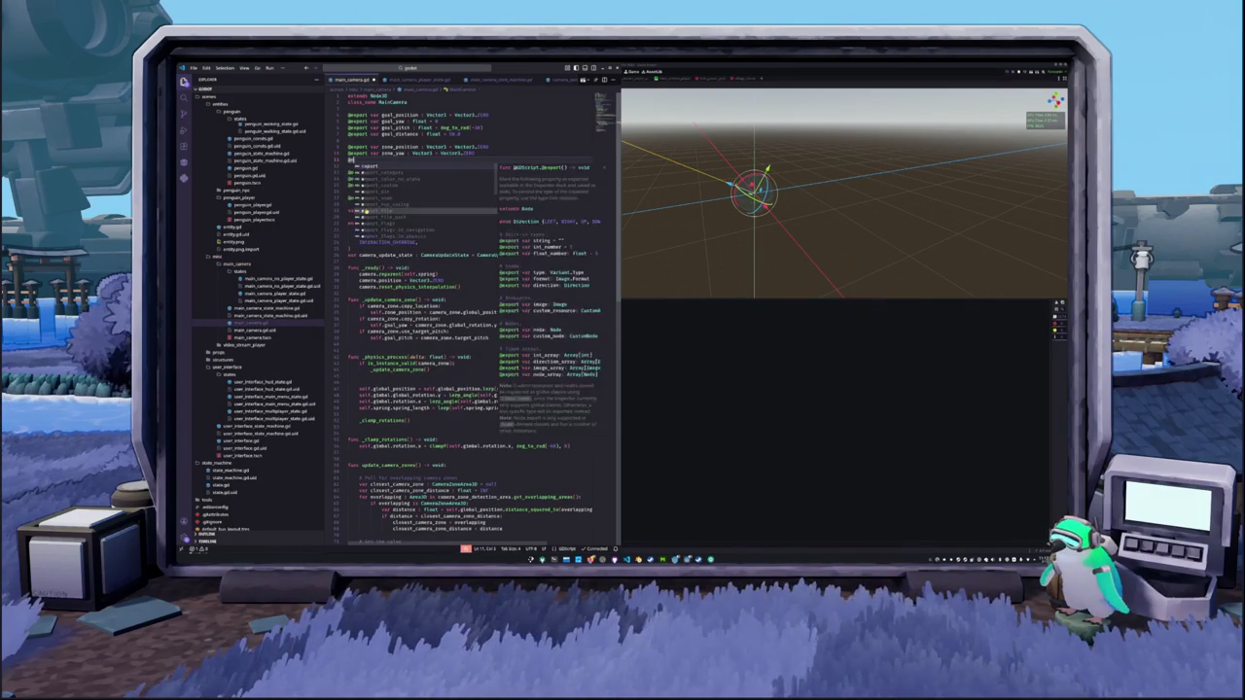
{"action": "type", "text": " var zone_pitch : "}
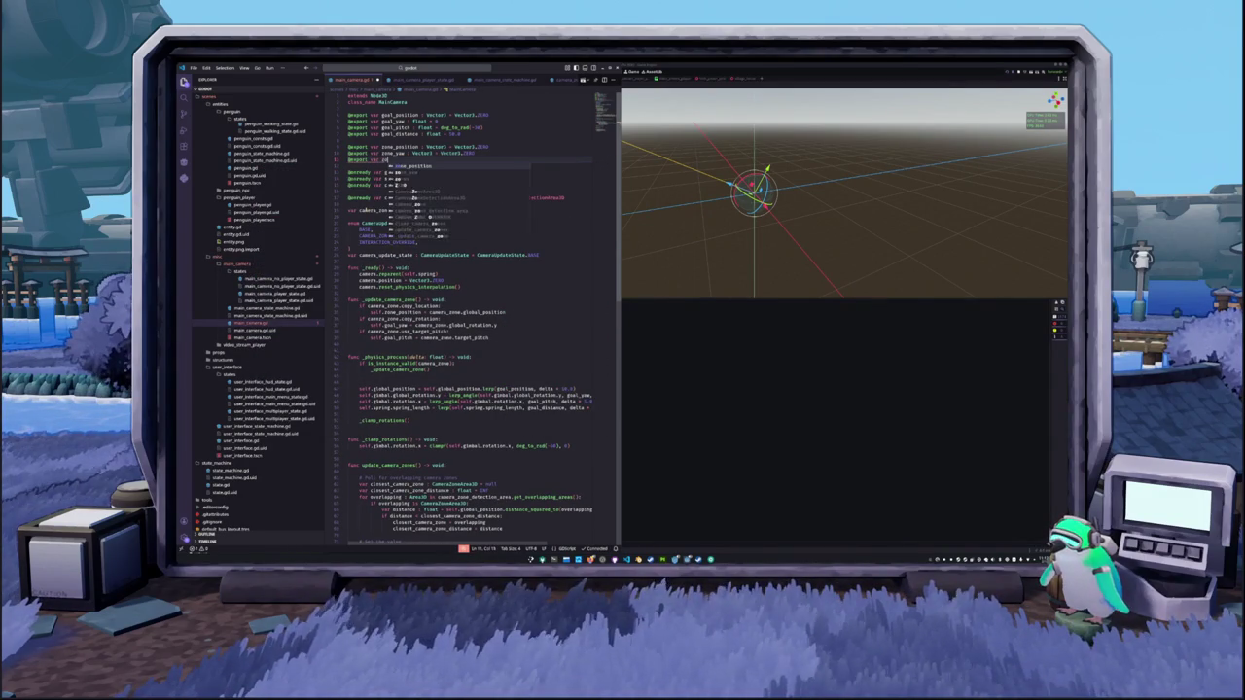
{"action": "type", "text": "float"}
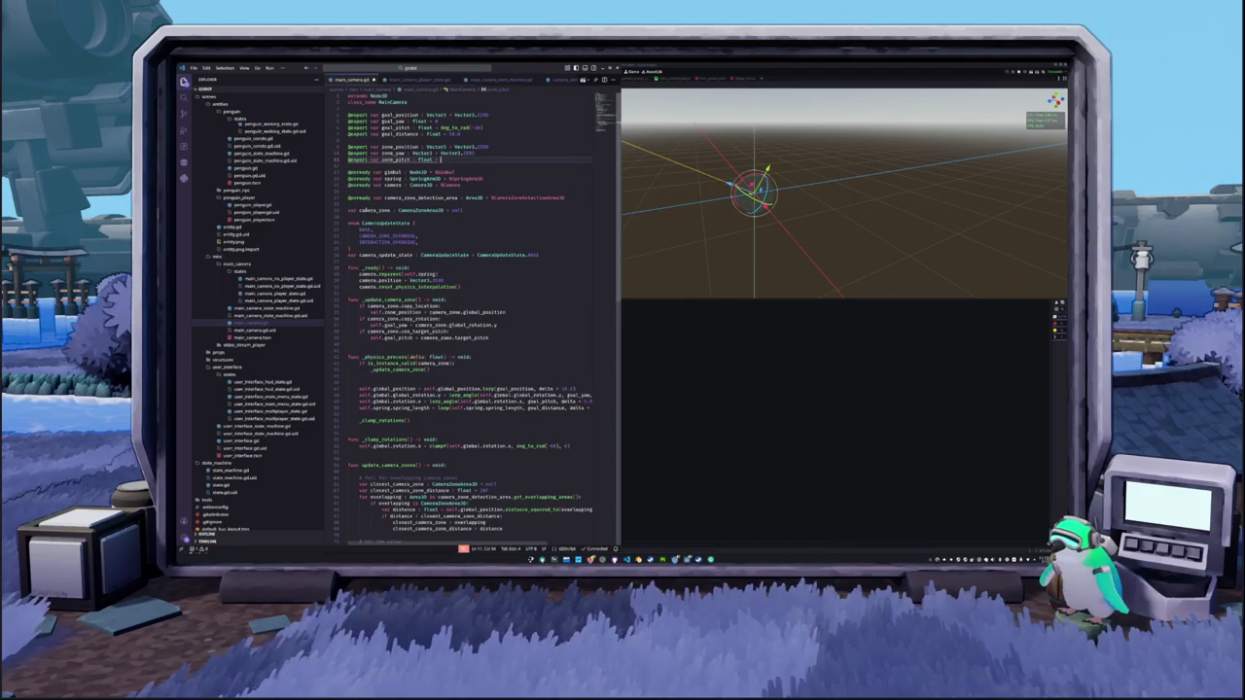
{"action": "type", "text": " = deg_to_rad("}
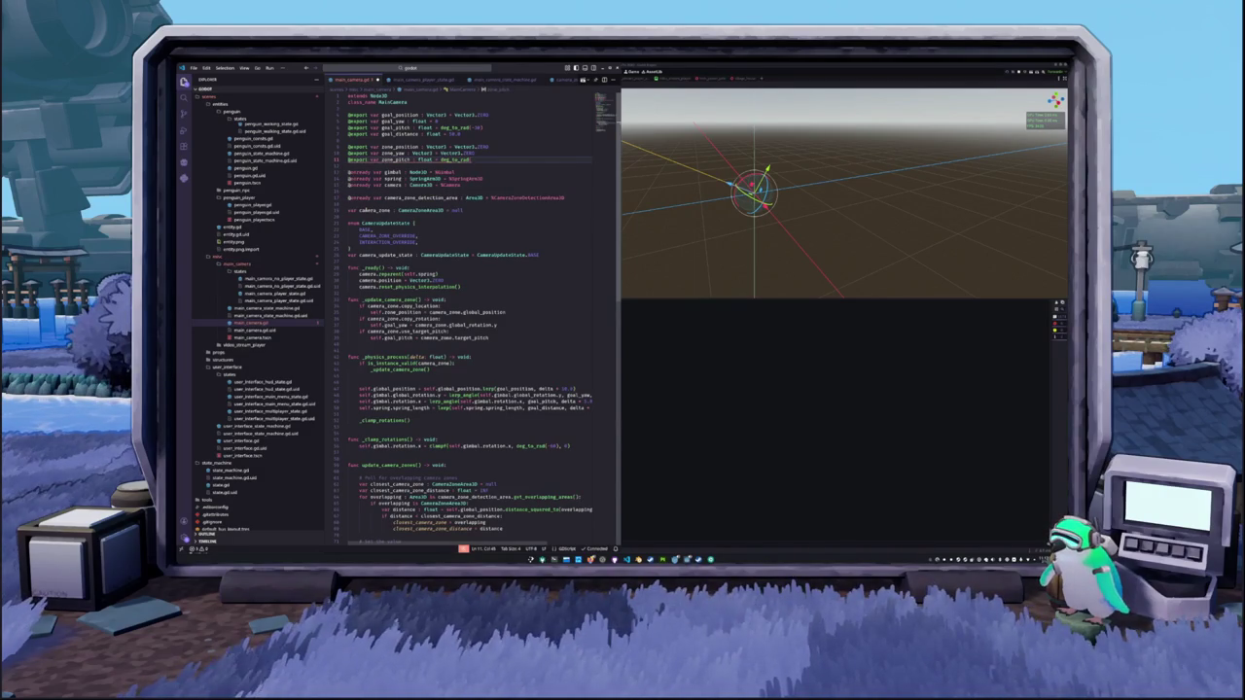
{"action": "type", "text": "-30)"}
{"action": "key", "text": "Return"}
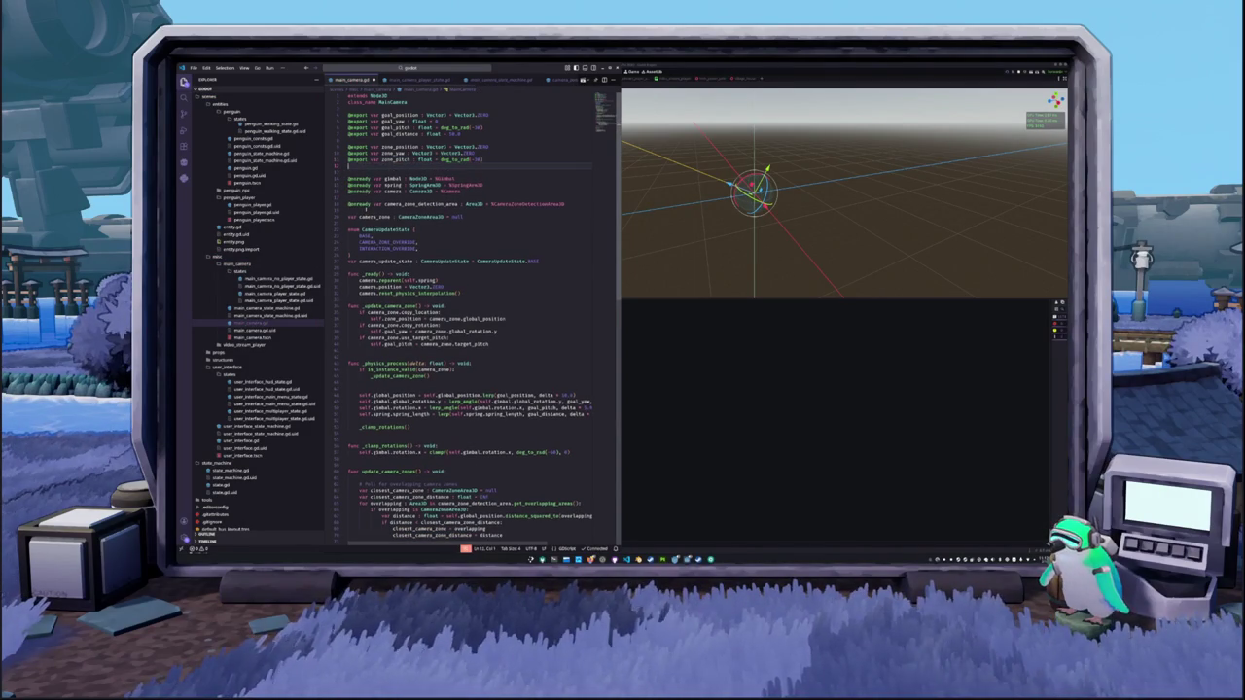
{"action": "type", "text": "@export var zone"}
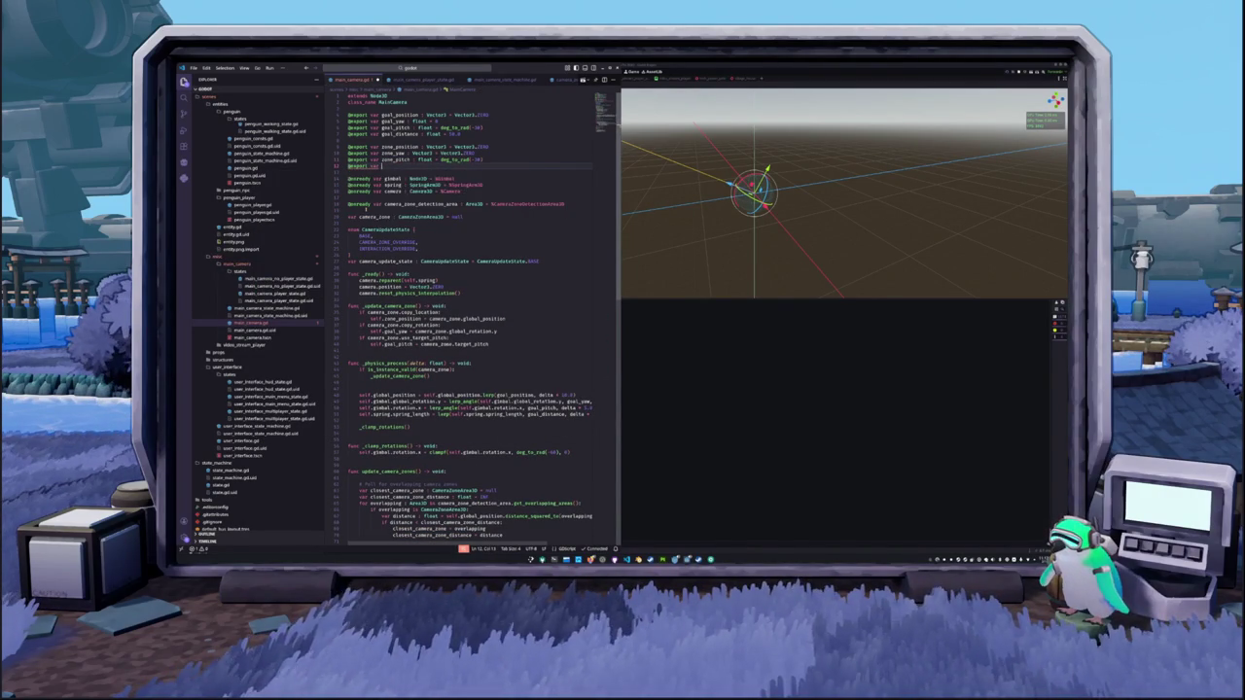
{"action": "type", "text": "_distance : float ="}
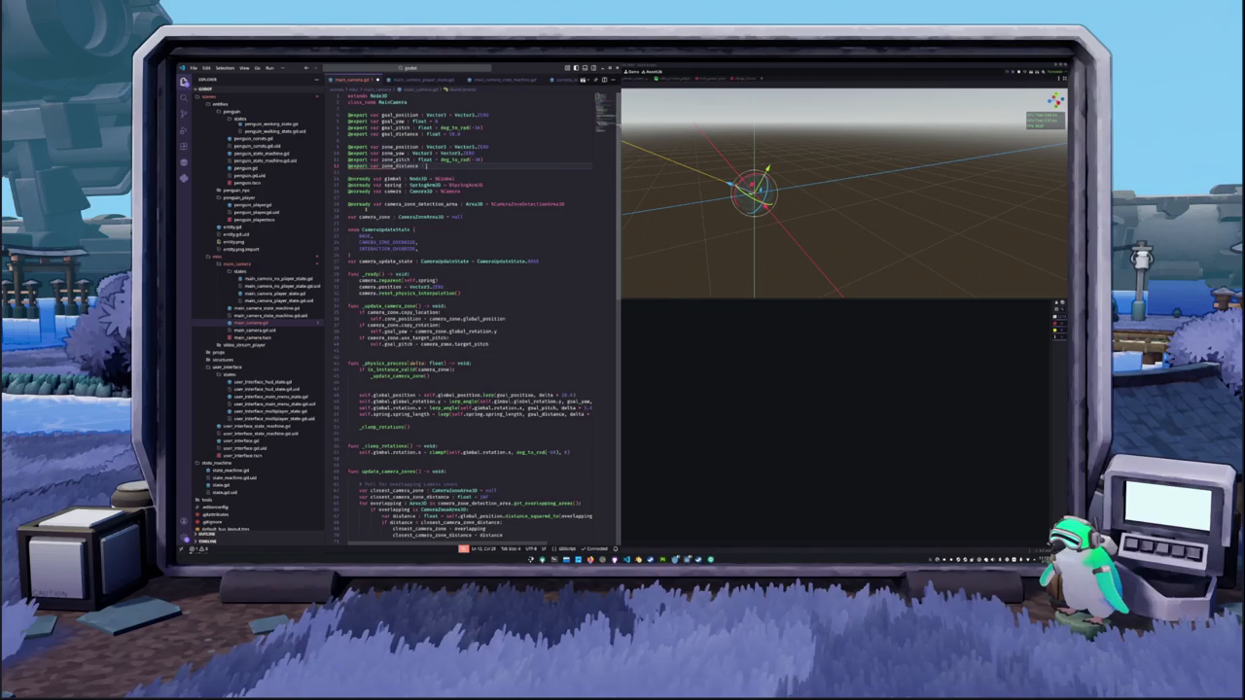
{"action": "type", "text": " 10.0"}
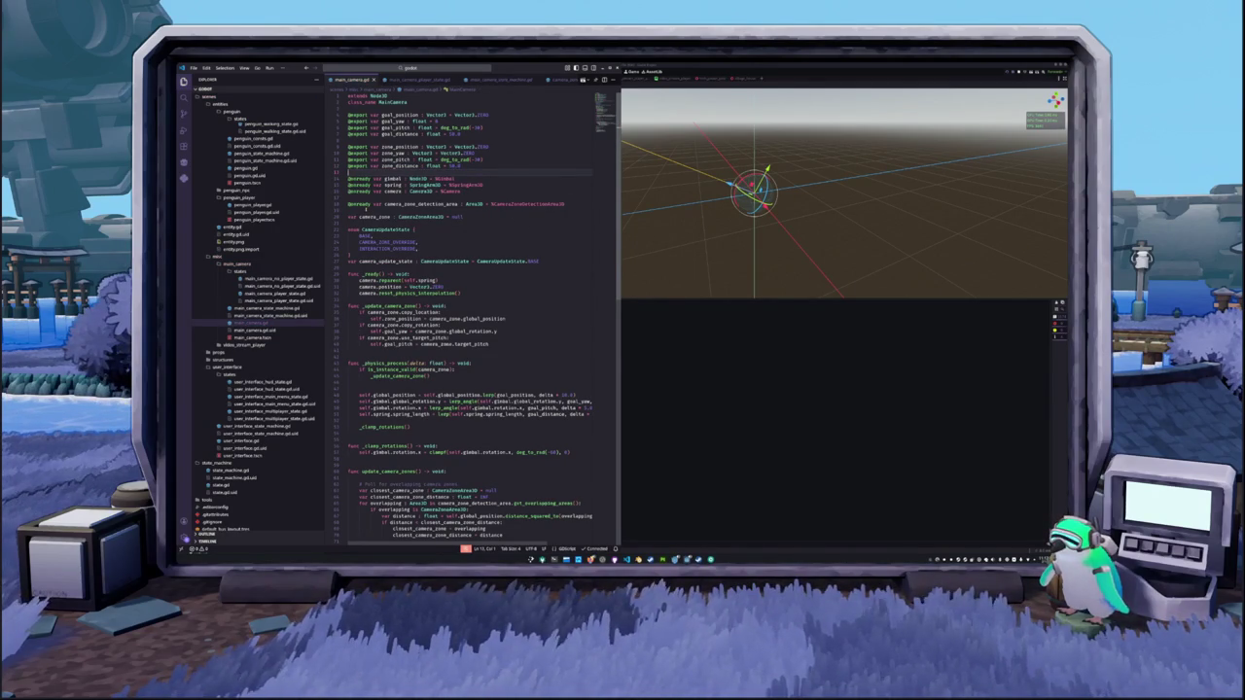
{"action": "key", "text": "Return"}
{"action": "key", "text": "Down"}
{"action": "key", "text": "Down"}
{"action": "key", "text": "Down"}
{"action": "key", "text": "Return"}
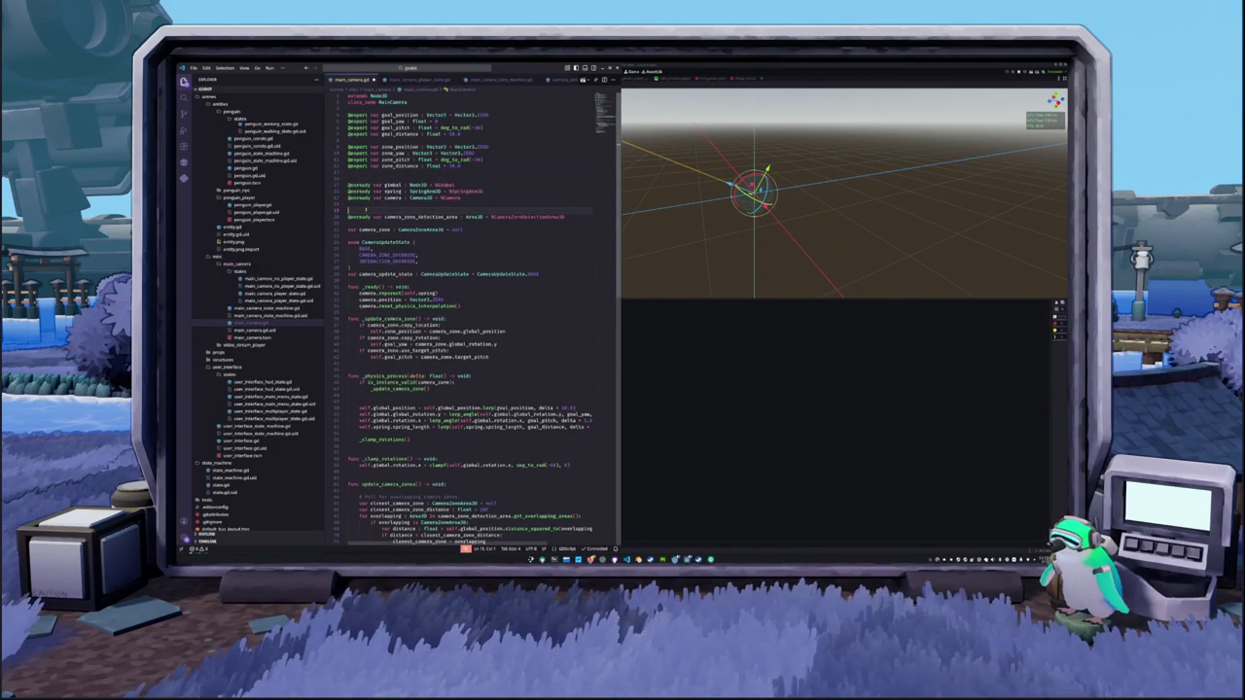
{"action": "key", "text": "Return"}
{"action": "key", "text": "Down"}
{"action": "key", "text": "Down"}
{"action": "key", "text": "Return"}
{"action": "key", "text": "Up"}
{"action": "key", "text": "Up"}
{"action": "key", "text": "Up"}
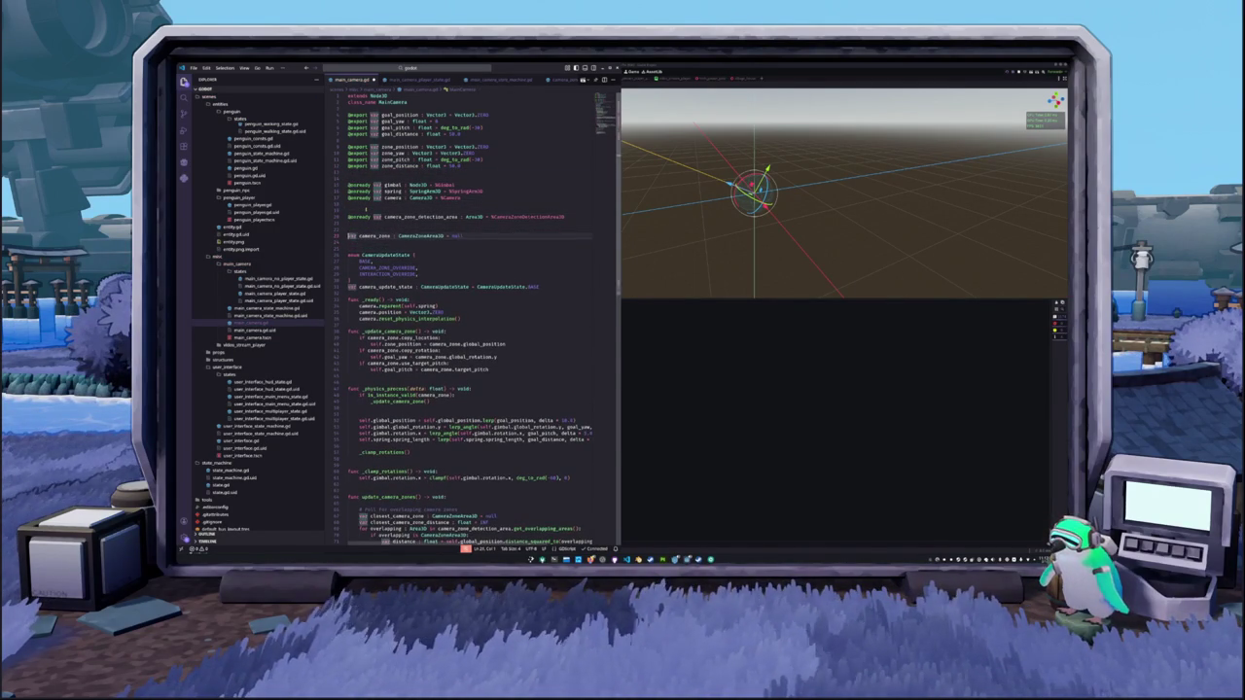
Step: Open a new indented line in _ready() after reset_physics_interpolation(), with a blank line after the function
{"action": "key", "text": "Down"}
{"action": "key", "text": "Down"}
{"action": "key", "text": "Down"}
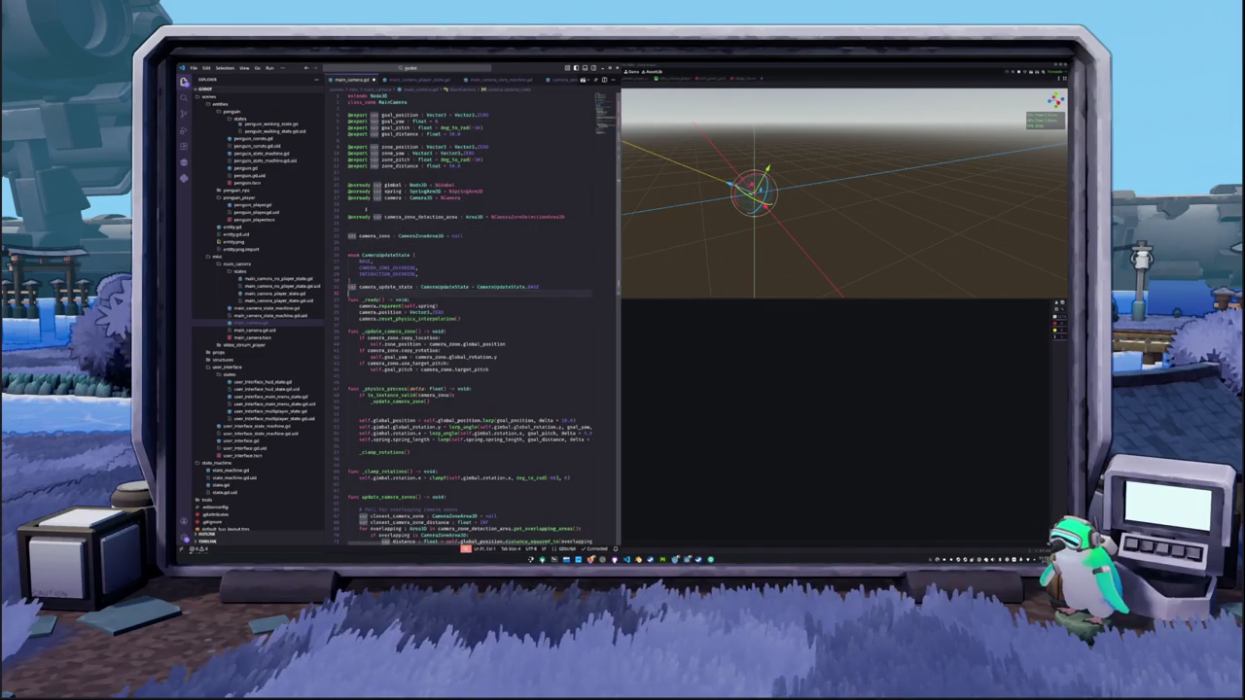
{"action": "key", "text": "Down"}
{"action": "key", "text": "Down"}
{"action": "key", "text": "Down"}
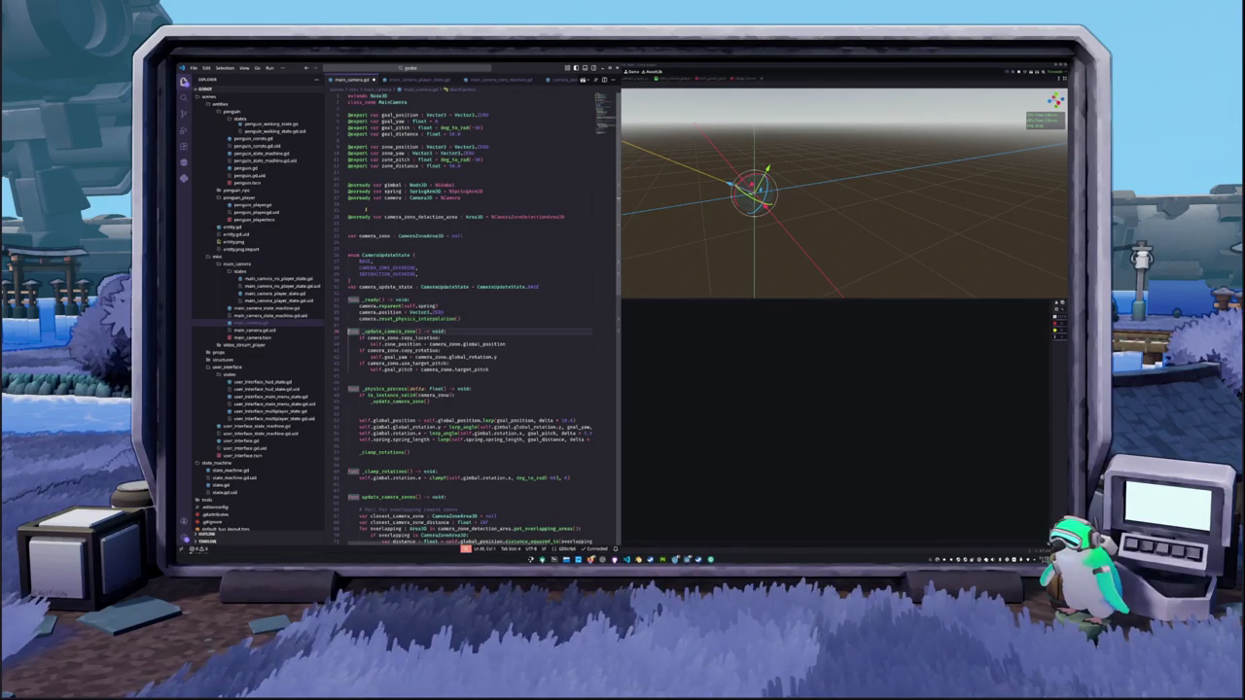
{"action": "key", "text": "Down"}
{"action": "key", "text": "Down"}
{"action": "key", "text": "Down"}
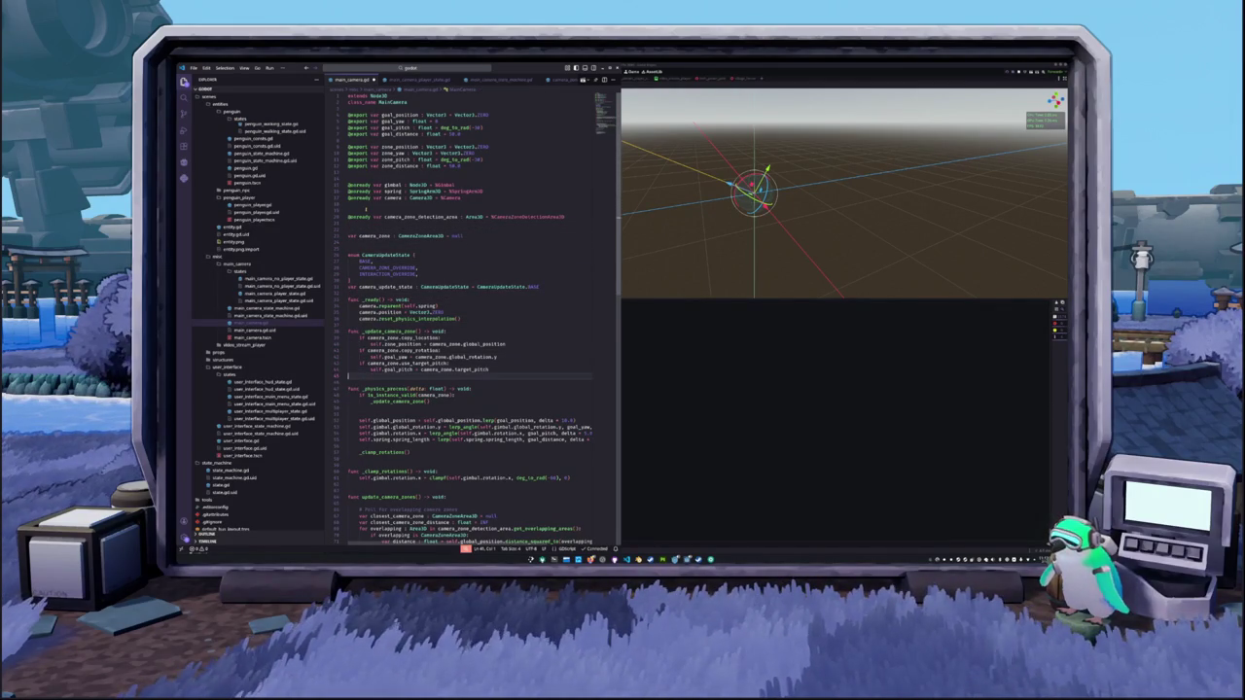
{"action": "key", "text": "Up"}
{"action": "key", "text": "Up"}
{"action": "key", "text": "Up"}
{"action": "key", "text": "Return"}
{"action": "key", "text": "Up"}
{"action": "key", "text": "Up"}
{"action": "key", "text": "Up"}
{"action": "key", "text": "Up"}
{"action": "key", "text": "Up"}
{"action": "key", "text": "Return"}
{"action": "key", "text": "Down"}
{"action": "key", "text": "Down"}
{"action": "key", "text": "Down"}
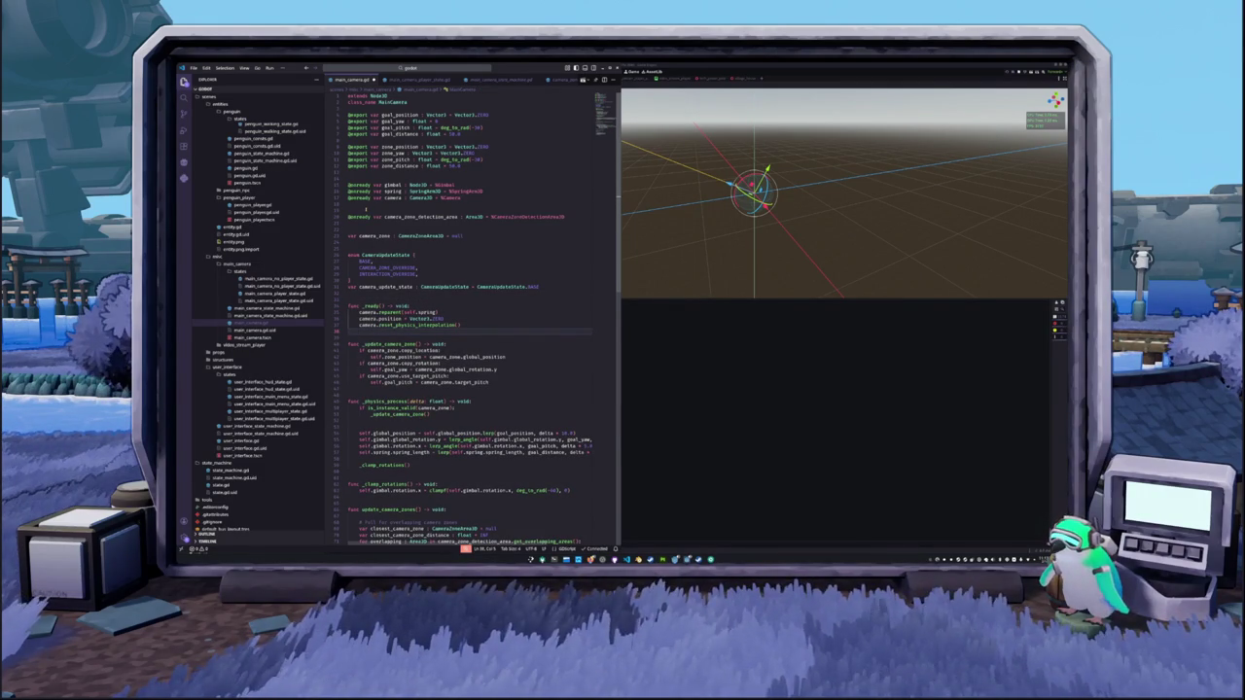
{"action": "key", "text": "Return"}
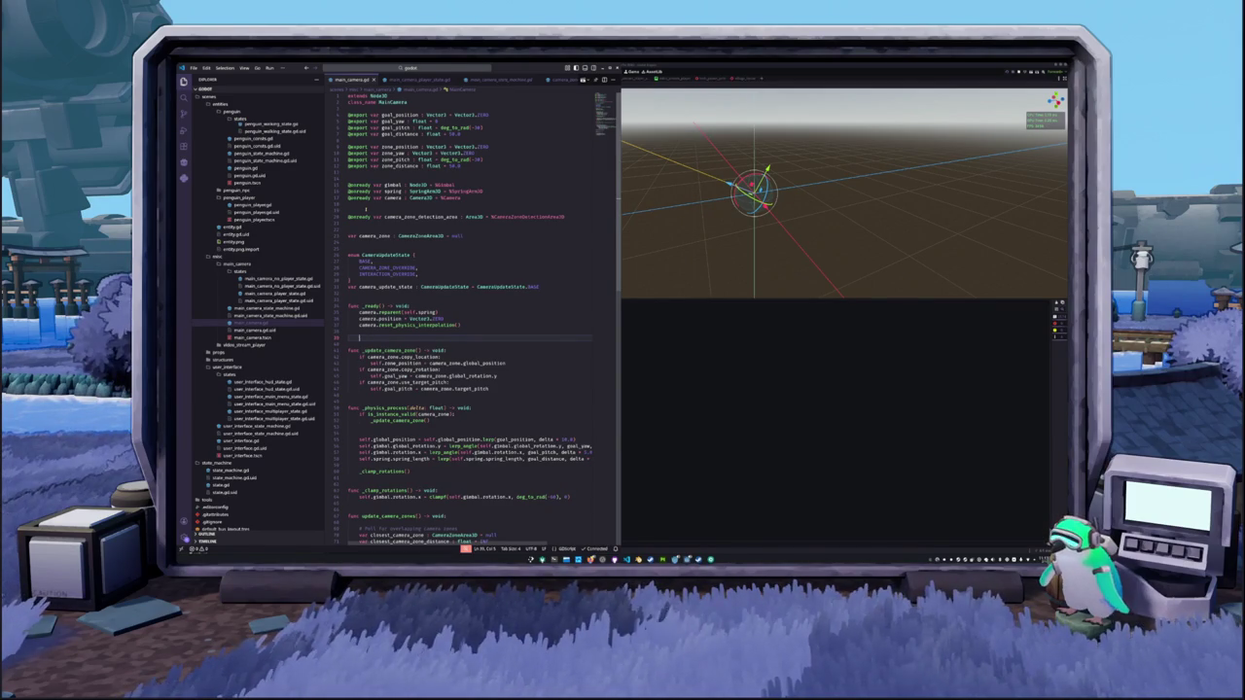
{"action": "scroll", "coordinate": [477, 309], "scroll_direction": "down", "scroll_amount": 3}
Step: Add camera_update_state = CameraUpdateState.BASE to _ready(), then delete _update_camera_zone and its _physics_process call
{"action": "type", "text": "camera_update_state = "}
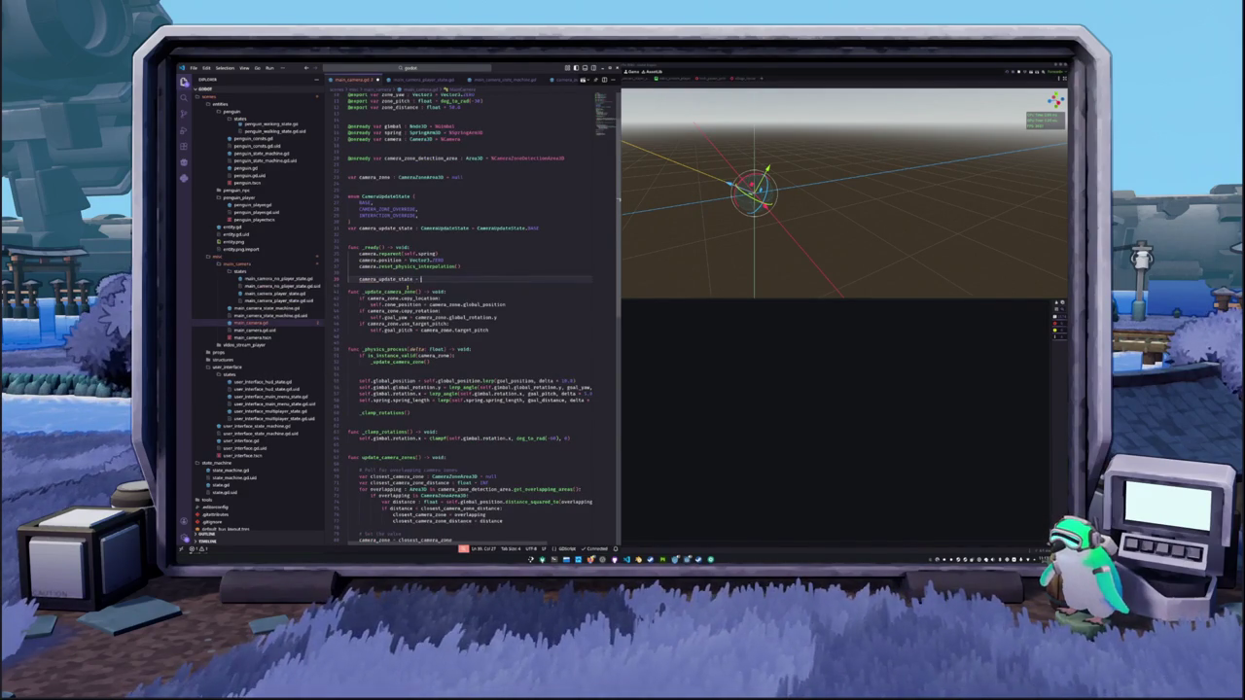
{"action": "type", "text": "Cam"}
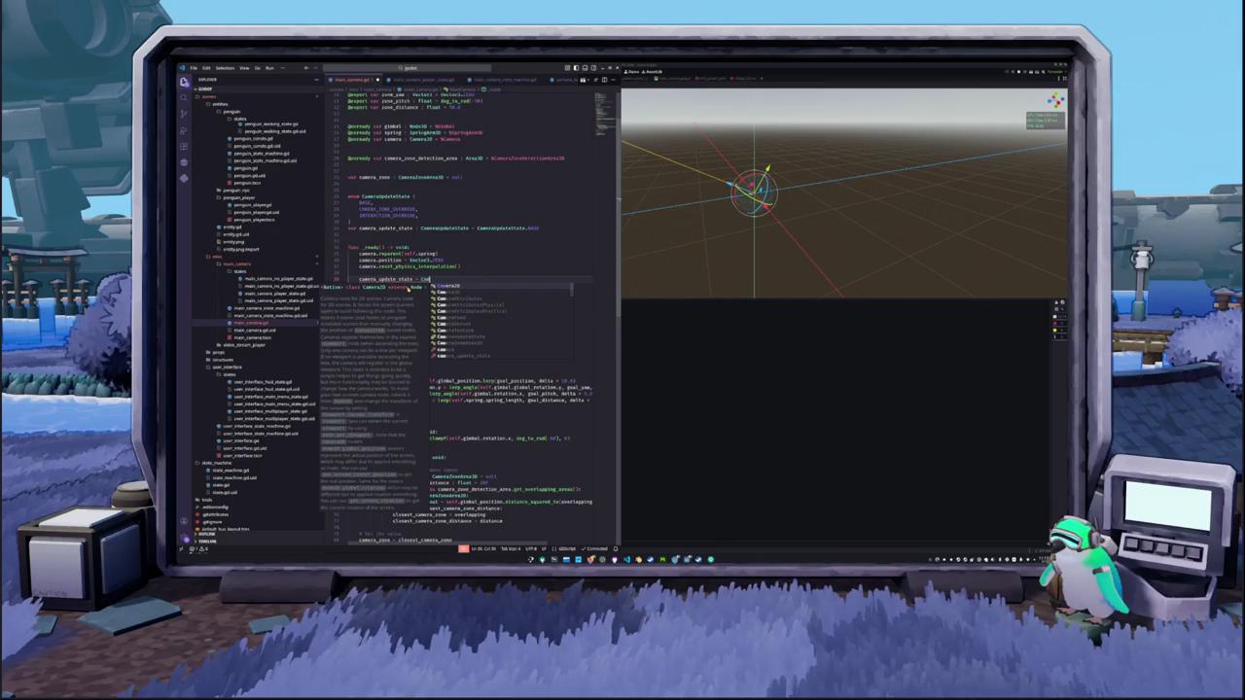
{"action": "type", "text": "eraUpdate"}
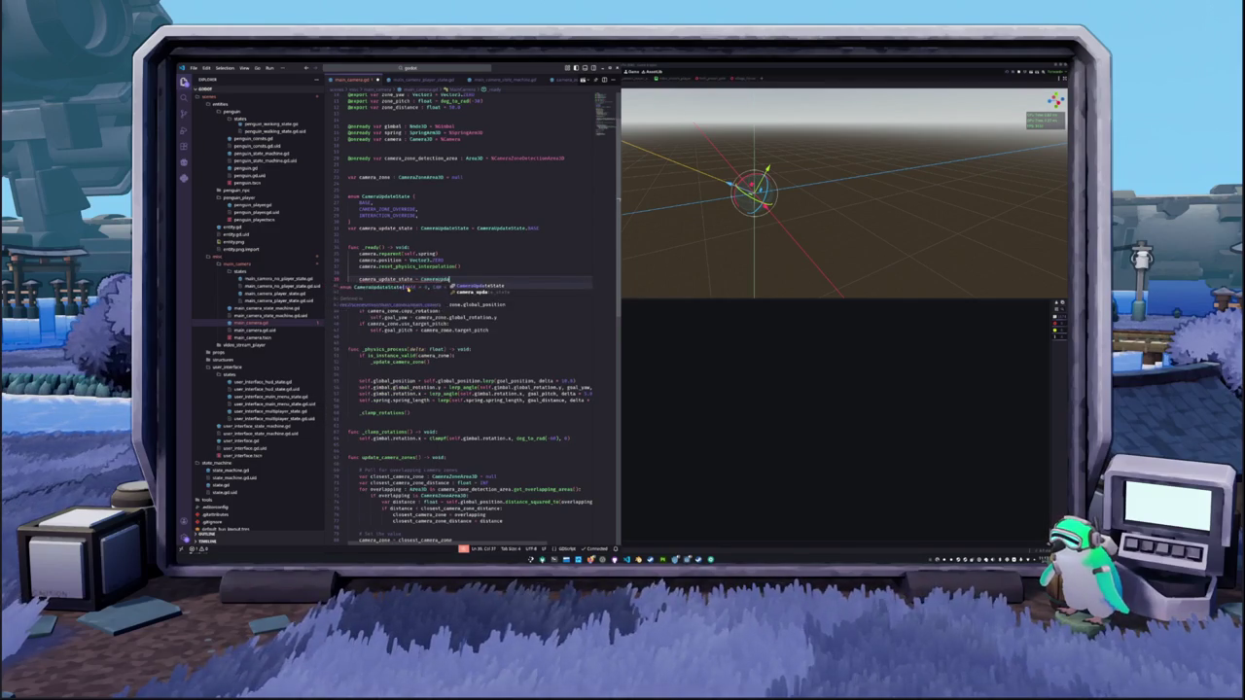
{"action": "type", "text": "State.BASE"}
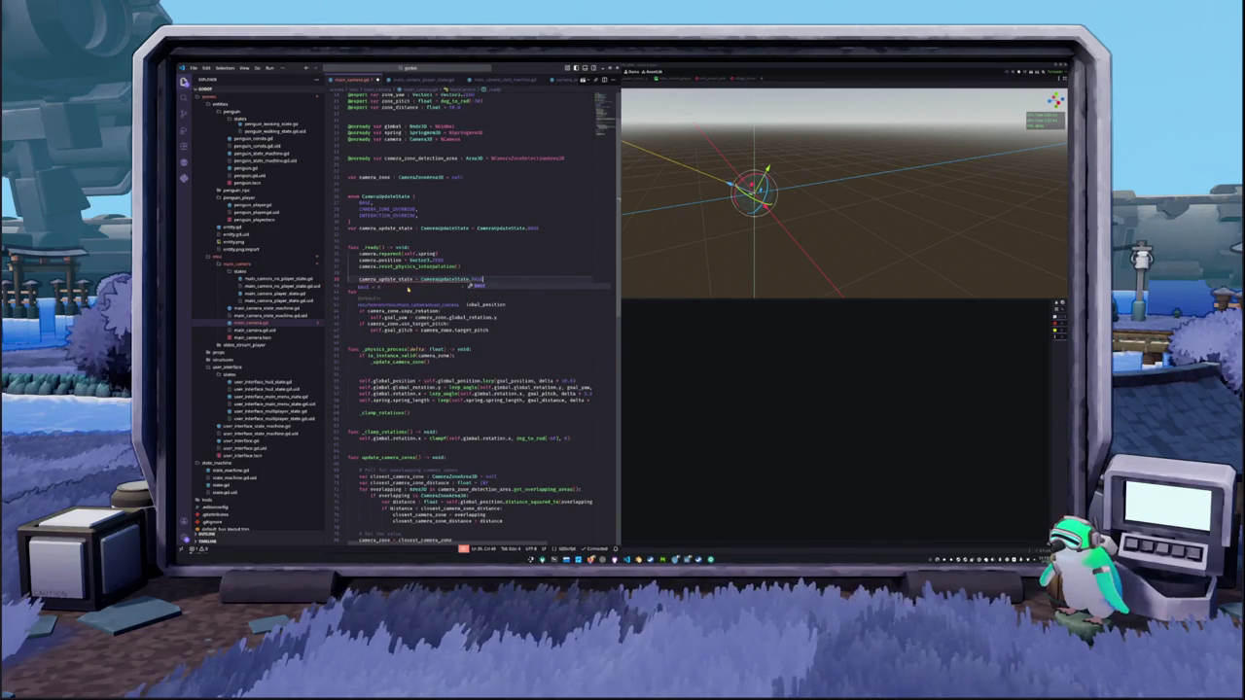
{"action": "key", "text": "Return"}
{"action": "key", "text": "Down"}
{"action": "key", "text": "shift+Down"}
{"action": "key", "text": "shift+Down"}
{"action": "key", "text": "shift+Down"}
{"action": "key", "text": "shift+Down"}
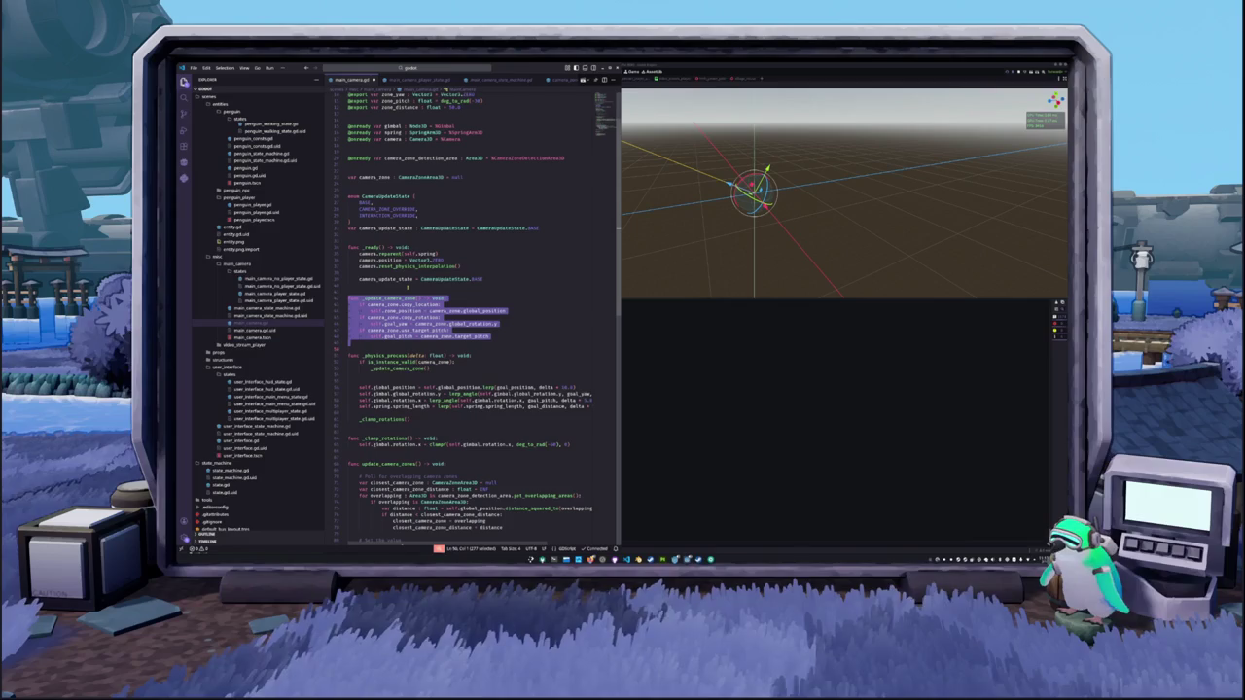
{"action": "key", "text": "Delete"}
{"action": "key", "text": "Delete"}
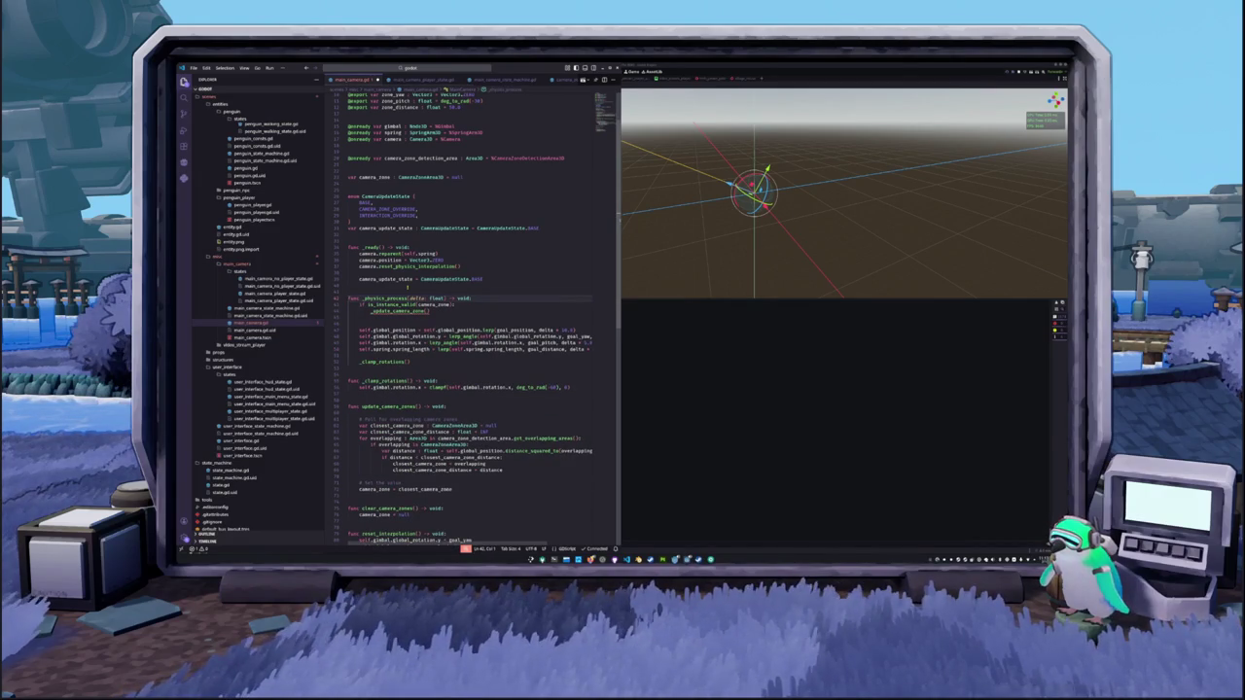
{"action": "key", "text": "Down"}
{"action": "key", "text": "shift+Down"}
{"action": "key", "text": "Delete"}
{"action": "key", "text": "Delete"}
{"action": "key", "text": "Delete"}
{"action": "key", "text": "Delete"}
Step: Make room for a new line above the global_position line in _physics_process
{"action": "left_click", "coordinate": [462, 317]}
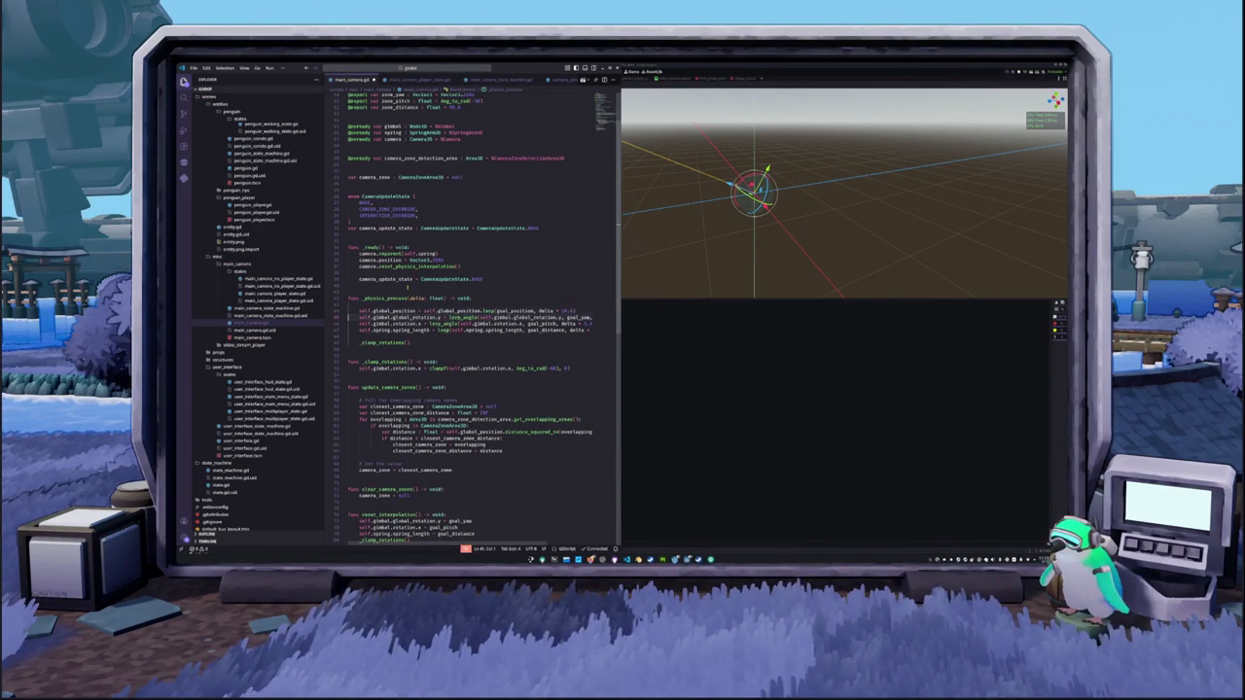
{"action": "key", "text": "Return"}
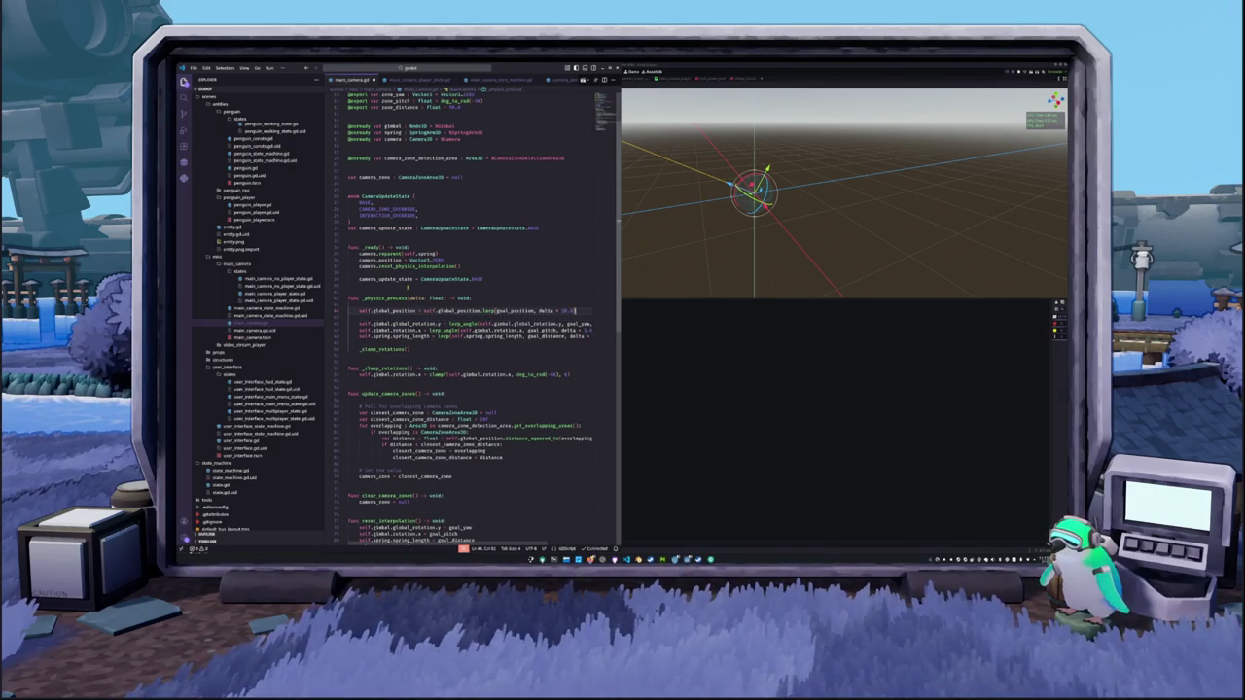
{"action": "key", "text": "Delete"}
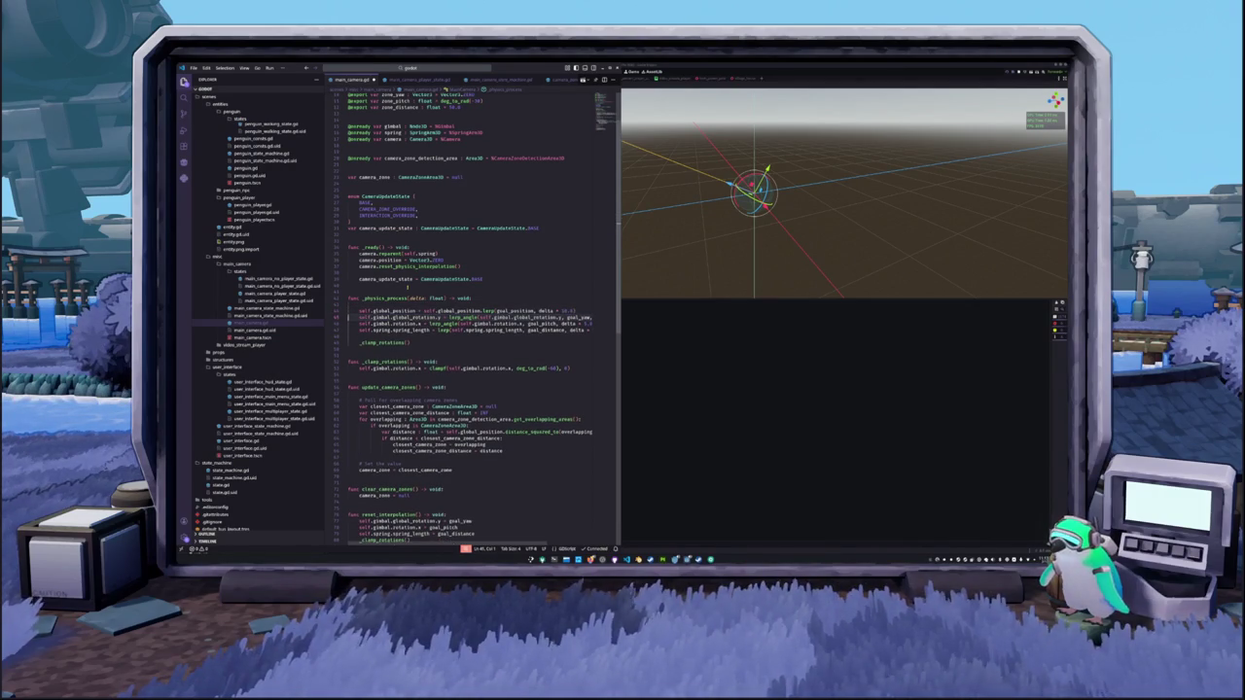
{"action": "key", "text": "Return"}
{"action": "key", "text": "Return"}
{"action": "key", "text": "Up"}
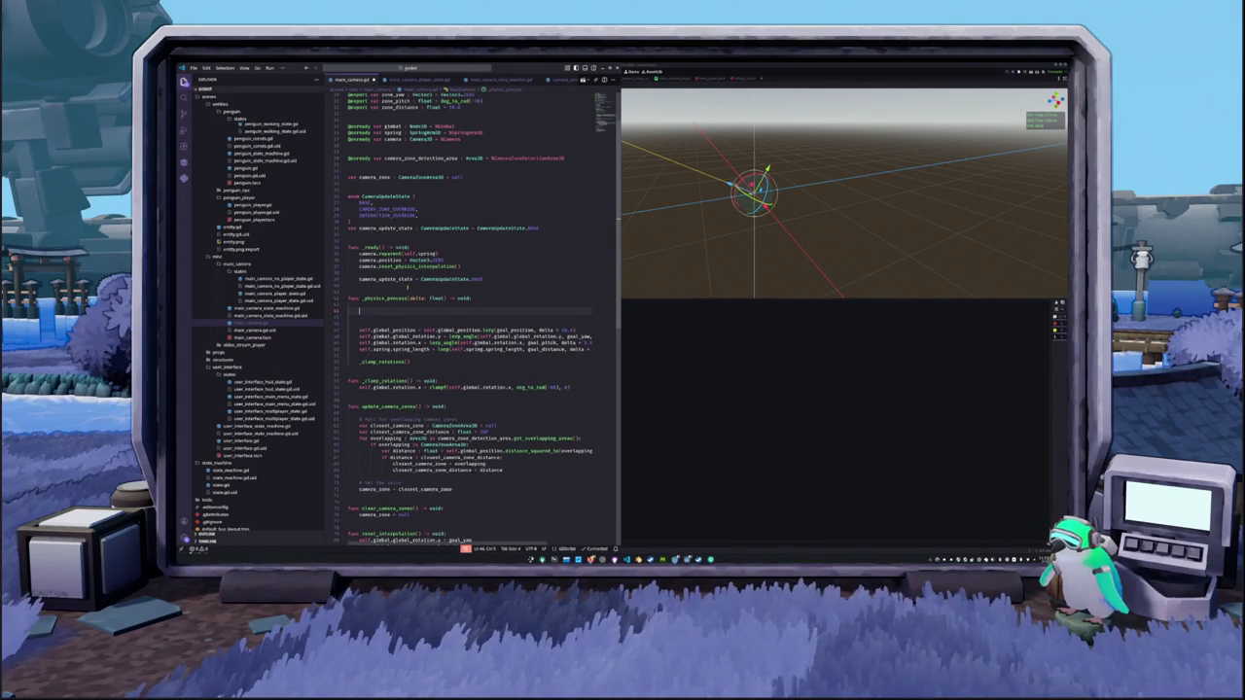
Step: Write 'match camera_update_state:' with a 'CameraUpdateState.BASE:' case using autocomplete
{"action": "type", "text": "match camera_"}
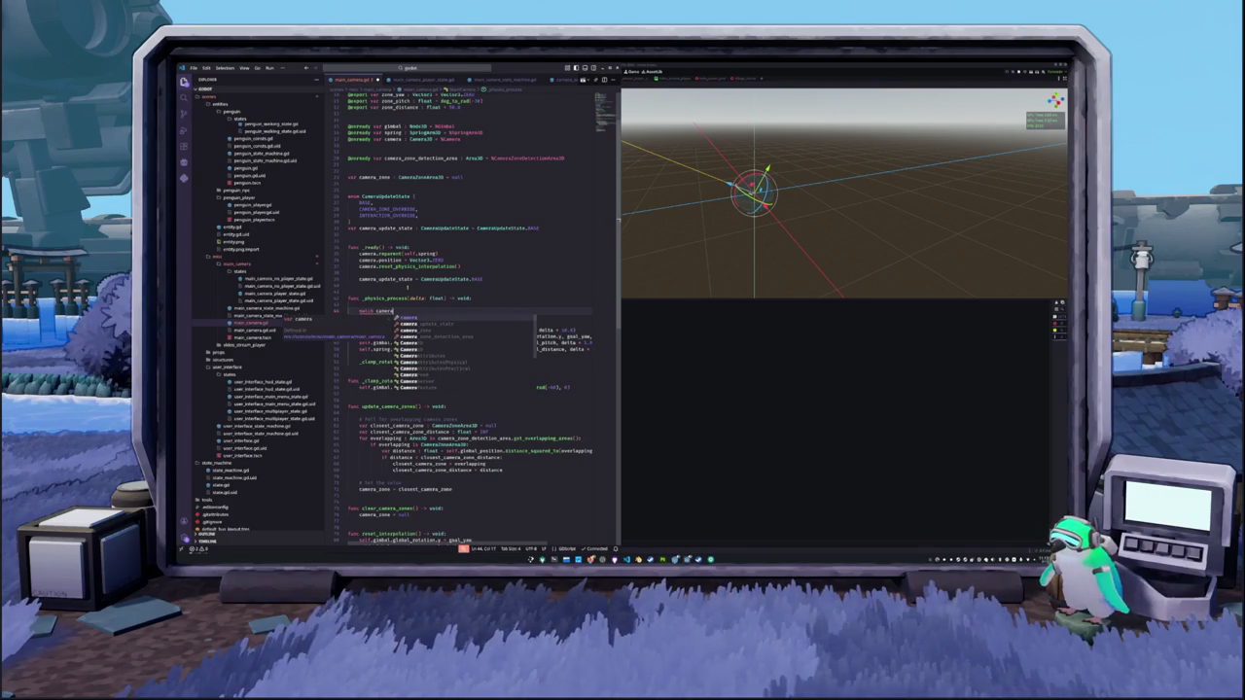
{"action": "key", "text": "Return"}
{"action": "type", "text": ":"}
{"action": "key", "text": "Return"}
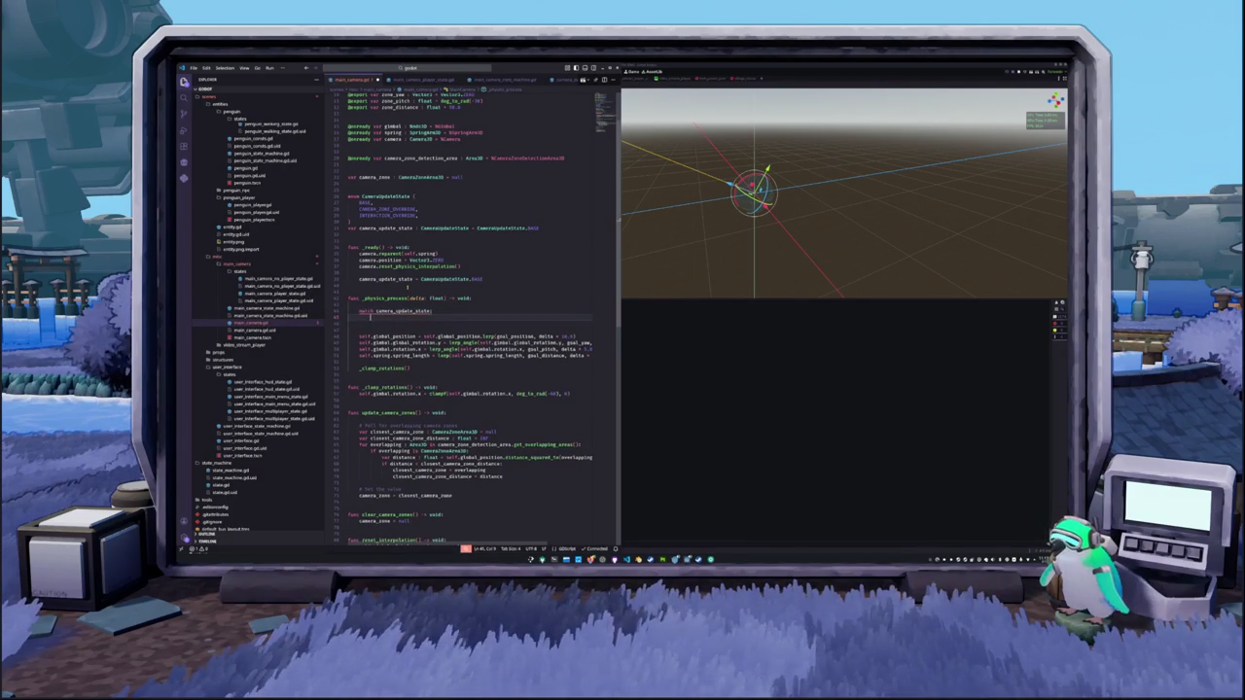
{"action": "type", "text": "CameraUpdate"}
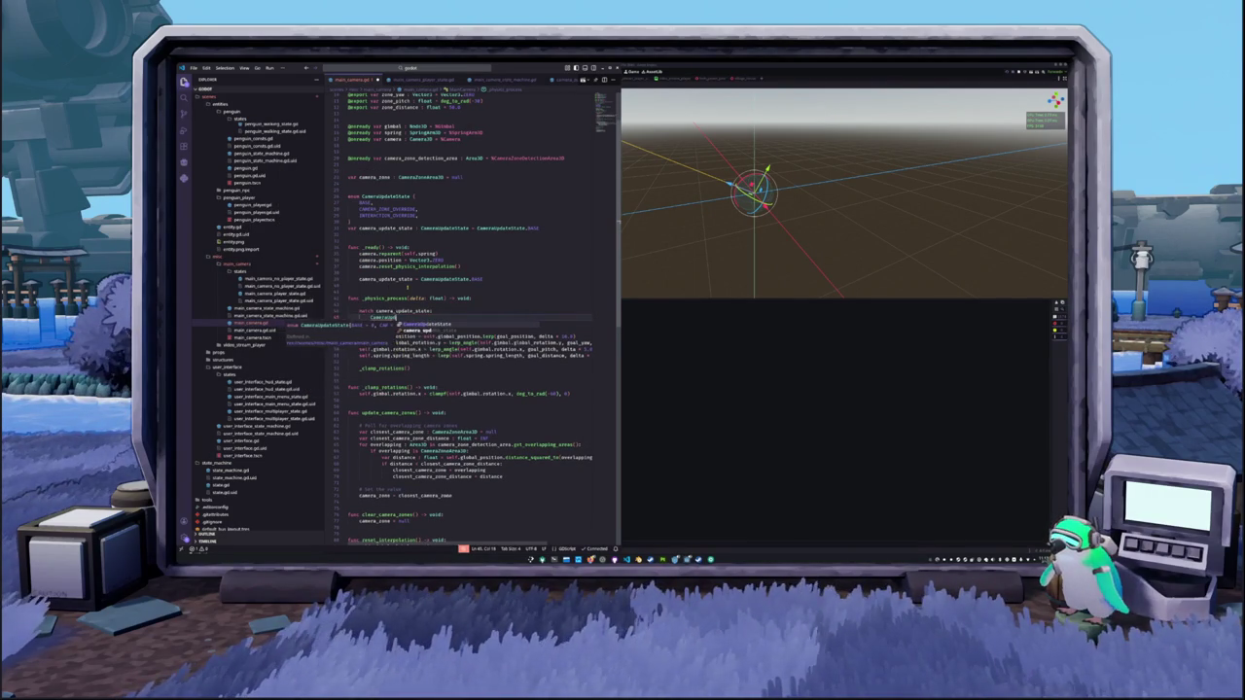
{"action": "key", "text": "Return"}
{"action": "type", "text": "."}
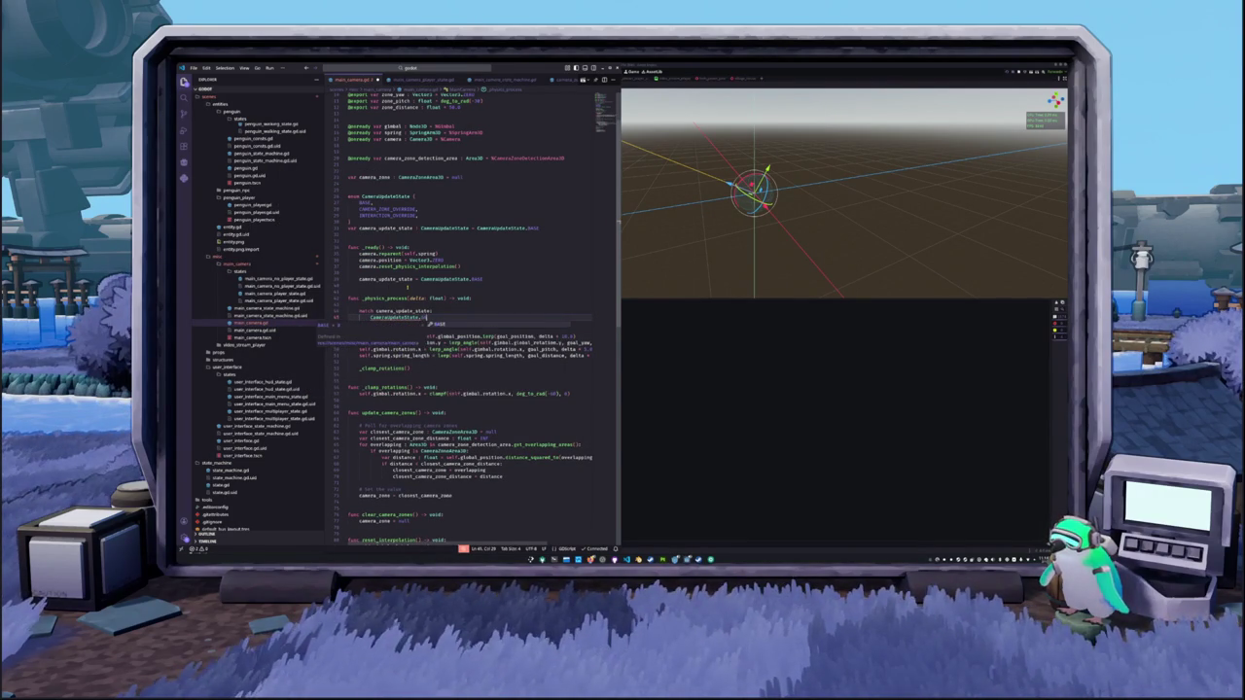
{"action": "key", "text": "Return"}
{"action": "type", "text": ":"}
{"action": "key", "text": "Return"}
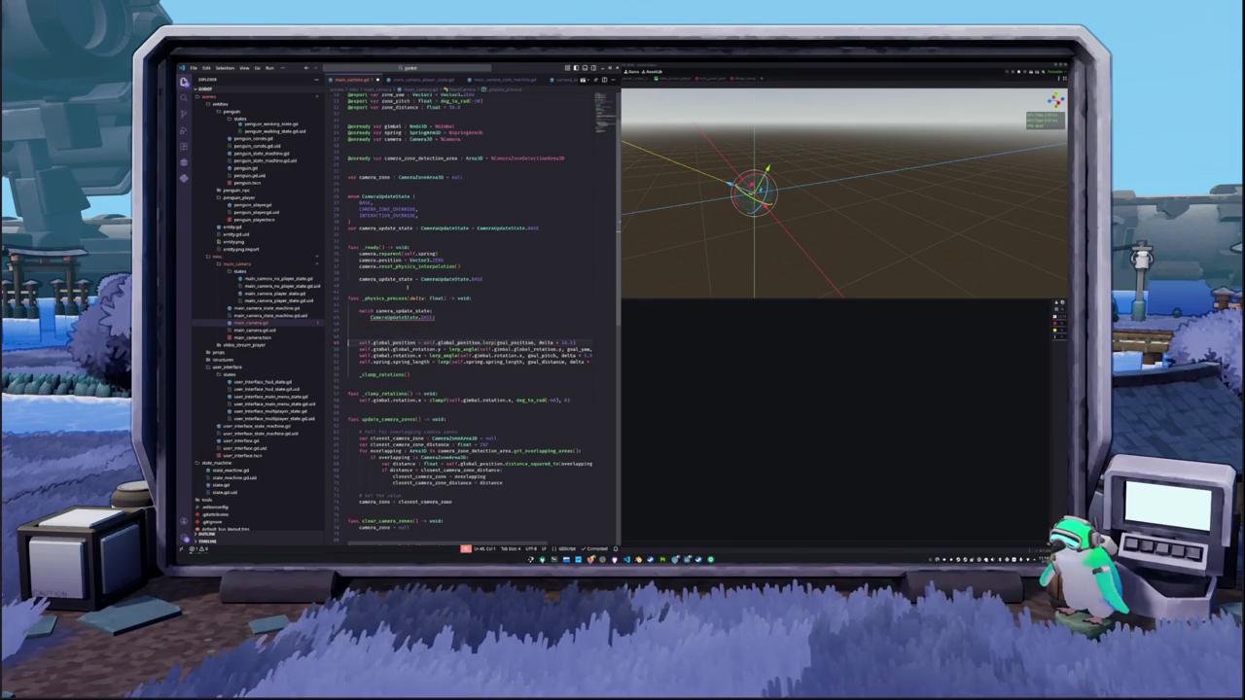
Step: Indent the four camera movement lines into the BASE case and check their line endings
{"action": "key", "text": "Left"}
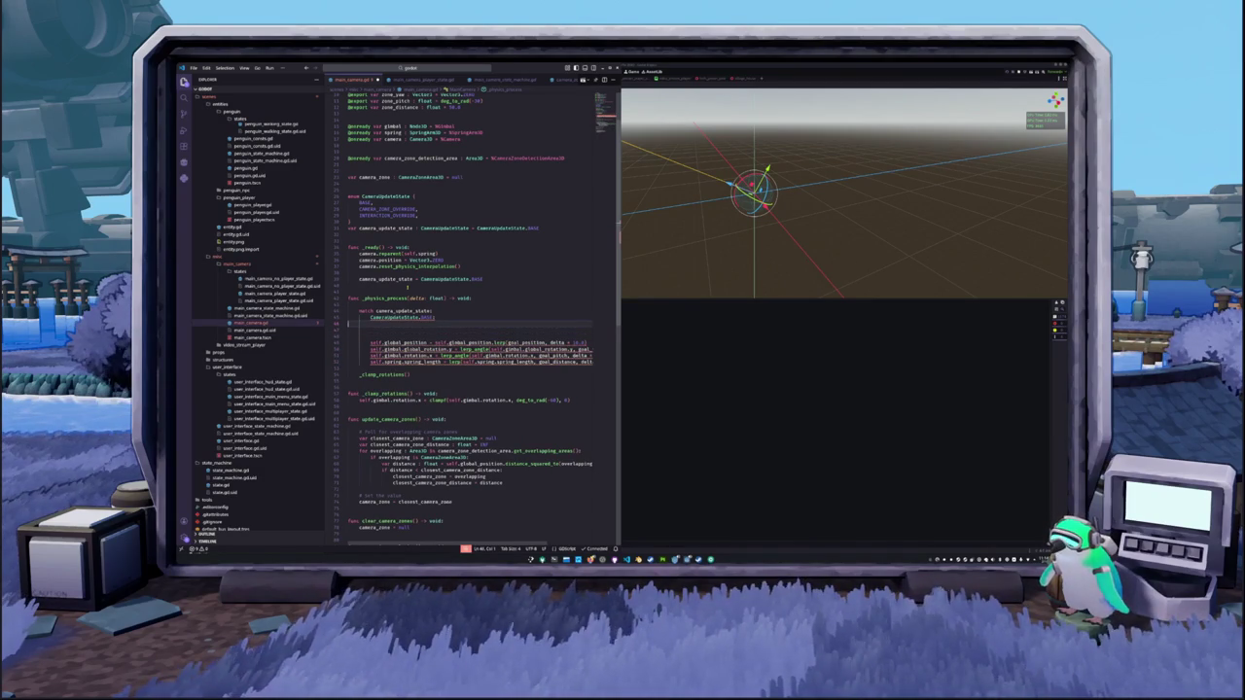
{"action": "key", "text": "BackSpace"}
{"action": "key", "text": "BackSpace"}
{"action": "key", "text": "BackSpace"}
{"action": "key", "text": "shift+Down"}
{"action": "key", "text": "shift+Down"}
{"action": "key", "text": "shift+Down"}
{"action": "key", "text": "Tab"}
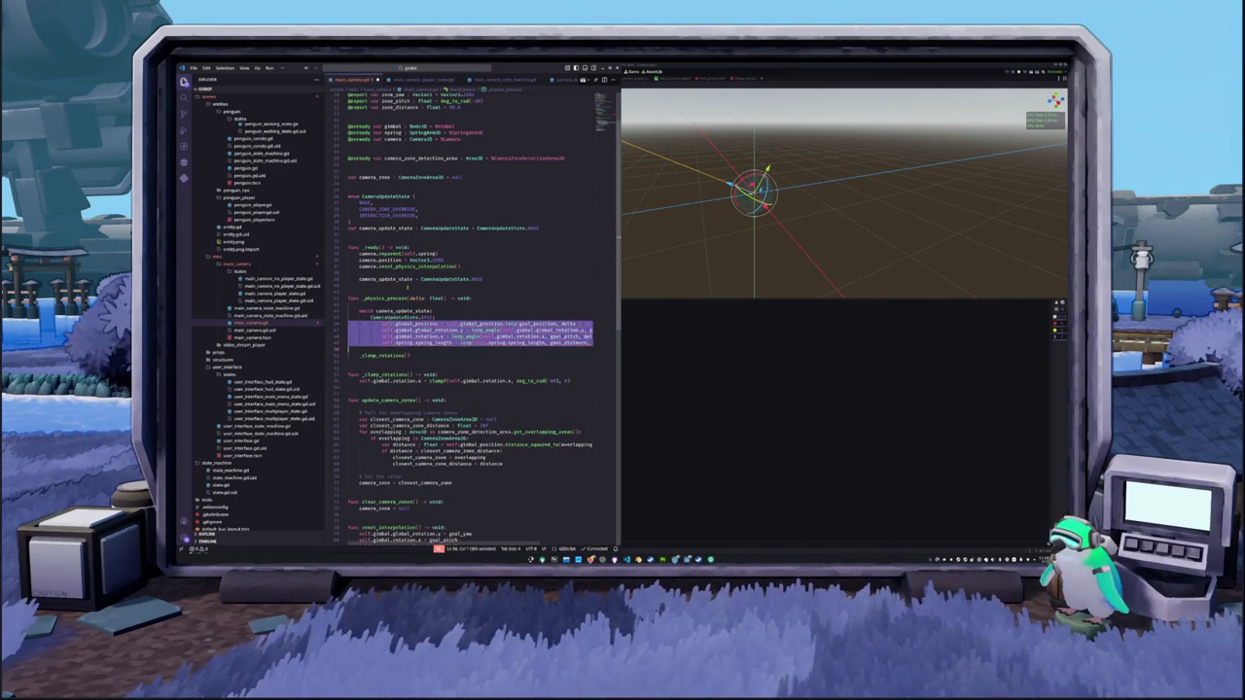
{"action": "key", "text": "Escape"}
{"action": "key", "text": "Down"}
{"action": "key", "text": "End"}
{"action": "key", "text": "Up"}
{"action": "key", "text": "Home"}
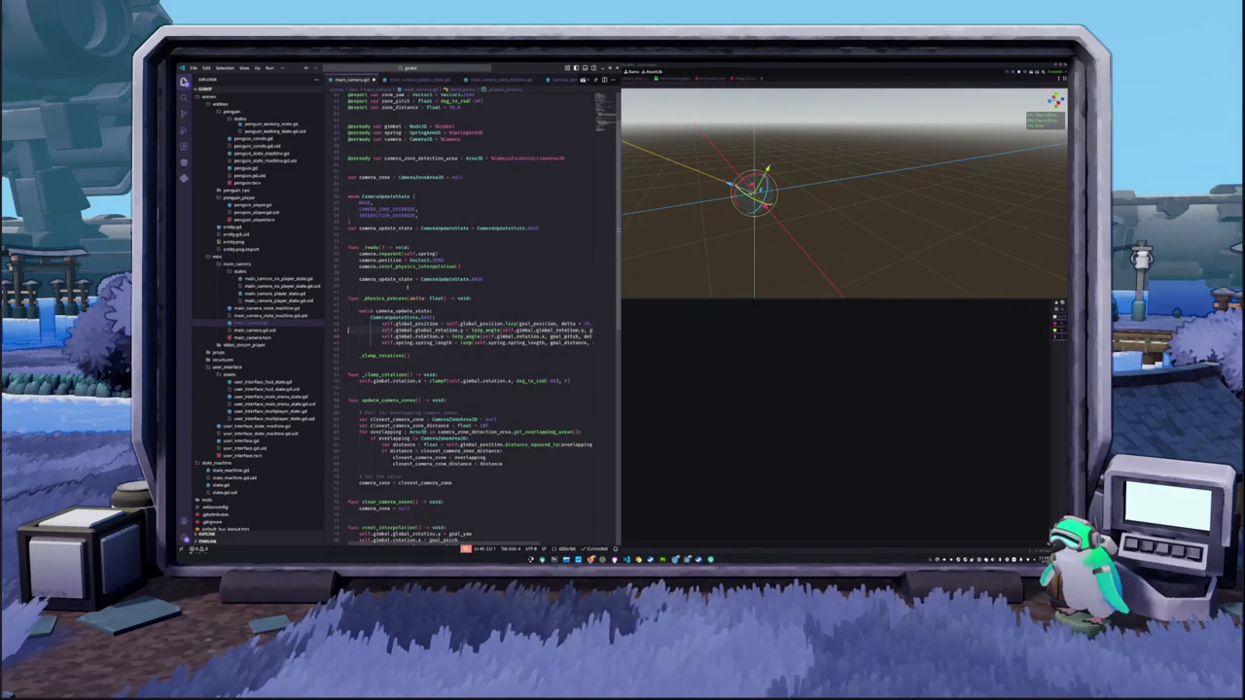
{"action": "key", "text": "Down"}
{"action": "key", "text": "End"}
{"action": "key", "text": "Home"}
{"action": "key", "text": "End"}
Step: Fix the blank lines after the match block and remove those under the _physics_process header
{"action": "key", "text": "Return"}
{"action": "key", "text": "Return"}
{"action": "key", "text": "BackSpace"}
{"action": "key", "text": "Up"}
{"action": "key", "text": "Up"}
{"action": "key", "text": "Up"}
{"action": "key", "text": "Up"}
{"action": "key", "text": "Up"}
{"action": "key", "text": "Return"}
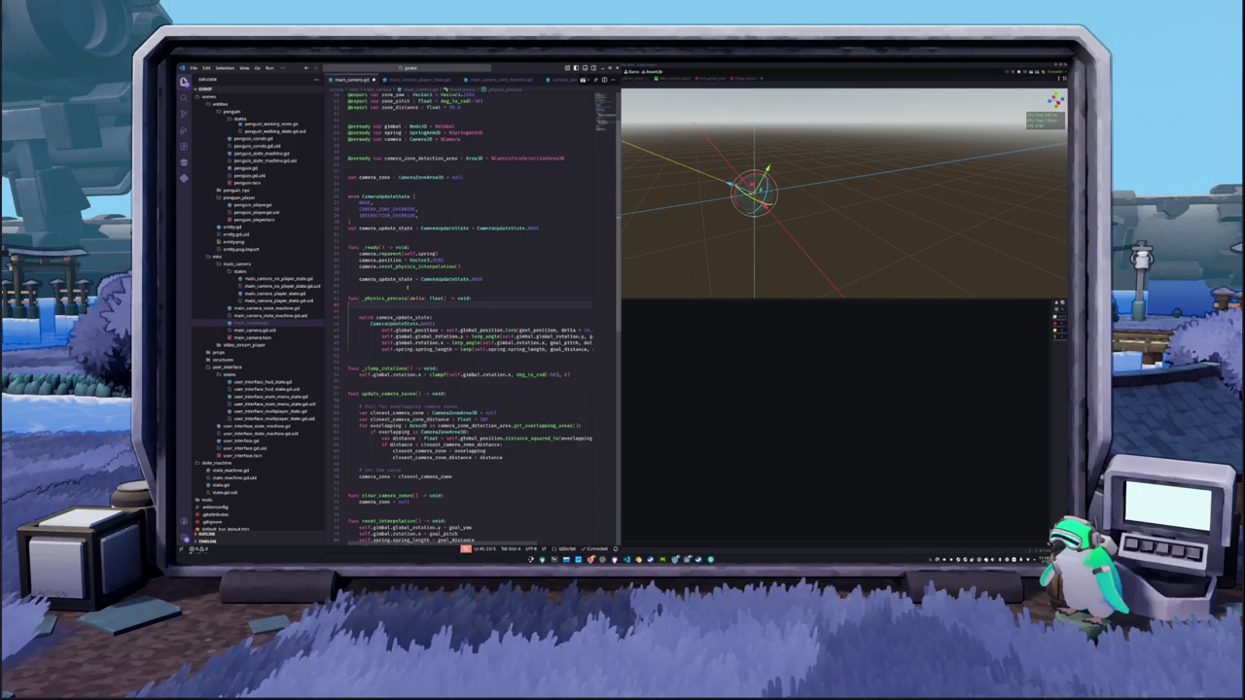
{"action": "key", "text": "Return"}
{"action": "key", "text": "BackSpace"}
{"action": "key", "text": "BackSpace"}
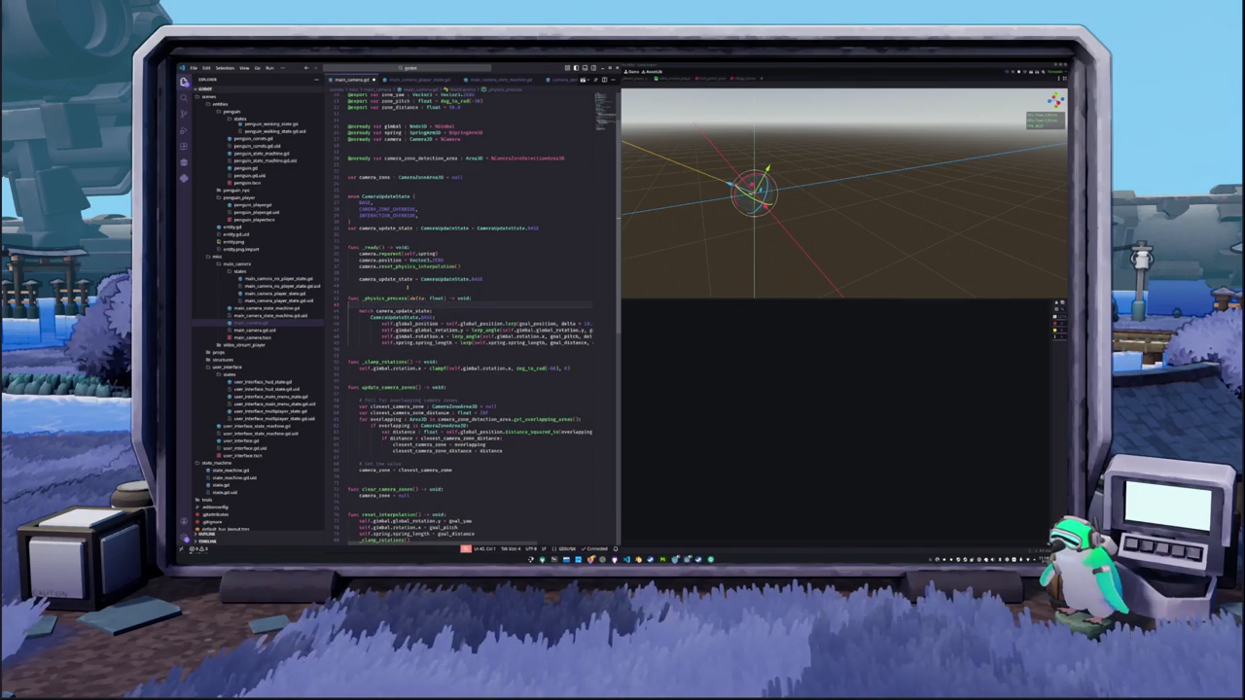
{"action": "key", "text": "BackSpace"}
{"action": "key", "text": "Down"}
{"action": "key", "text": "Down"}
{"action": "key", "text": "Down"}
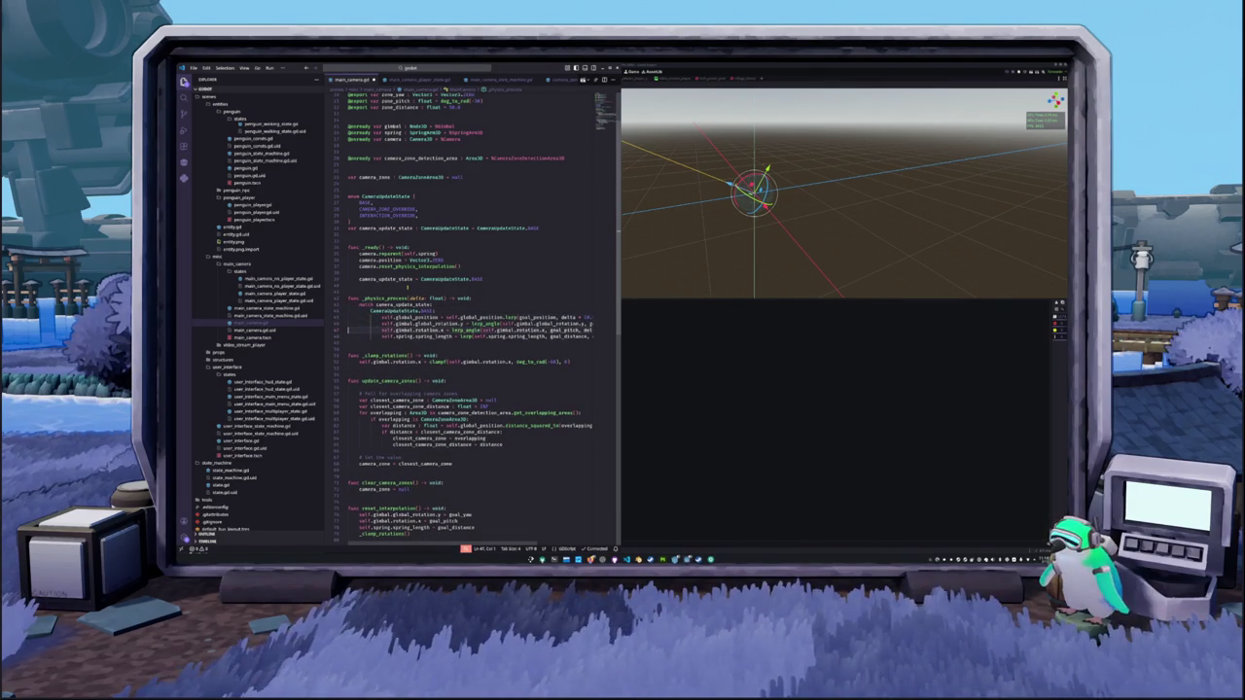
{"action": "key", "text": "Down"}
{"action": "key", "text": "Down"}
{"action": "key", "text": "Down"}
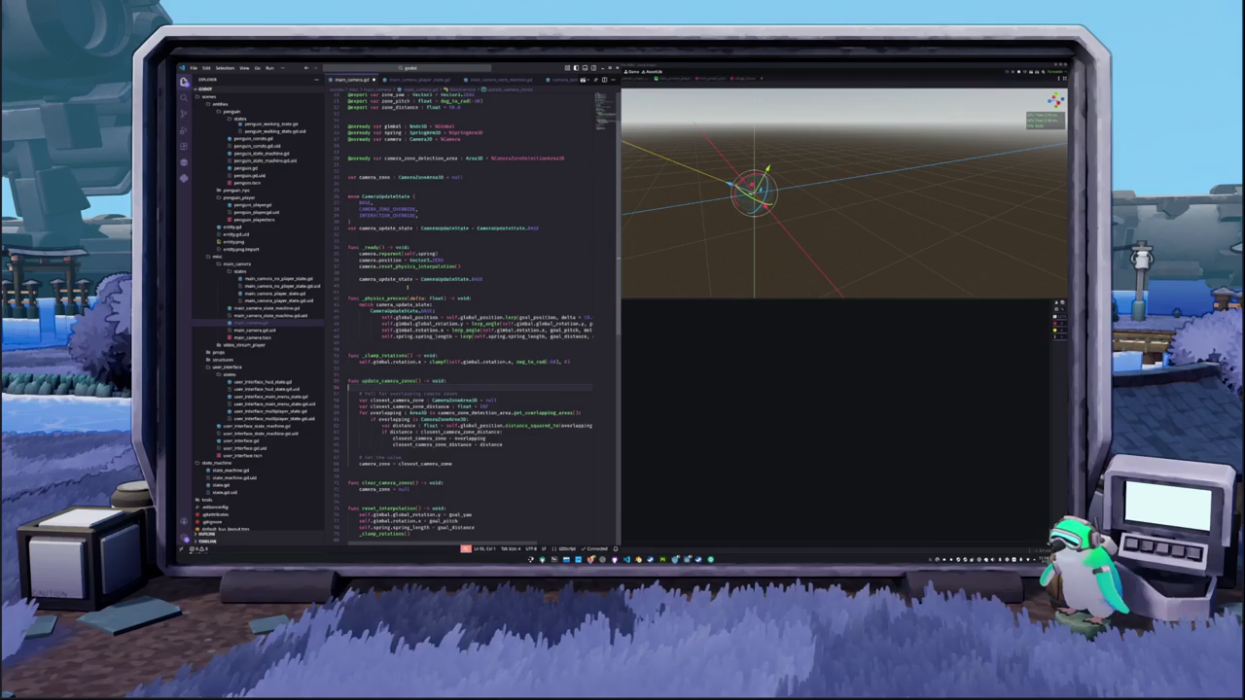
Step: Write 'func is_camera_zone() -> bool:' returning is_instance_valid(self.camera_zone) after clear_camera_zones
{"action": "key", "text": "Down"}
{"action": "key", "text": "Down"}
{"action": "key", "text": "Down"}
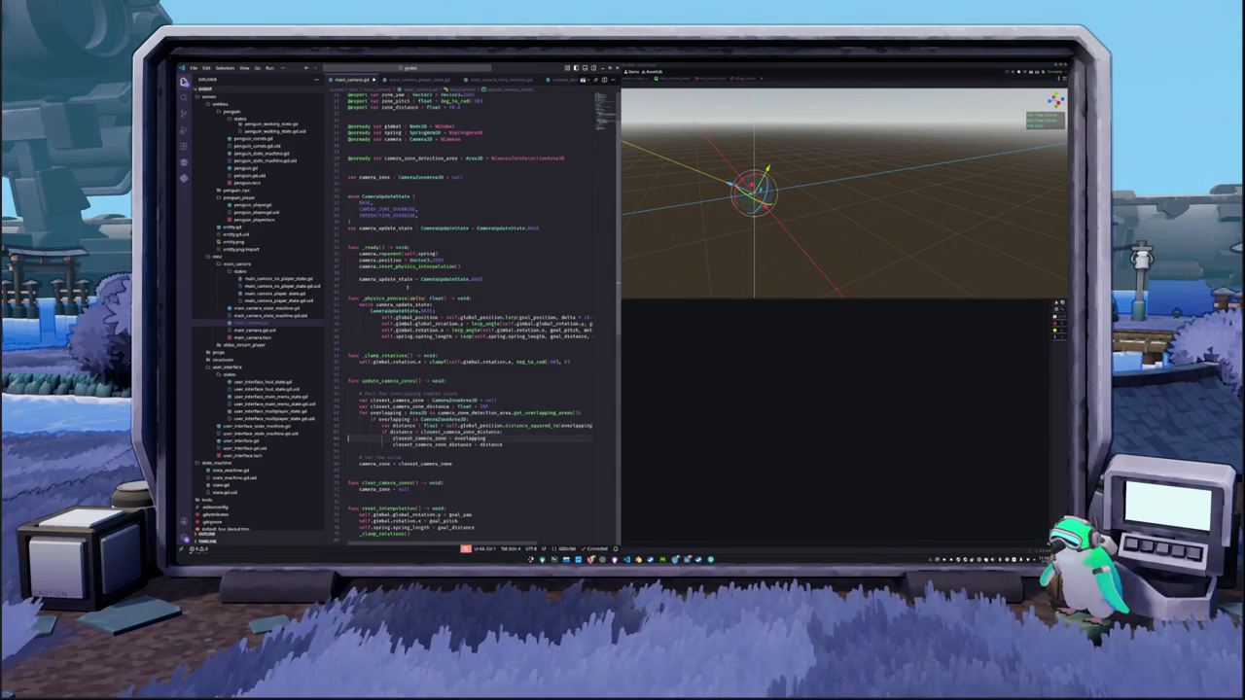
{"action": "key", "text": "Down"}
{"action": "key", "text": "Down"}
{"action": "key", "text": "Down"}
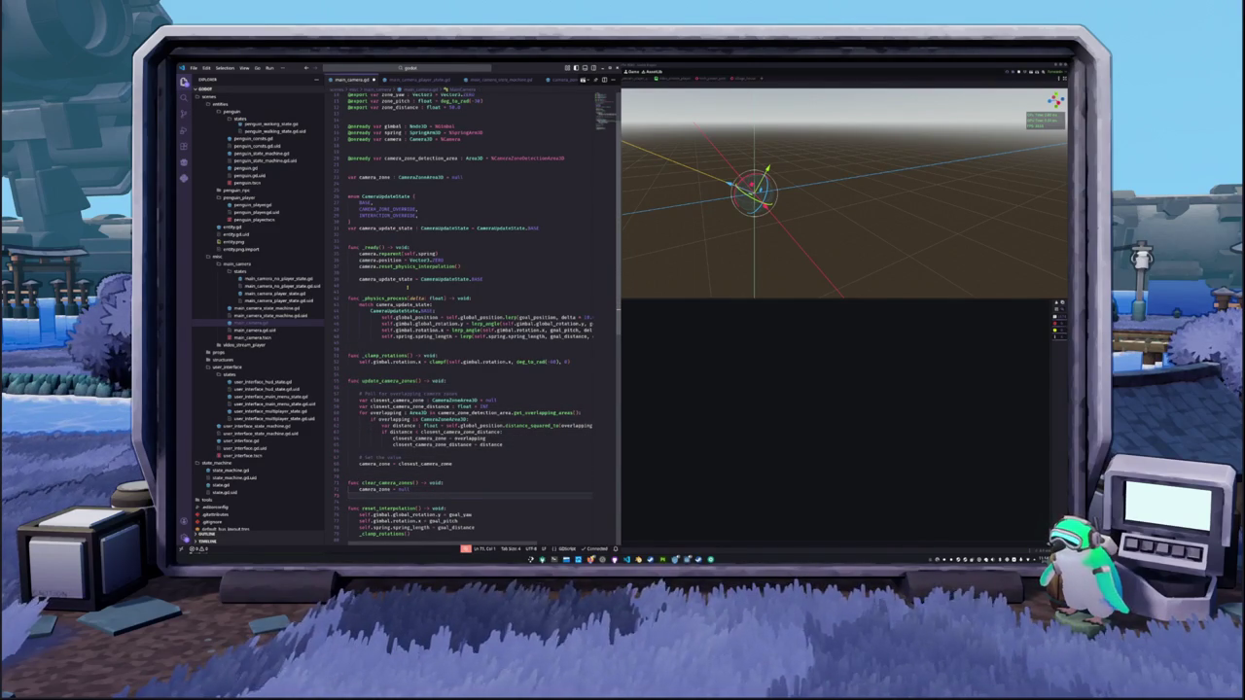
{"action": "key", "text": "Return"}
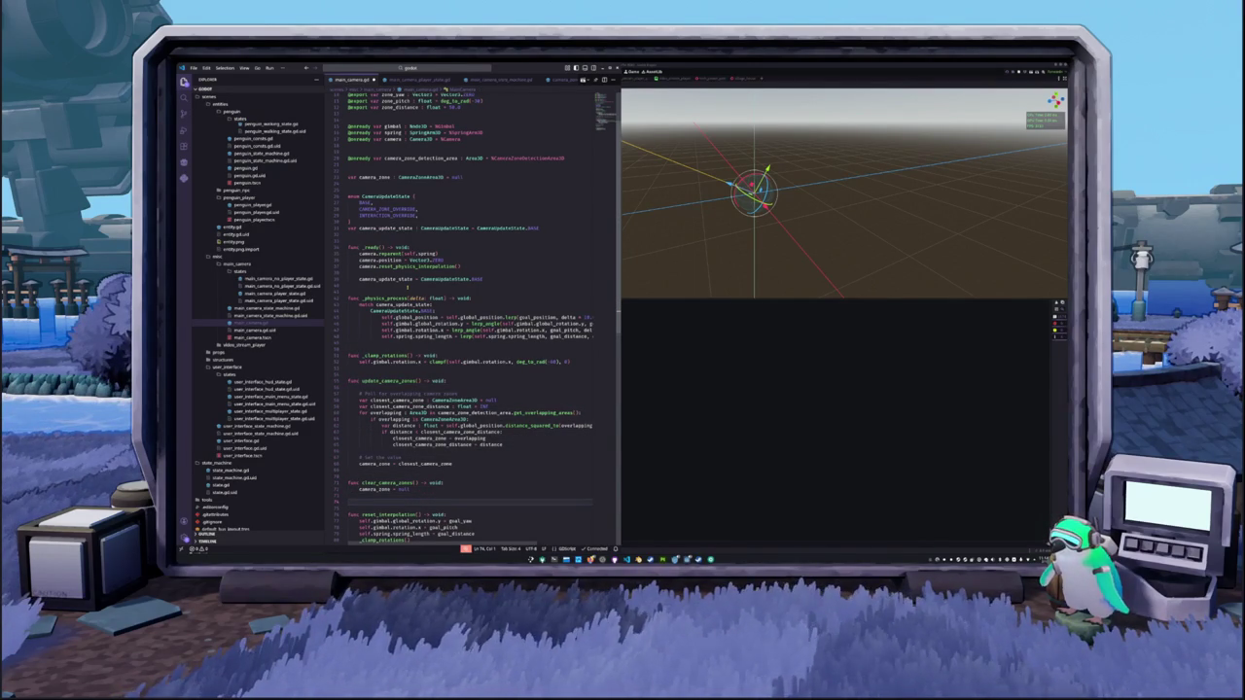
{"action": "type", "text": "func is_camera"}
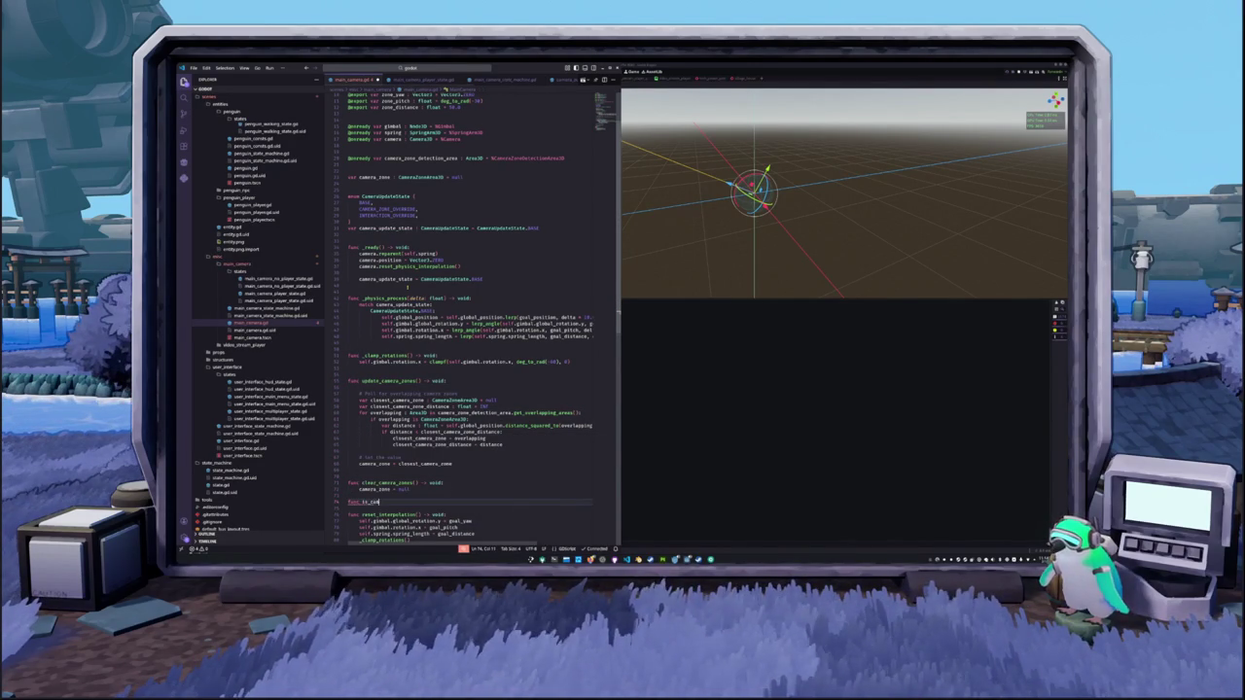
{"action": "type", "text": "_zone() -> bo"}
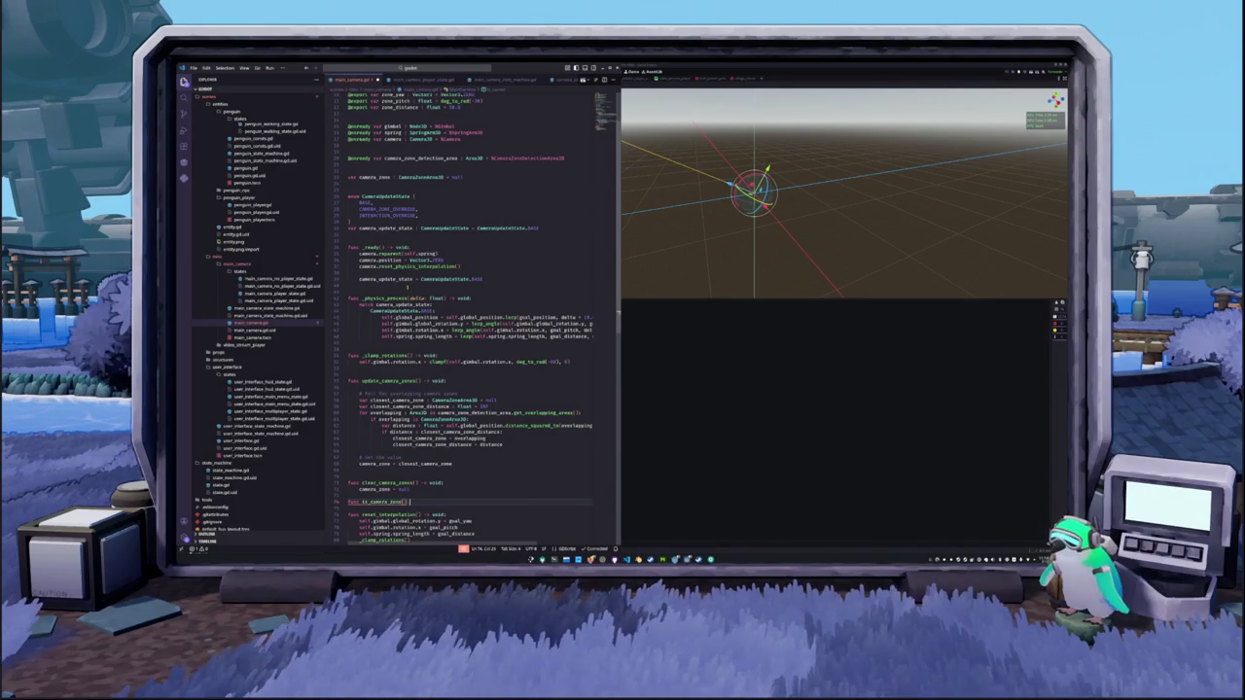
{"action": "type", "text": "ol:"}
{"action": "key", "text": "Return"}
{"action": "type", "text": "return is_inst"}
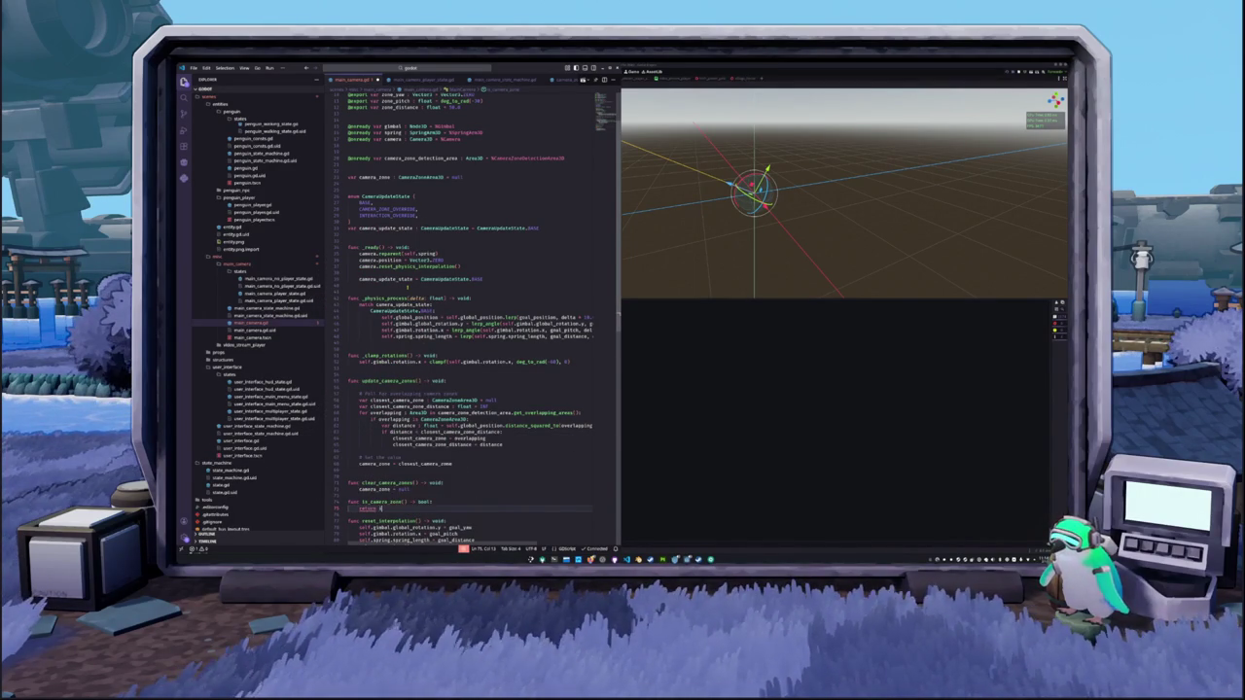
{"action": "type", "text": "ance_valid(self."}
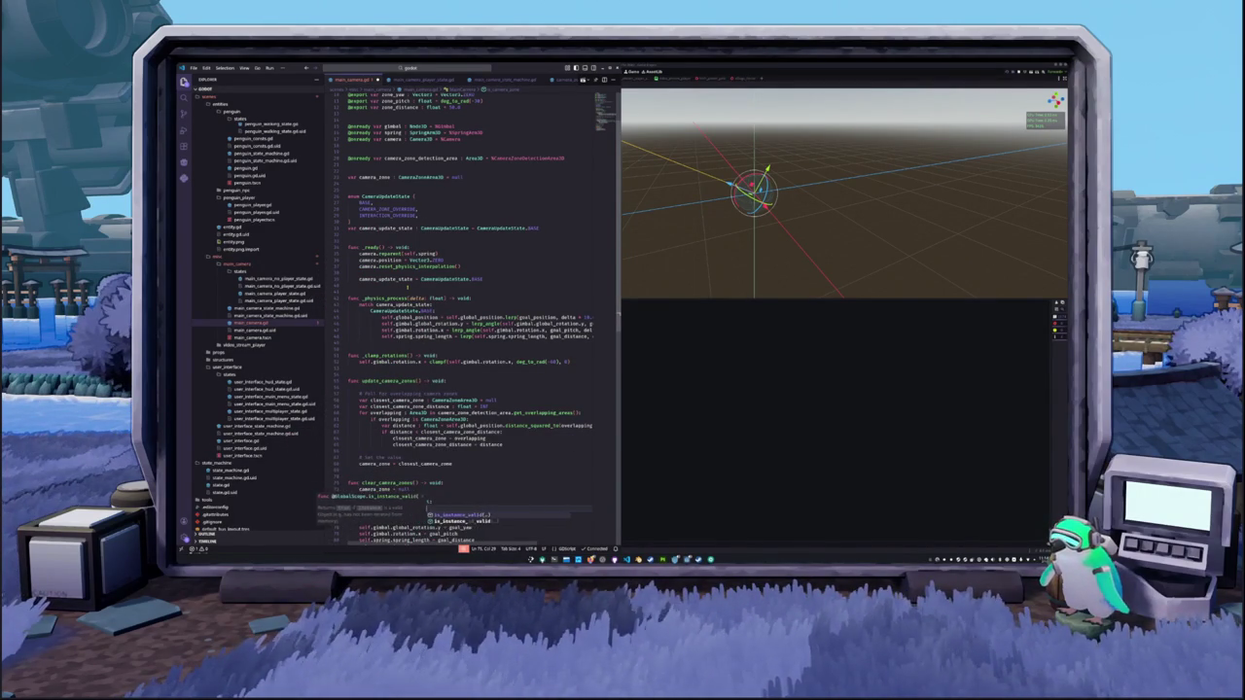
{"action": "type", "text": "camera_zone"}
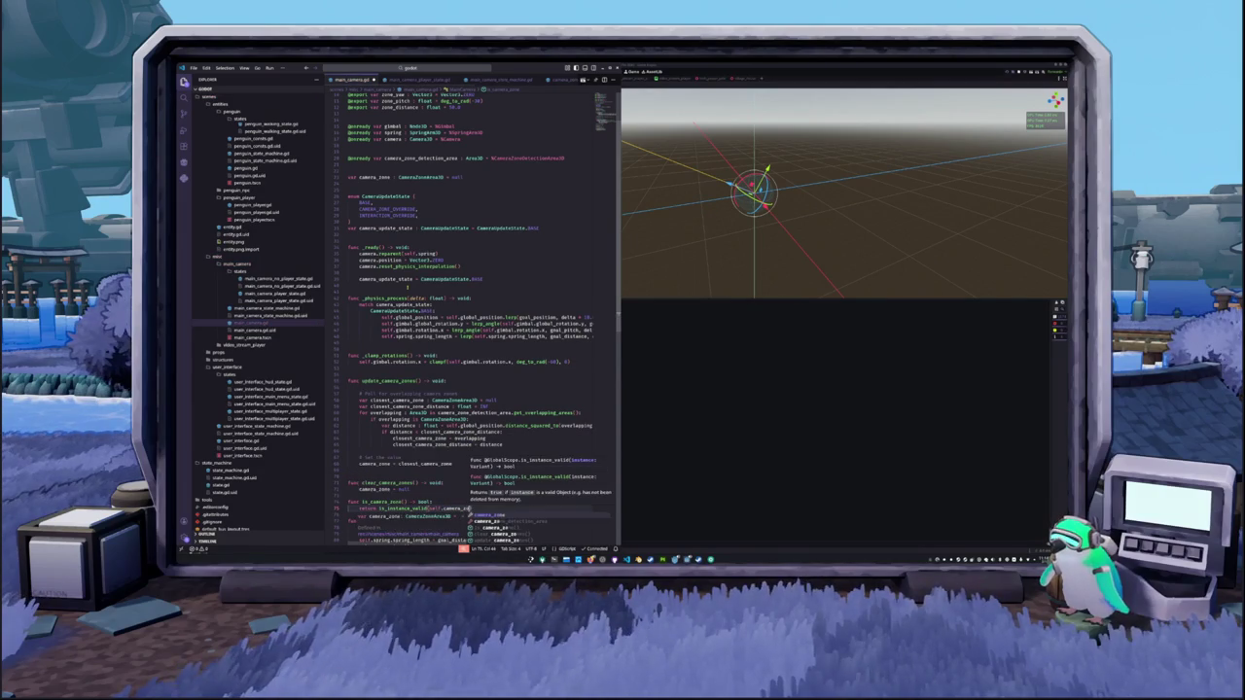
Step: Undo an accidental paste, then delete the polling and set-the-value comments in update_camera_zones
{"action": "key", "text": "ctrl+v"}
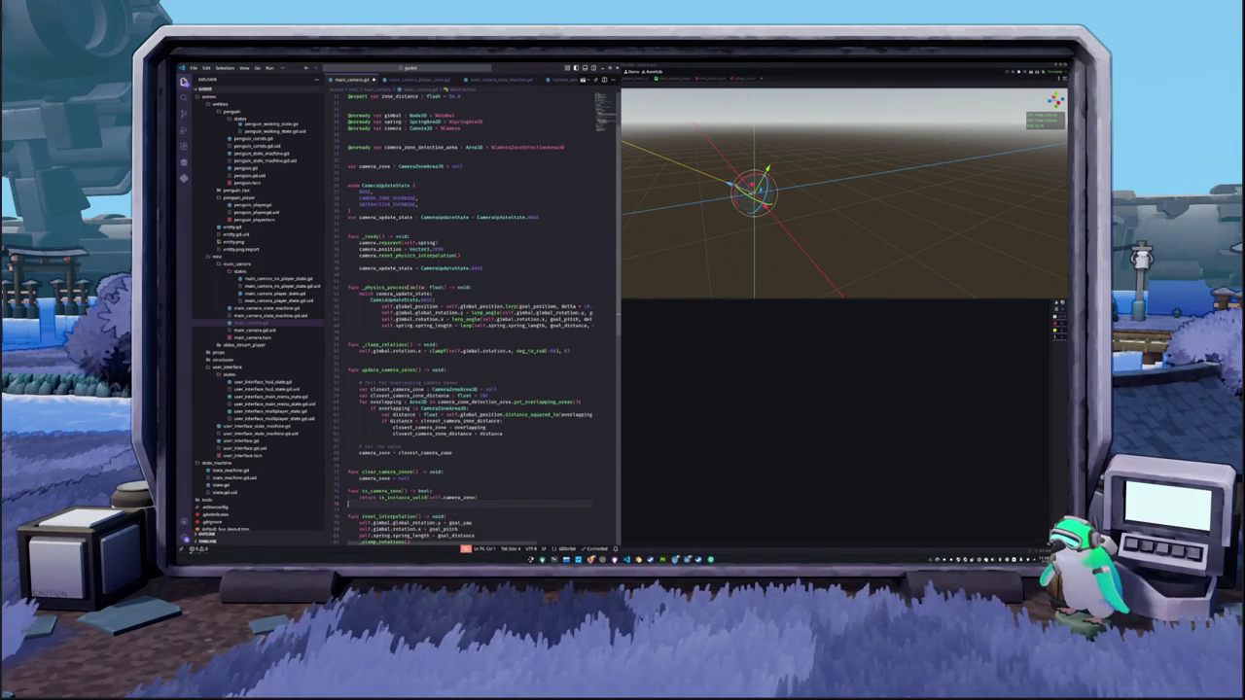
{"action": "key", "text": "ctrl+z"}
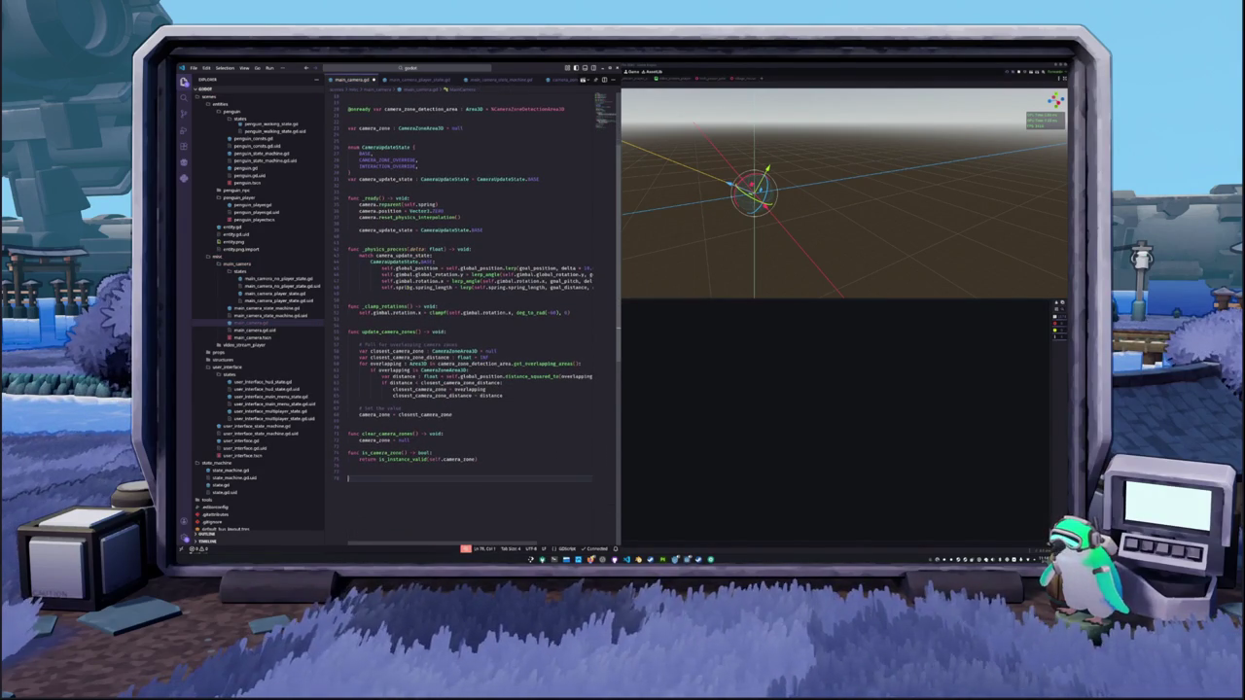
{"action": "key", "text": "Up"}
{"action": "key", "text": "Up"}
{"action": "key", "text": "Up"}
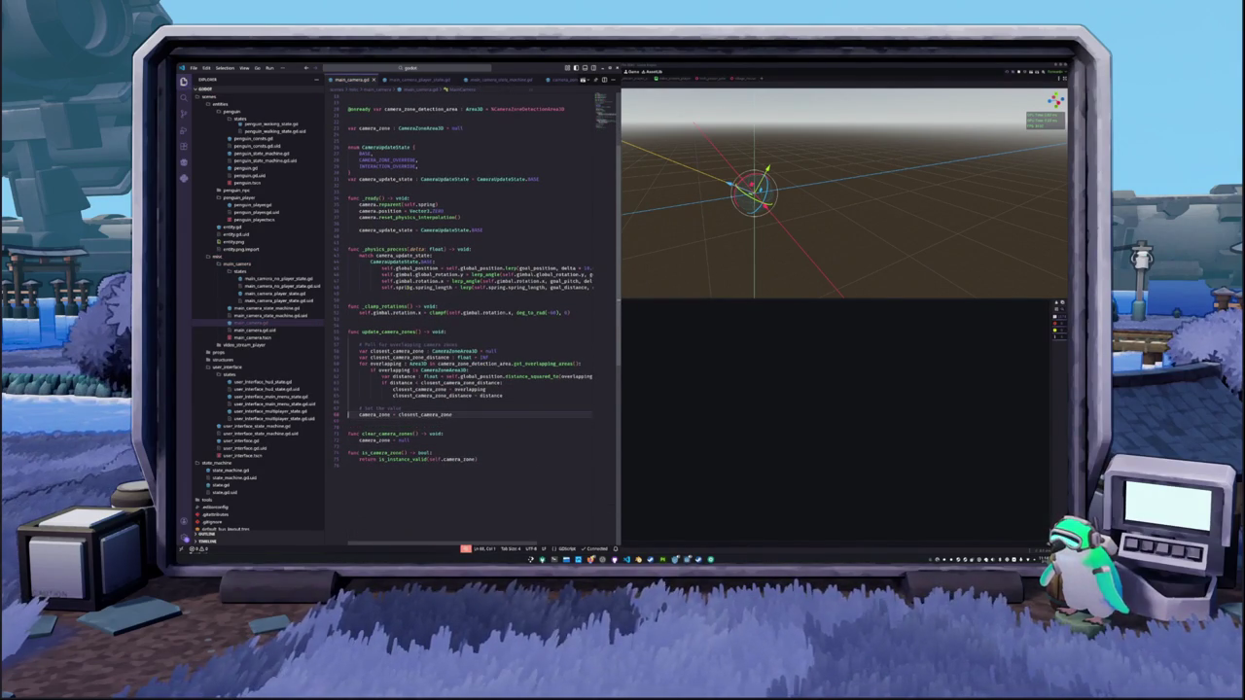
{"action": "key", "text": "Up"}
{"action": "key", "text": "Up"}
{"action": "key", "text": "Up"}
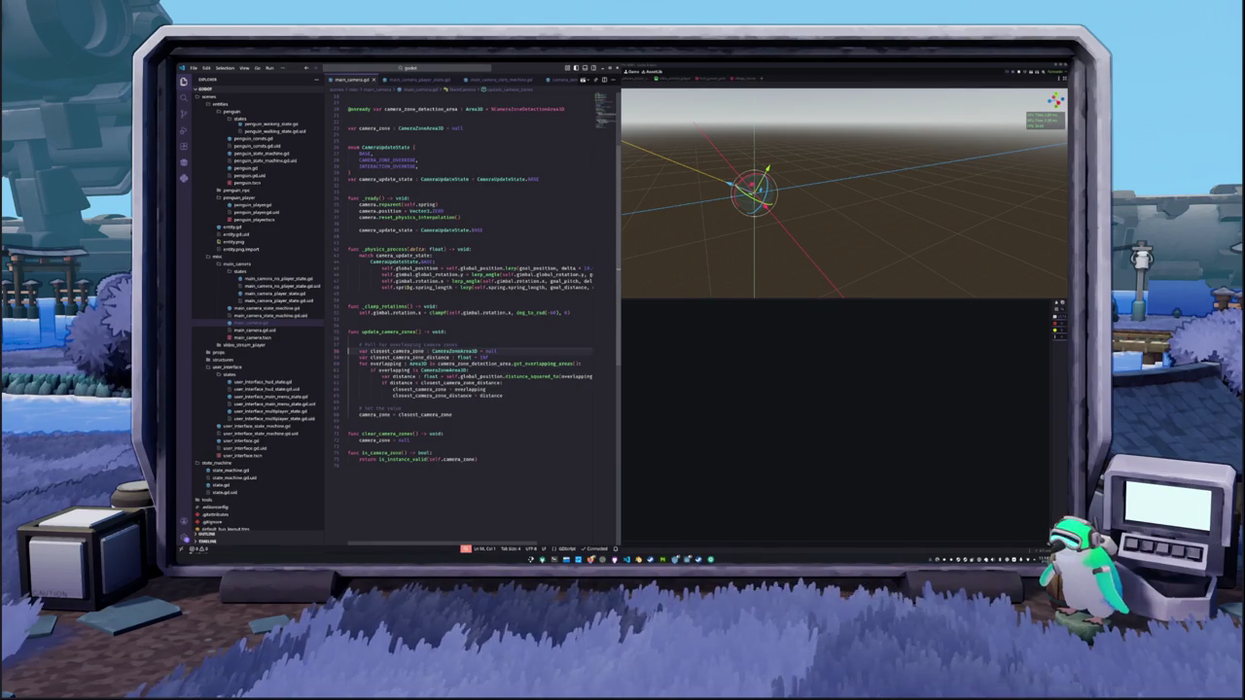
{"action": "key", "text": "shift+Down"}
{"action": "key", "text": "BackSpace"}
{"action": "key", "text": "Down"}
{"action": "key", "text": "Down"}
{"action": "key", "text": "Down"}
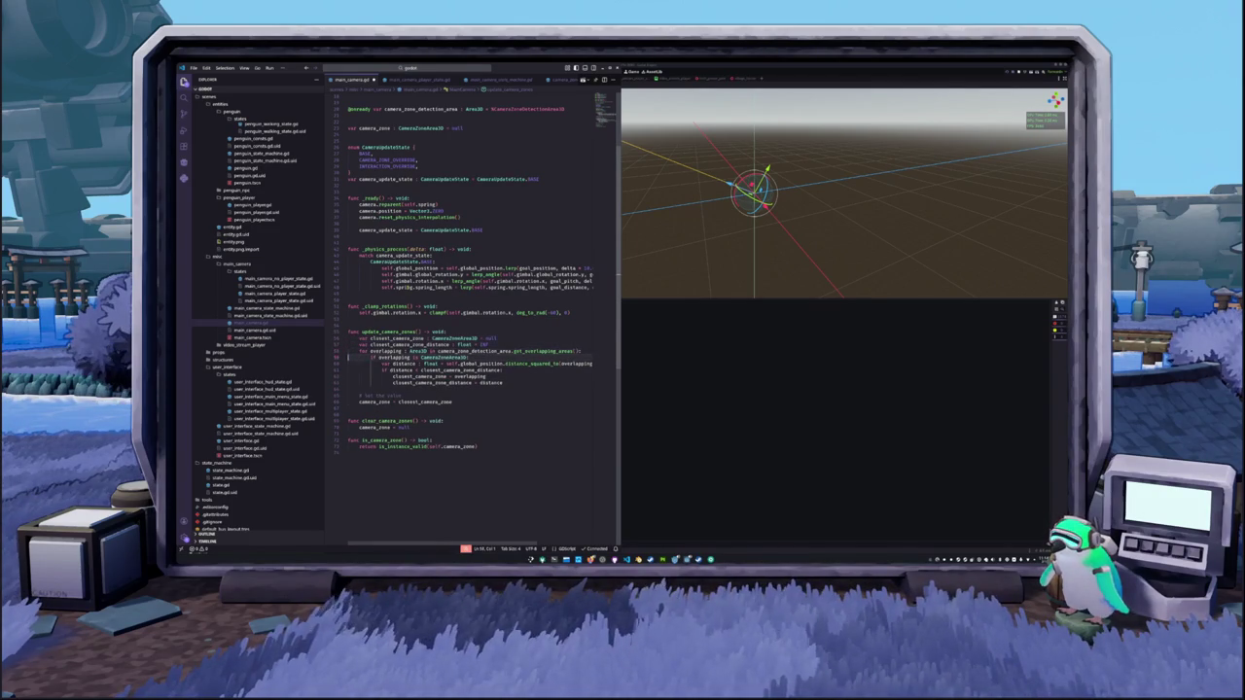
{"action": "key", "text": "shift+Up"}
{"action": "key", "text": "shift+Up"}
{"action": "key", "text": "BackSpace"}
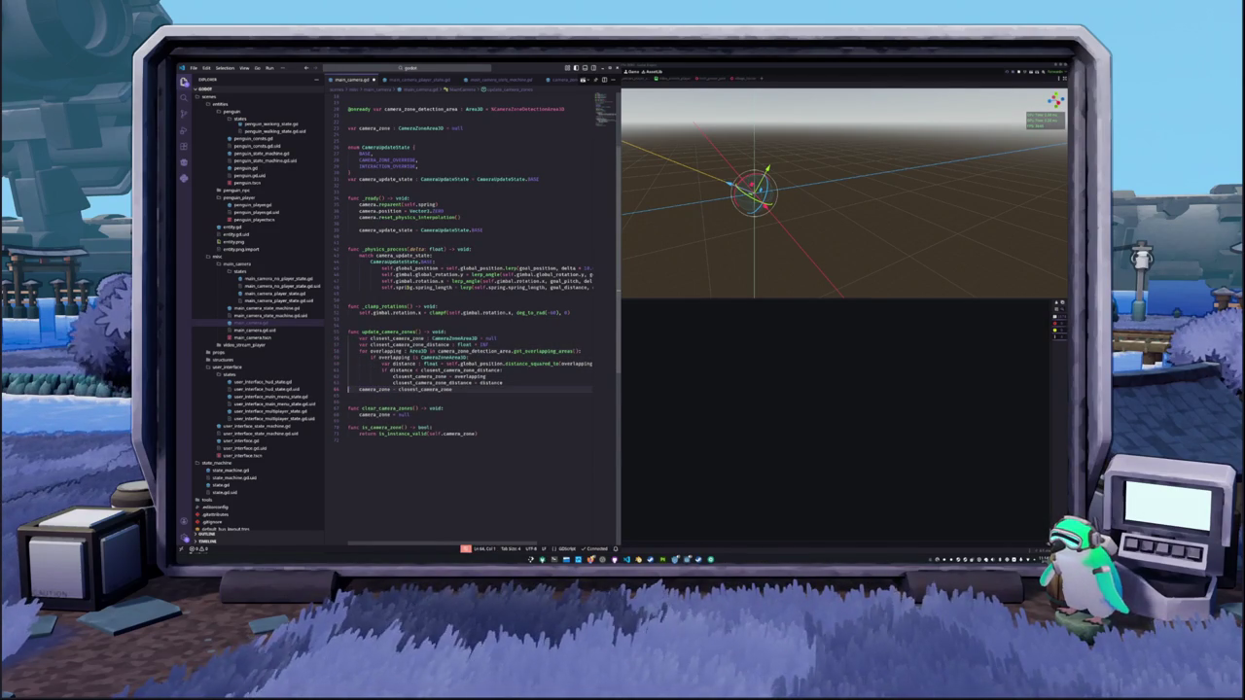
Step: Move is_camera_zone() above update_camera_zones and remove the extra blank line between them
{"action": "key", "text": "Down"}
{"action": "key", "text": "Down"}
{"action": "key", "text": "Down"}
{"action": "key", "text": "shift+Down"}
{"action": "key", "text": "BackSpace"}
{"action": "key", "text": "Up"}
{"action": "key", "text": "Up"}
{"action": "key", "text": "Up"}
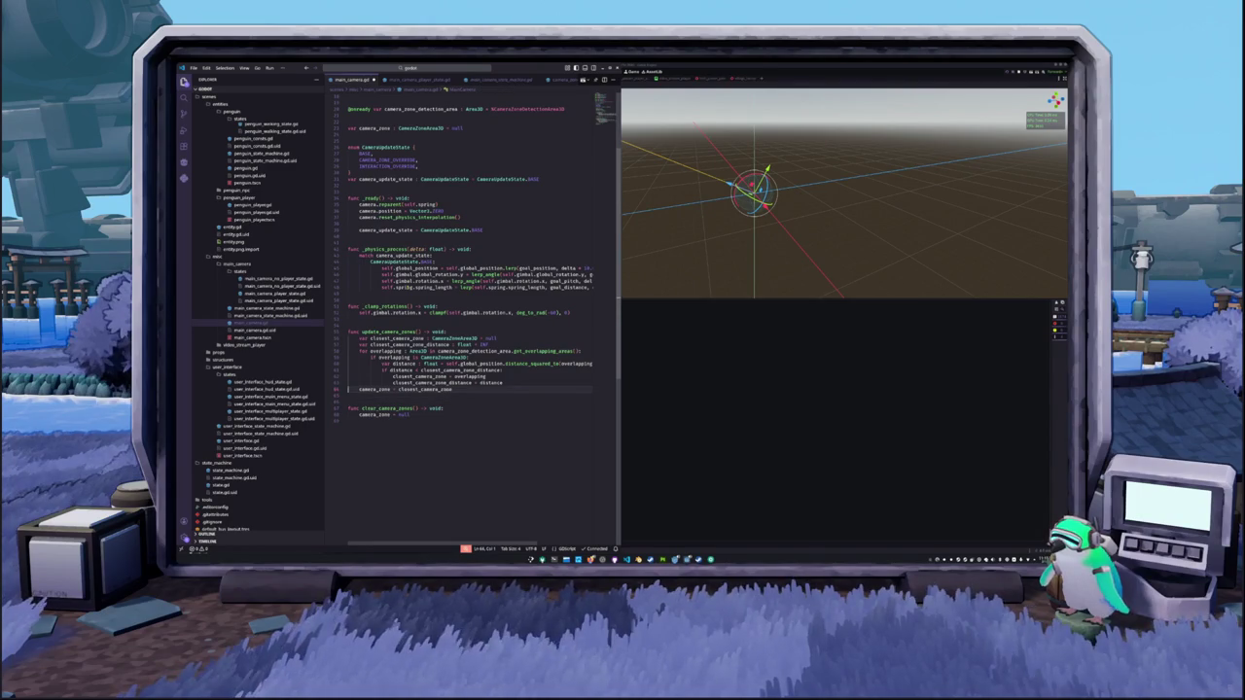
{"action": "key", "text": "Up"}
{"action": "key", "text": "Up"}
{"action": "key", "text": "Up"}
{"action": "key", "text": "ctrl+v"}
{"action": "key", "text": "Down"}
{"action": "key", "text": "BackSpace"}
{"action": "key", "text": "Up"}
{"action": "key", "text": "Up"}
{"action": "key", "text": "ctrl+d"}
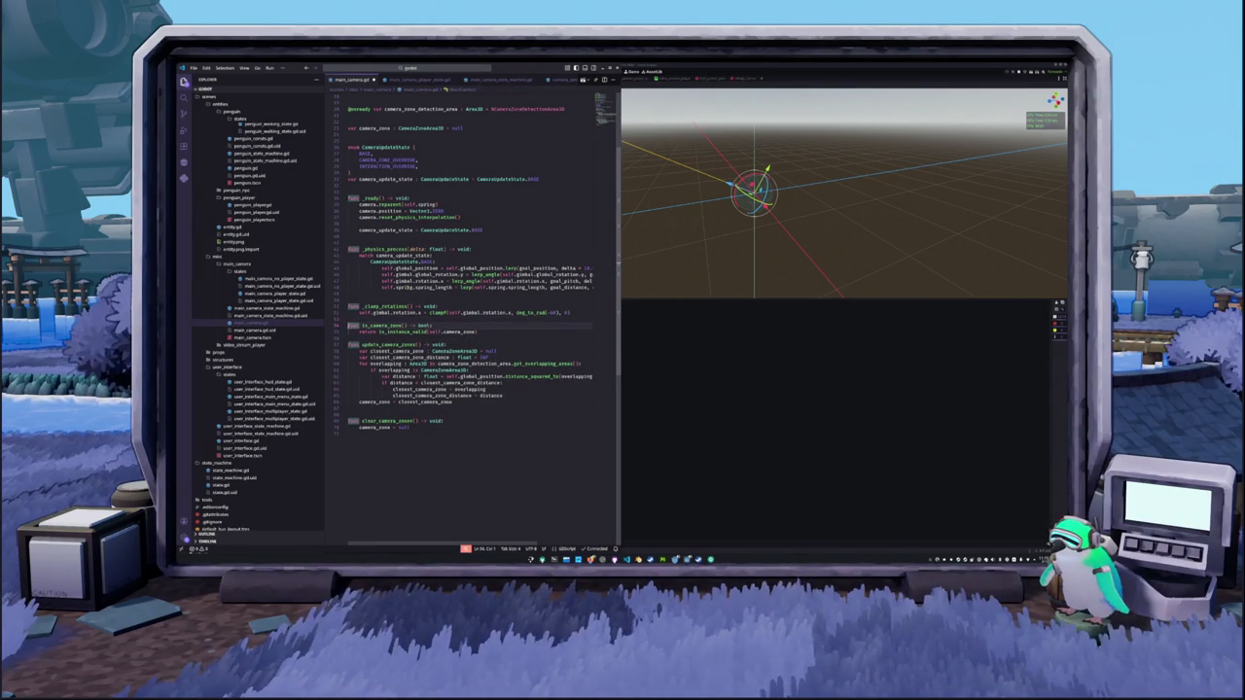
Step: Delete the _clamp_rotations function and the blank line above clear_camera_zones
{"action": "left_click", "coordinate": [348, 414]}
{"action": "key", "text": "BackSpace"}
{"action": "key", "text": "Up"}
{"action": "key", "text": "Up"}
{"action": "key", "text": "Up"}
{"action": "key", "text": "Up"}
{"action": "key", "text": "Up"}
{"action": "key", "text": "Up"}
{"action": "key", "text": "shift+Up"}
{"action": "key", "text": "shift+Up"}
{"action": "key", "text": "shift+Up"}
{"action": "key", "text": "BackSpace"}
{"action": "key", "text": "BackSpace"}
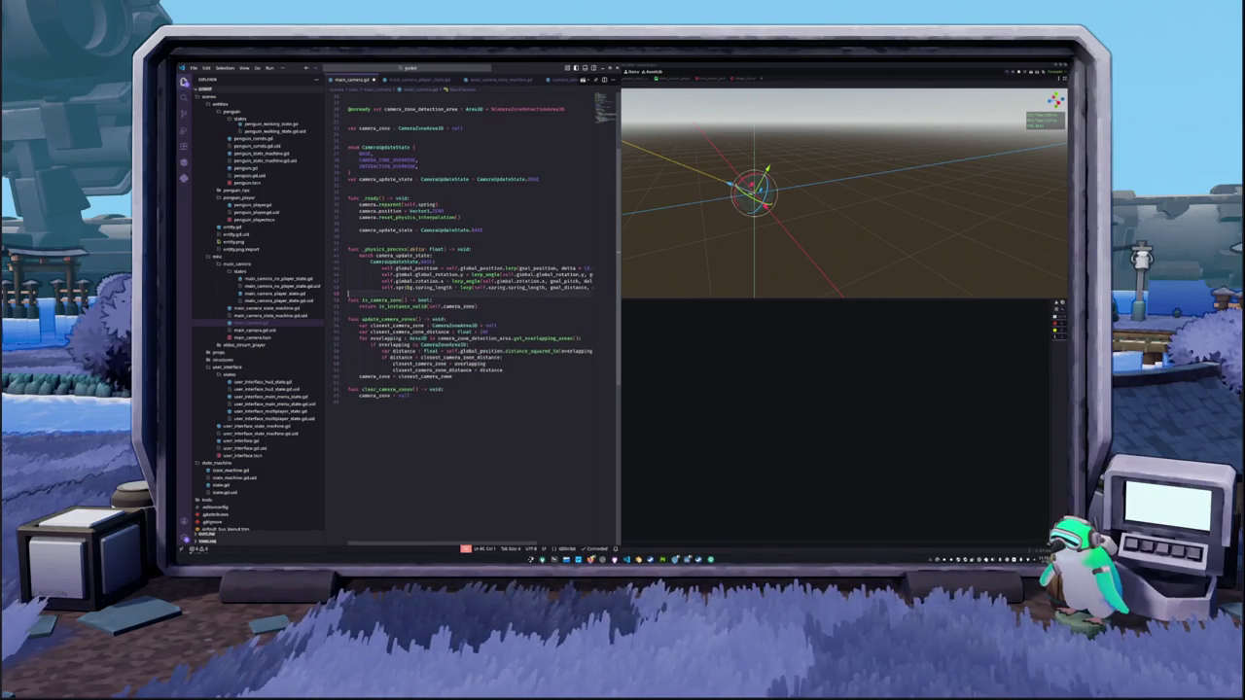
Step: Add a CameraUpdateState.CAMERA_ZONE_OVERRIDE case line to the match using autocomplete
{"action": "key", "text": "Return"}
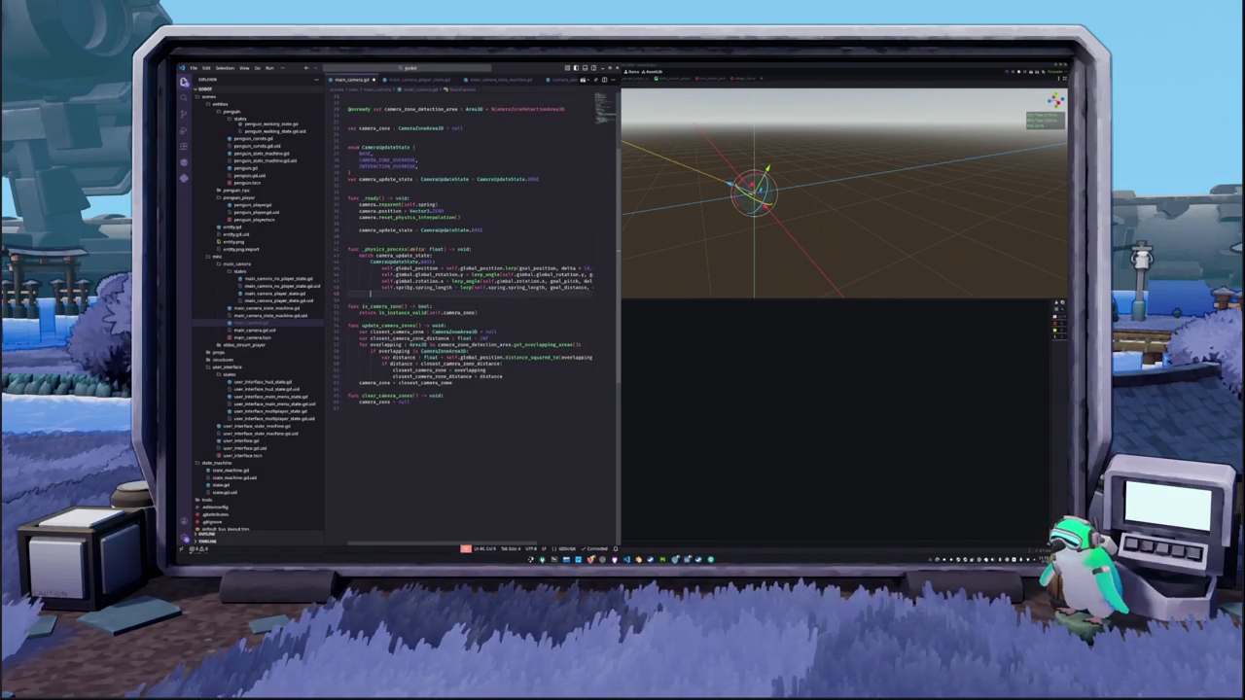
{"action": "type", "text": "Camera"}
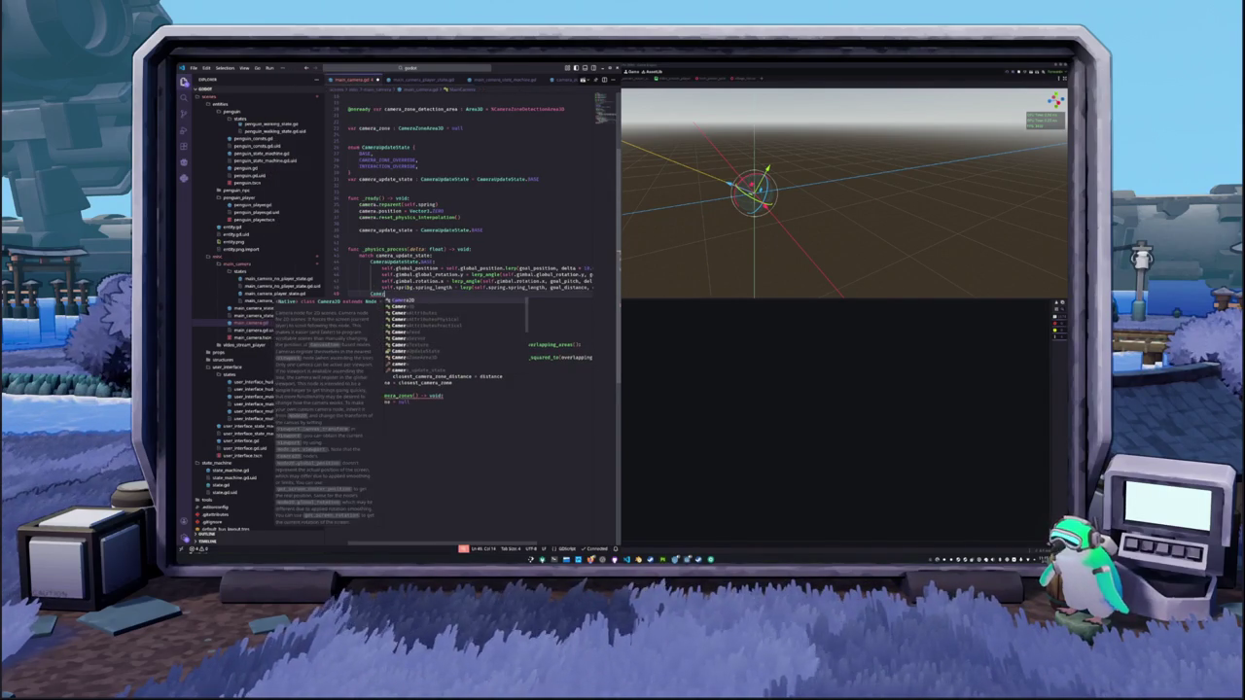
{"action": "key", "text": "Return"}
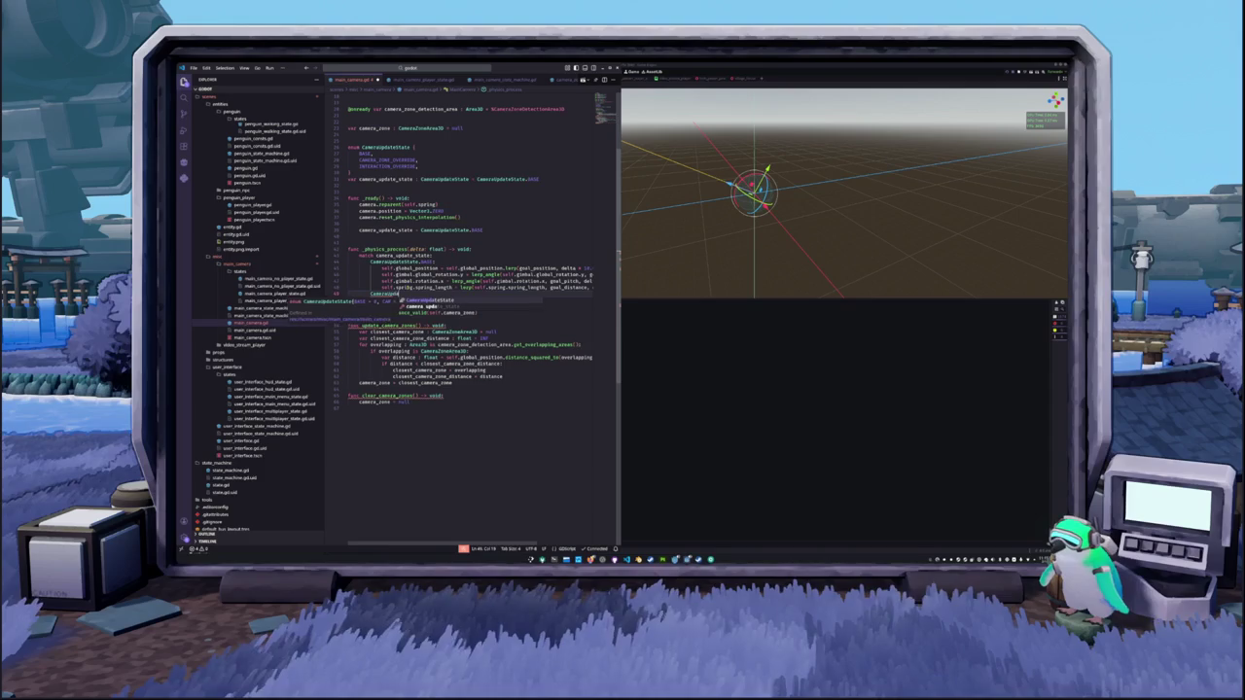
{"action": "type", "text": "."}
{"action": "key", "text": "Down"}
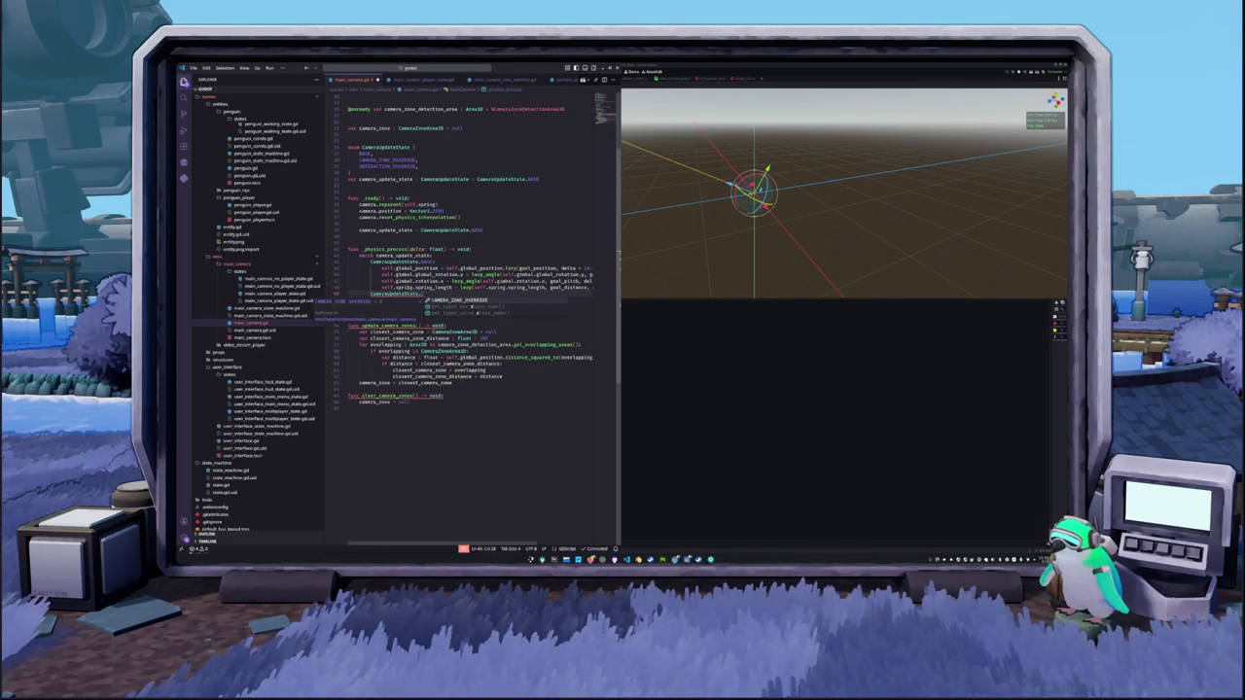
{"action": "key", "text": "Return"}
{"action": "key", "text": "Return"}
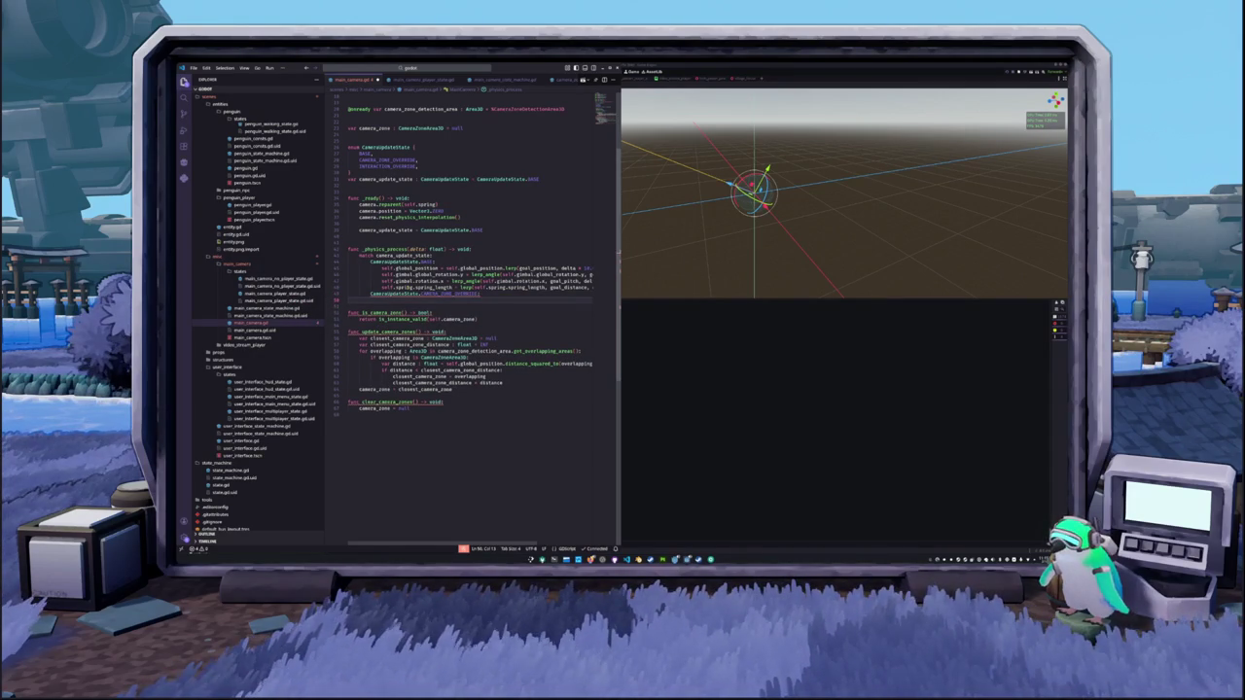
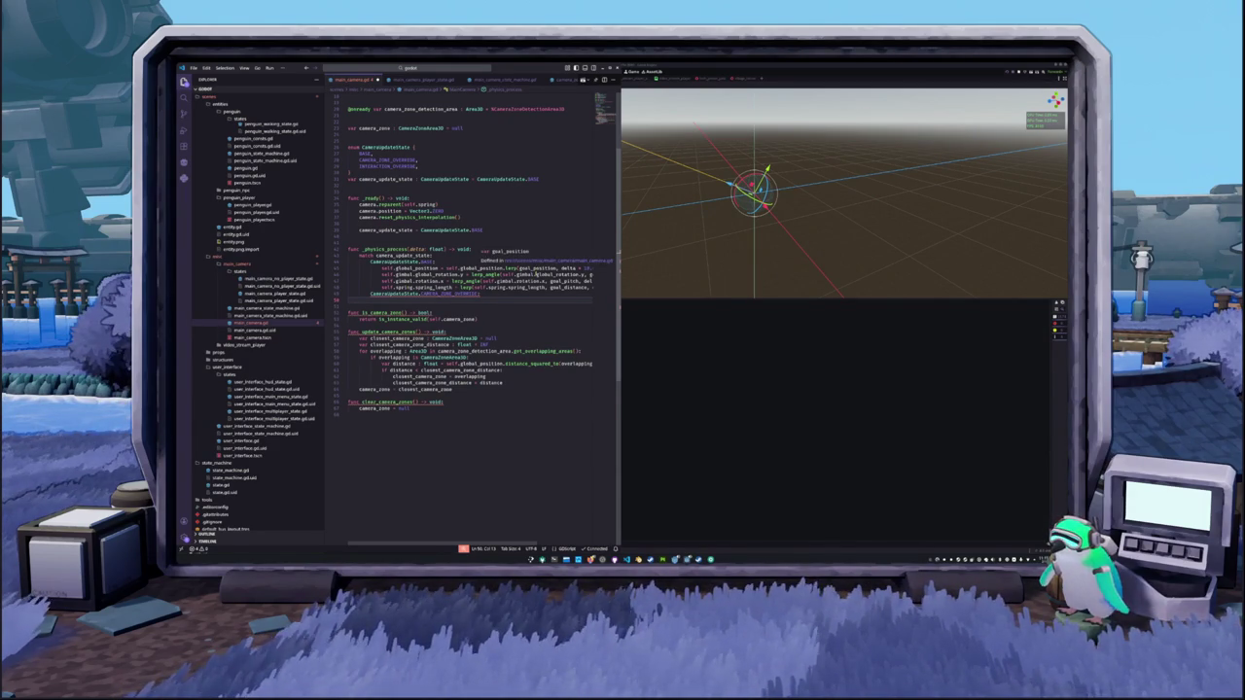
Step: In the BASE case, add 'if is_camera_zone():' that sets camera_update_state to CAMERA_ZONE_OVERRIDE and returns
{"action": "left_click", "coordinate": [380, 229]}
{"action": "left_click", "coordinate": [395, 301]}
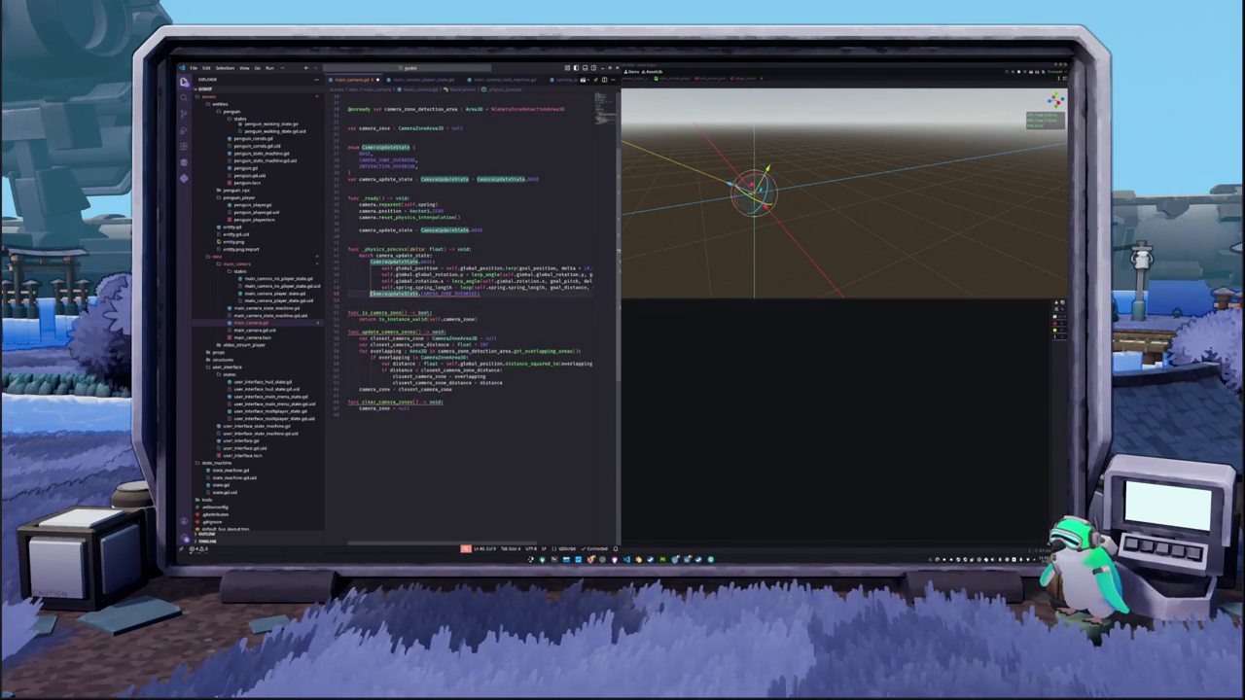
{"action": "key", "text": "Return"}
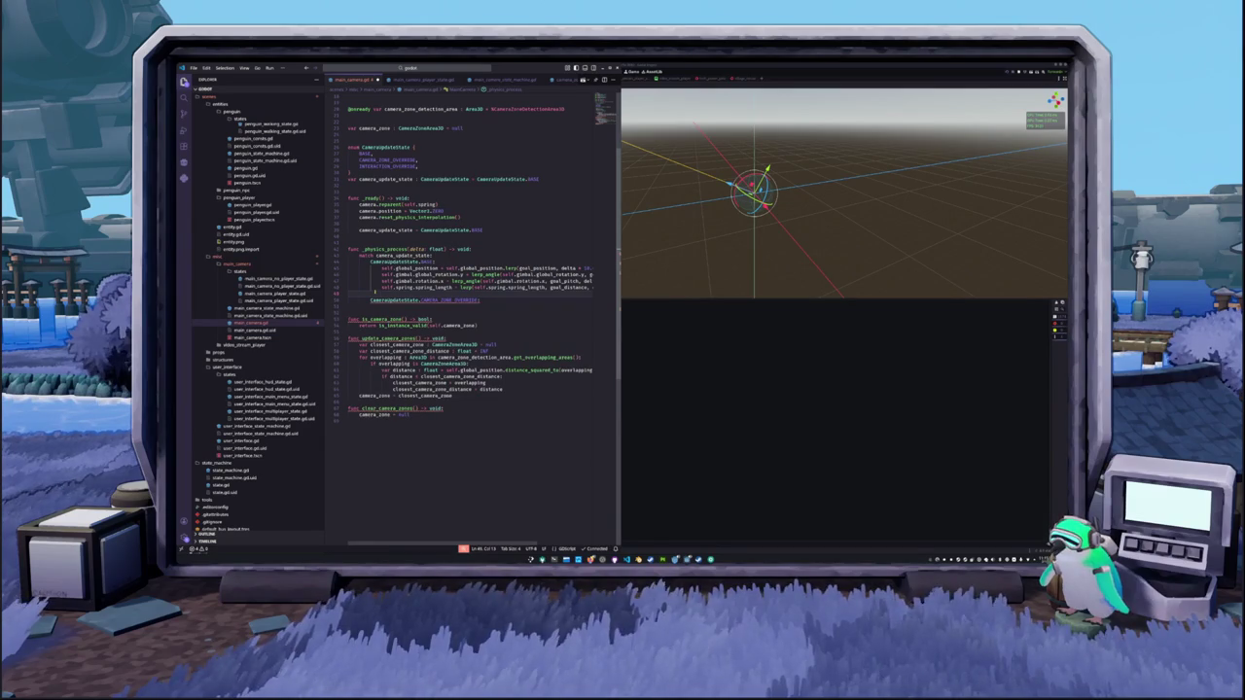
{"action": "type", "text": "if"}
{"action": "key", "text": "ctrl+z"}
{"action": "key", "text": "ctrl+z"}
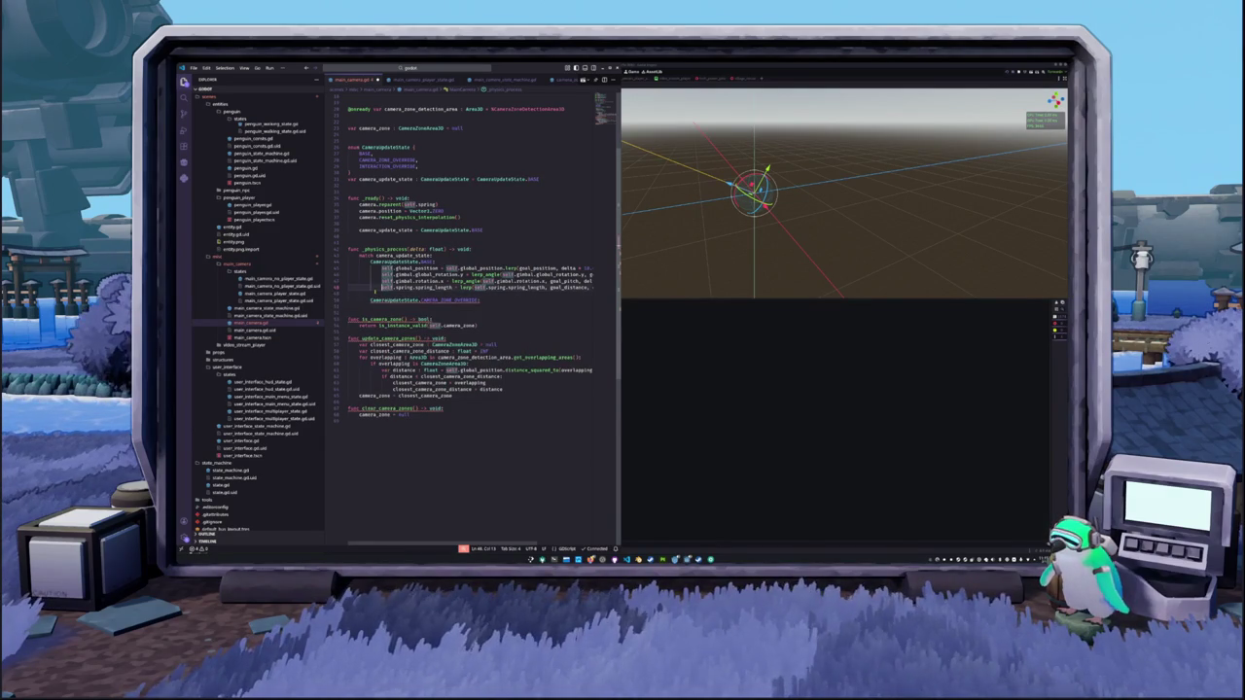
{"action": "type", "text": "if is_camera_zone()"}
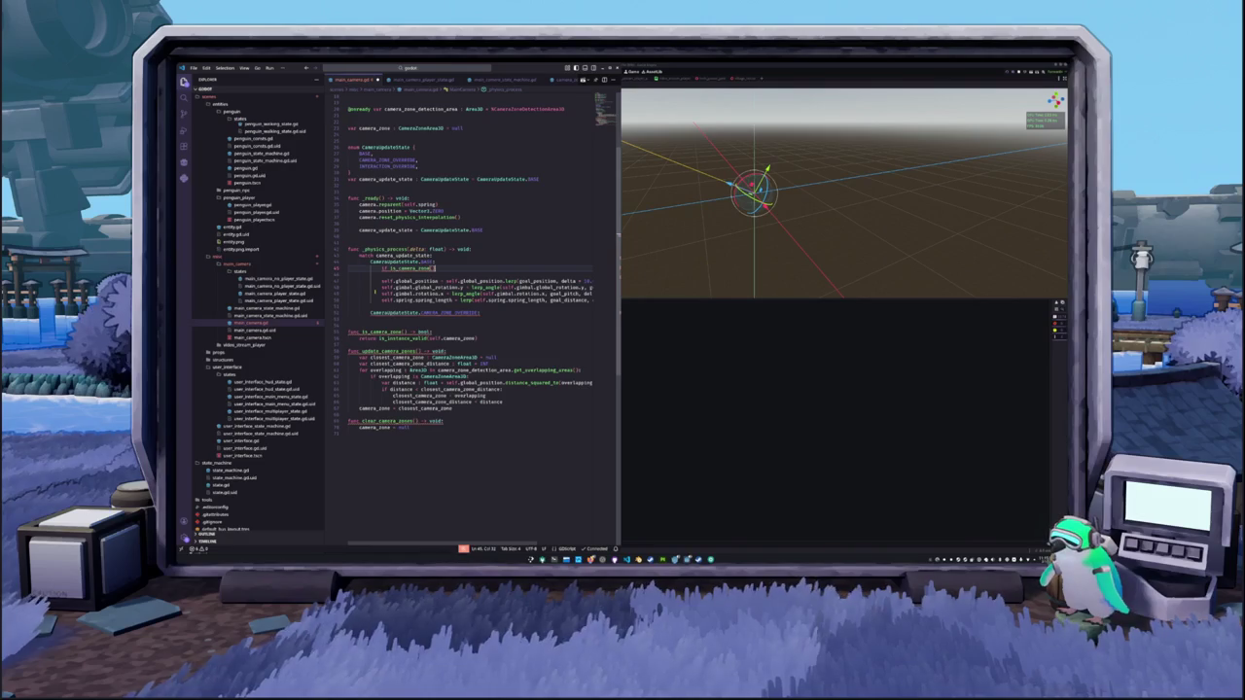
{"action": "type", "text": ":"}
{"action": "key", "text": "Return"}
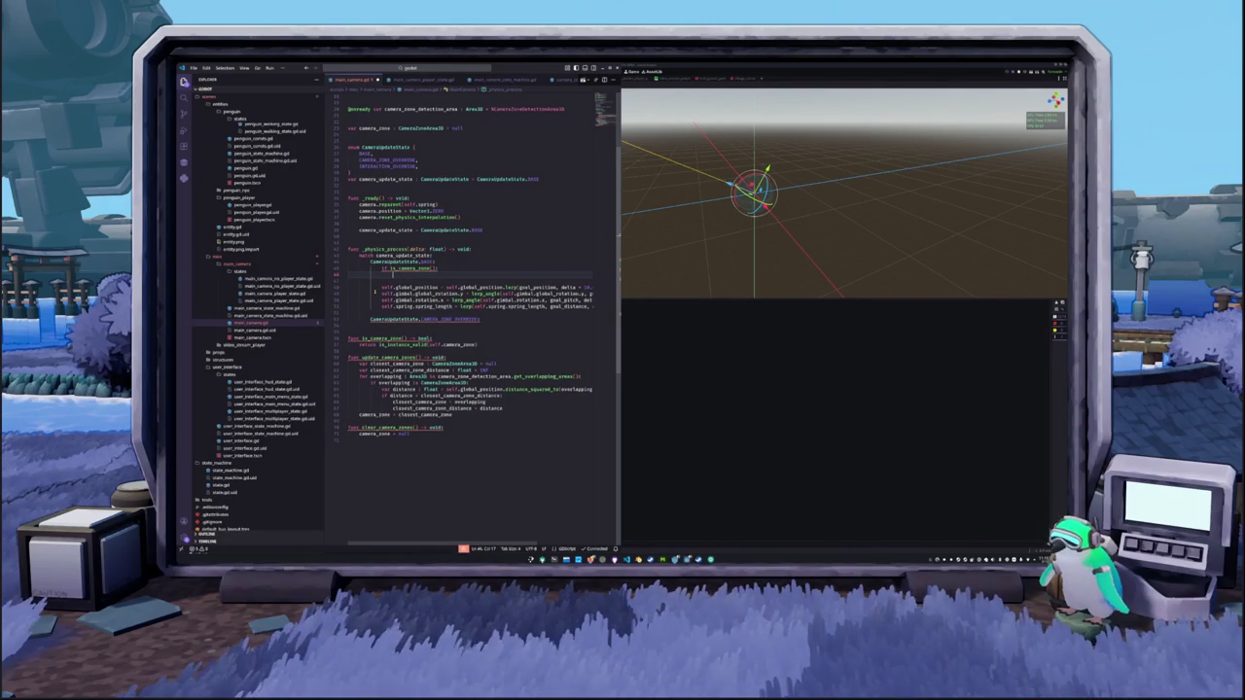
{"action": "type", "text": "see"}
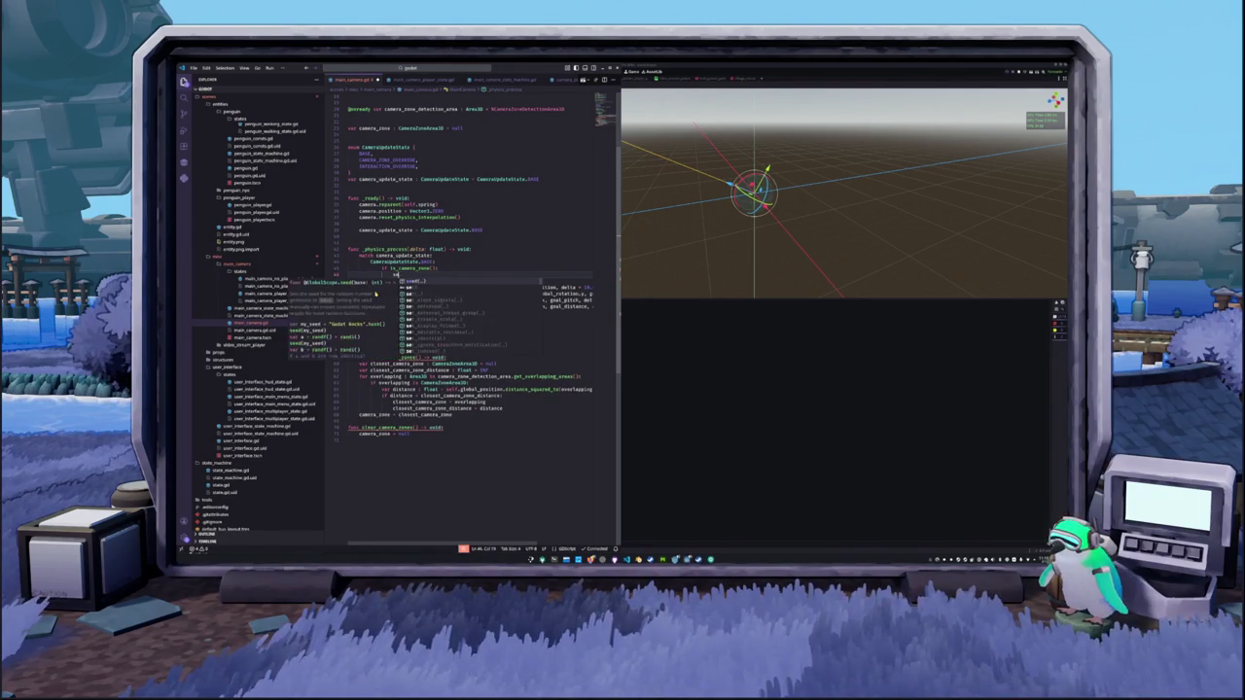
{"action": "key", "text": "BackSpace"}
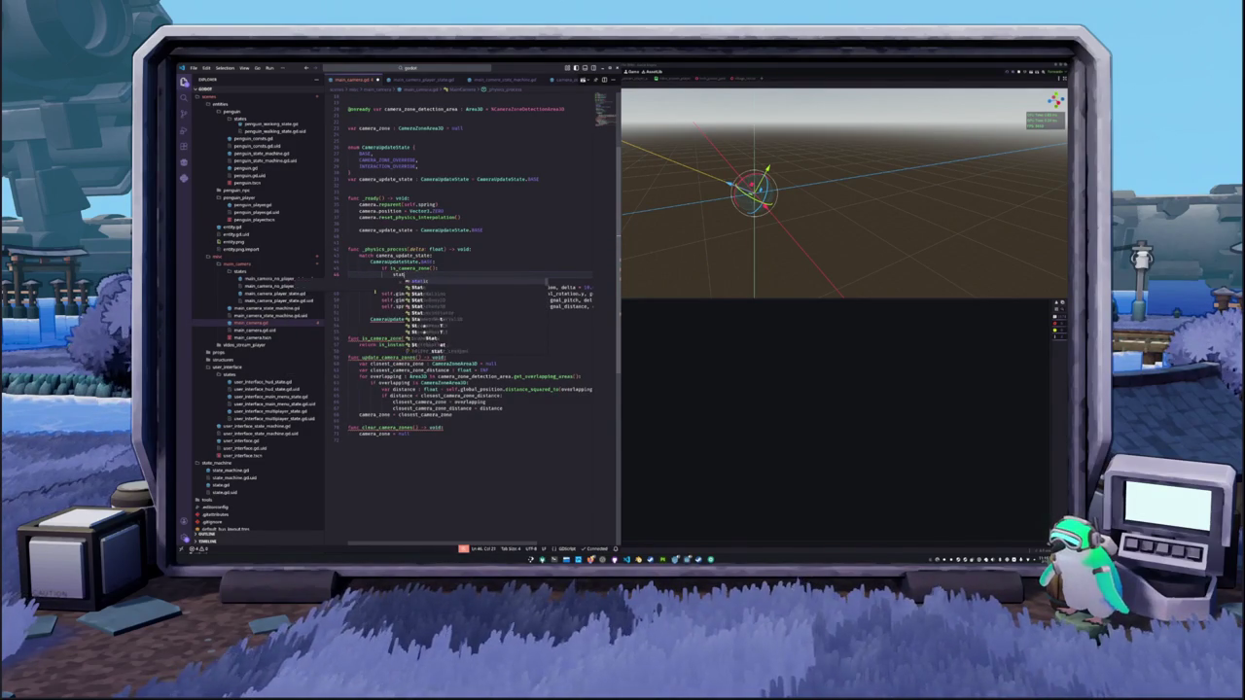
{"action": "type", "text": "camera_update_st"}
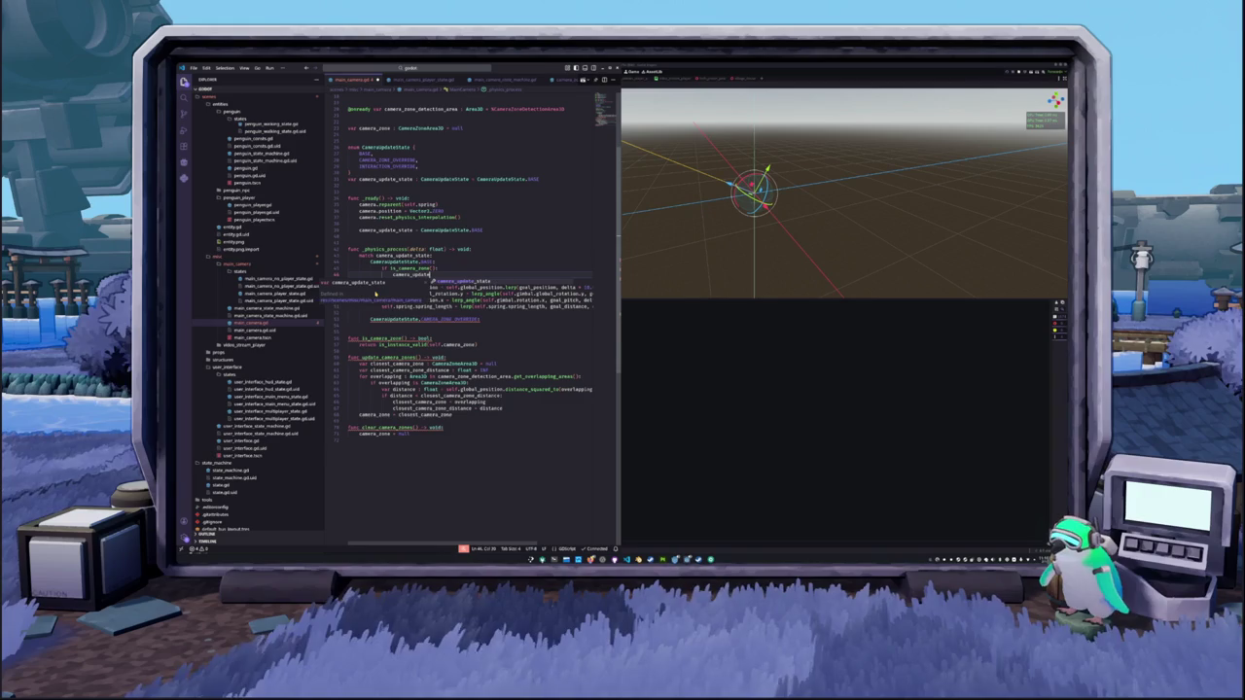
{"action": "type", "text": "ate = "}
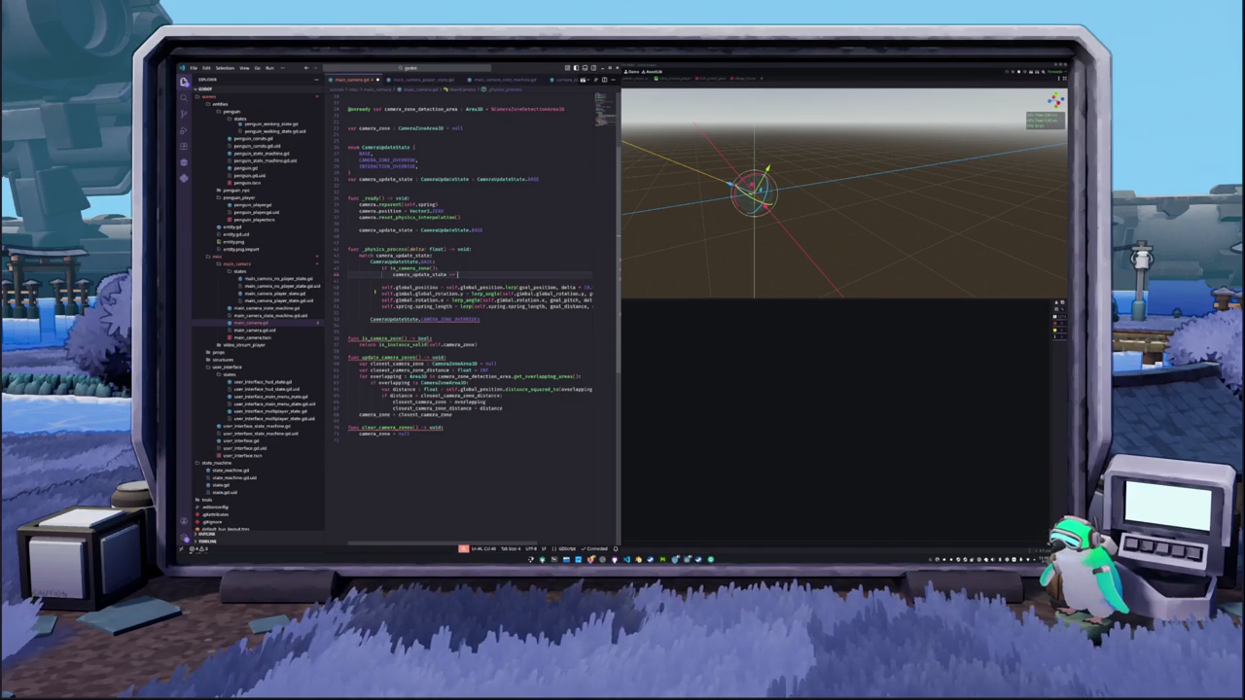
{"action": "type", "text": "CameraUpdateState"}
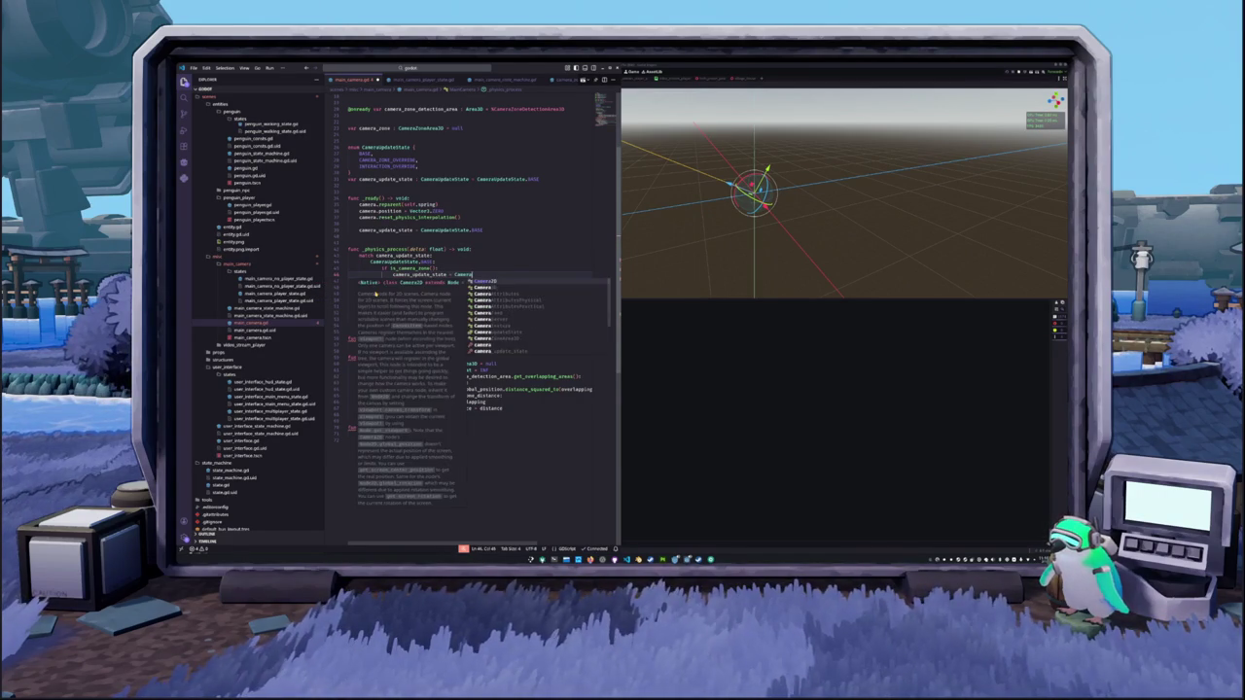
{"action": "type", "text": "."}
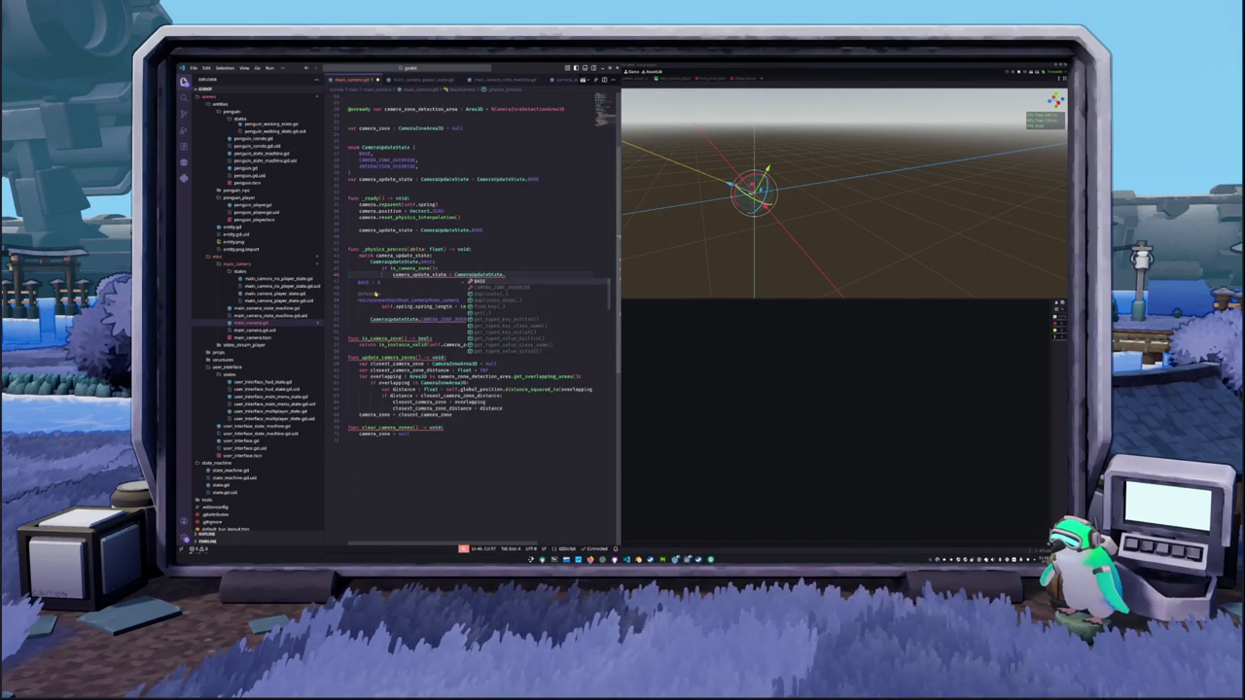
{"action": "type", "text": "ca"}
{"action": "key", "text": "Return"}
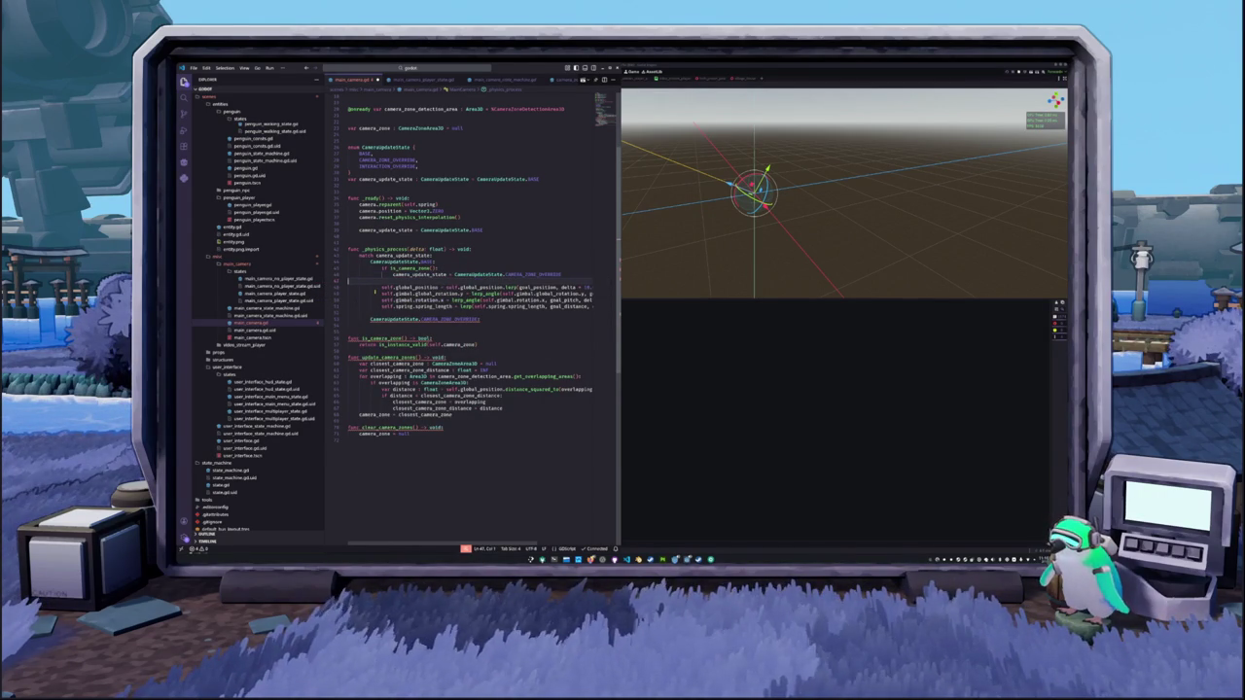
{"action": "key", "text": "Return"}
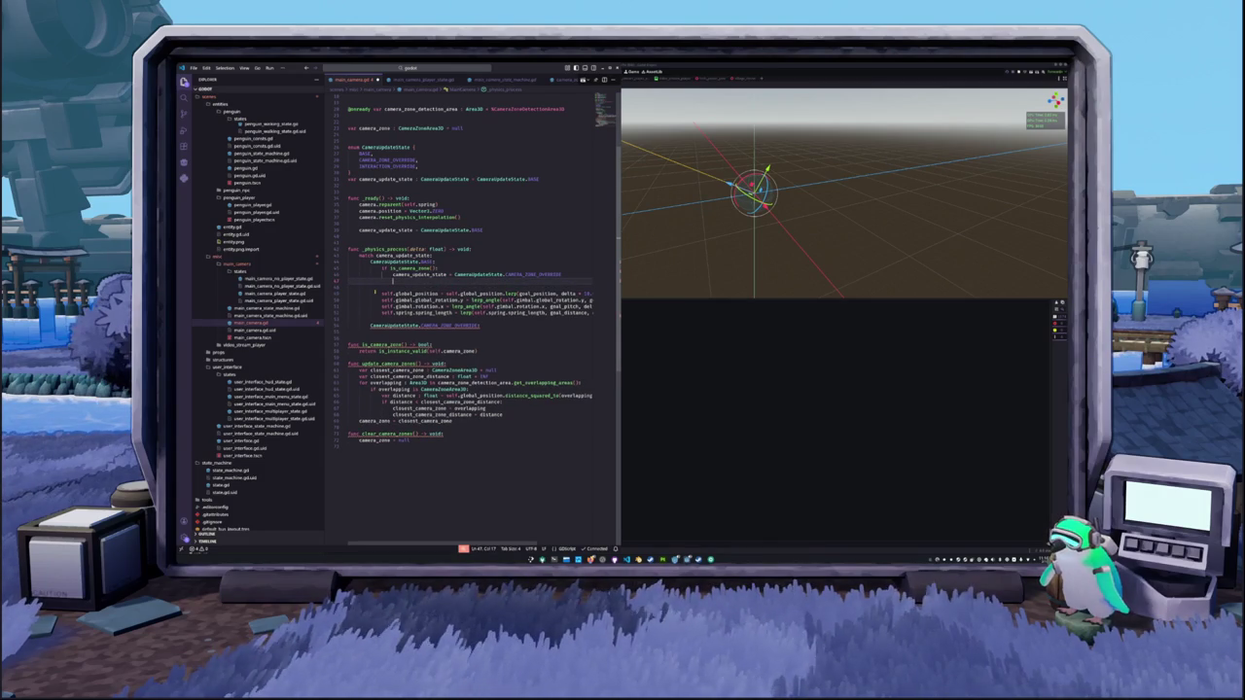
{"action": "type", "text": "return"}
Step: Paste the zone check into the CAMERA_ZONE_OVERRIDE case and negate it with 'not'
{"action": "left_click", "coordinate": [350, 318]}
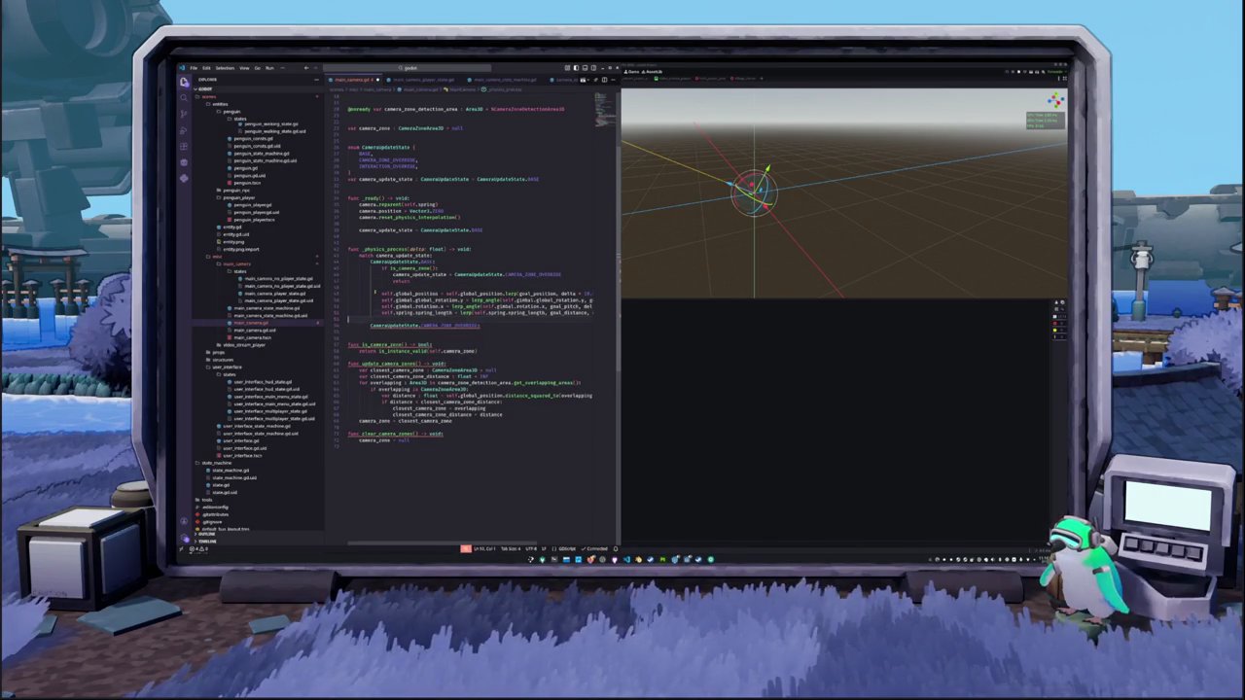
{"action": "left_click", "coordinate": [348, 299]}
{"action": "left_click", "coordinate": [480, 325]}
{"action": "key", "text": "Return"}
{"action": "key", "text": "ctrl+v"}
{"action": "left_click", "coordinate": [416, 332]}
{"action": "key", "text": "BackSpace"}
{"action": "type", "text": "not"}
{"action": "key", "text": "Down"}
{"action": "double_click", "coordinate": [533, 339]}
Step: Make the negated branch set BASE, then add indented comment lines below the override case
{"action": "type", "text": "BASE"}
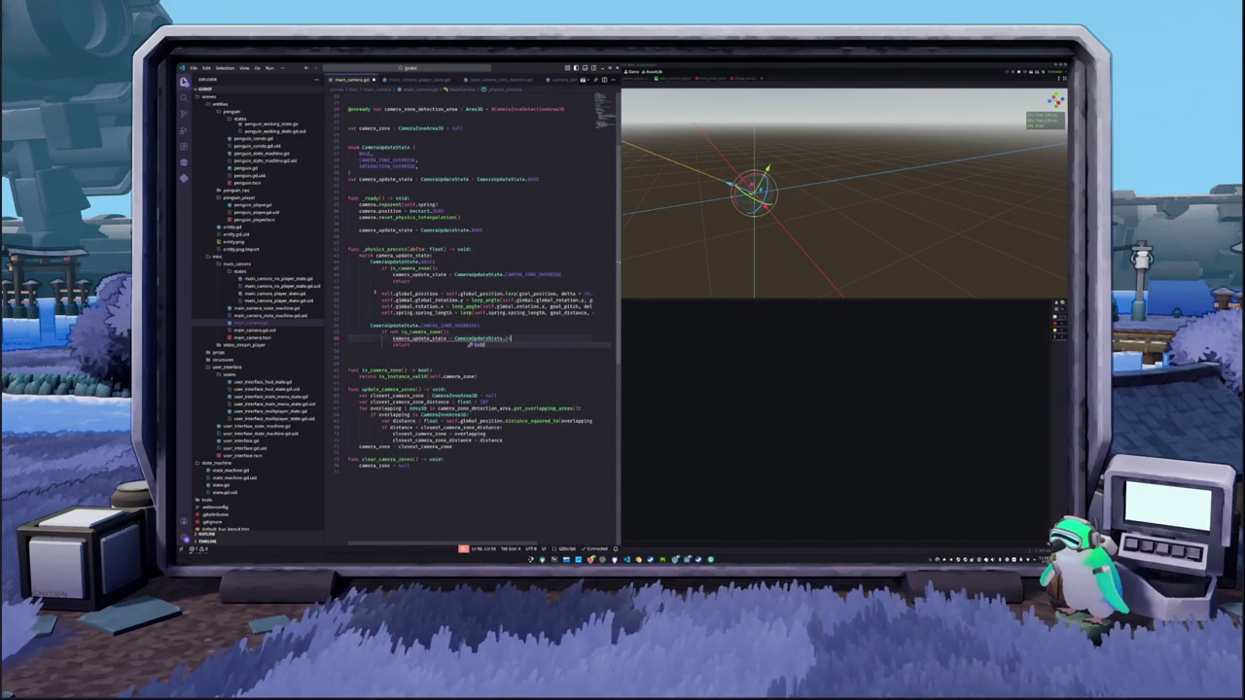
{"action": "left_click", "coordinate": [349, 351]}
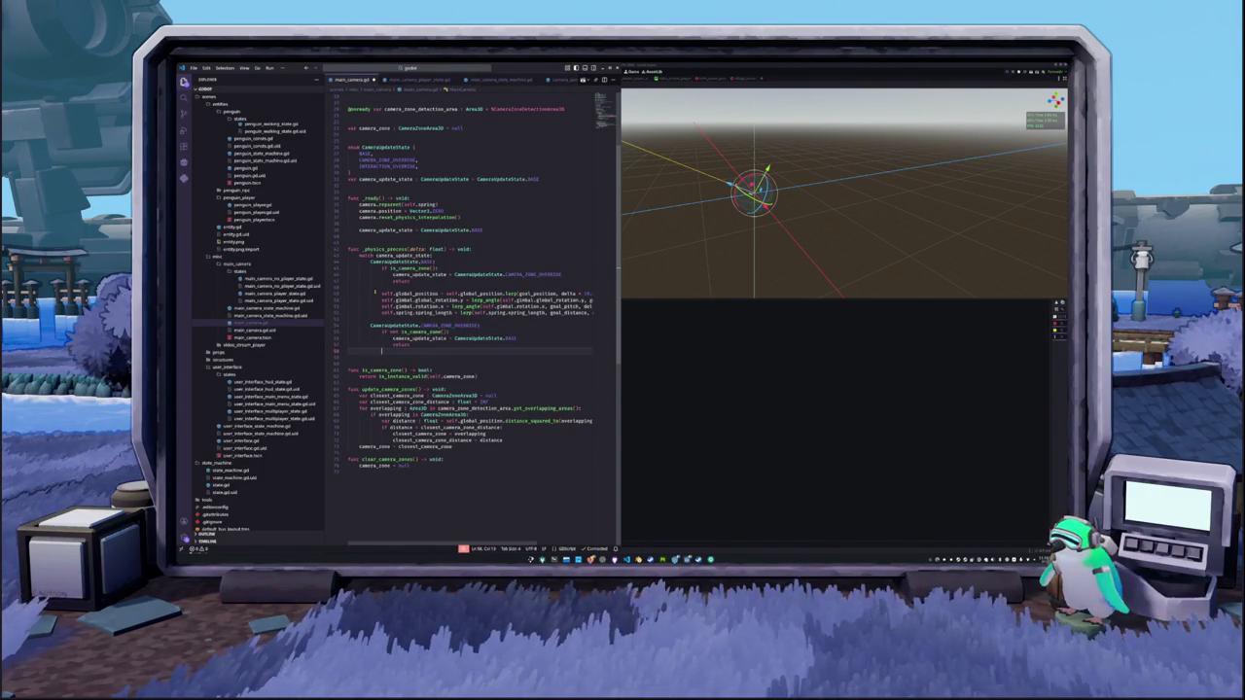
{"action": "key", "text": "Return"}
{"action": "key", "text": "Tab"}
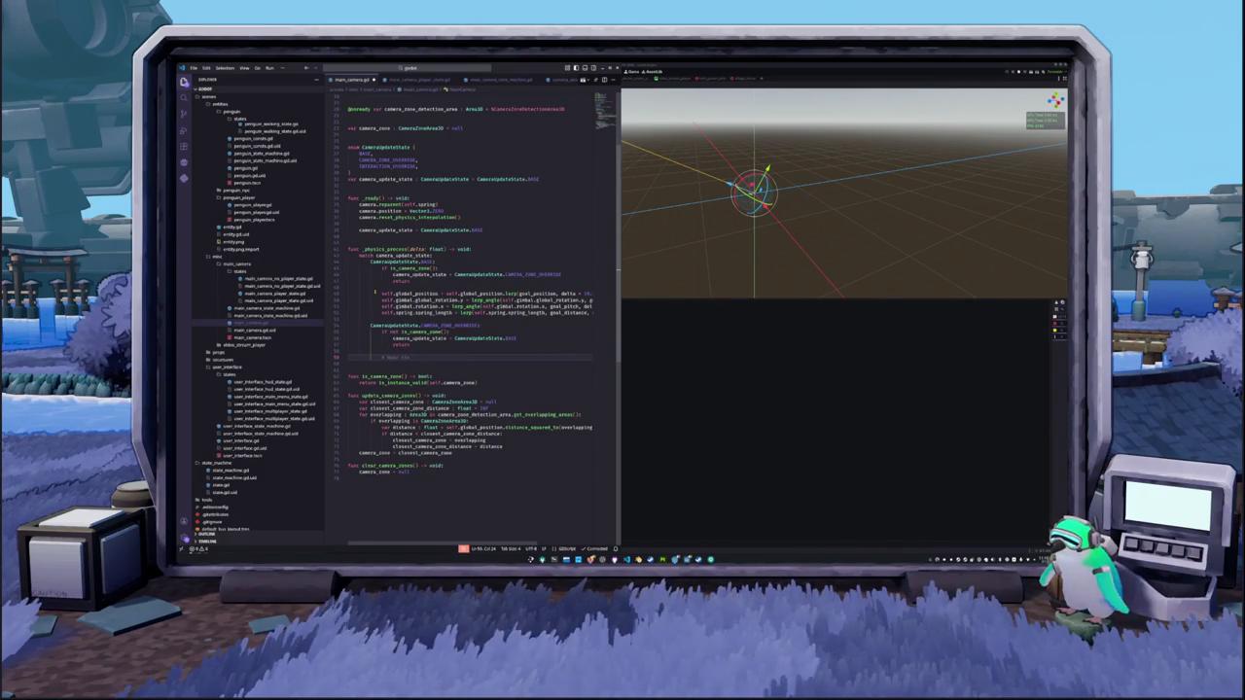
{"action": "type", "text": "c"}
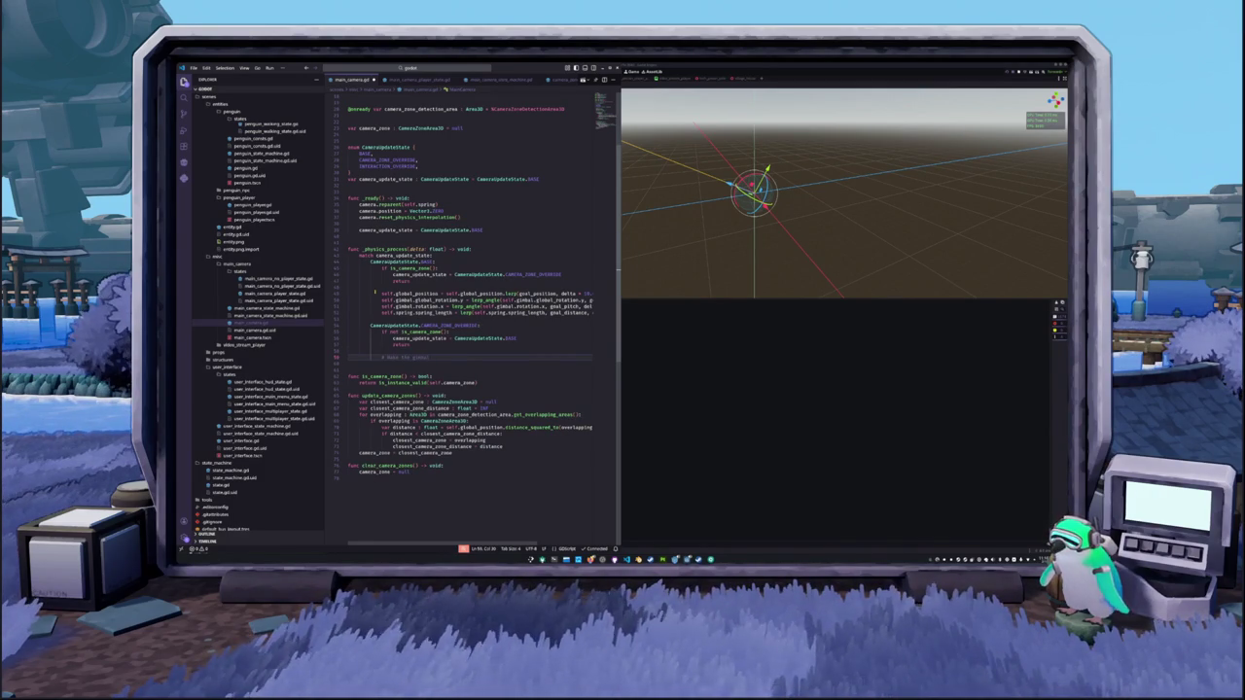
{"action": "type", "text": "ow the"}
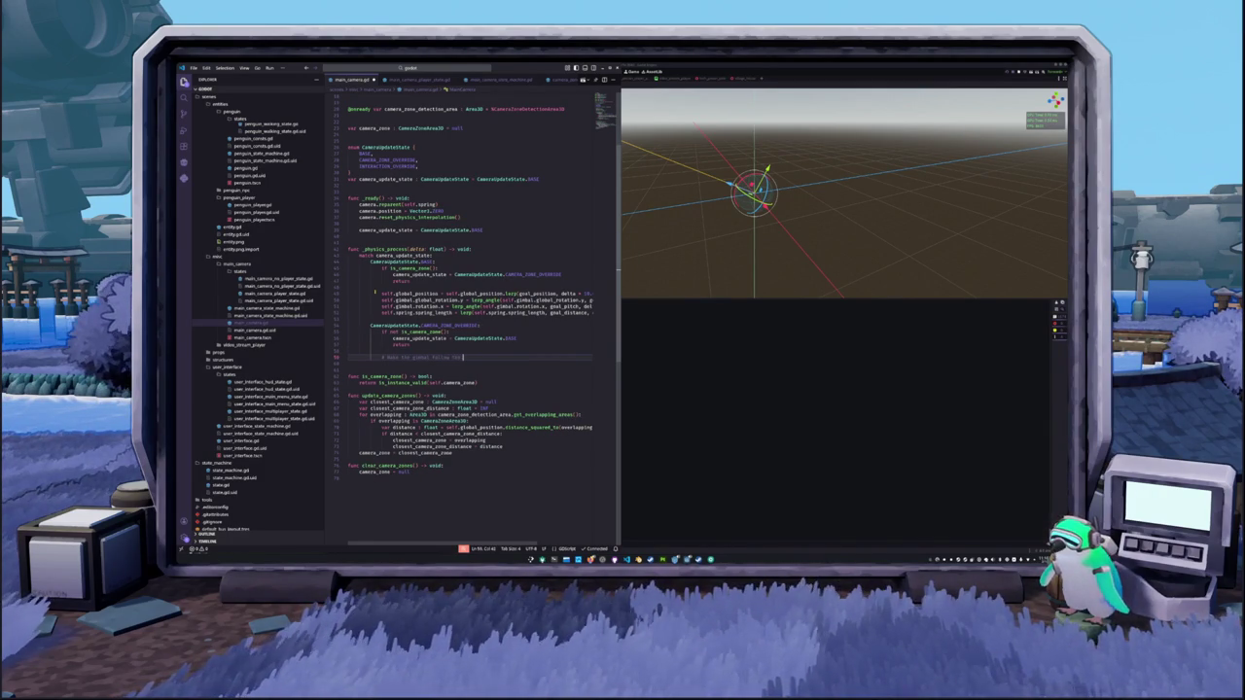
{"action": "type", "text": "when"}
{"action": "key", "text": "Return"}
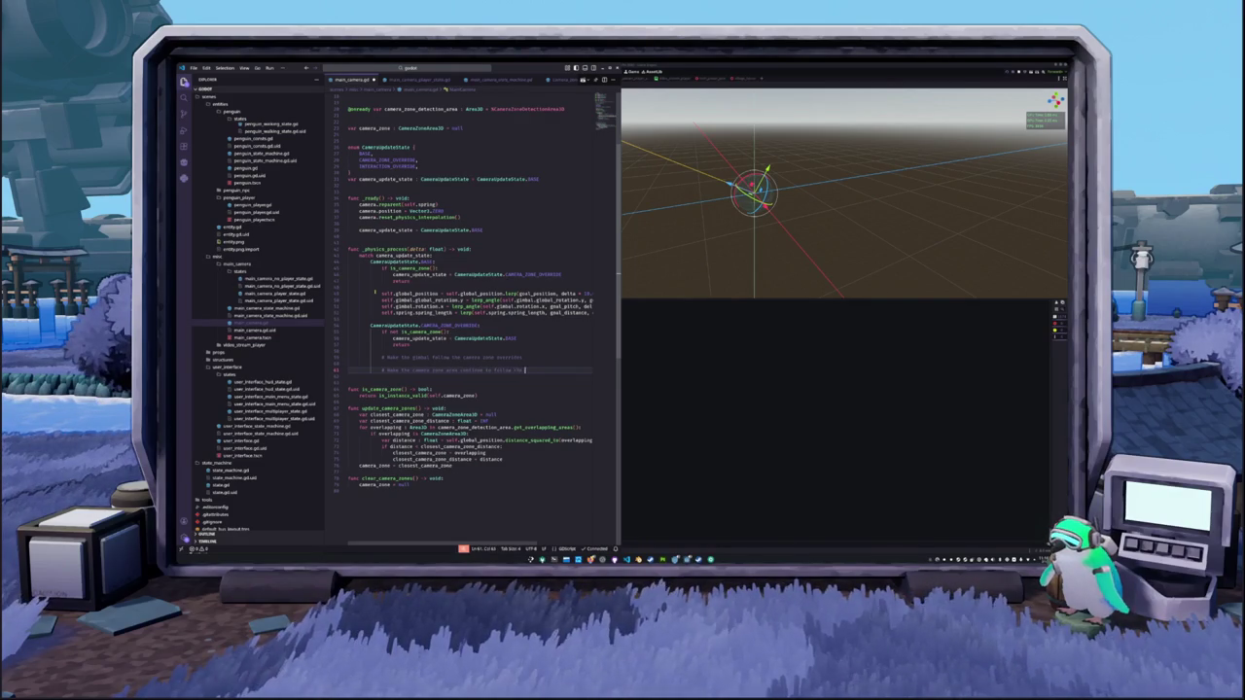
{"action": "key", "text": "Up"}
{"action": "key", "text": "Up"}
{"action": "key", "text": "Up"}
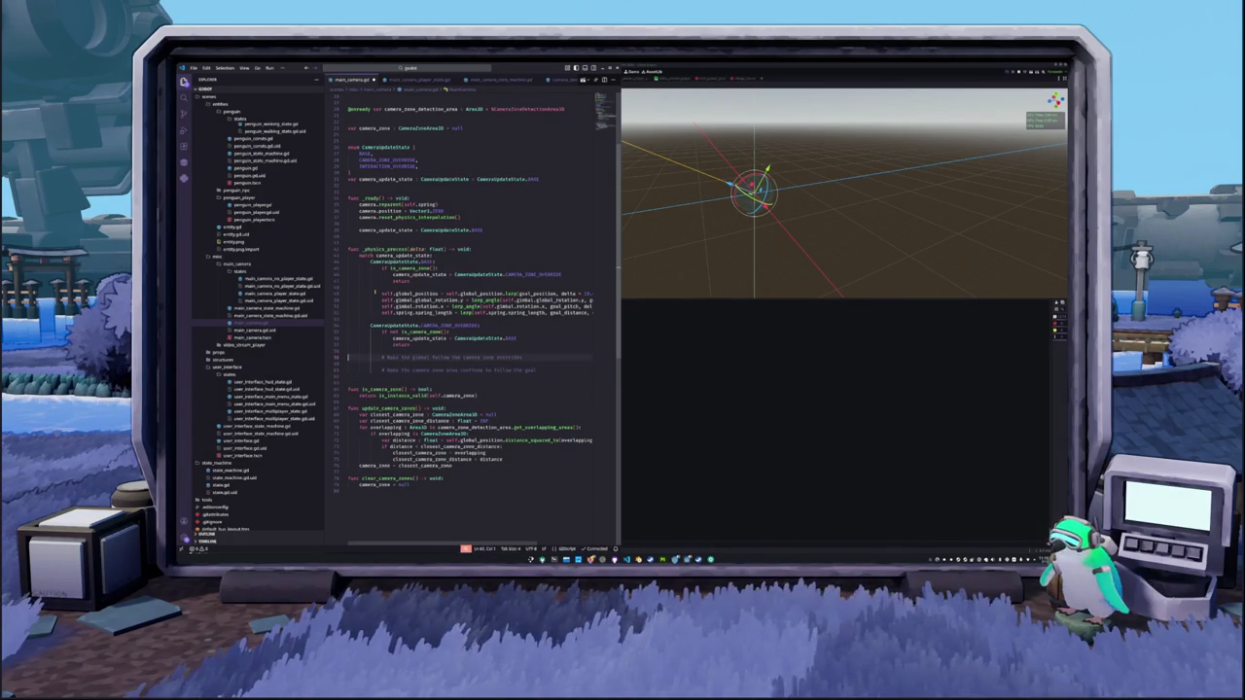
{"action": "key", "text": "Up"}
{"action": "key", "text": "Up"}
{"action": "key", "text": "Up"}
{"action": "key", "text": "Down"}
{"action": "key", "text": "Down"}
{"action": "key", "text": "Down"}
{"action": "key", "text": "Down"}
{"action": "key", "text": "Down"}
{"action": "key", "text": "Down"}
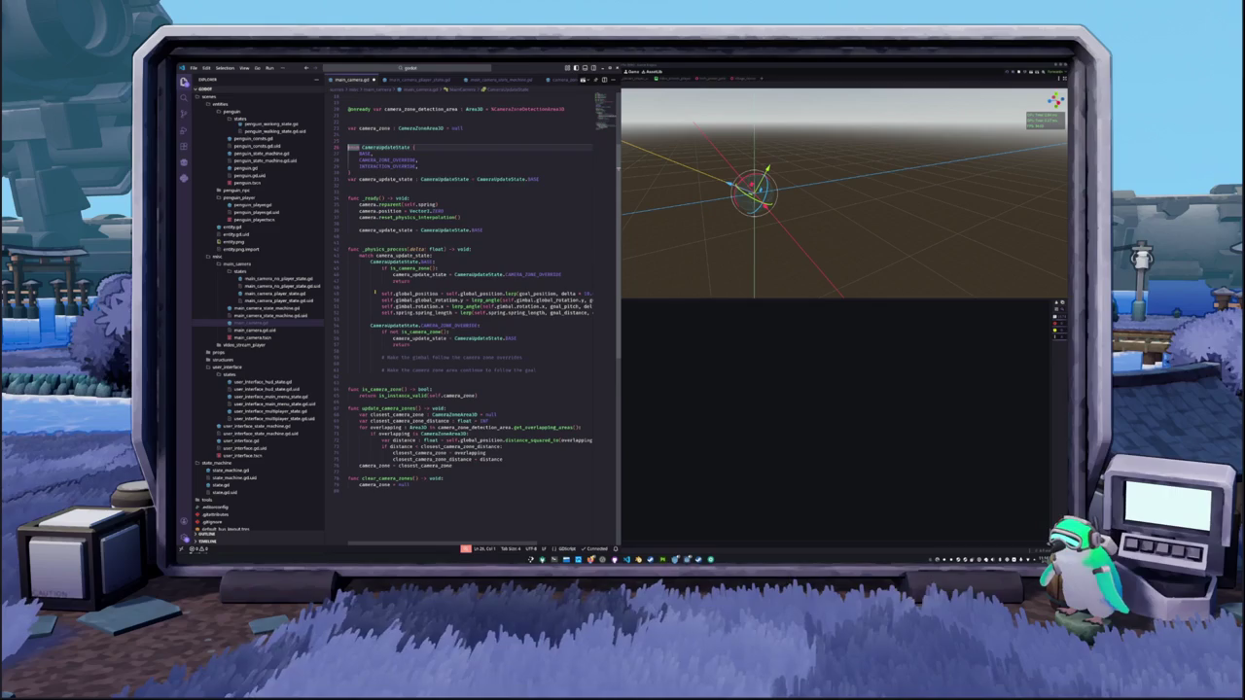
Step: In _ready, add camera_zone_detection_area.top_level = true
{"action": "key", "text": "Up"}
{"action": "key", "text": "Up"}
{"action": "key", "text": "Return"}
{"action": "key", "text": "Return"}
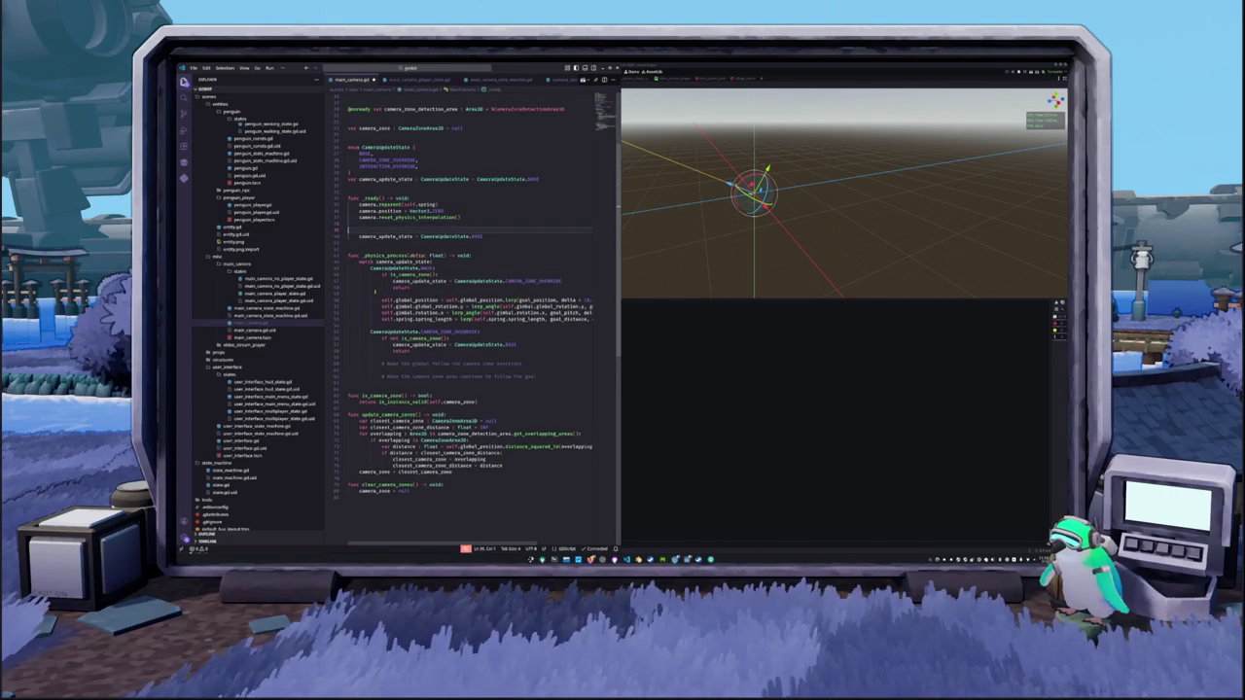
{"action": "type", "text": "camera_zone"}
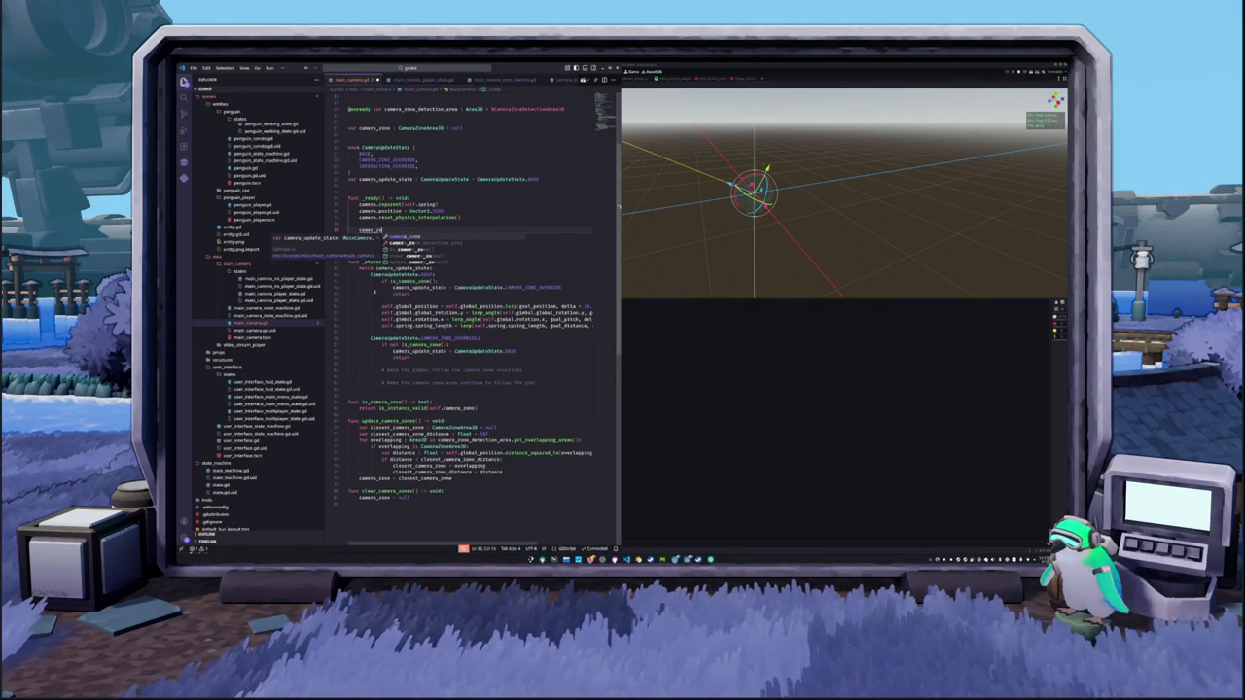
{"action": "key", "text": "Return"}
{"action": "type", "text": ".top"}
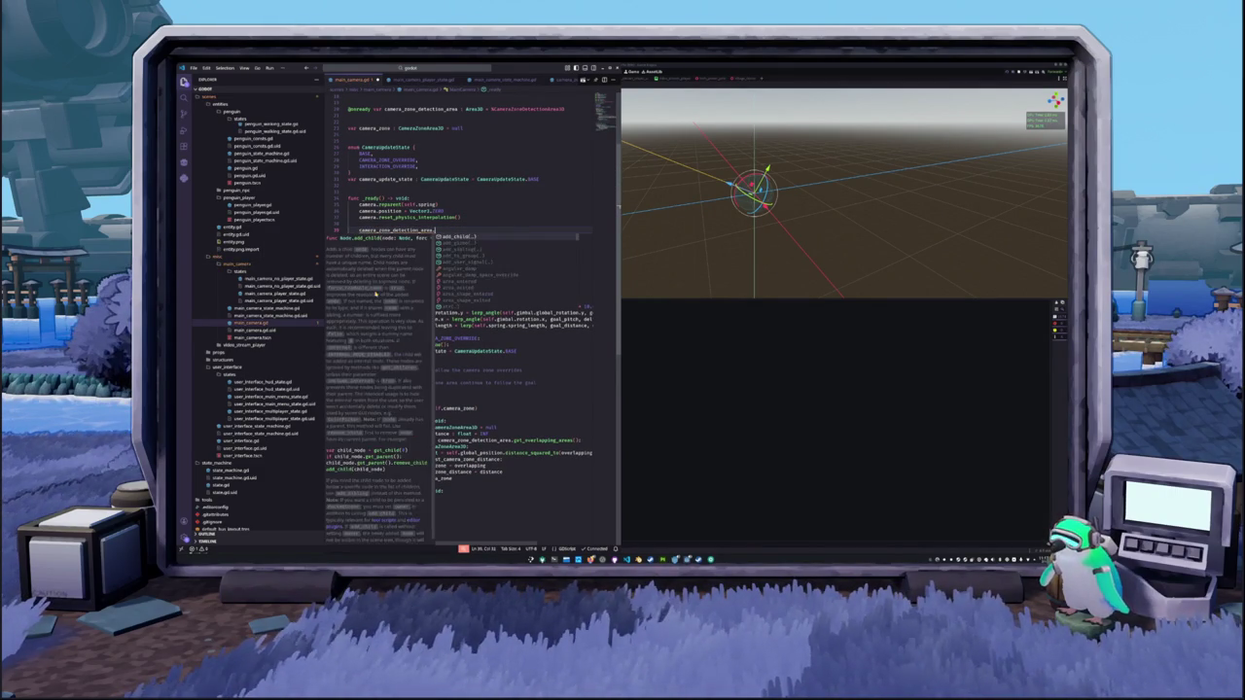
{"action": "type", "text": "_l"}
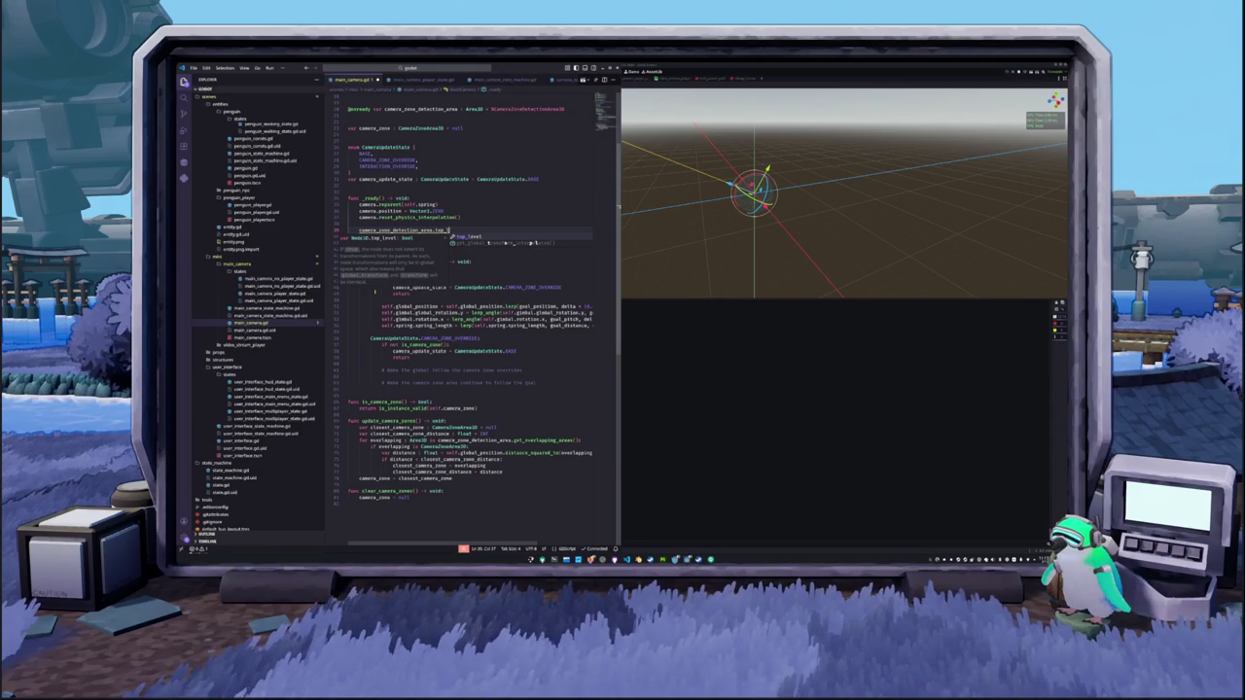
{"action": "key", "text": "Return"}
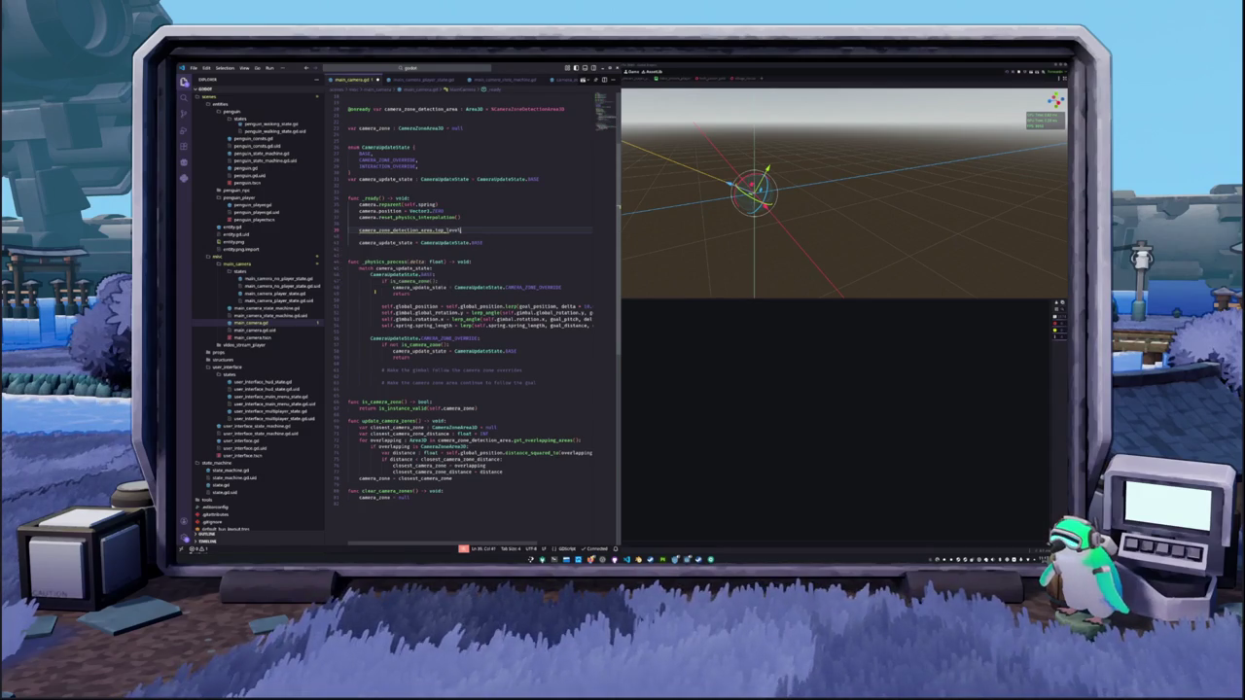
{"action": "type", "text": "true"}
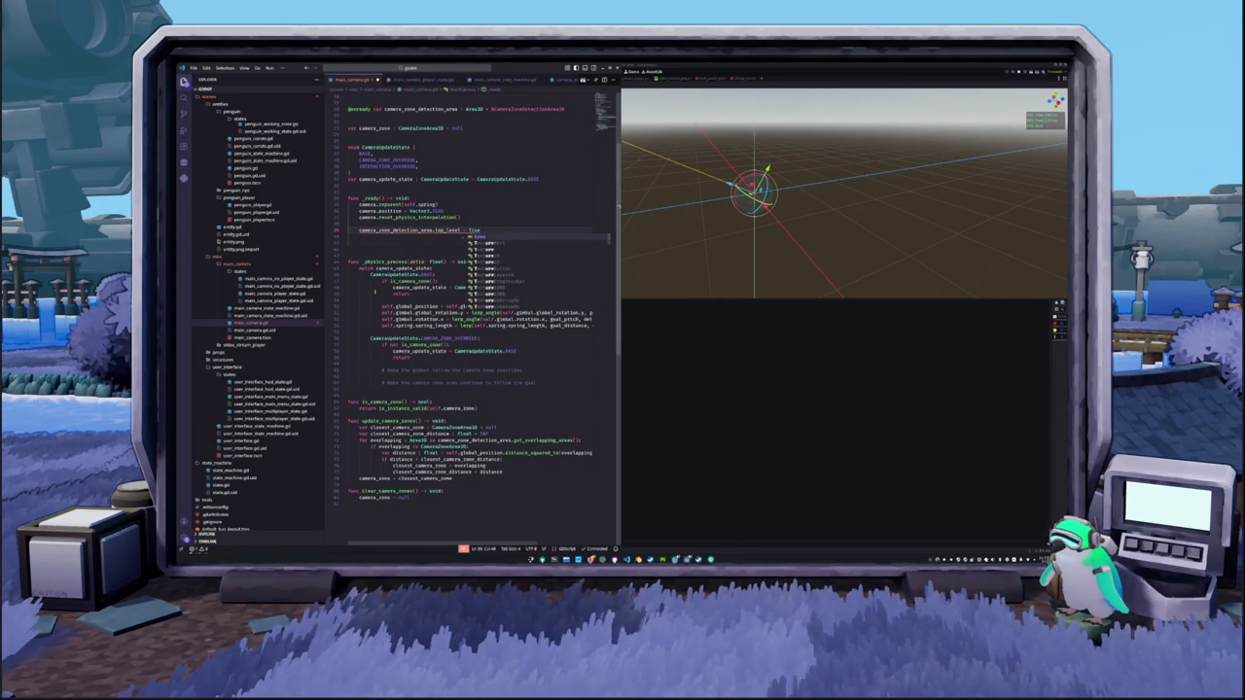
{"action": "key", "text": "Return"}
Step: After the BASE-state spring_length line, insert camera_zone.global_position = self.global_position
{"action": "key", "text": "Down"}
{"action": "key", "text": "Down"}
{"action": "key", "text": "Down"}
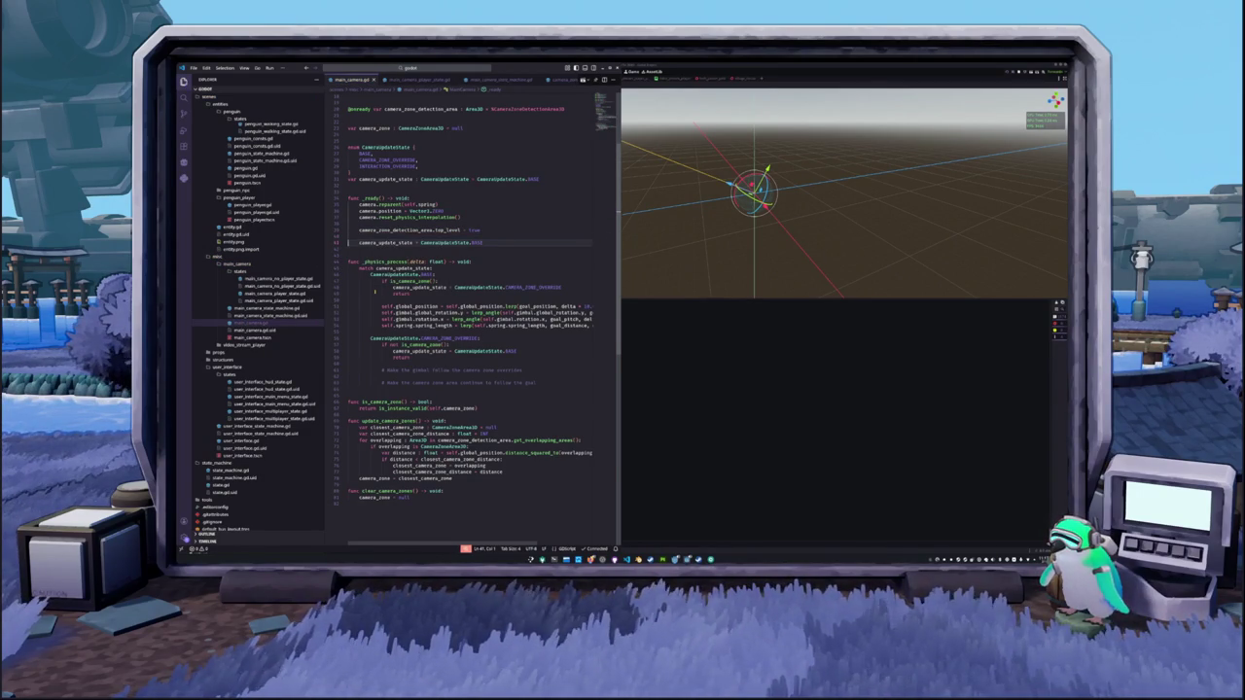
{"action": "key", "text": "Return"}
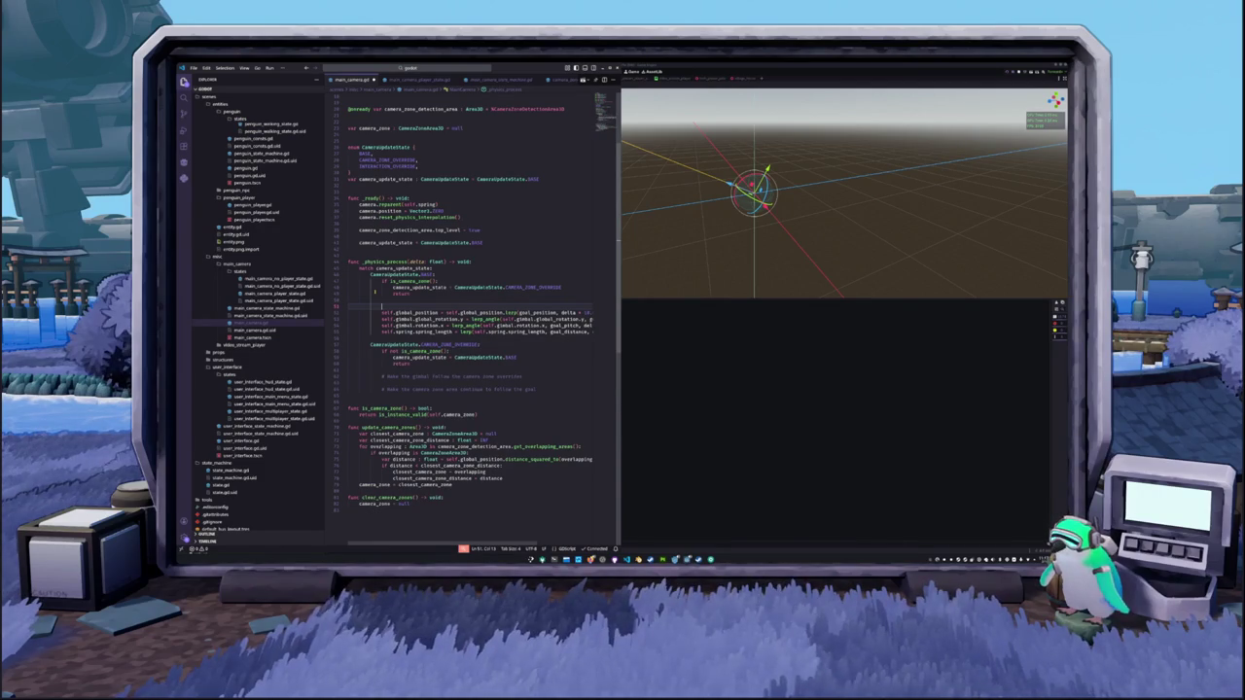
{"action": "type", "text": "camera_zone"}
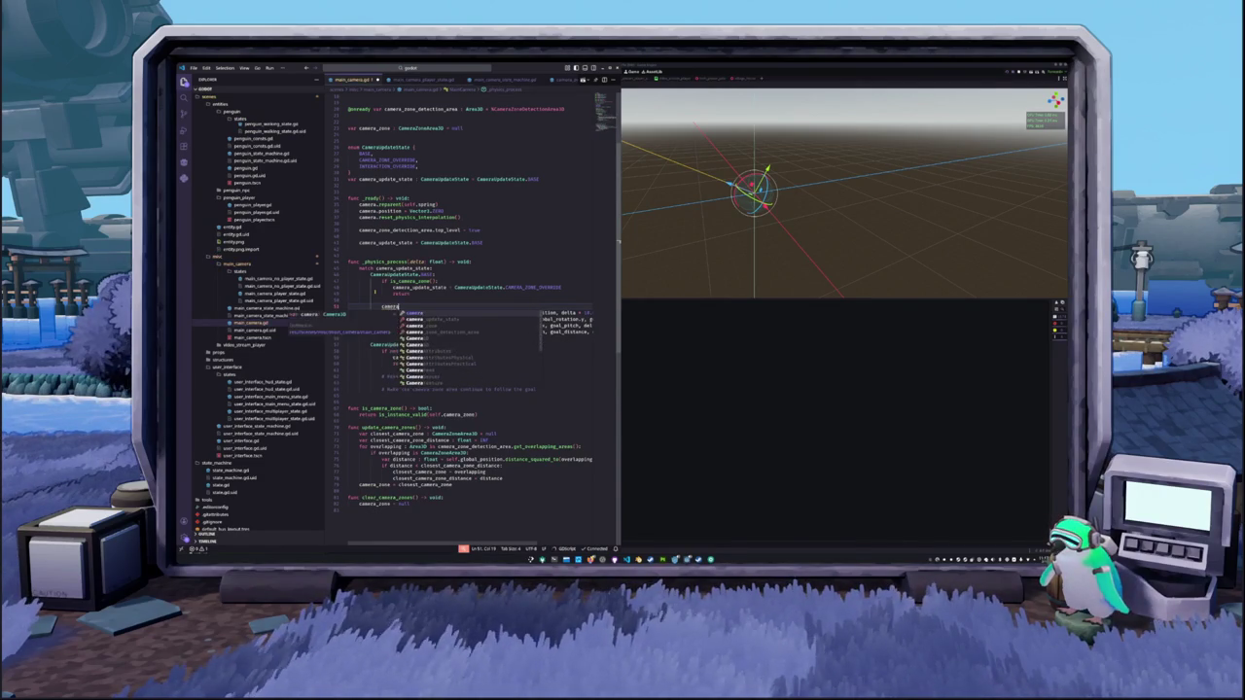
{"action": "type", "text": ".global_position = "}
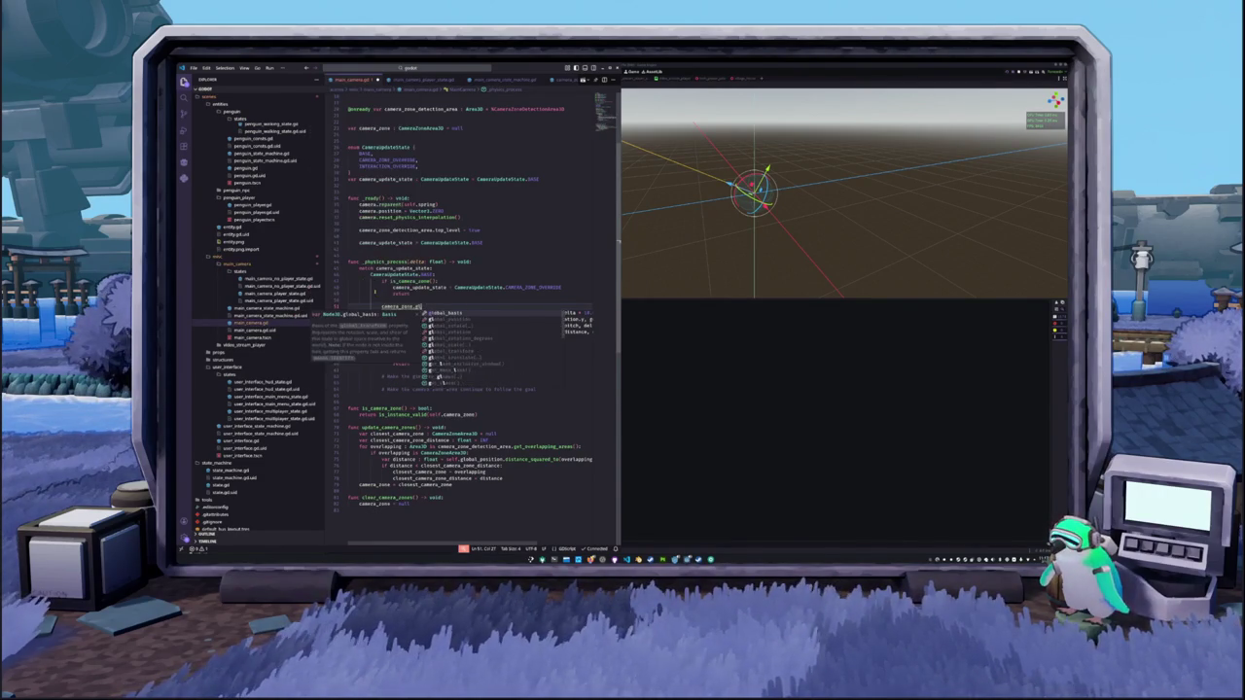
{"action": "type", "text": "self.global_po"}
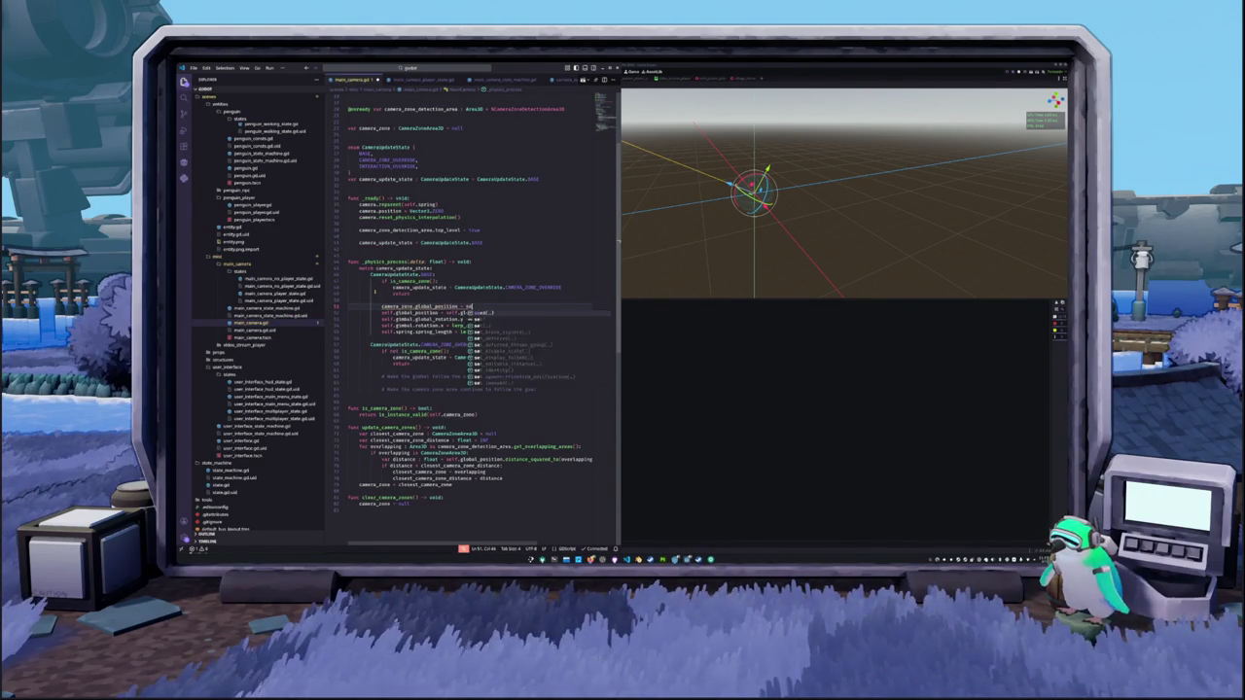
{"action": "key", "text": "Escape"}
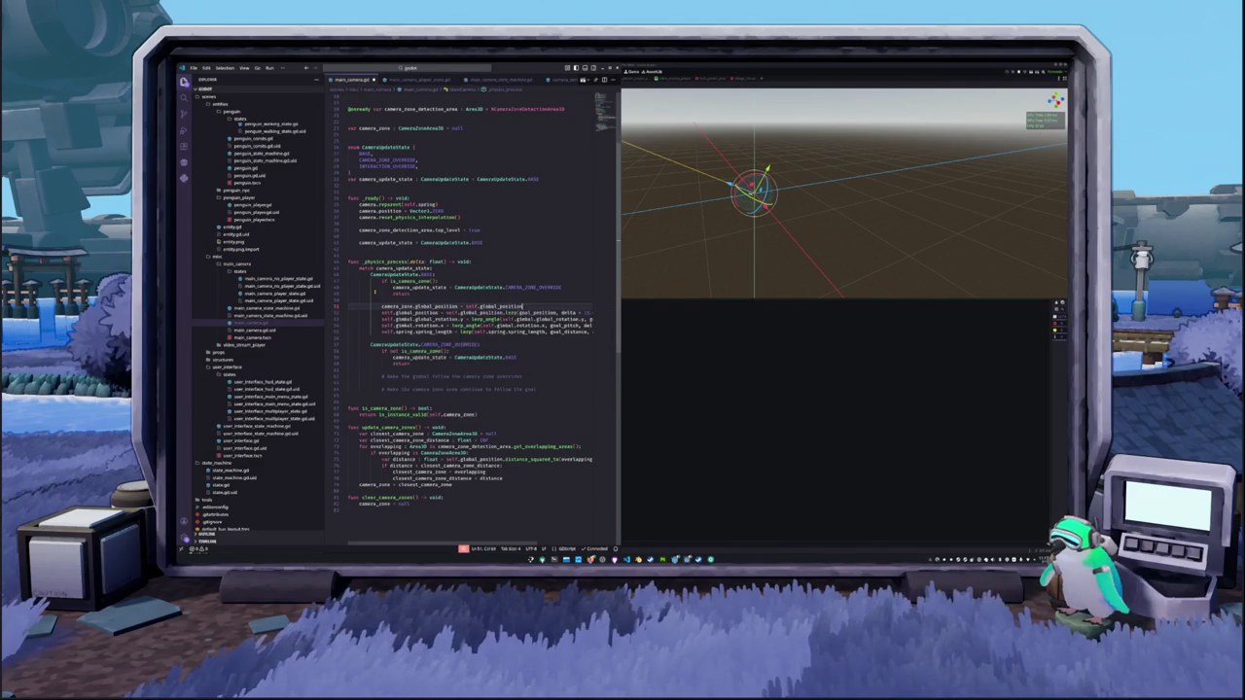
{"action": "key", "text": "ctrl+l"}
{"action": "key", "text": "BackSpace"}
{"action": "key", "text": "Down"}
{"action": "key", "text": "Down"}
{"action": "key", "text": "Down"}
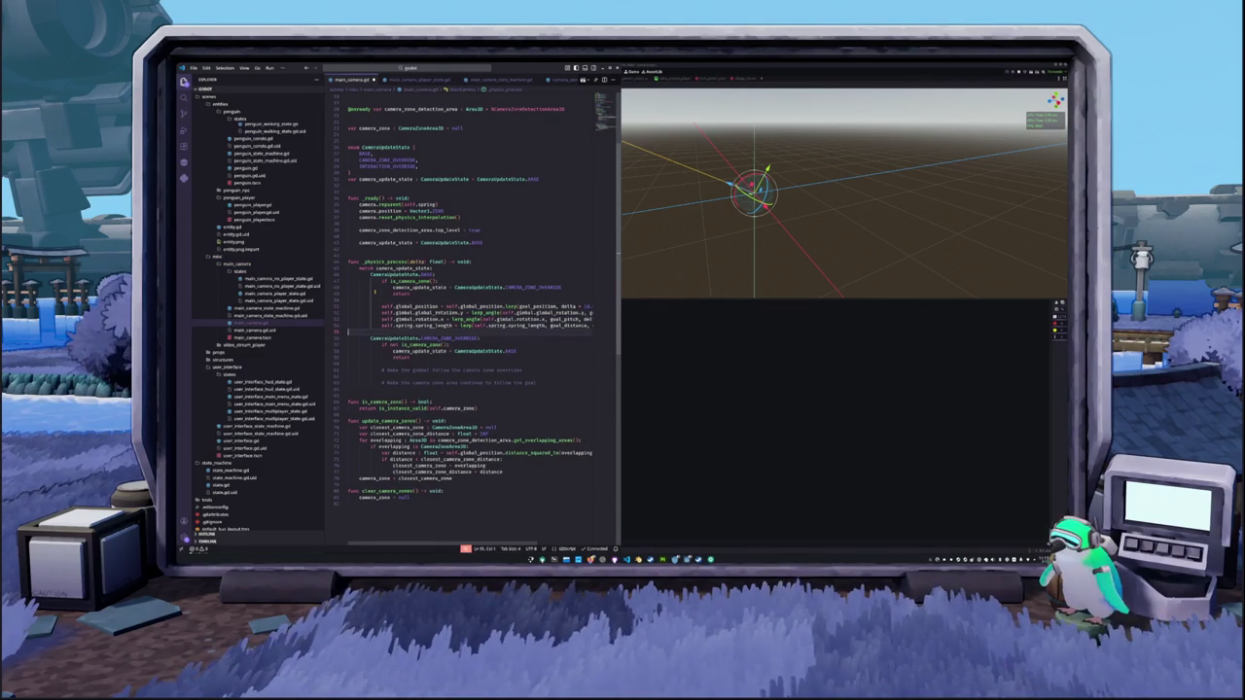
{"action": "key", "text": "Return"}
{"action": "type", "text": "camera_zone.global_position = self.global_position"}
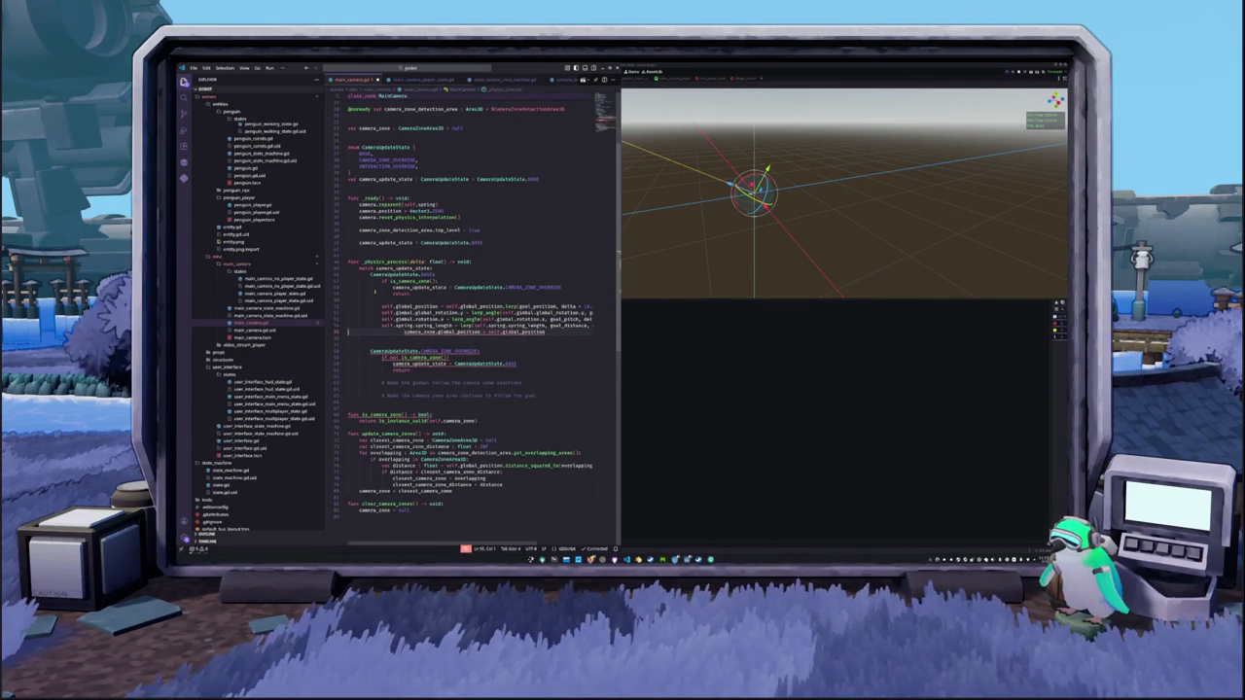
Step: Space out the new lines and start a goal_pos line under 'if not is_camera_zone()'
{"action": "key", "text": "Return"}
{"action": "key", "text": "Down"}
{"action": "key", "text": "Down"}
{"action": "key", "text": "Down"}
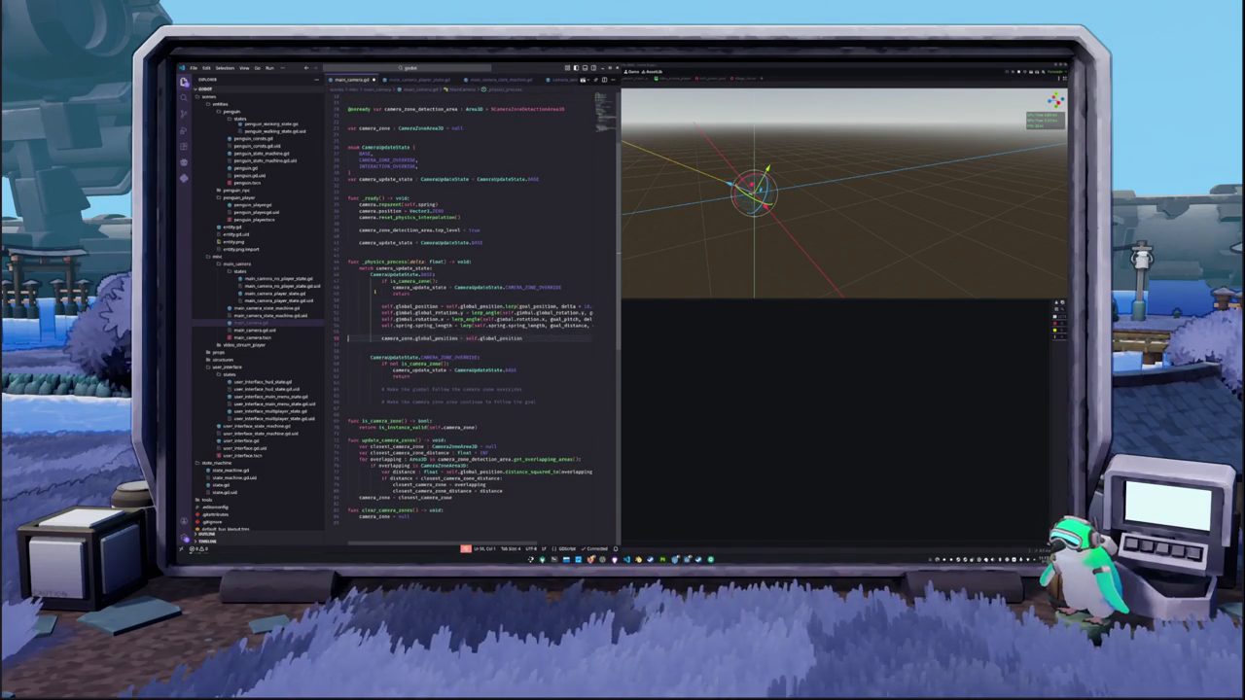
{"action": "key", "text": "Down"}
{"action": "key", "text": "End"}
{"action": "key", "text": "Return"}
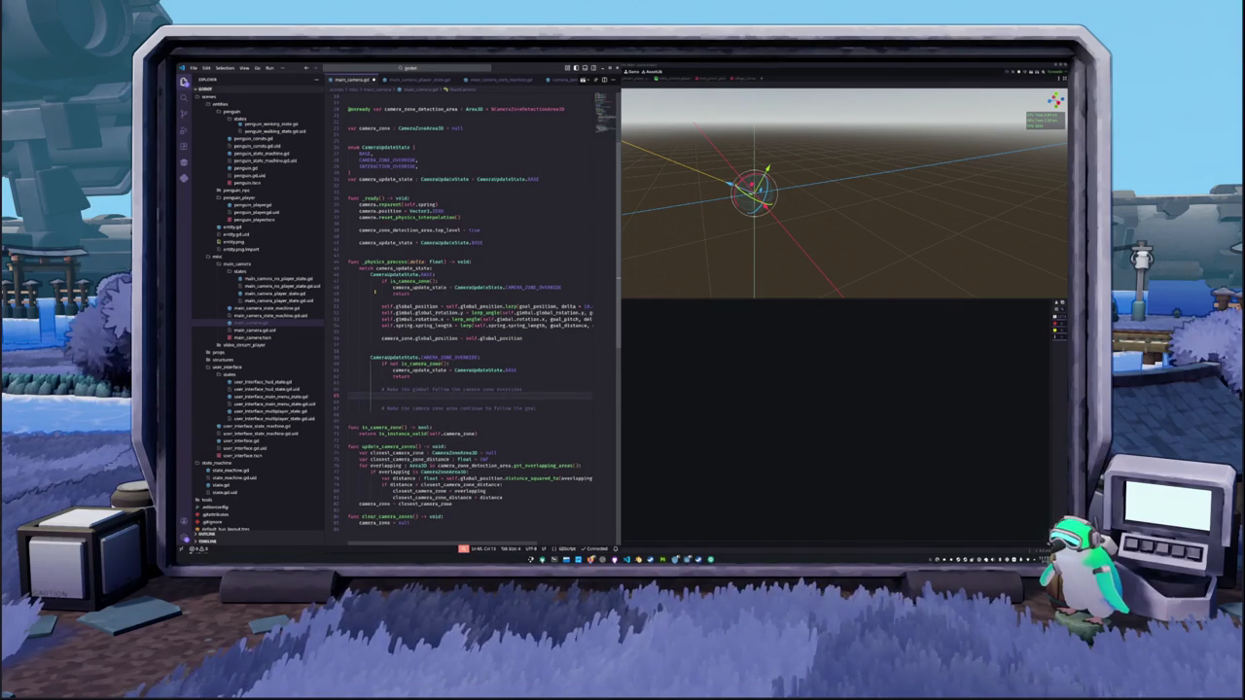
{"action": "key", "text": "Up"}
{"action": "key", "text": "Up"}
{"action": "key", "text": "Up"}
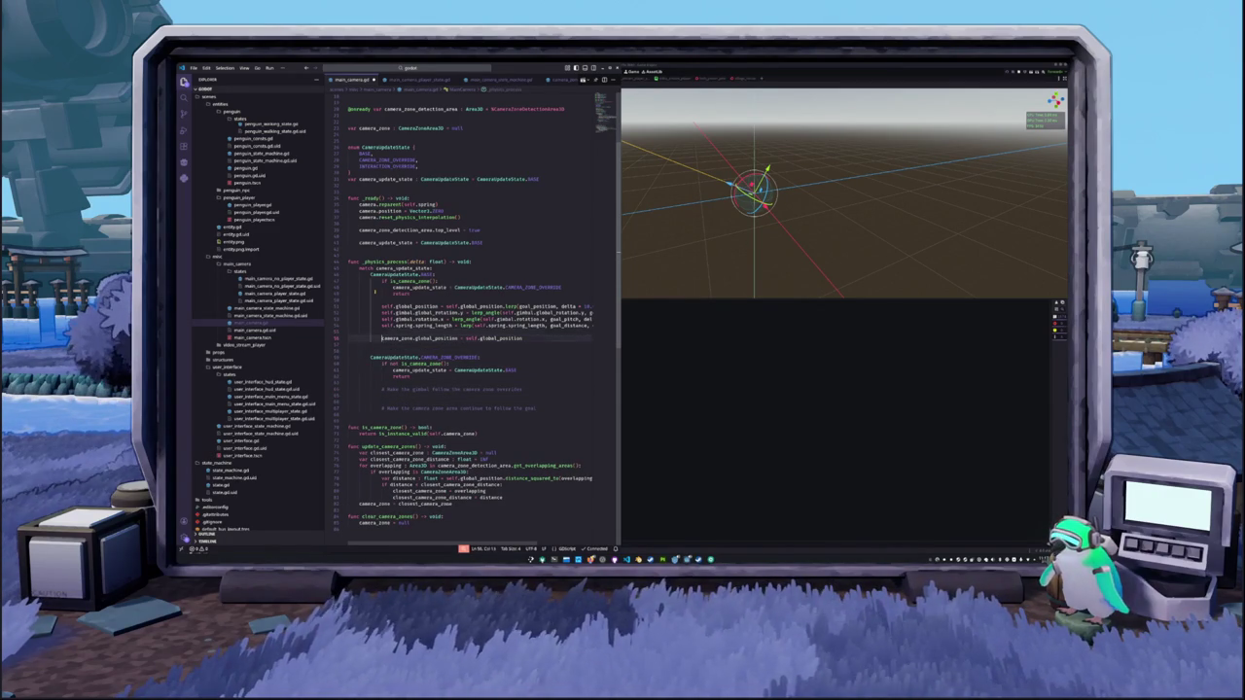
{"action": "key", "text": "Down"}
{"action": "key", "text": "End"}
{"action": "key", "text": "Return"}
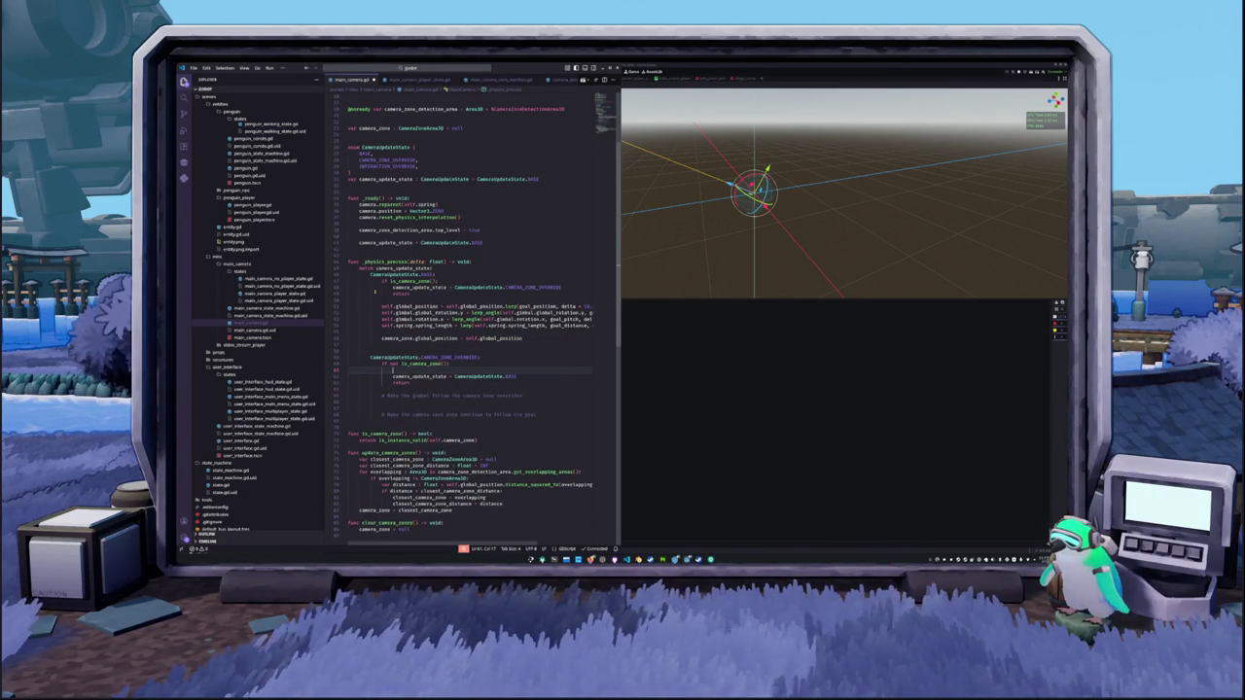
{"action": "type", "text": "goal_pos ="}
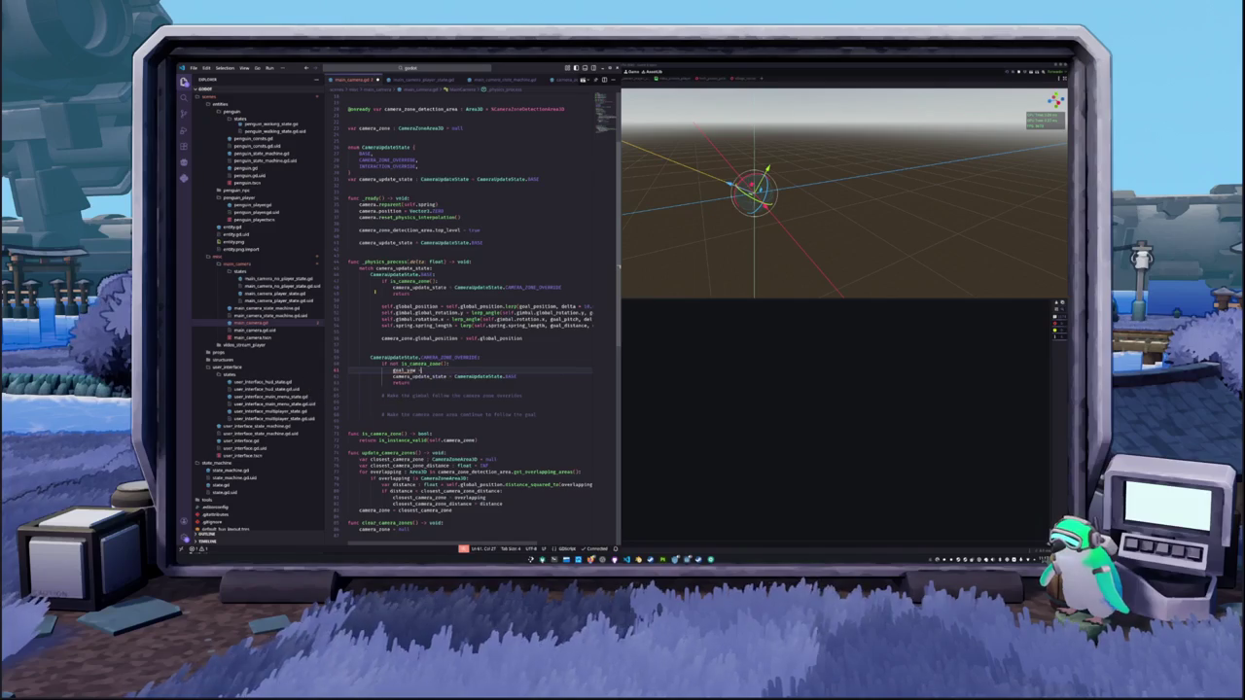
Step: Tidy the lines around camera_update_state, deleting the goal_yaw and goal_distance lines and leftover blank line
{"action": "left_click", "coordinate": [348, 376]}
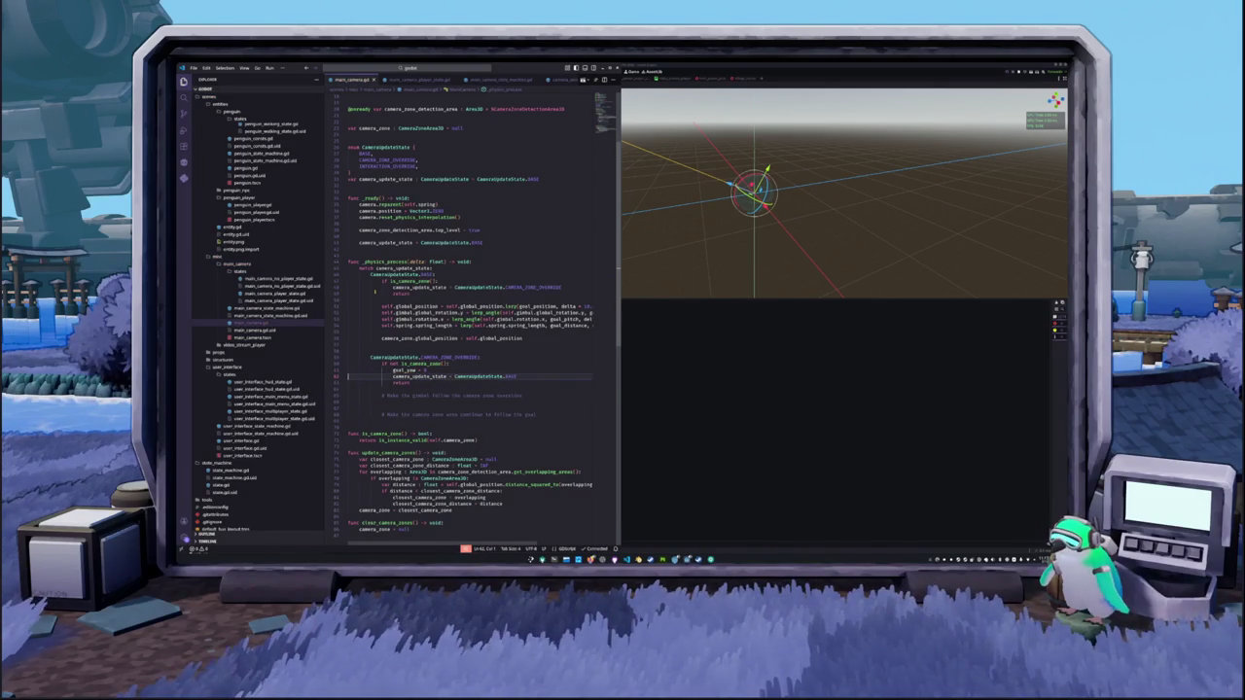
{"action": "key", "text": "Return"}
{"action": "double_click", "coordinate": [418, 382]}
{"action": "key", "text": "ctrl+shift+Return"}
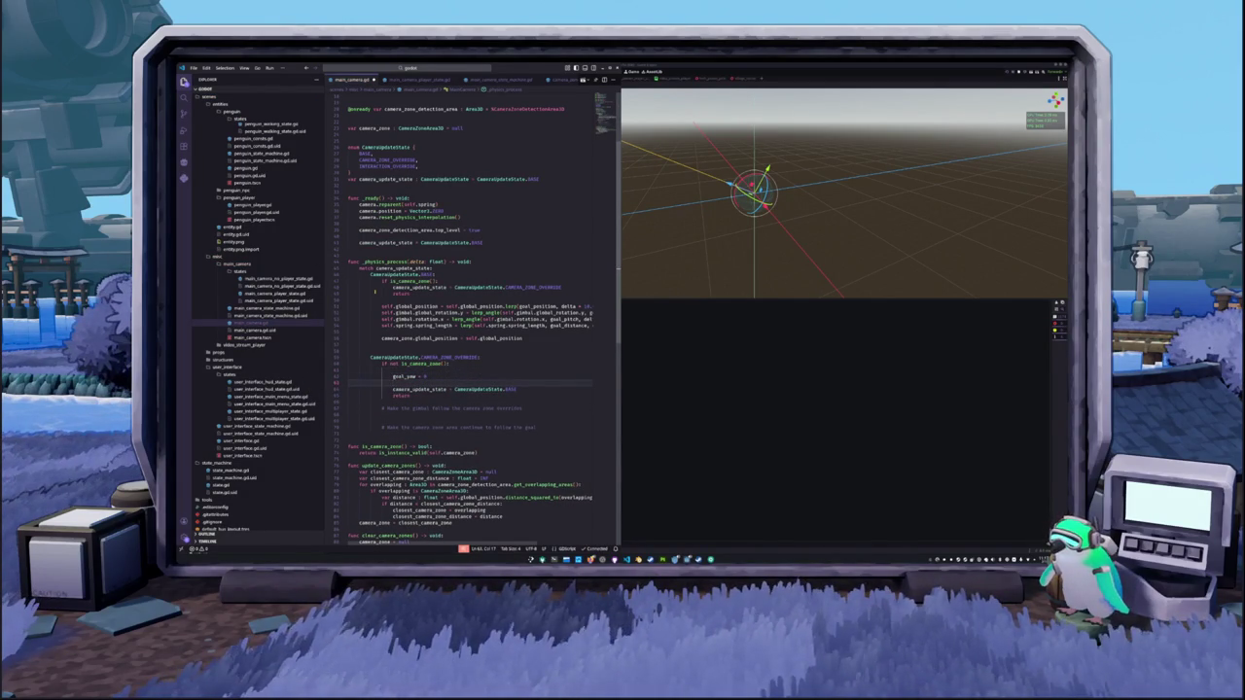
{"action": "key", "text": "ctrl+shift+Return"}
{"action": "type", "text": "goal_distance"}
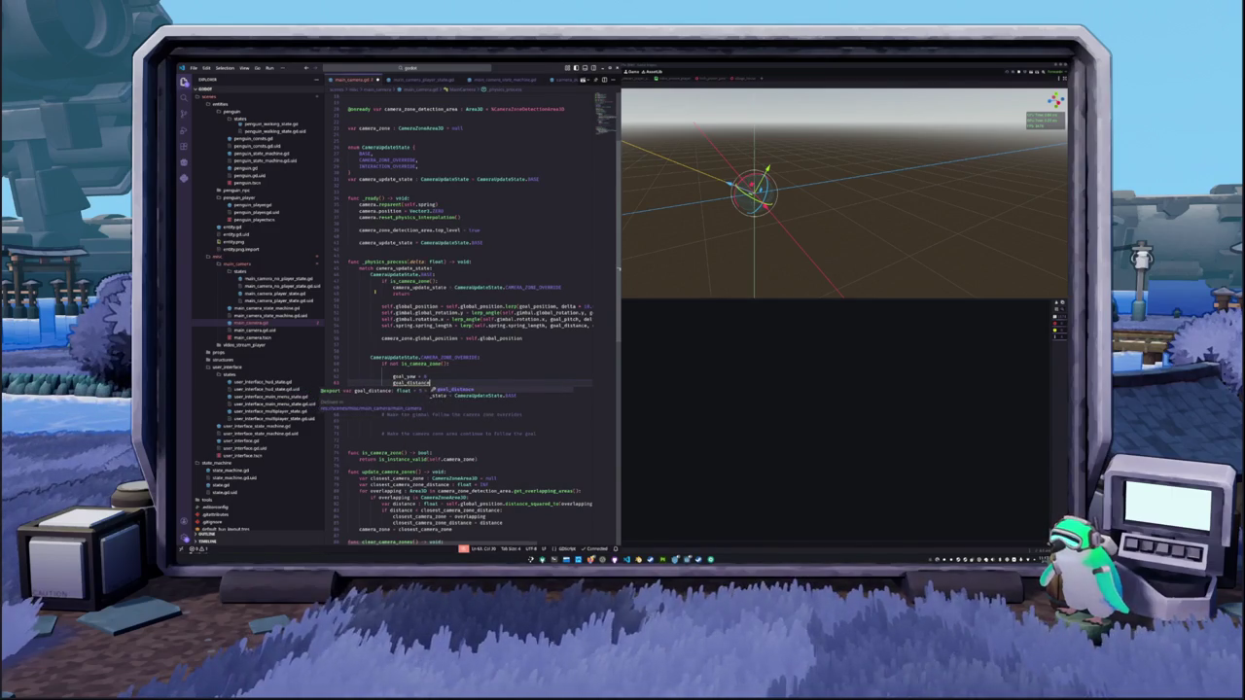
{"action": "key", "text": "shift+Up"}
{"action": "key", "text": "shift+Up"}
{"action": "key", "text": "shift+Up"}
{"action": "key", "text": "BackSpace"}
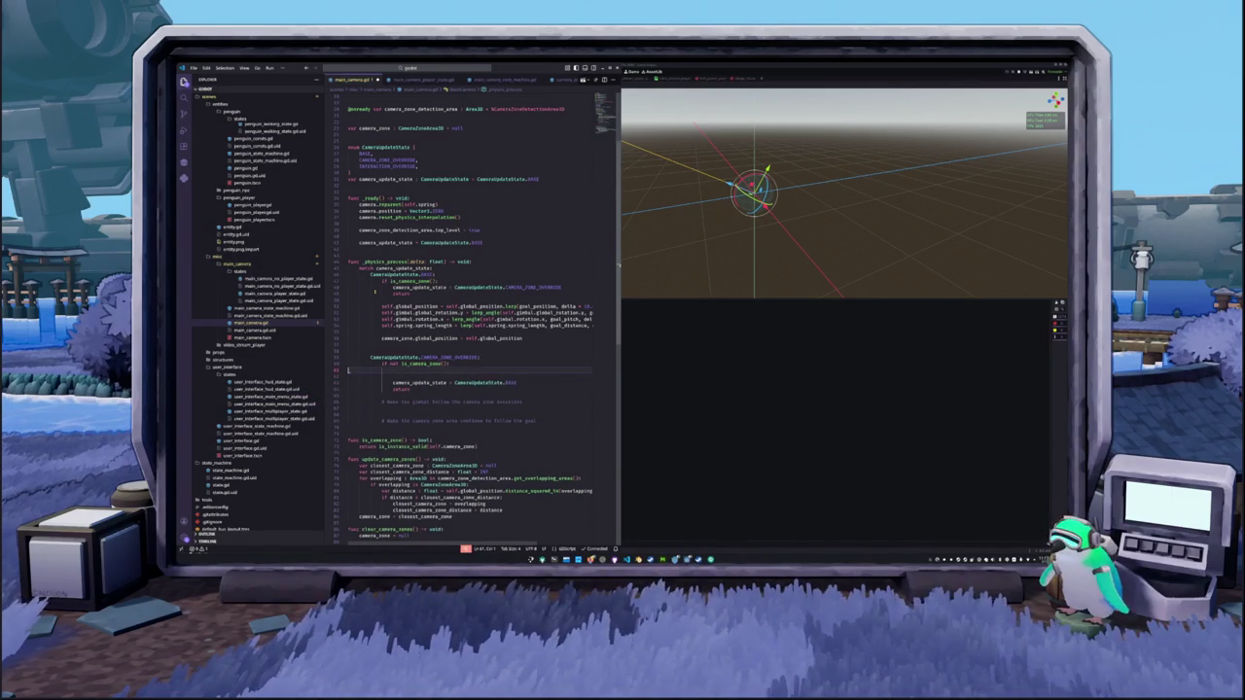
{"action": "key", "text": "Down"}
{"action": "key", "text": "Delete"}
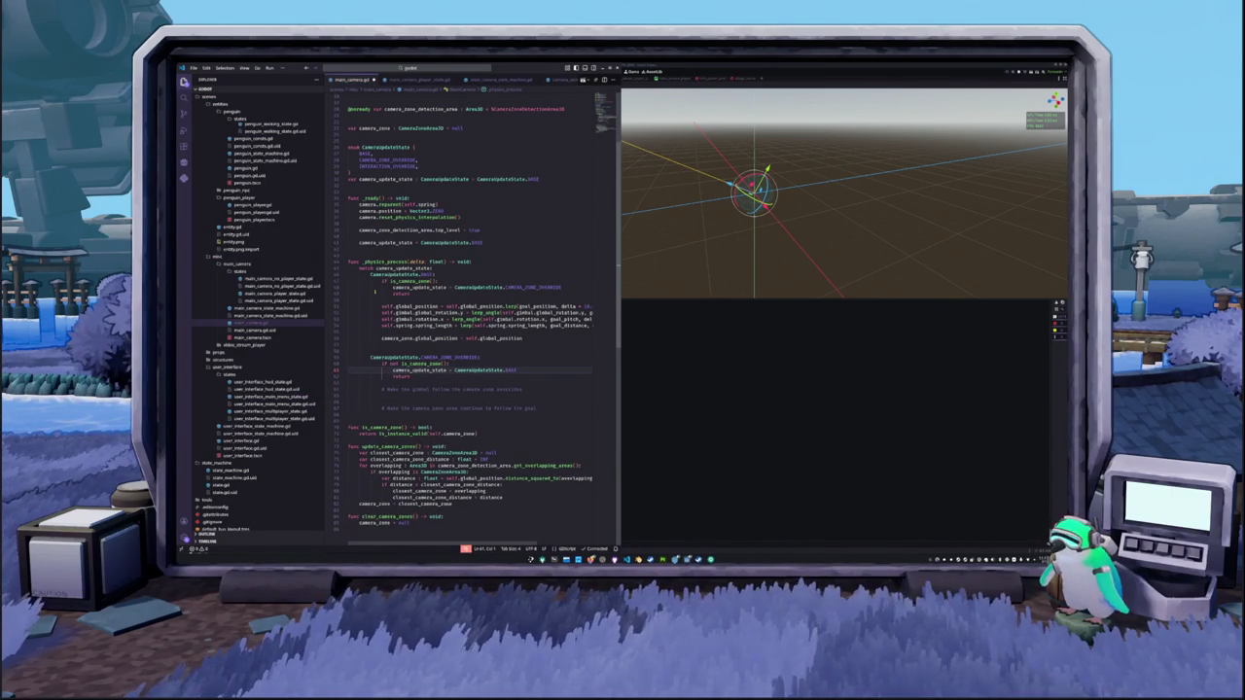
{"action": "key", "text": "Up"}
{"action": "key", "text": "Up"}
{"action": "key", "text": "Up"}
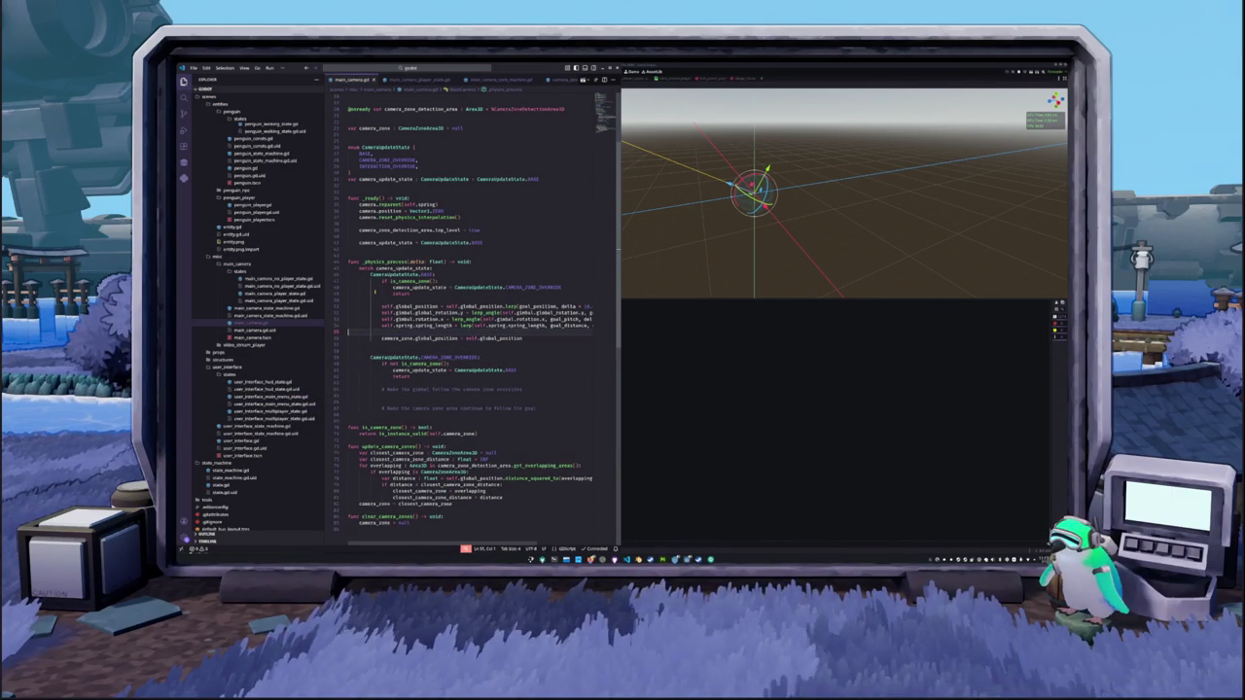
Step: Copy the rotation and spring_length update lines under the zone-override comment
{"action": "key", "text": "shift+Up"}
{"action": "key", "text": "shift+Up"}
{"action": "key", "text": "shift+Up"}
{"action": "key", "text": "shift+Up"}
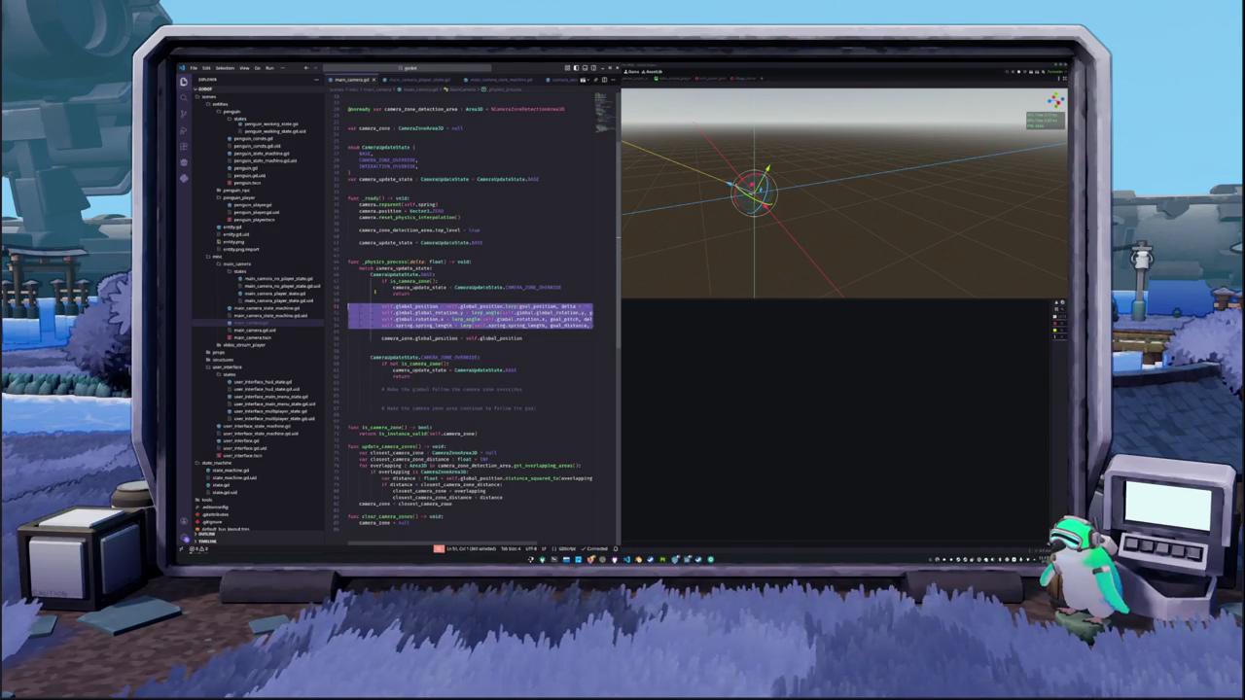
{"action": "key", "text": "ctrl+c"}
{"action": "key", "text": "Down"}
{"action": "key", "text": "Down"}
{"action": "key", "text": "Down"}
{"action": "key", "text": "Return"}
{"action": "key", "text": "ctrl+v"}
{"action": "key", "text": "Up"}
{"action": "key", "text": "Up"}
{"action": "key", "text": "Up"}
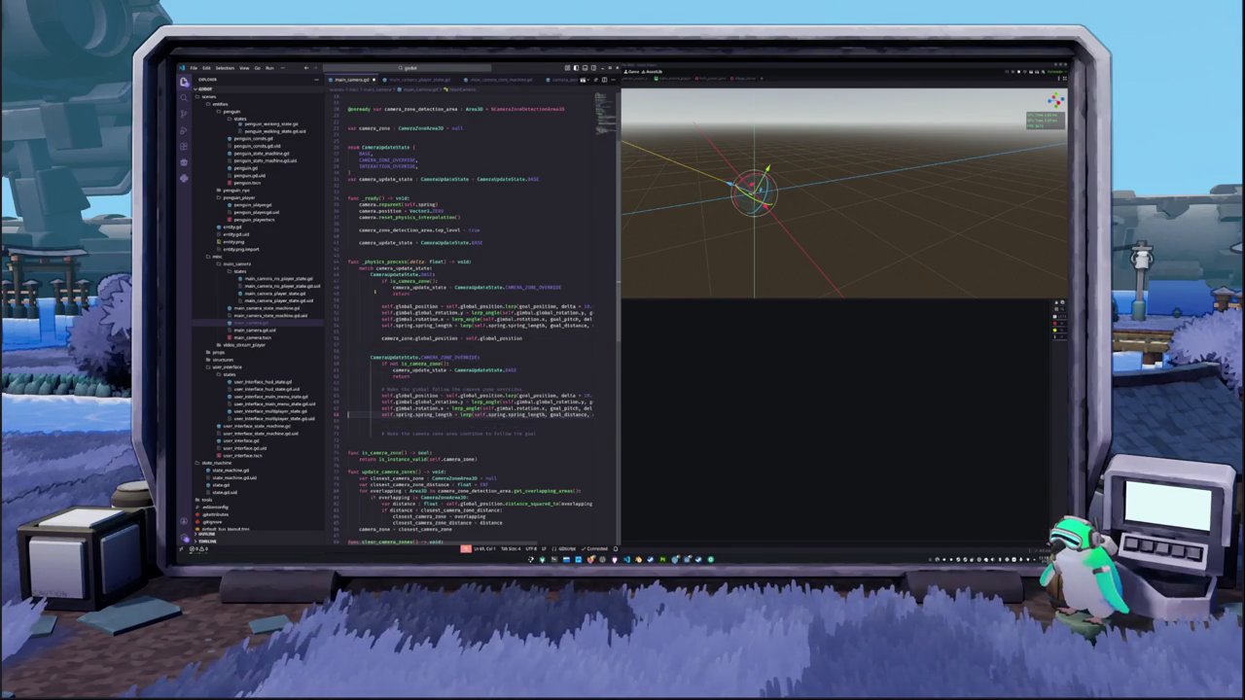
{"action": "key", "text": "Return"}
{"action": "key", "text": "Return"}
{"action": "key", "text": "Up"}
{"action": "key", "text": "Up"}
{"action": "key", "text": "Tab"}
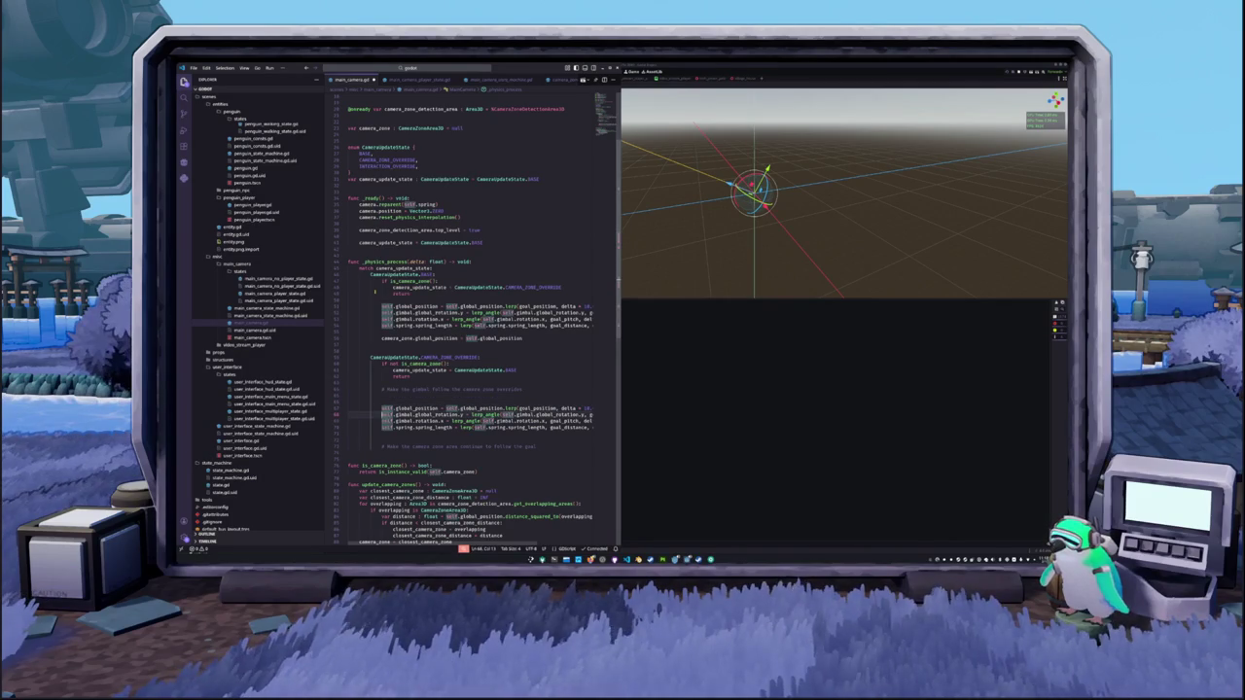
Step: Under the follow-goal comment, add camera_zone.global_position = self.goal_position
{"action": "left_click", "coordinate": [350, 453]}
{"action": "key", "text": "Return"}
{"action": "key", "text": "Up"}
{"action": "key", "text": "Tab"}
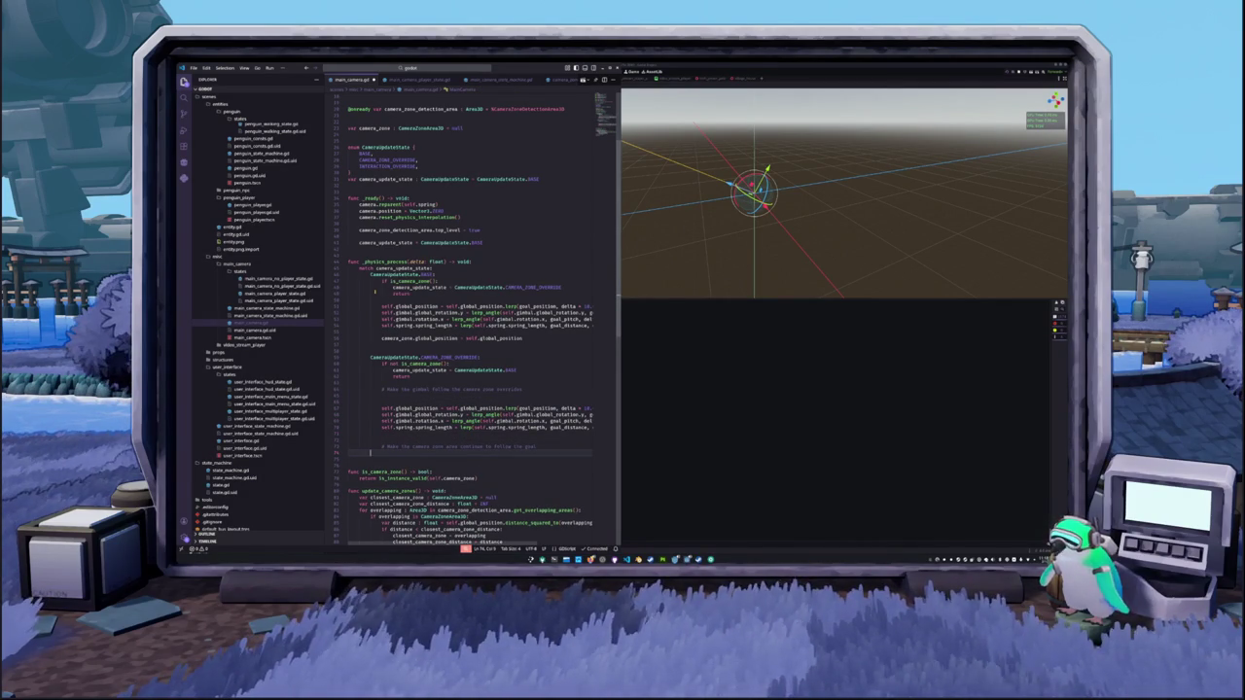
{"action": "type", "text": "self.gl"}
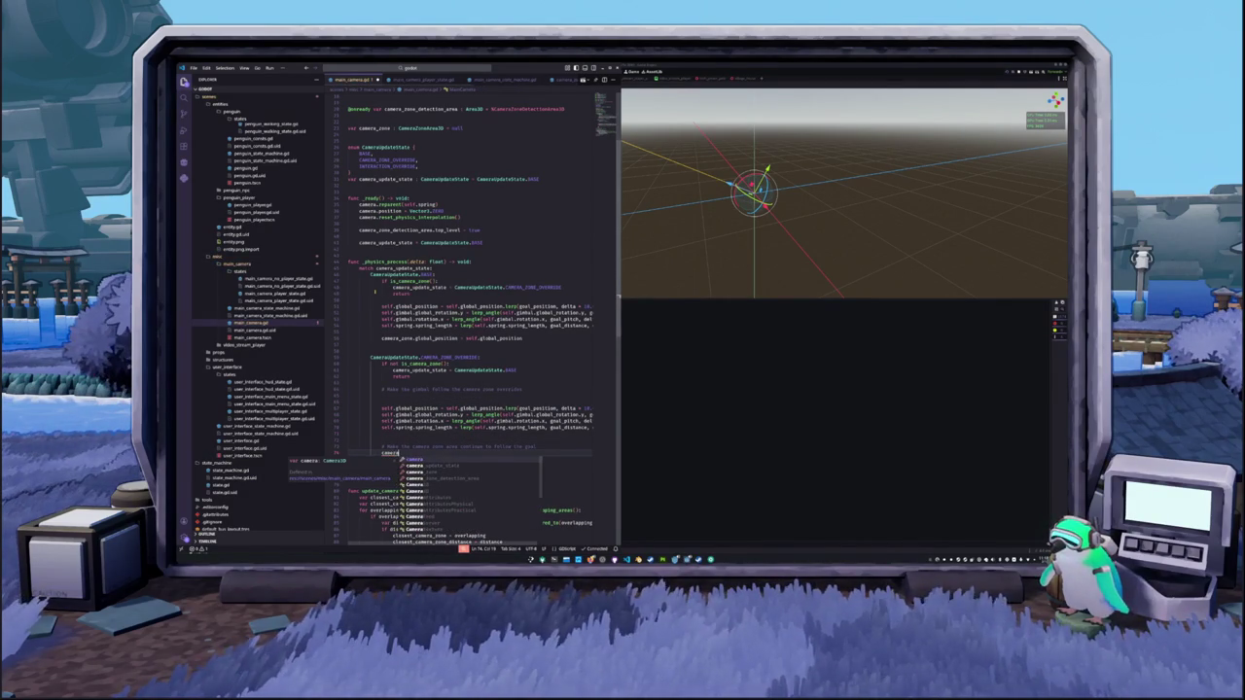
{"action": "key", "text": "BackSpace"}
{"action": "key", "text": "BackSpace"}
{"action": "key", "text": "BackSpace"}
{"action": "type", "text": "camera_zone.global_position = se"}
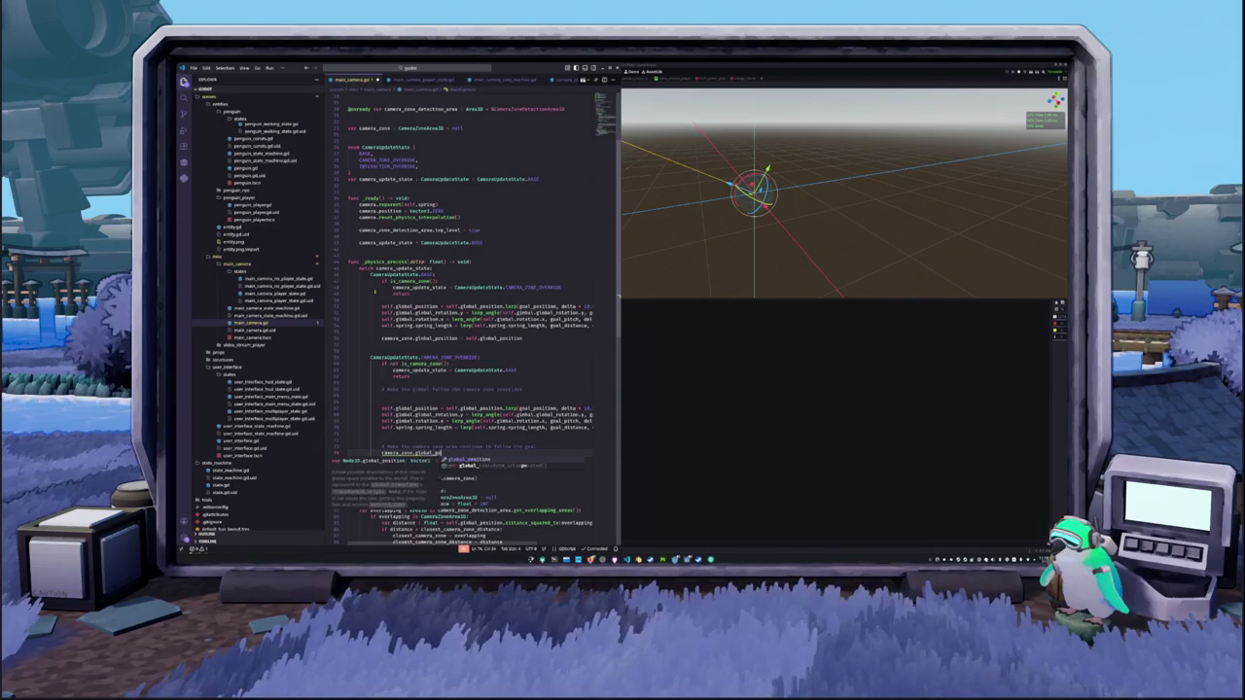
{"action": "type", "text": "lf.global_position = self.global_"}
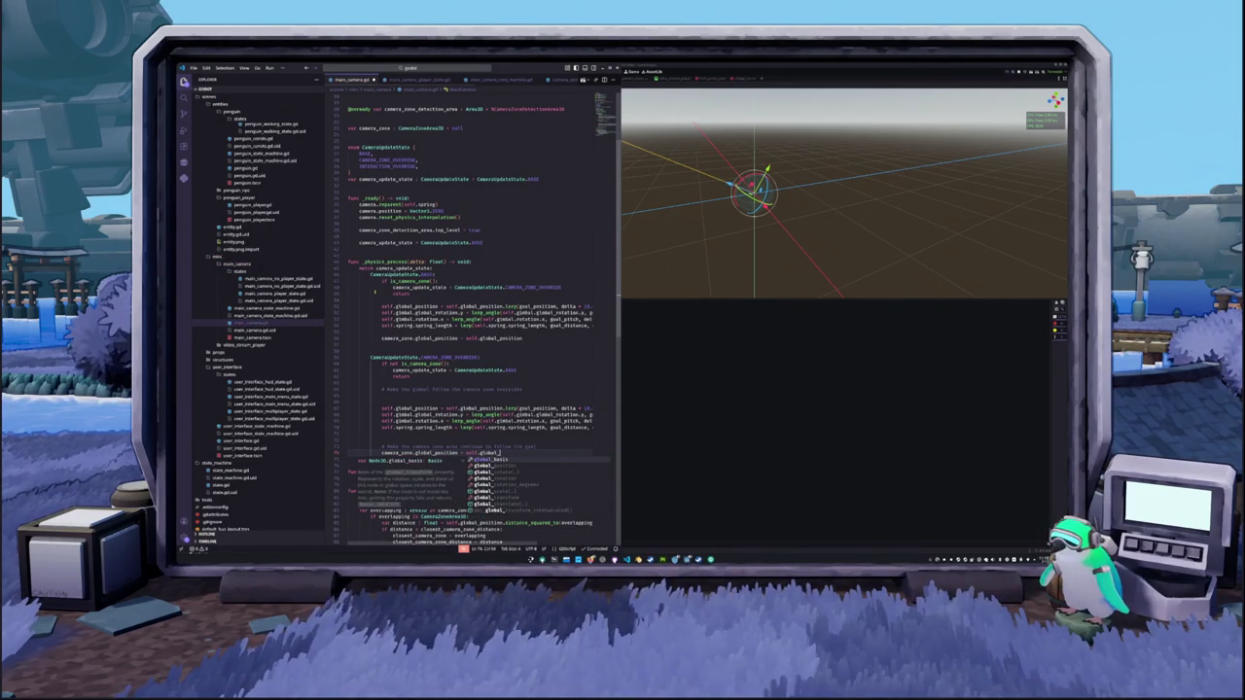
{"action": "key", "text": "ctrl+shift+Left"}
{"action": "key", "text": "ctrl+shift+Left"}
{"action": "key", "text": "ctrl+shift+Left"}
{"action": "type", "text": "self.goal"}
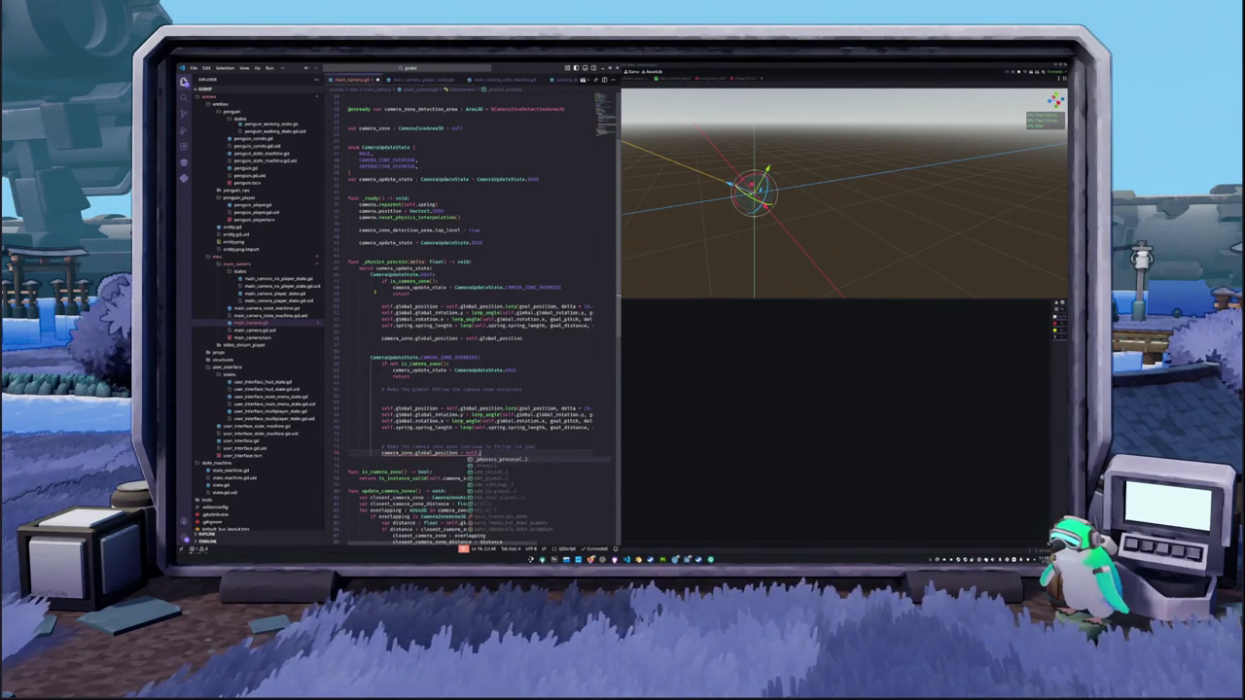
{"action": "type", "text": "_position"}
{"action": "key", "text": "ctrl+shift+Left"}
{"action": "key", "text": "ctrl+shift+Left"}
{"action": "key", "text": "ctrl+shift+Left"}
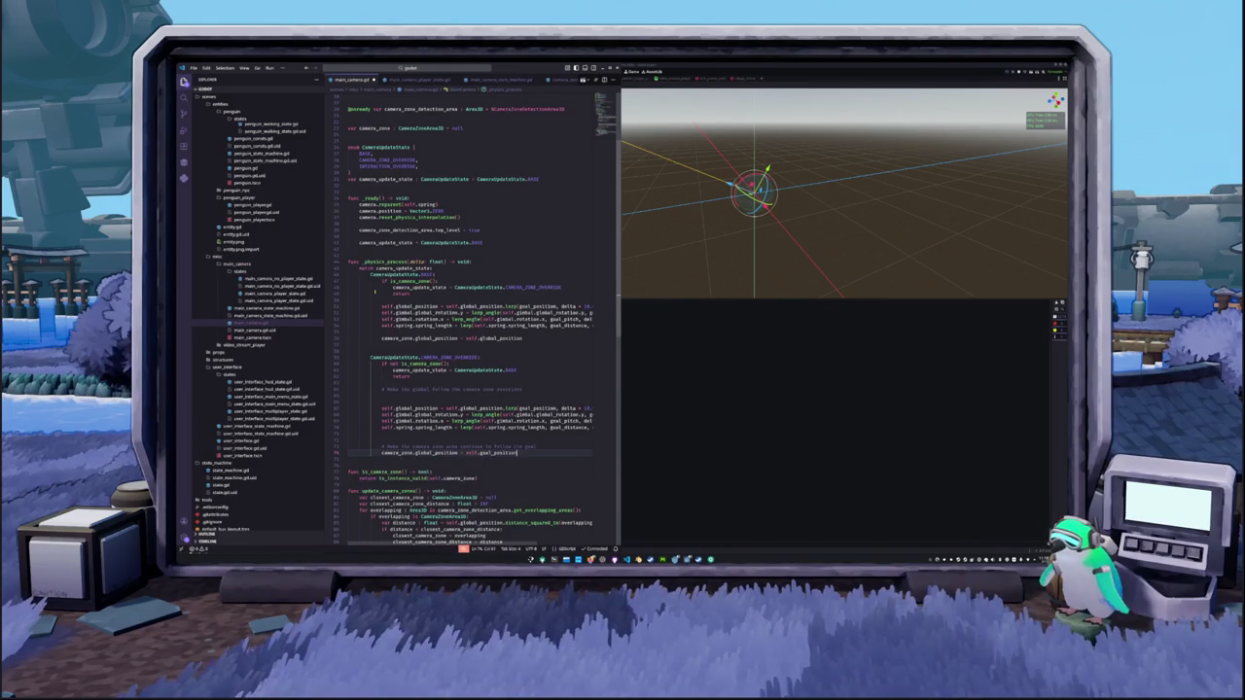
{"action": "key", "text": "Up"}
{"action": "key", "text": "Up"}
{"action": "key", "text": "Up"}
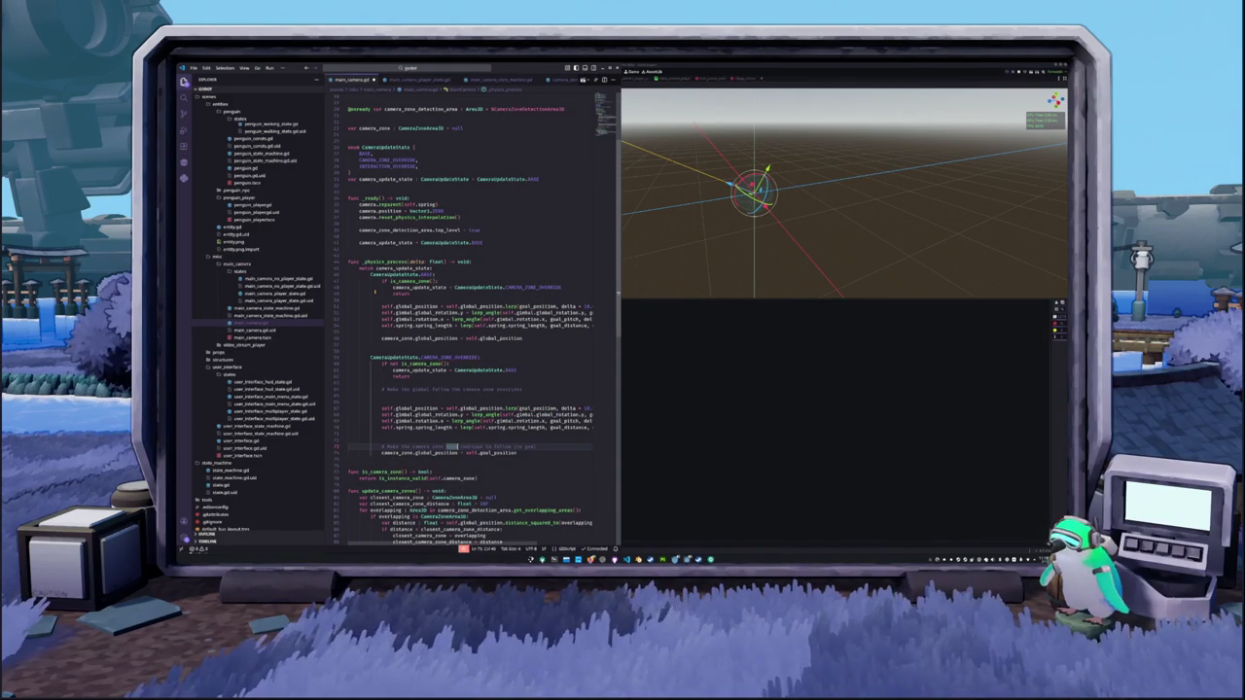
{"action": "key", "text": "Up"}
{"action": "key", "text": "Down"}
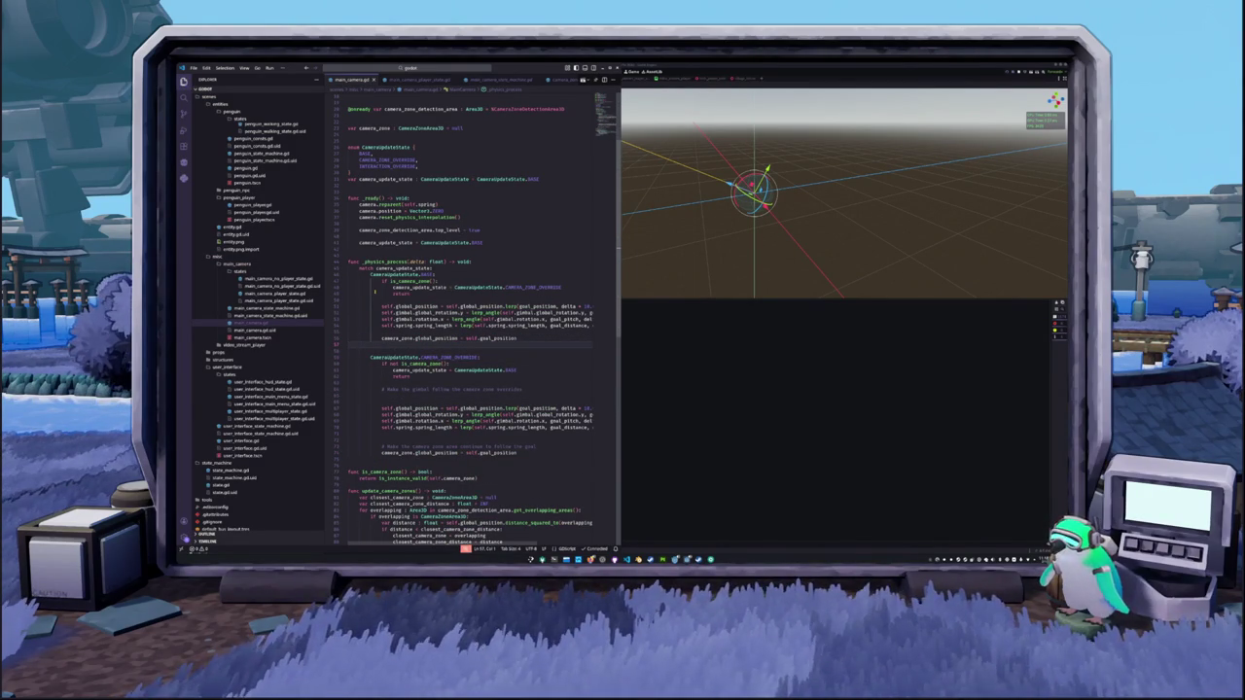
Step: Dismiss VS Code's debugger picker and run the project from Godot instead
{"action": "key", "text": "F5"}
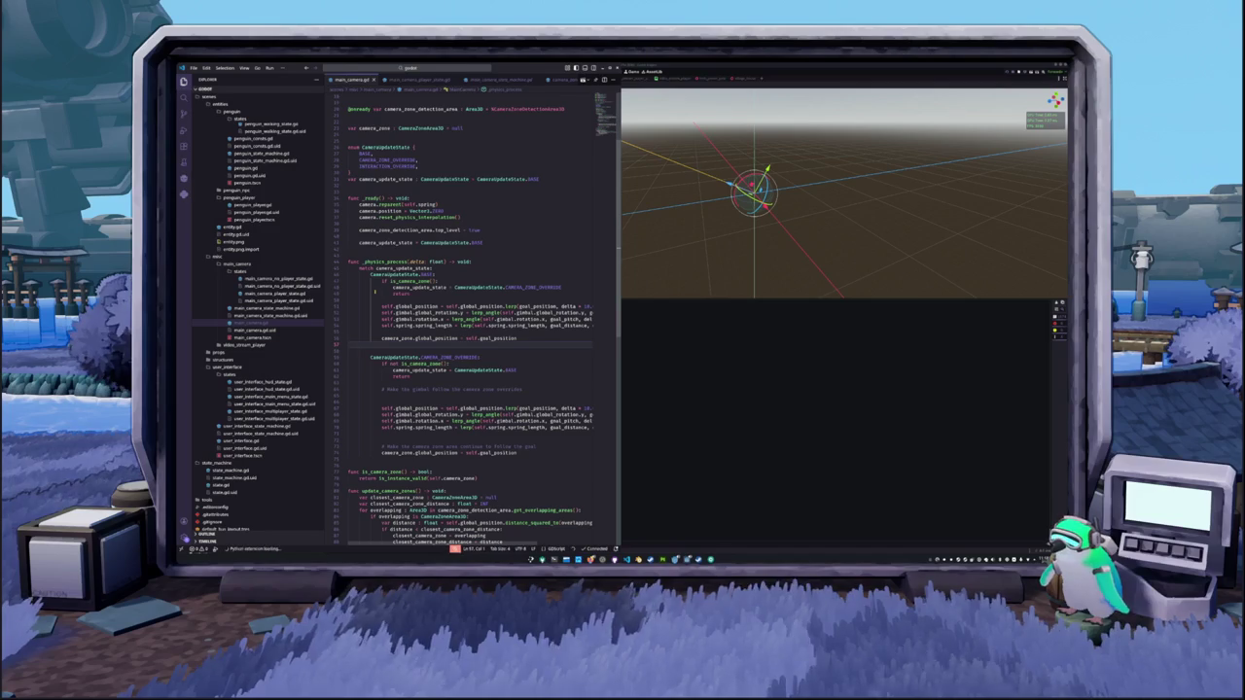
{"action": "key", "text": "Escape"}
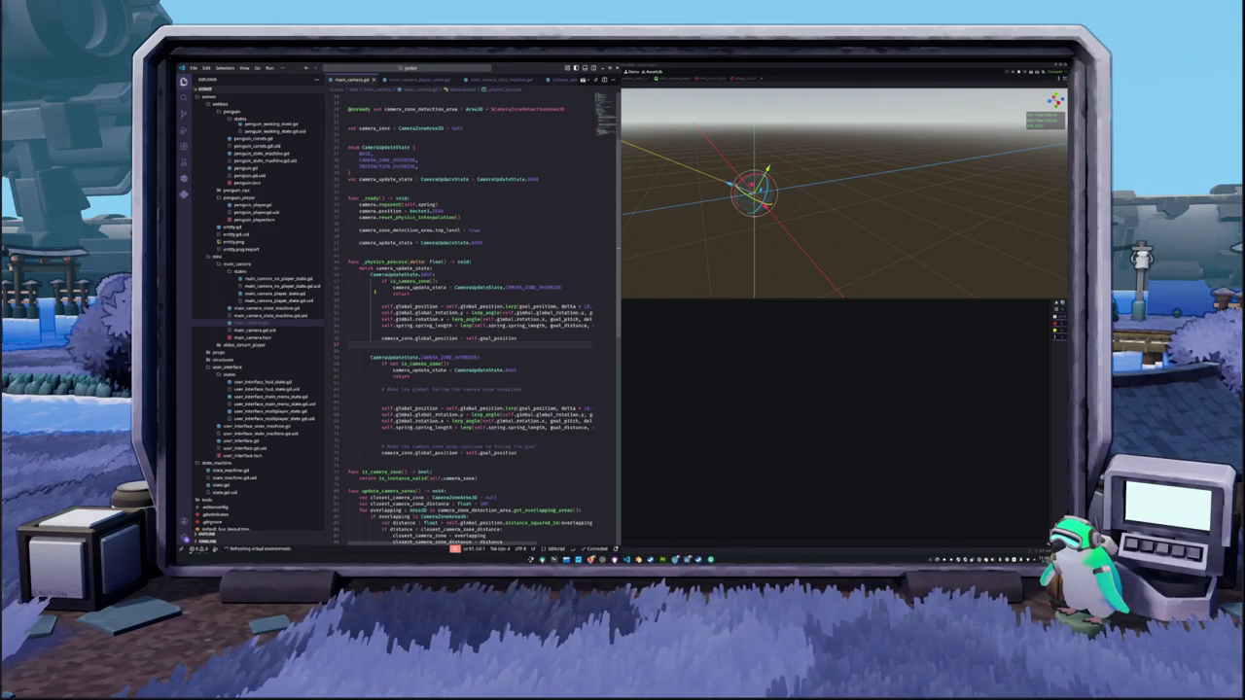
{"action": "key", "text": "alt+Tab"}
{"action": "key", "text": "F5"}
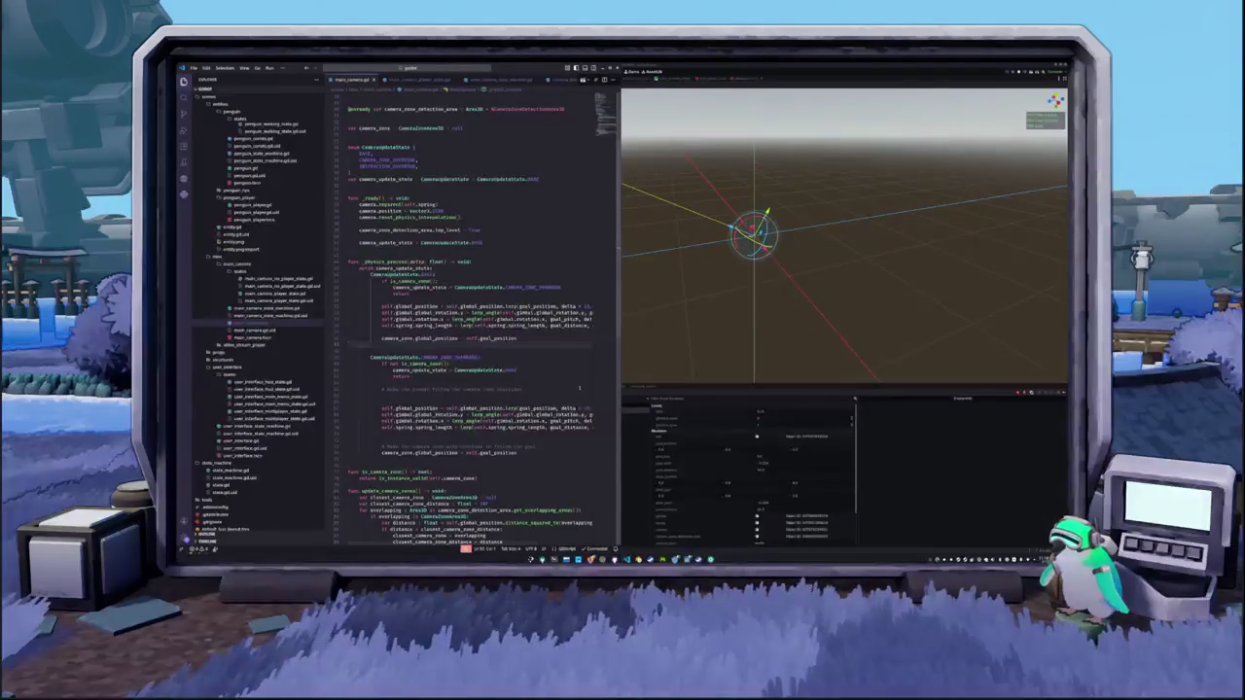
Step: Compare the Debugger's main_camera.gd _physics_process error in Godot with the script in VS Code
{"action": "scroll", "coordinate": [476, 382], "scroll_direction": "down", "scroll_amount": 2}
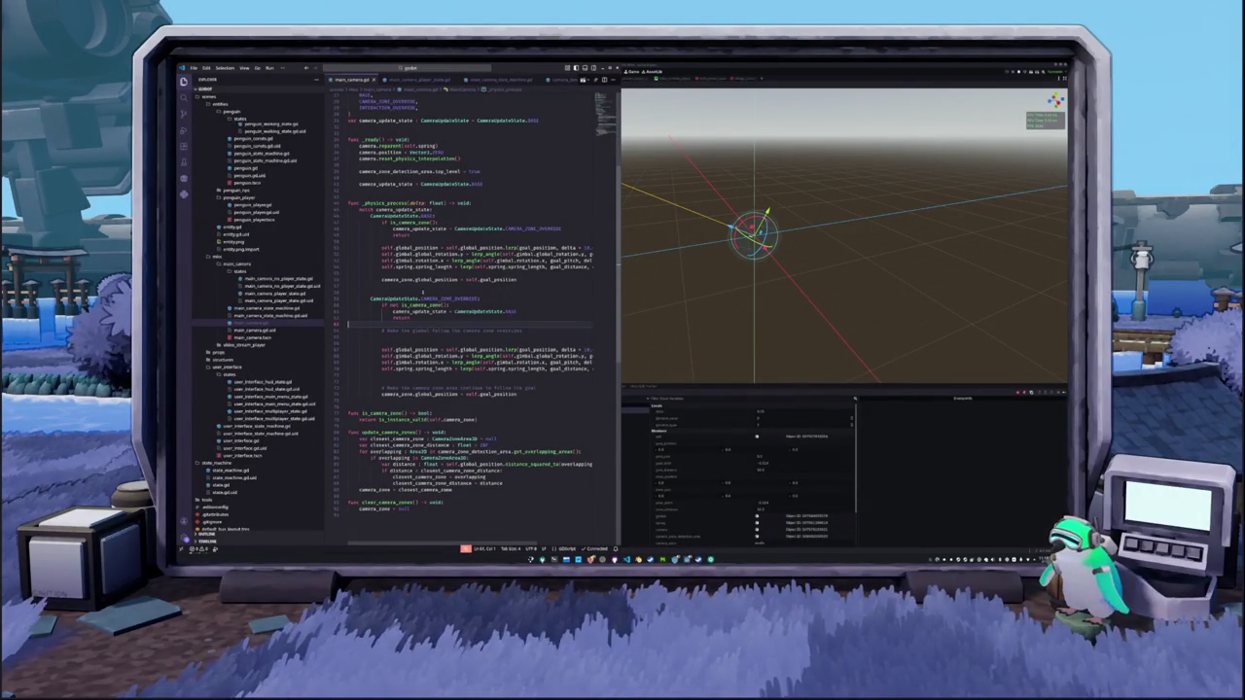
{"action": "left_click", "coordinate": [644, 439]}
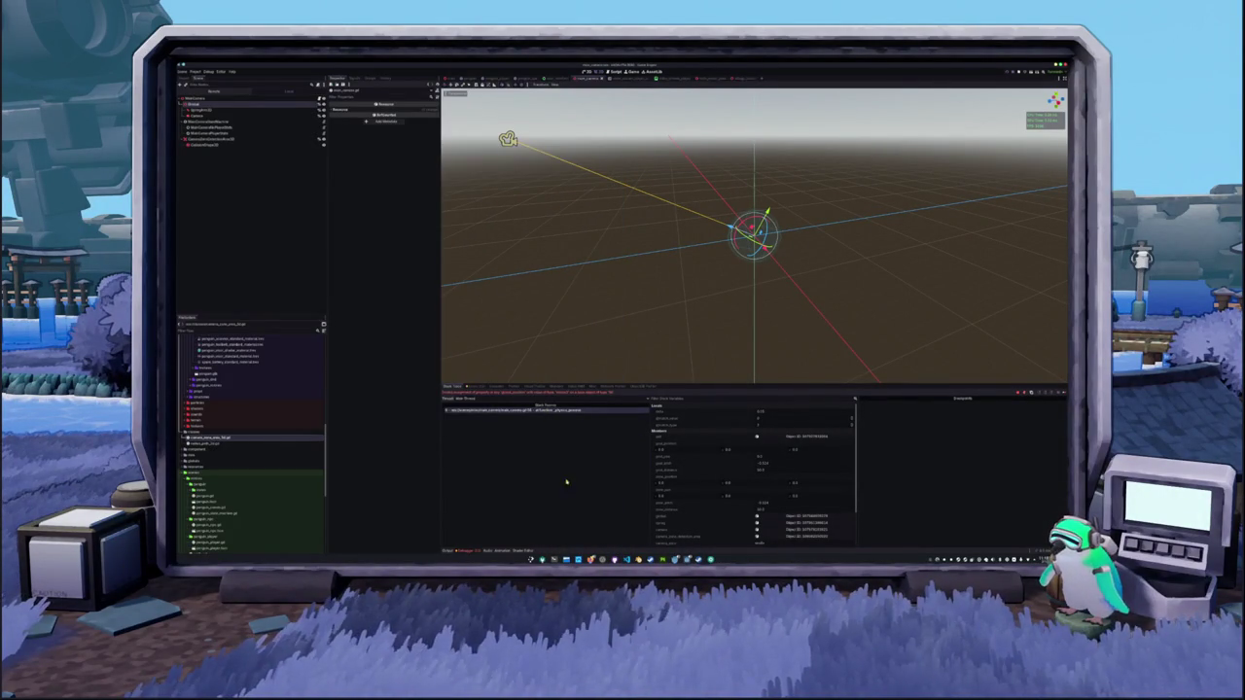
{"action": "key", "text": "alt+Tab"}
{"action": "mouse_move", "coordinate": [389, 280]}
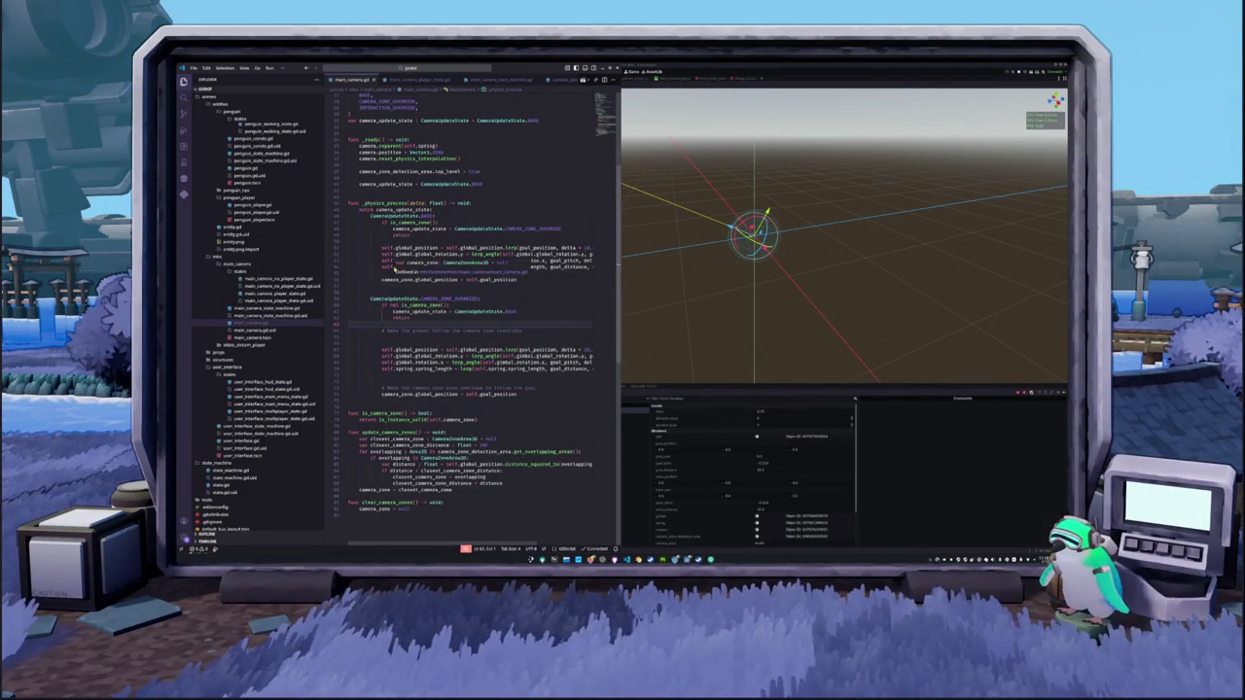
{"action": "key", "text": "alt+Tab"}
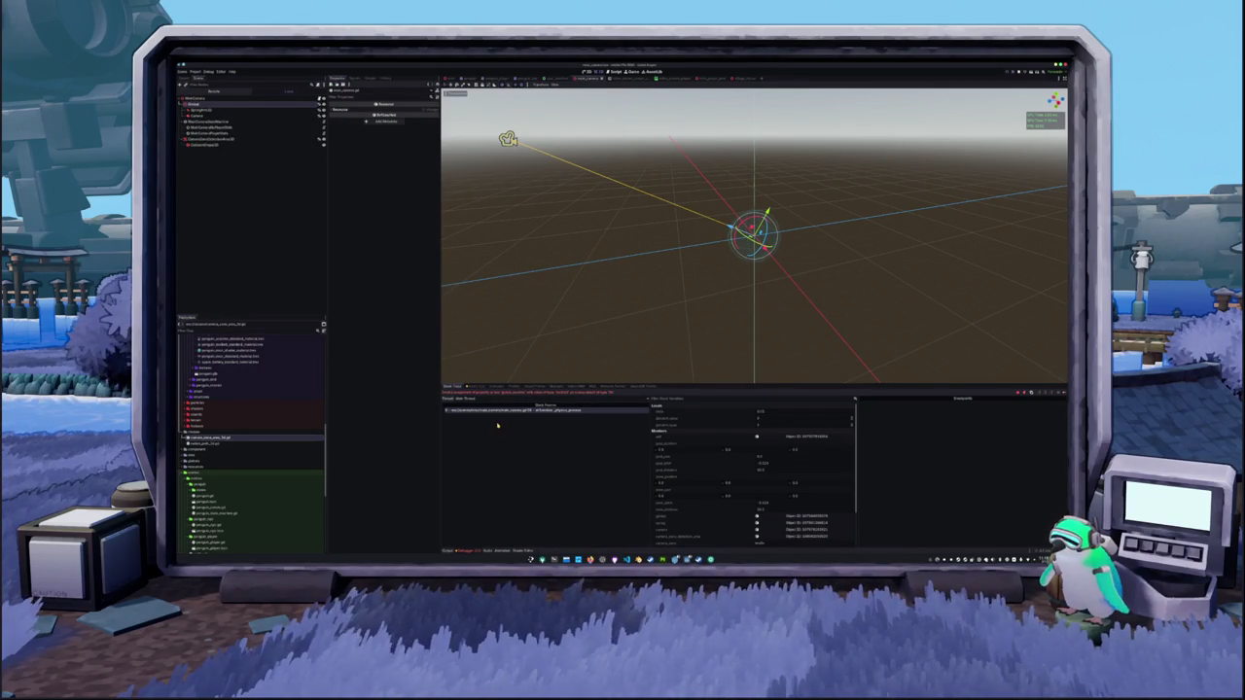
{"action": "key", "text": "alt+Tab"}
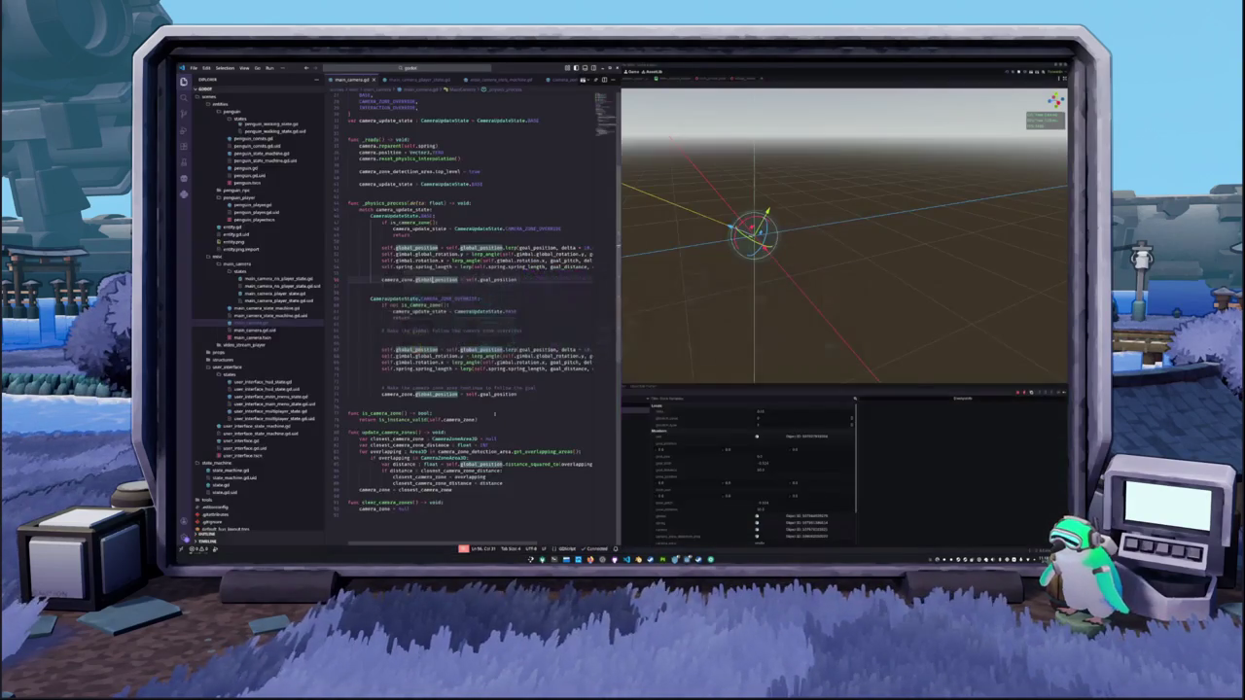
Step: Rename camera_zone to camera_zone_detection_area in the goal-following global_position line
{"action": "double_click", "coordinate": [389, 281]}
{"action": "type", "text": "camera"}
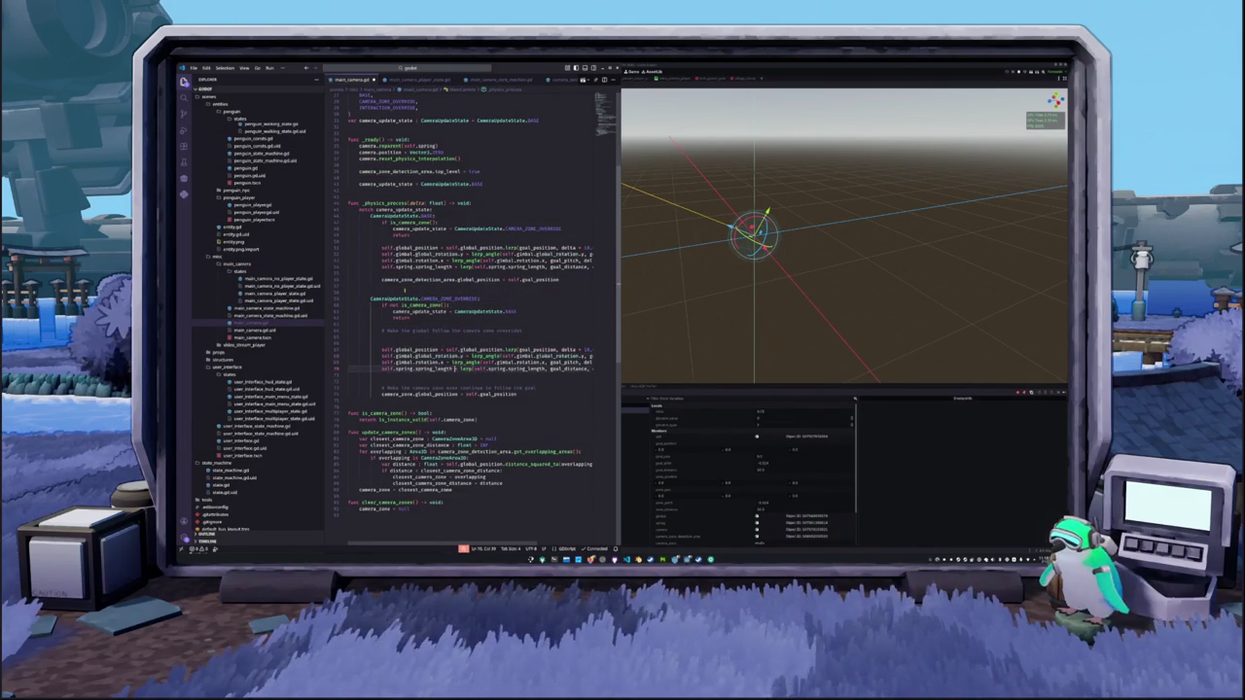
{"action": "type", "text": "_detection_area"}
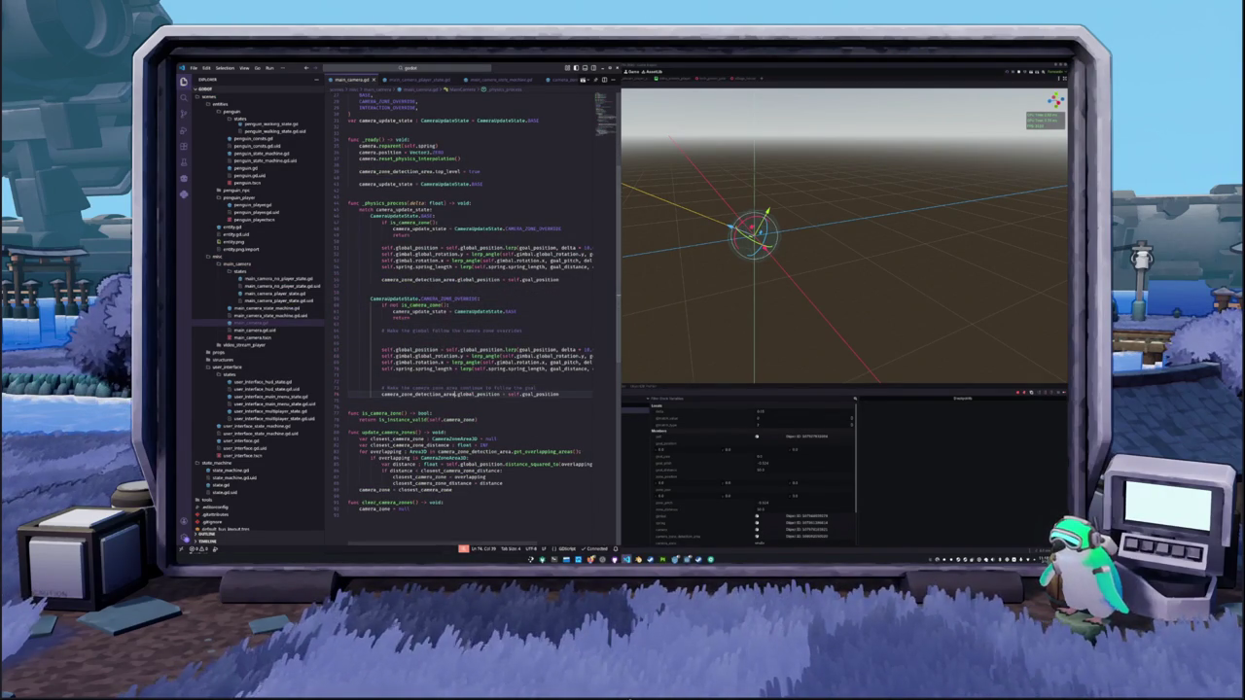
{"action": "right_click", "coordinate": [627, 560]}
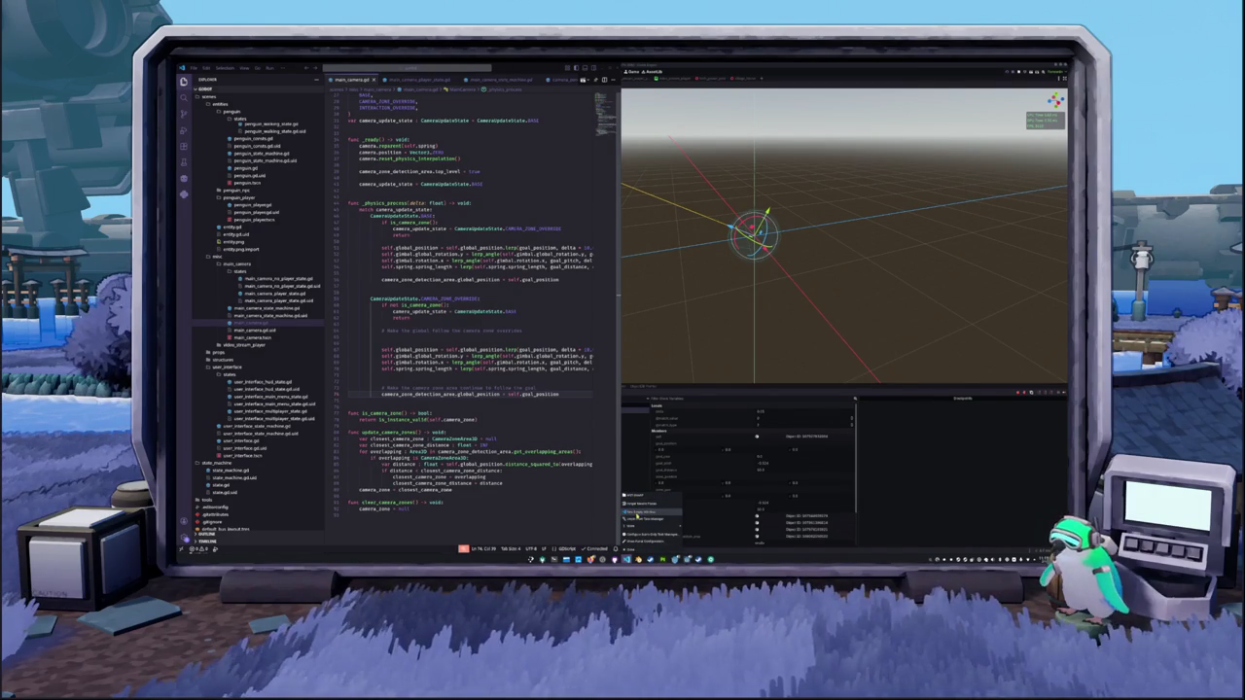
Step: Open the Rust project folder from Documents in a new VS Code window
{"action": "left_click", "coordinate": [637, 513]}
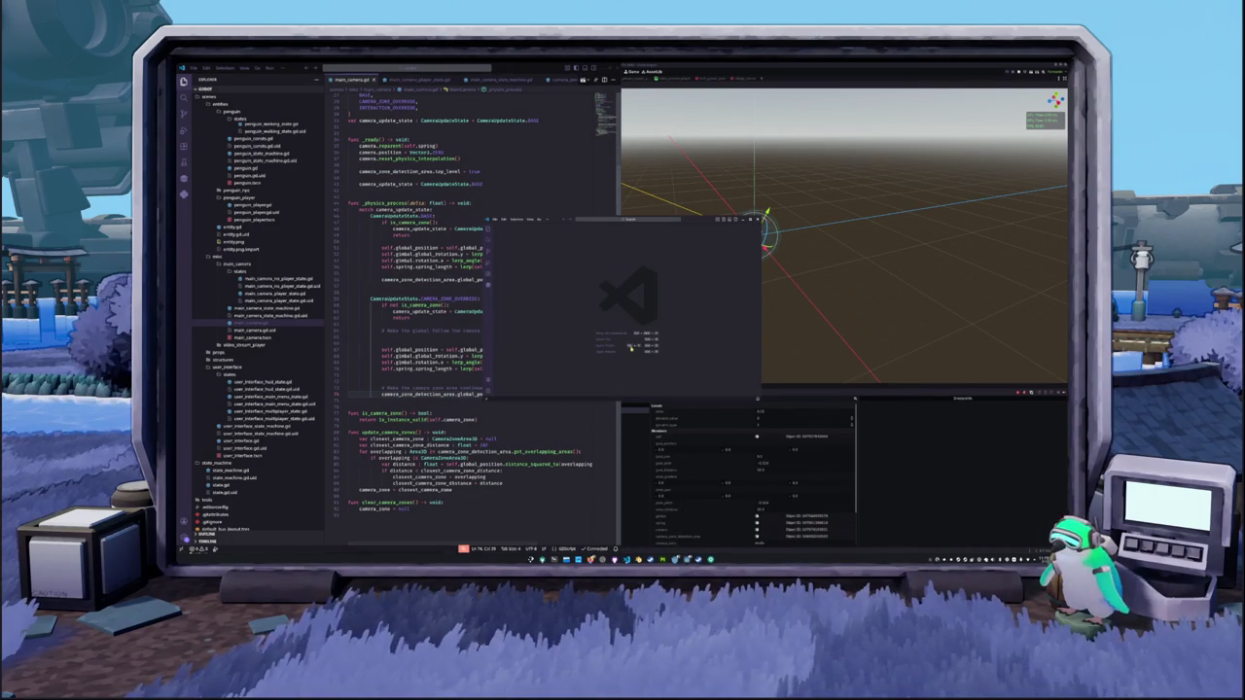
{"action": "key", "text": "ctrl+k"}
{"action": "key", "text": "ctrl+o"}
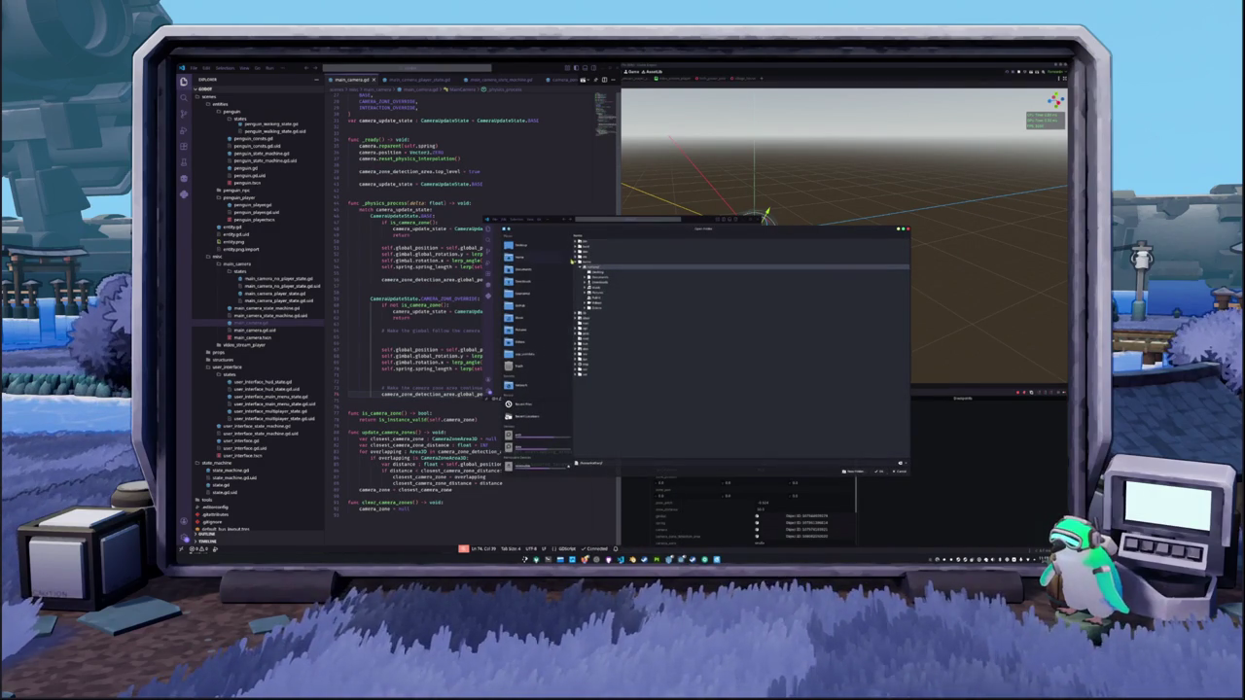
{"action": "left_click", "coordinate": [550, 296]}
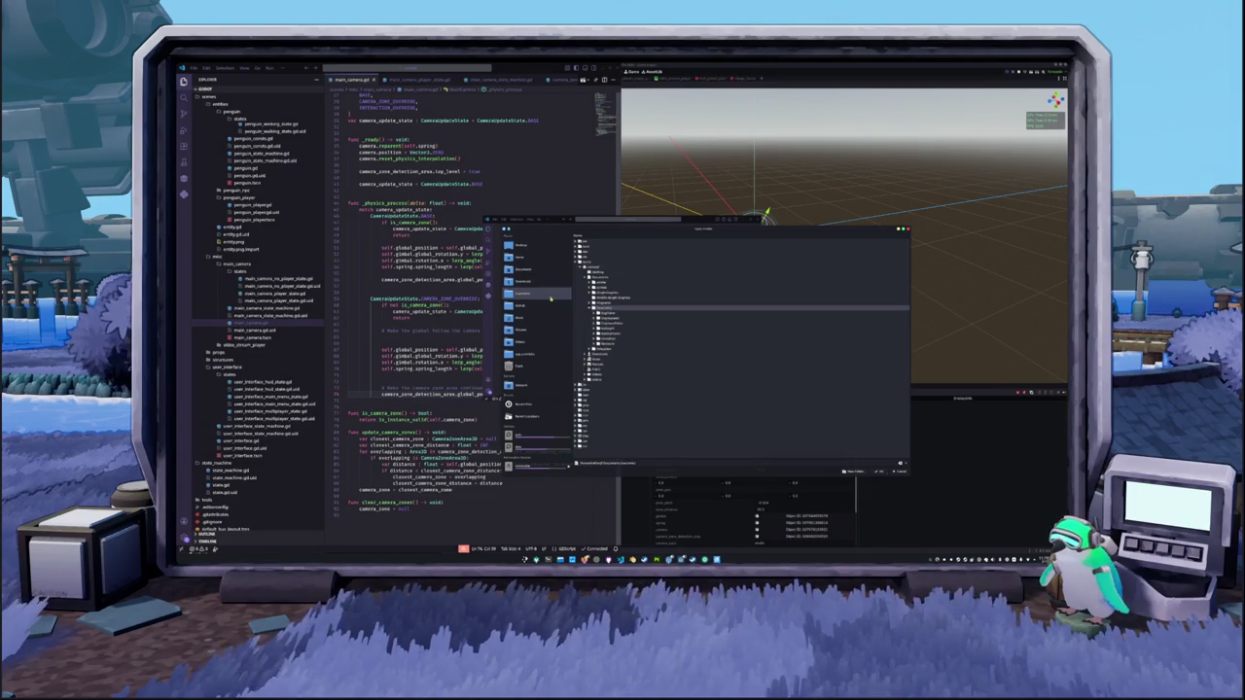
{"action": "left_click", "coordinate": [596, 335]}
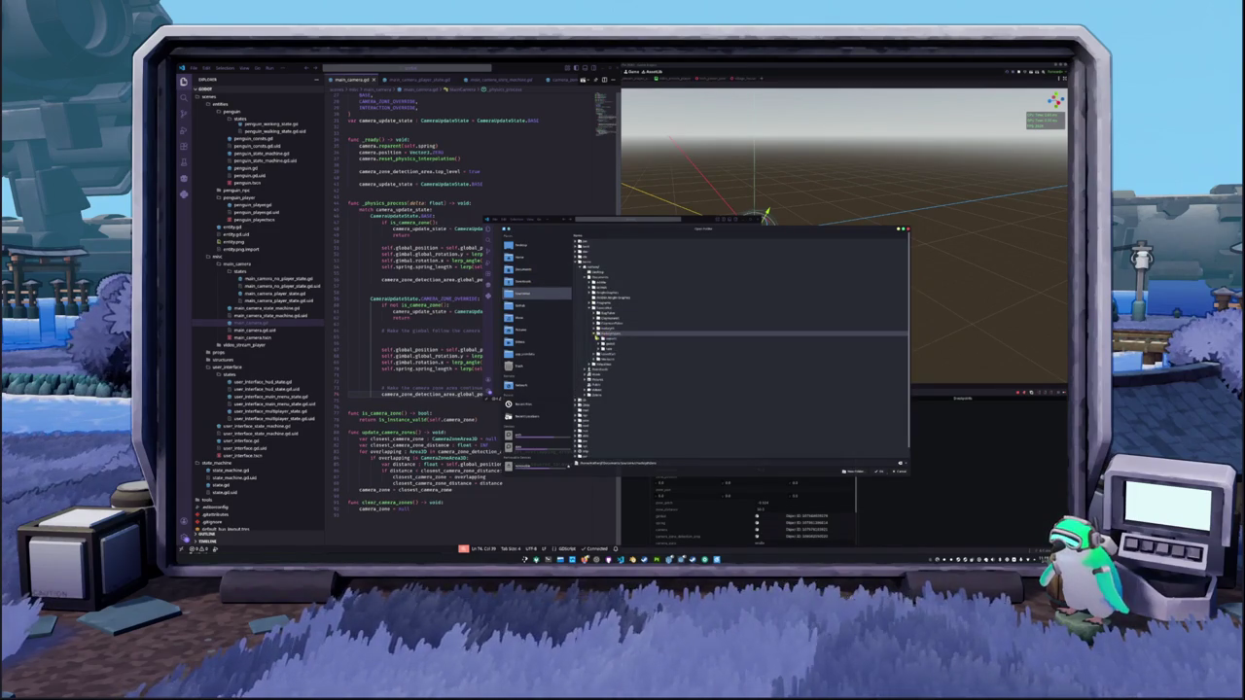
{"action": "left_click", "coordinate": [600, 351]}
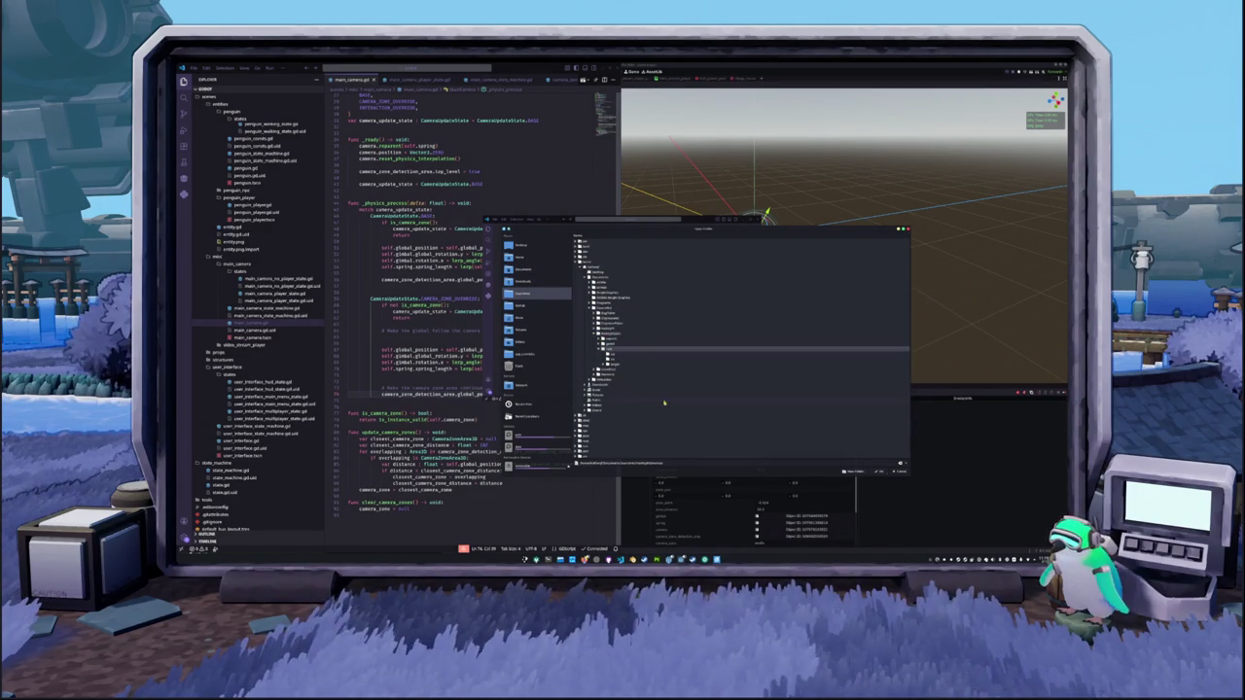
{"action": "left_click", "coordinate": [872, 471]}
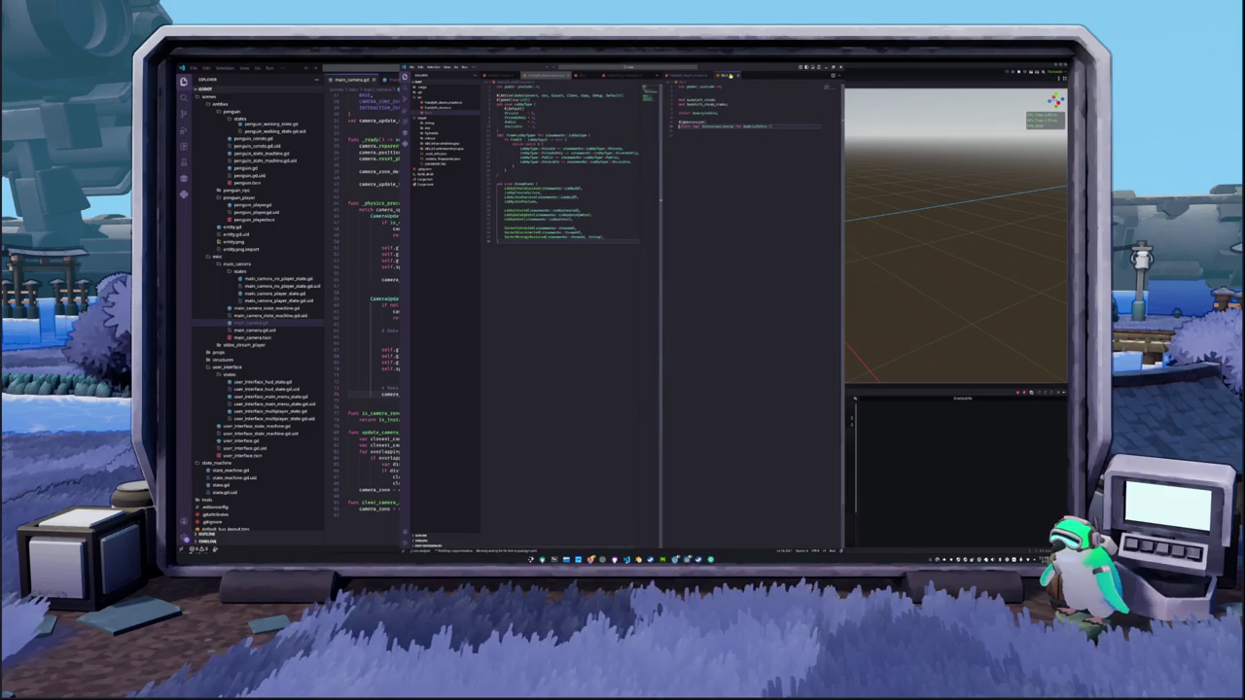
Step: Merge the split editors, enlarge the text, and scroll through hadalyth_steam.rs's socket-sending code
{"action": "left_click", "coordinate": [707, 76]}
{"action": "left_click_drag", "start_coordinate": [686, 76], "coordinate": [615, 161]}
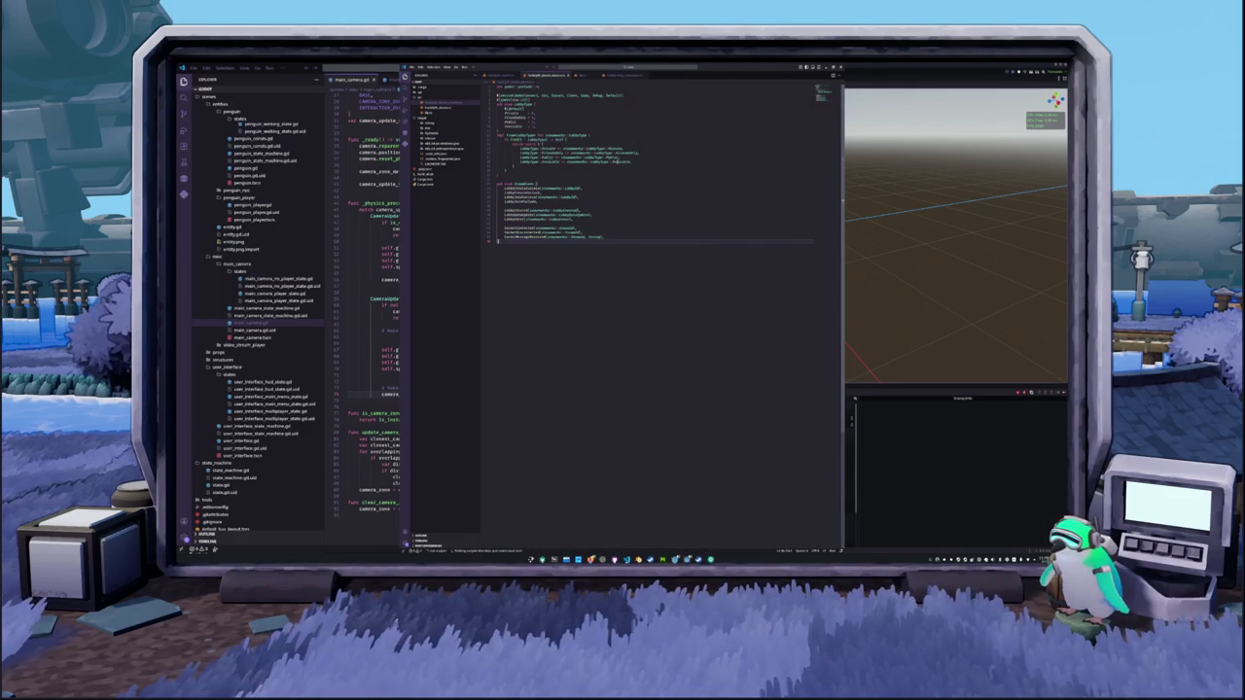
{"action": "key", "text": "ctrl+equal"}
{"action": "key", "text": "ctrl+equal"}
{"action": "left_click", "coordinate": [609, 87]}
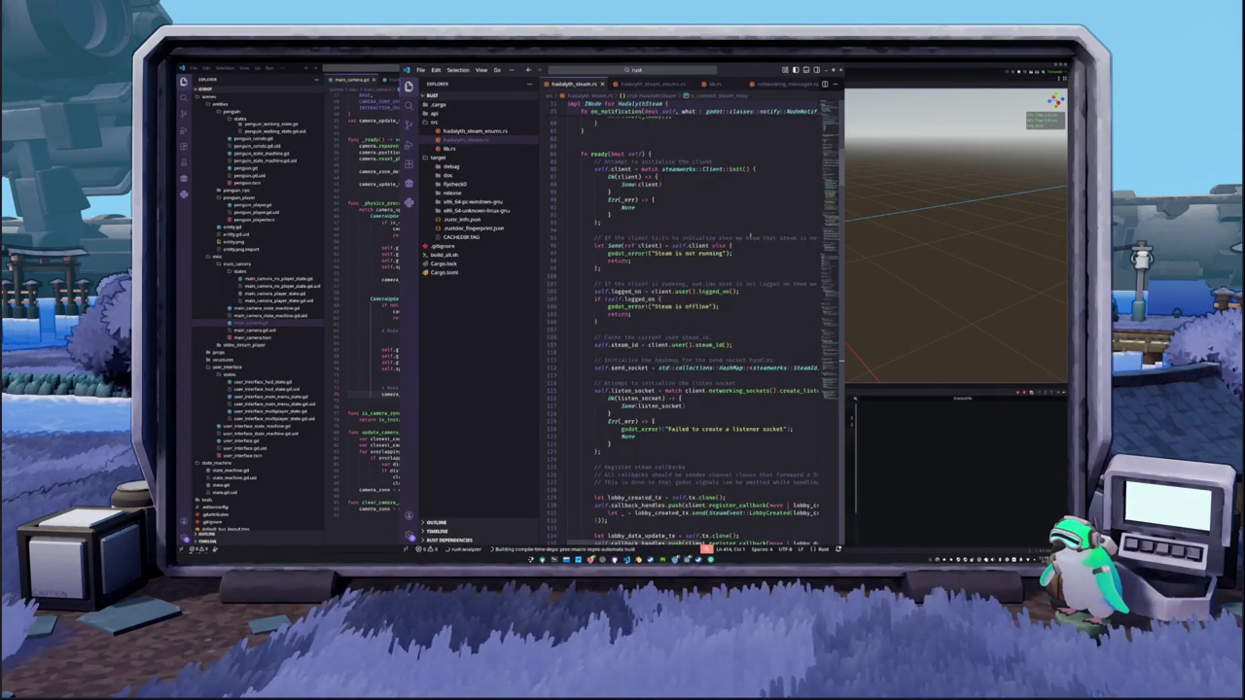
{"action": "scroll", "coordinate": [681, 316], "scroll_direction": "up", "scroll_amount": 15}
{"action": "scroll", "coordinate": [837, 175], "scroll_direction": "down", "scroll_amount": 20}
{"action": "left_click_drag", "start_coordinate": [837, 175], "coordinate": [842, 389]}
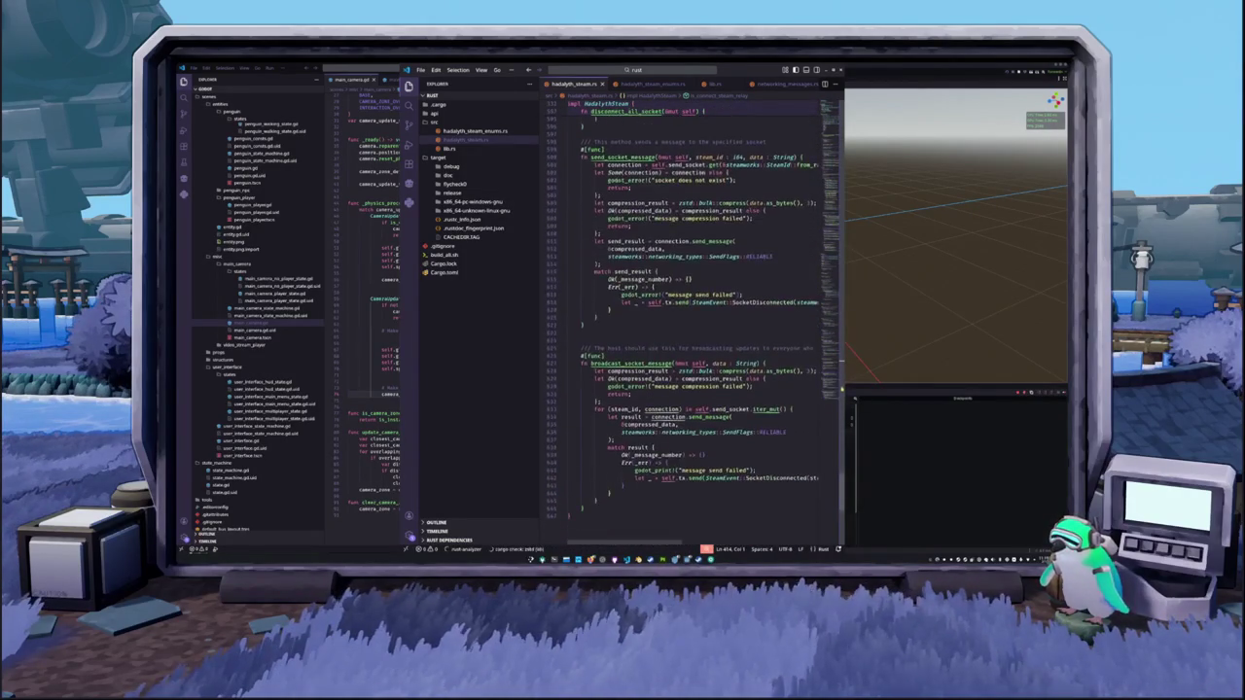
{"action": "left_click", "coordinate": [896, 343]}
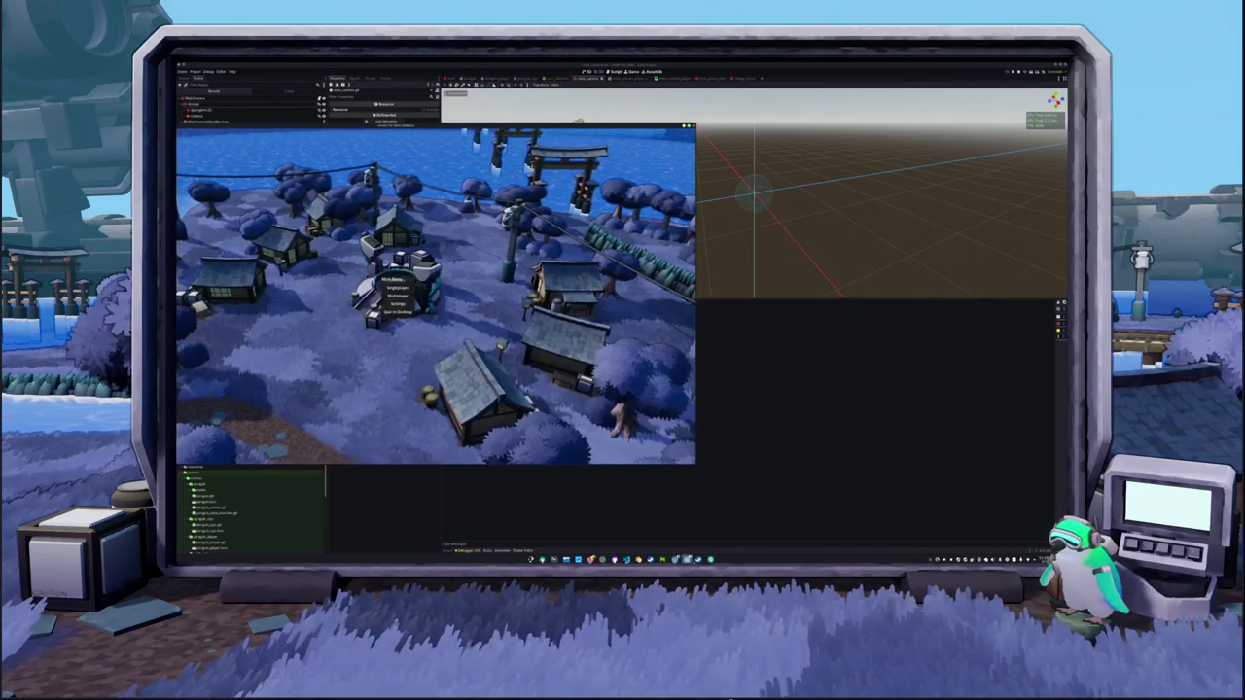
Step: Start Multiplayer in one of two game instances, then stop both with F8
{"action": "left_click", "coordinate": [702, 560]}
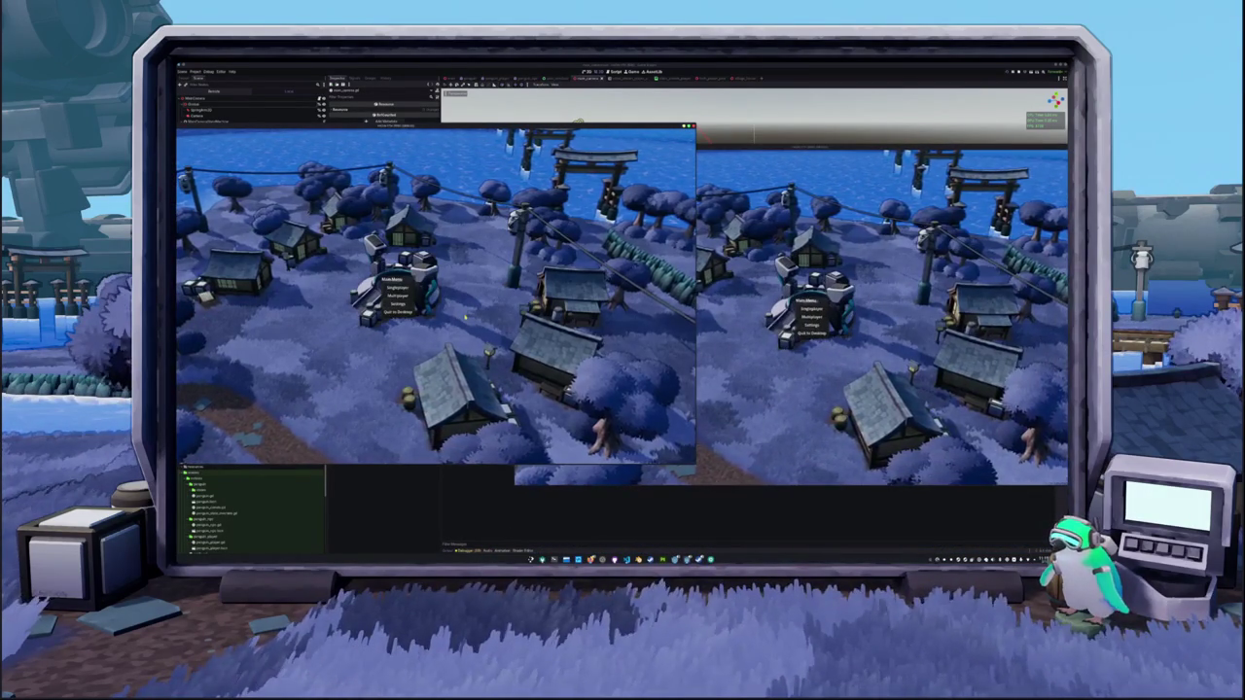
{"action": "left_click", "coordinate": [398, 296]}
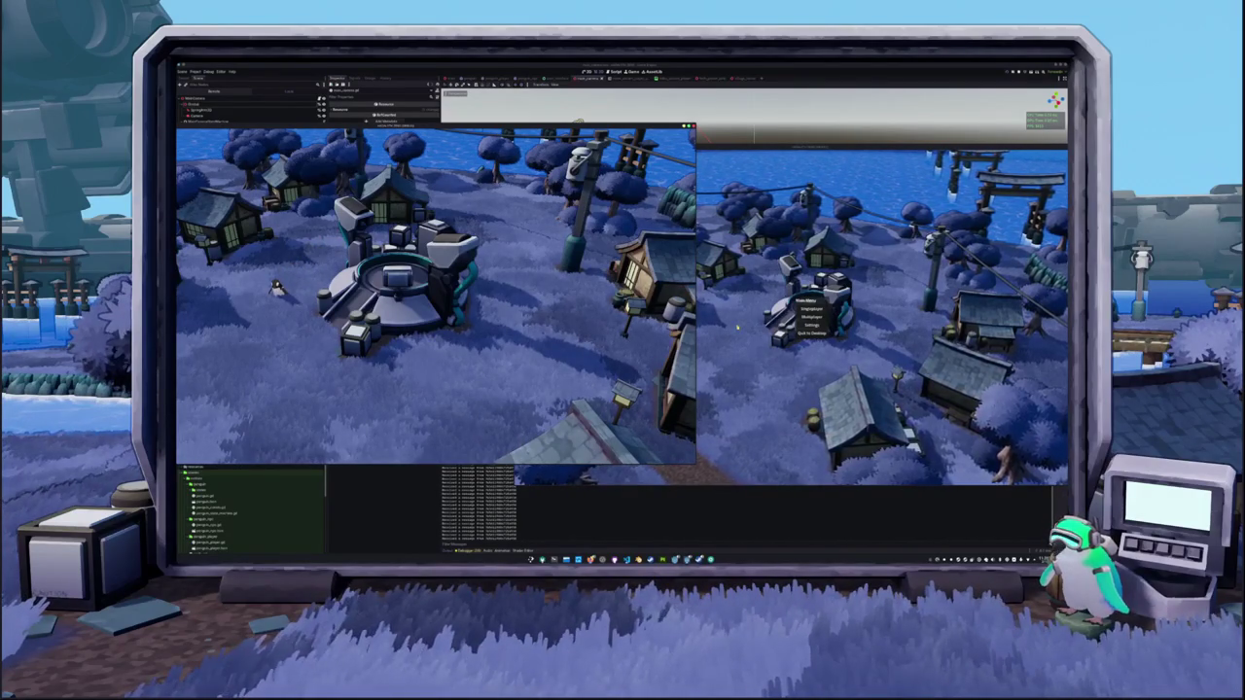
{"action": "key", "text": "F8"}
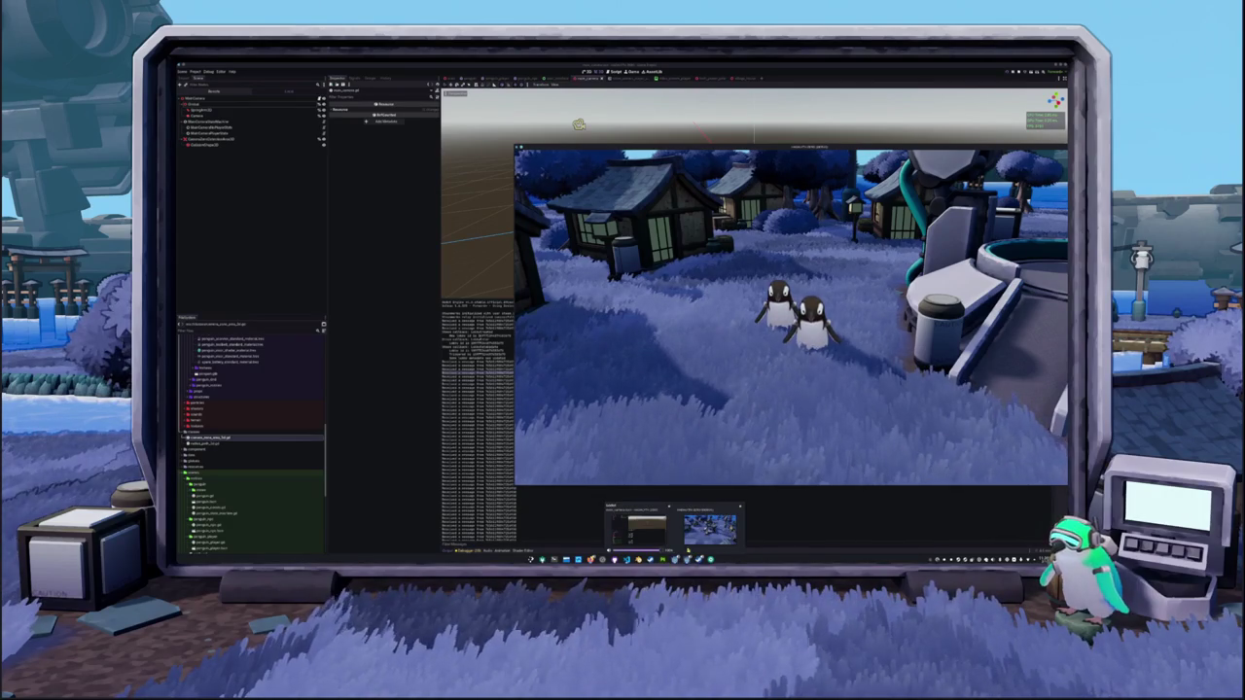
Step: Place the second game window beside the first and alternate between them to compare penguin views
{"action": "left_click", "coordinate": [711, 530]}
{"action": "left_click", "coordinate": [748, 411]}
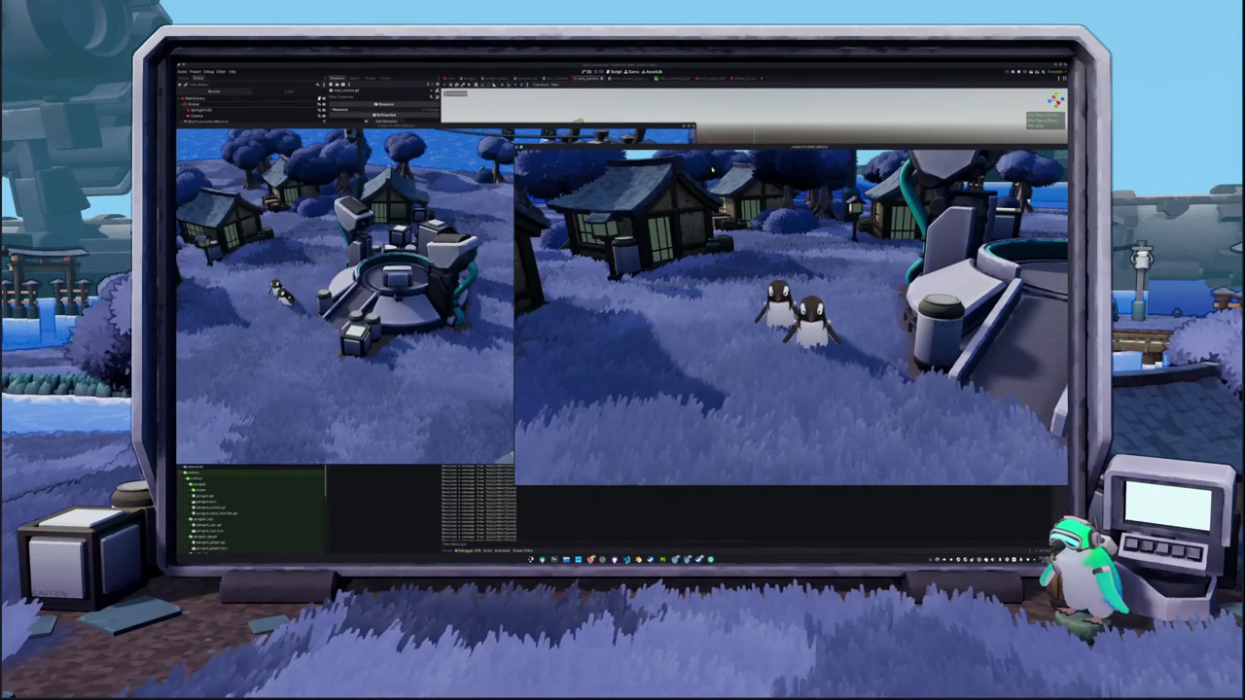
{"action": "left_click_drag", "start_coordinate": [720, 148], "coordinate": [750, 126]}
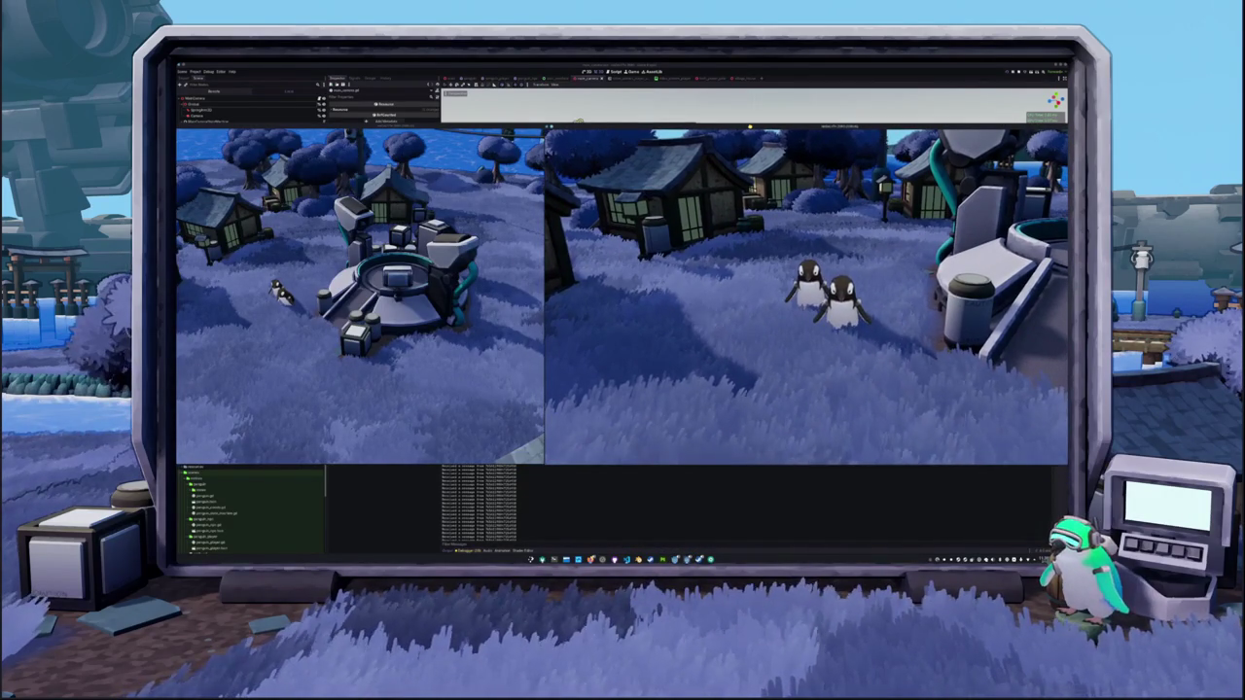
{"action": "left_click", "coordinate": [465, 364]}
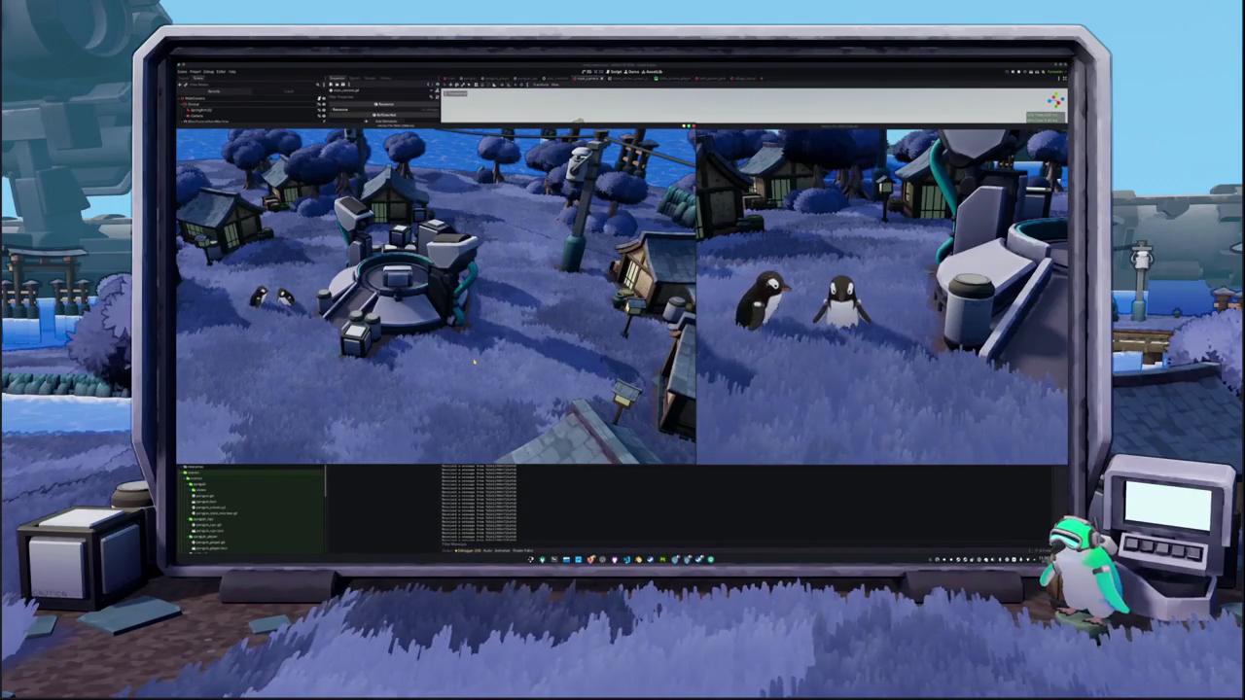
{"action": "left_click", "coordinate": [743, 379]}
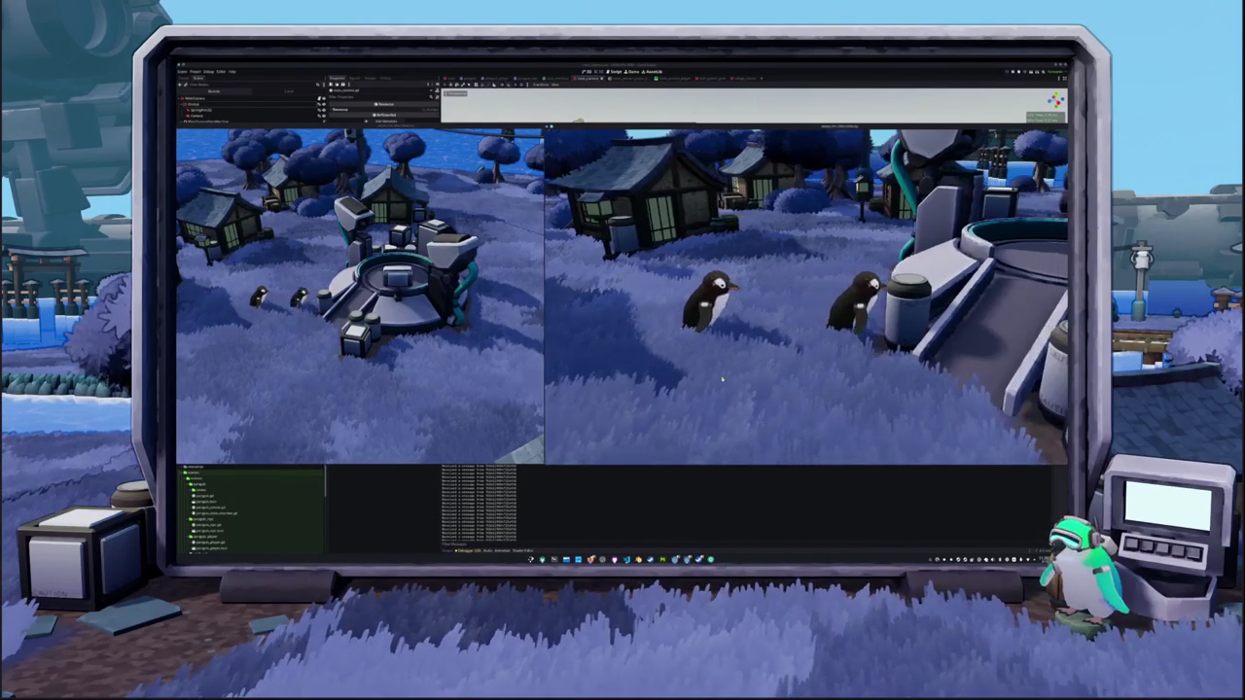
{"action": "left_click", "coordinate": [521, 363]}
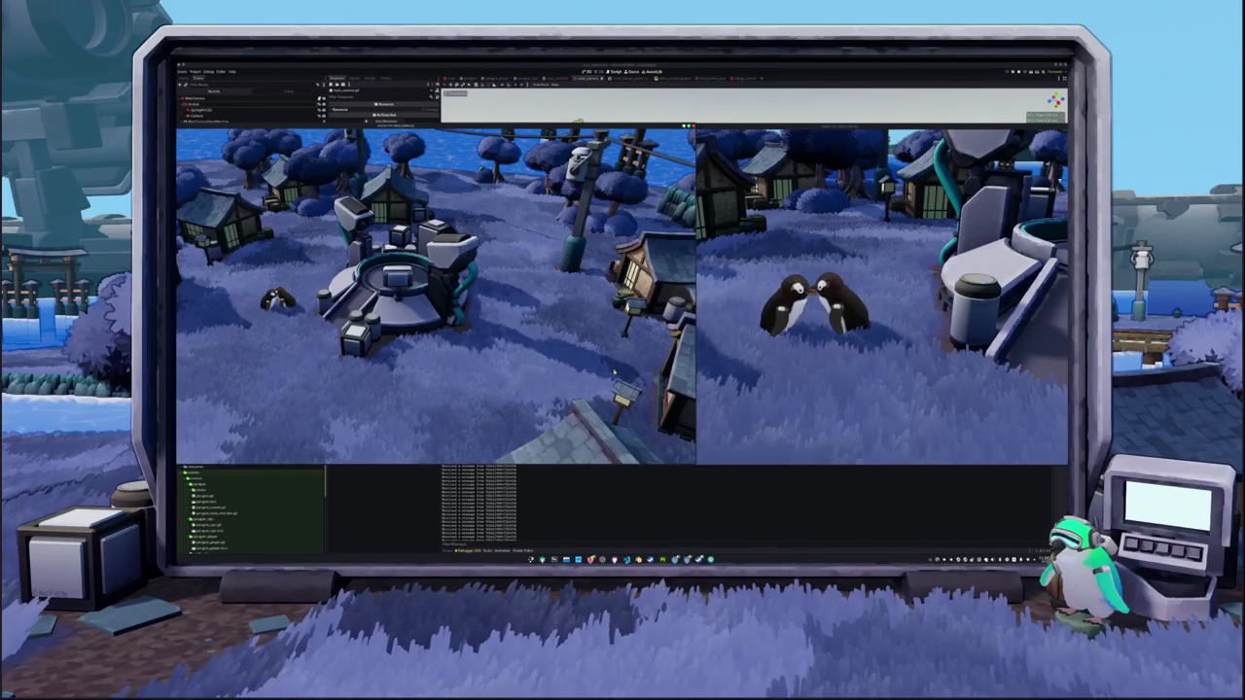
{"action": "left_click", "coordinate": [773, 371]}
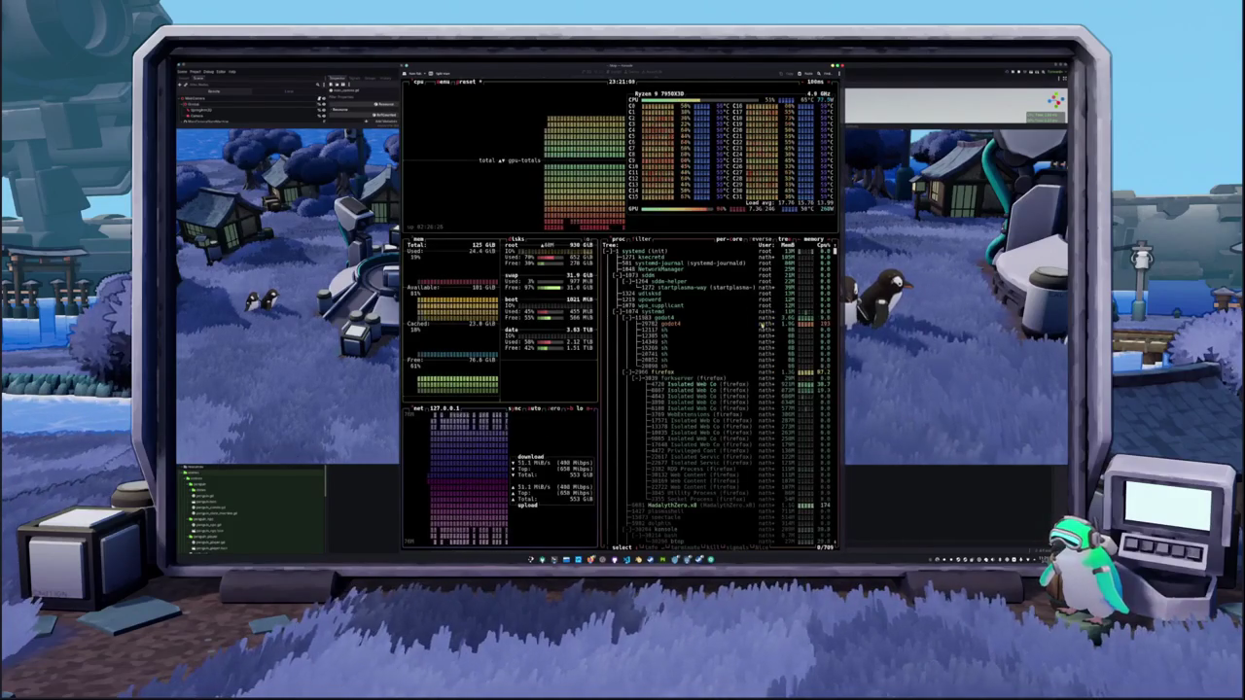
Step: Widen btop, select the godot4 process, and cycle the sort field to cpu lazy
{"action": "key", "text": "Right"}
{"action": "key", "text": "Right"}
{"action": "key", "text": "Right"}
{"action": "key", "text": "Right"}
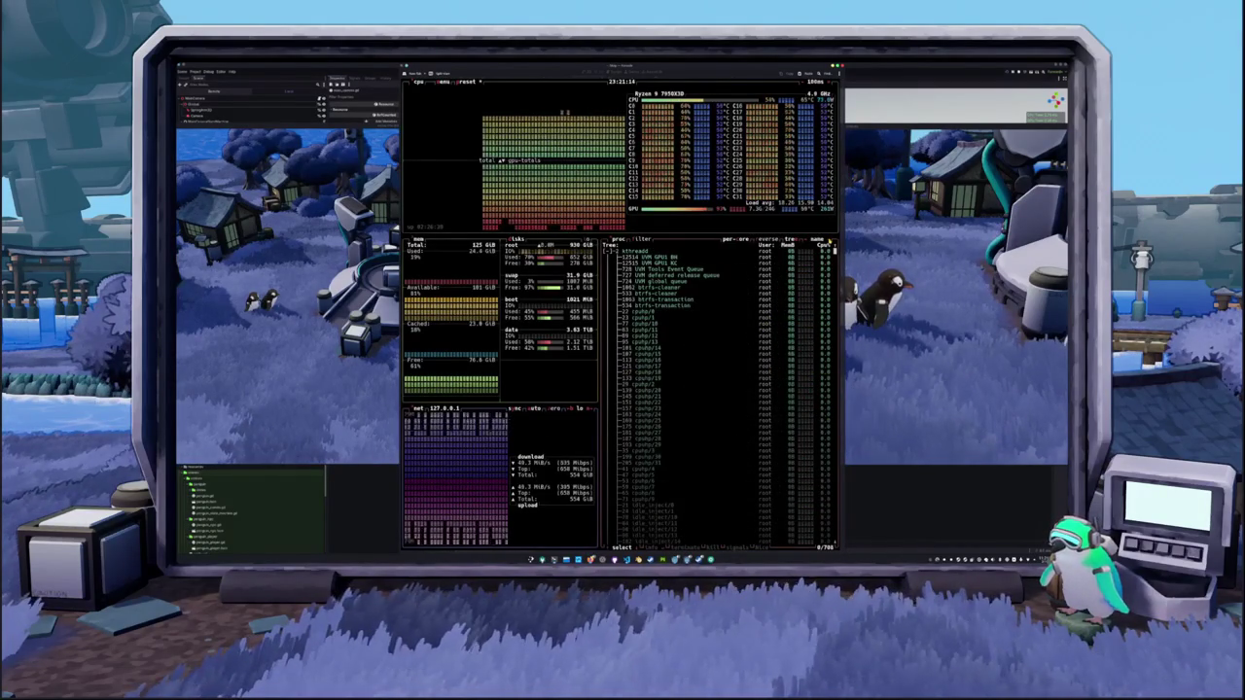
{"action": "key", "text": "Right"}
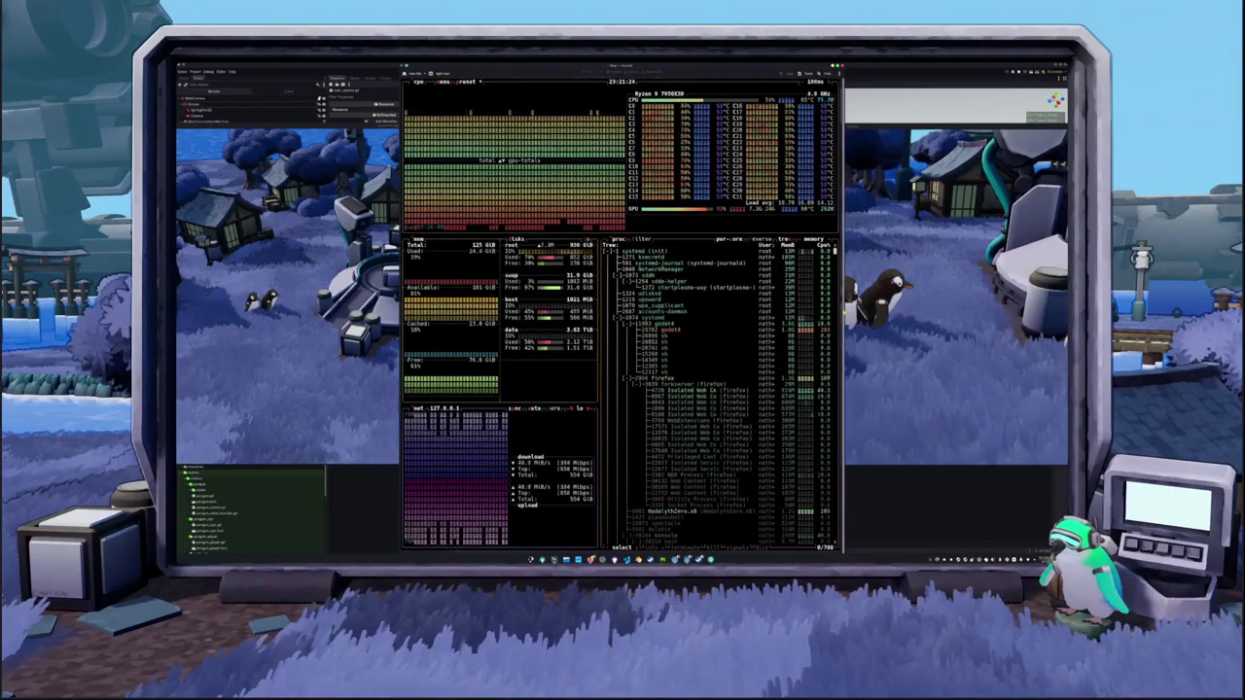
{"action": "key", "text": "super+equal"}
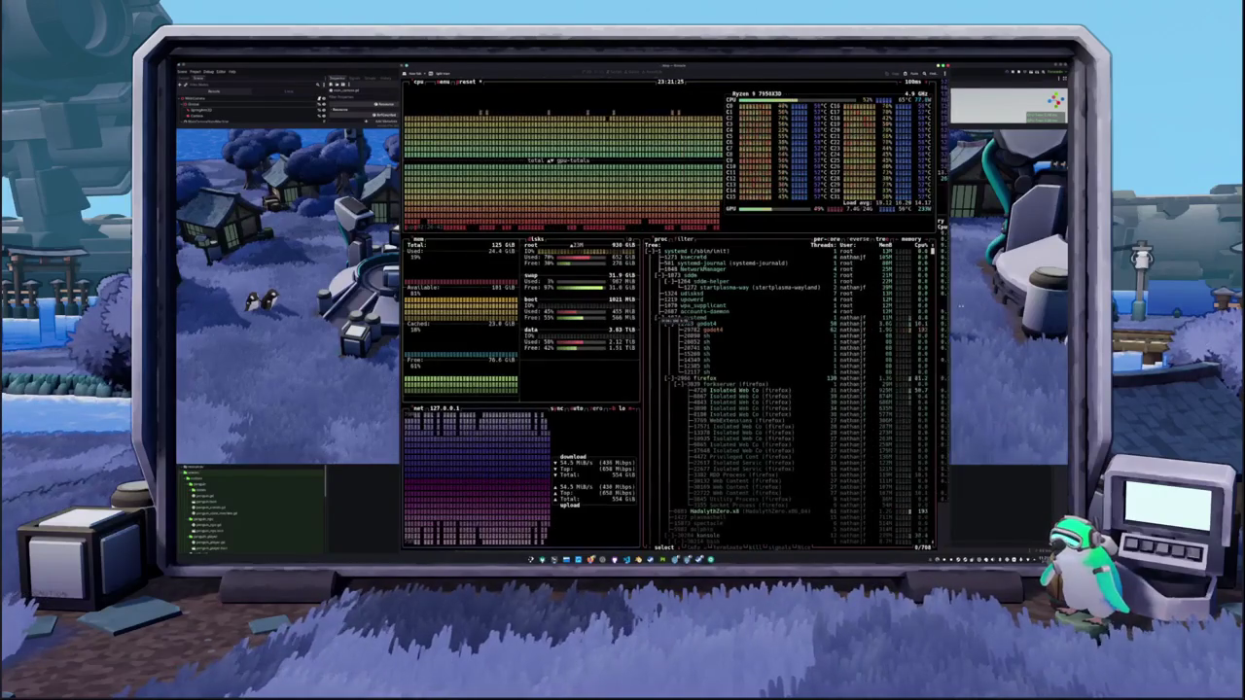
{"action": "key", "text": "super+equal"}
{"action": "key", "text": "super+equal"}
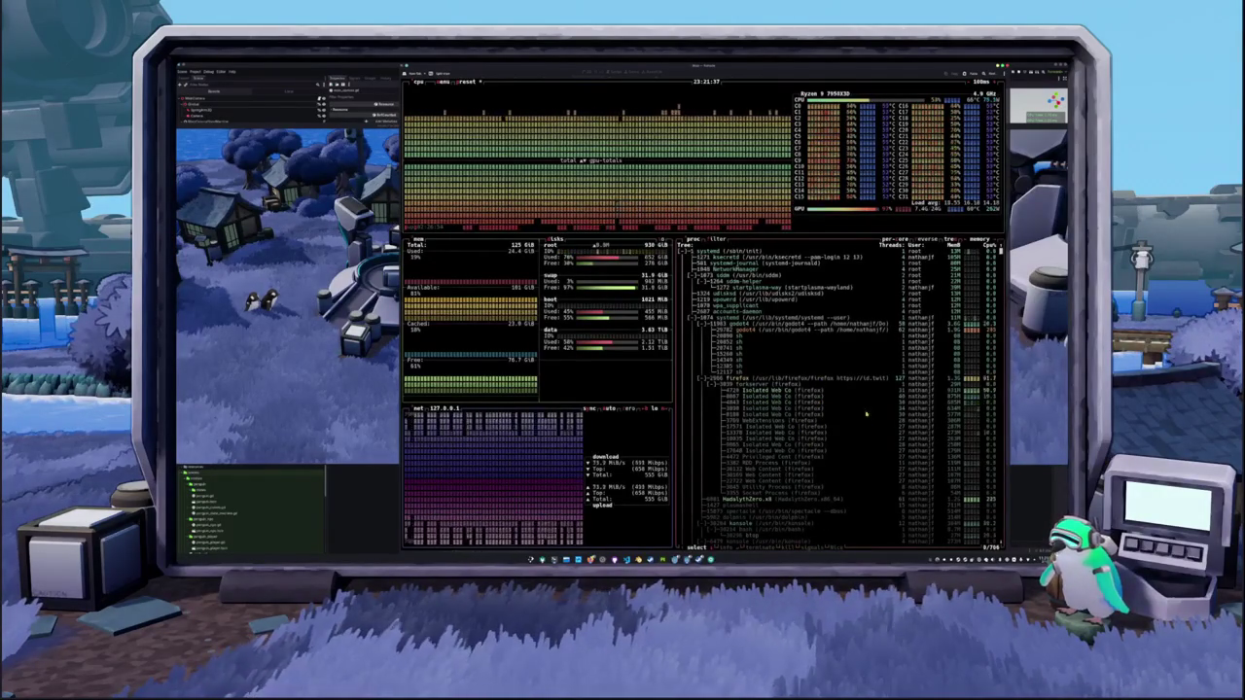
{"action": "left_click", "coordinate": [849, 331]}
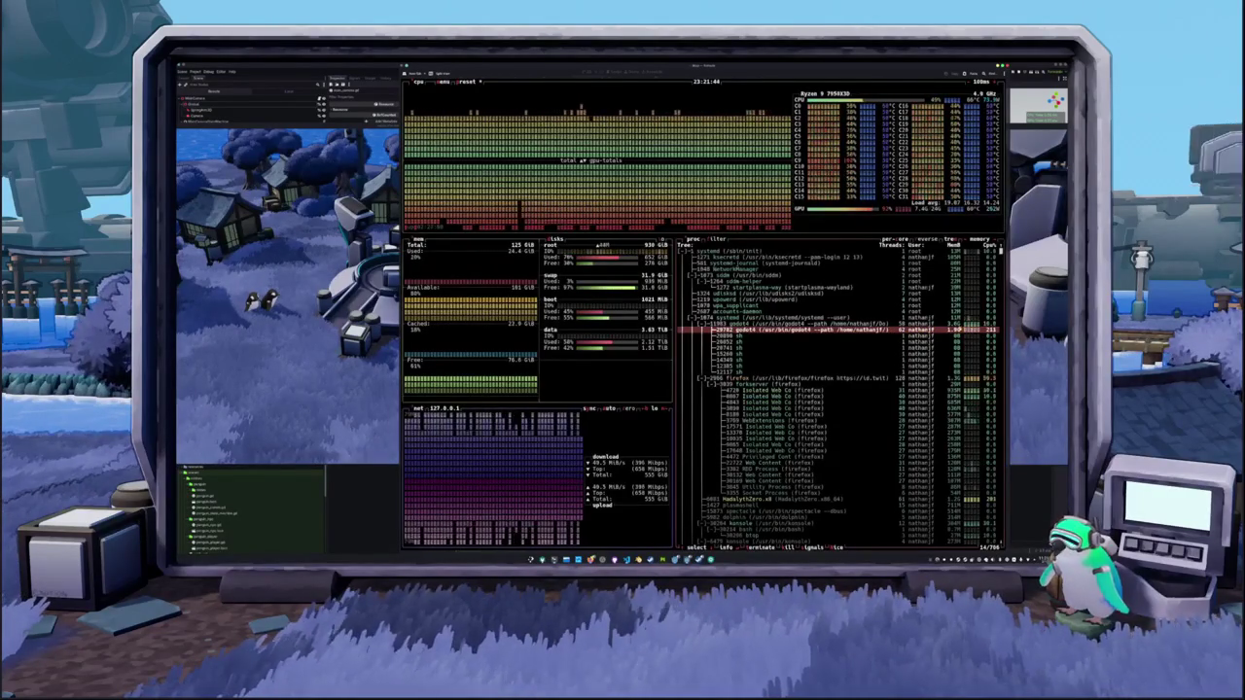
{"action": "key", "text": "Left"}
{"action": "key", "text": "Left"}
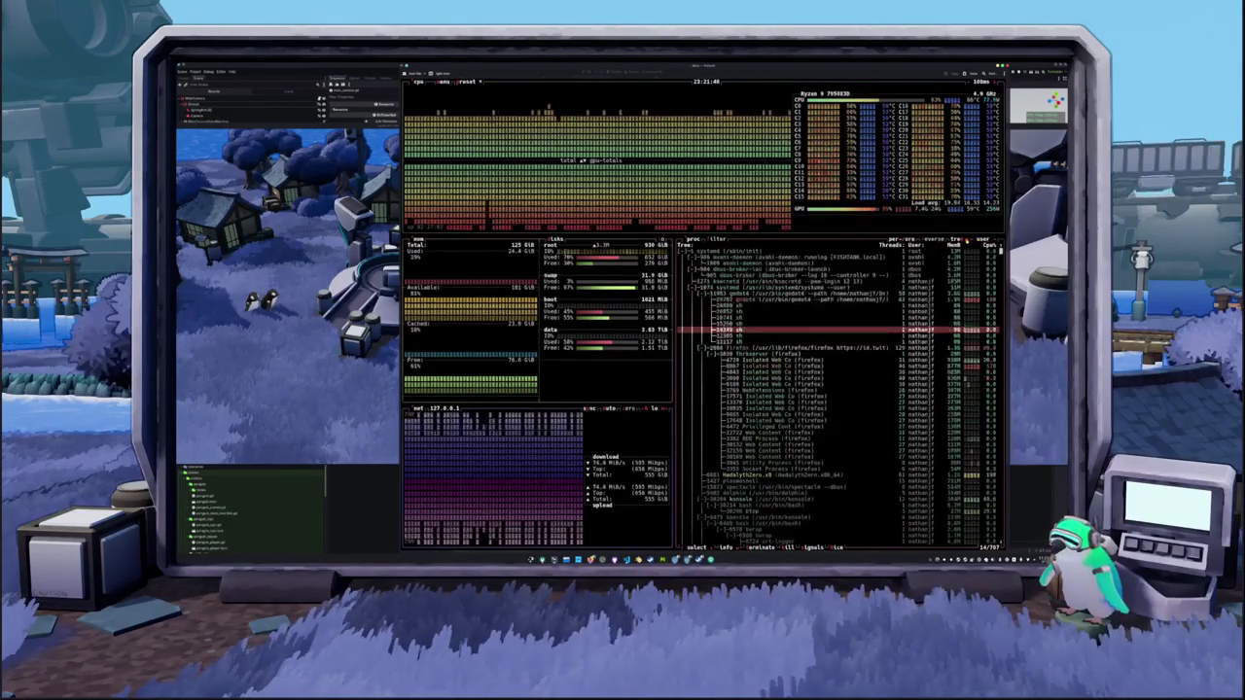
{"action": "key", "text": "Left"}
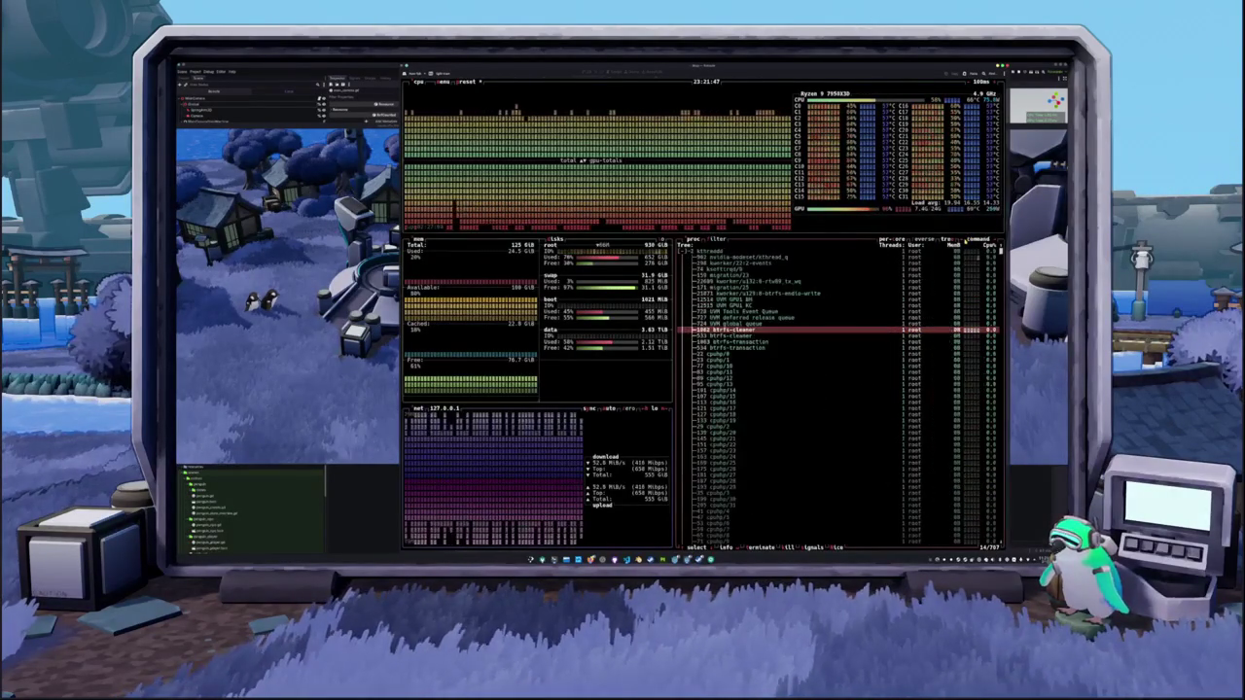
{"action": "key", "text": "Left"}
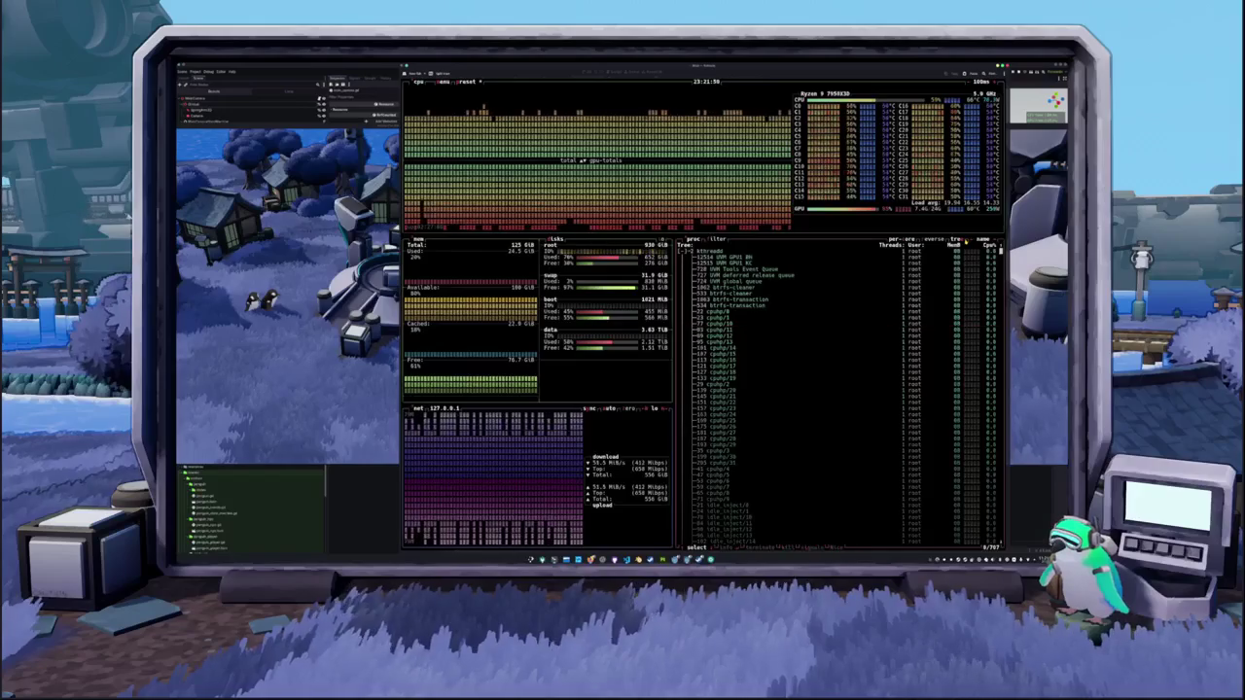
{"action": "key", "text": "Left"}
{"action": "key", "text": "Left"}
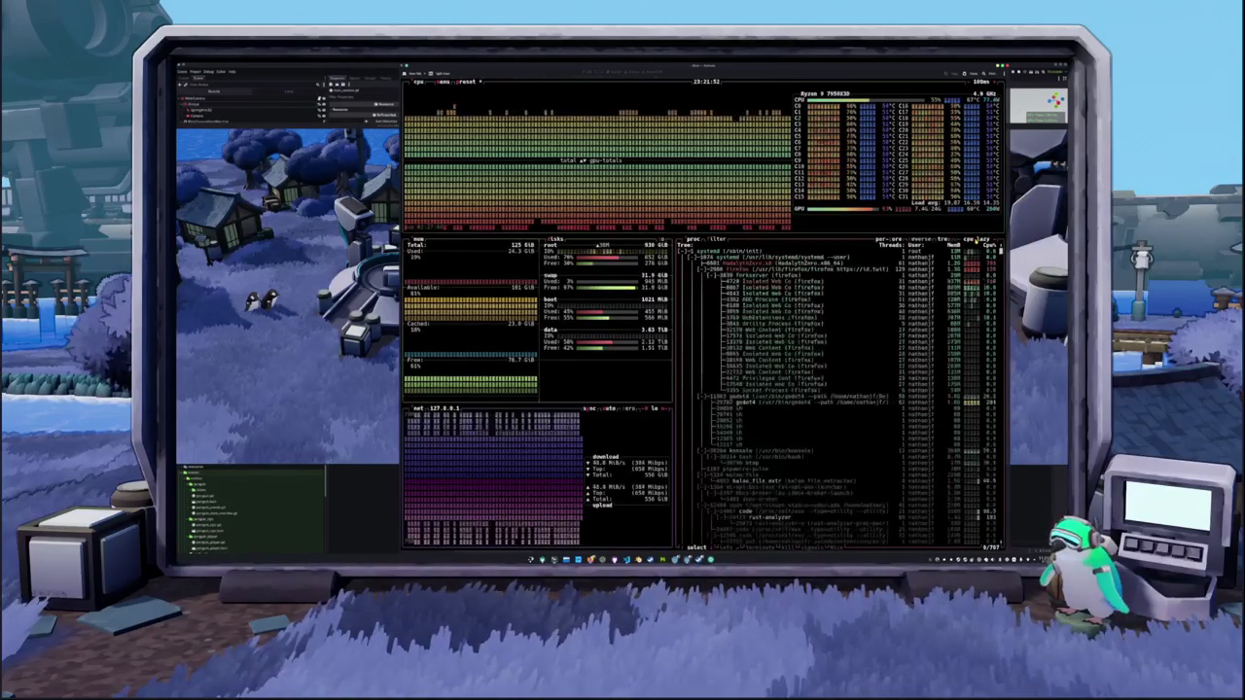